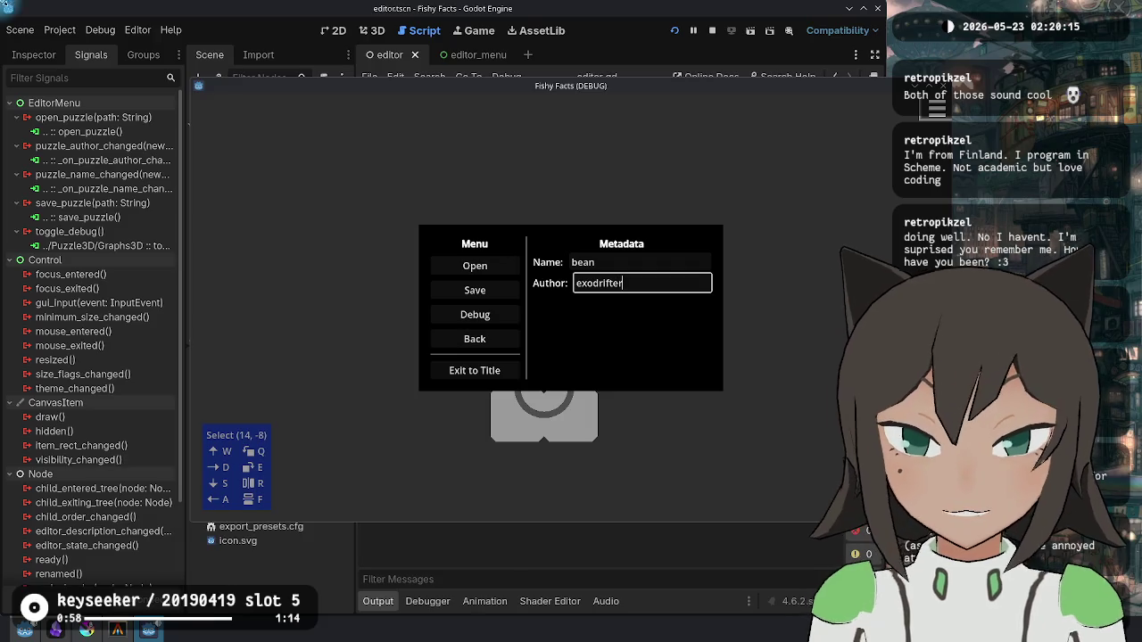
Step: Save the bean puzzle over levels/test-2.json, confirming the overwrite
{"action": "left_click", "coordinate": [474, 290]}
{"action": "double_click", "coordinate": [502, 165]}
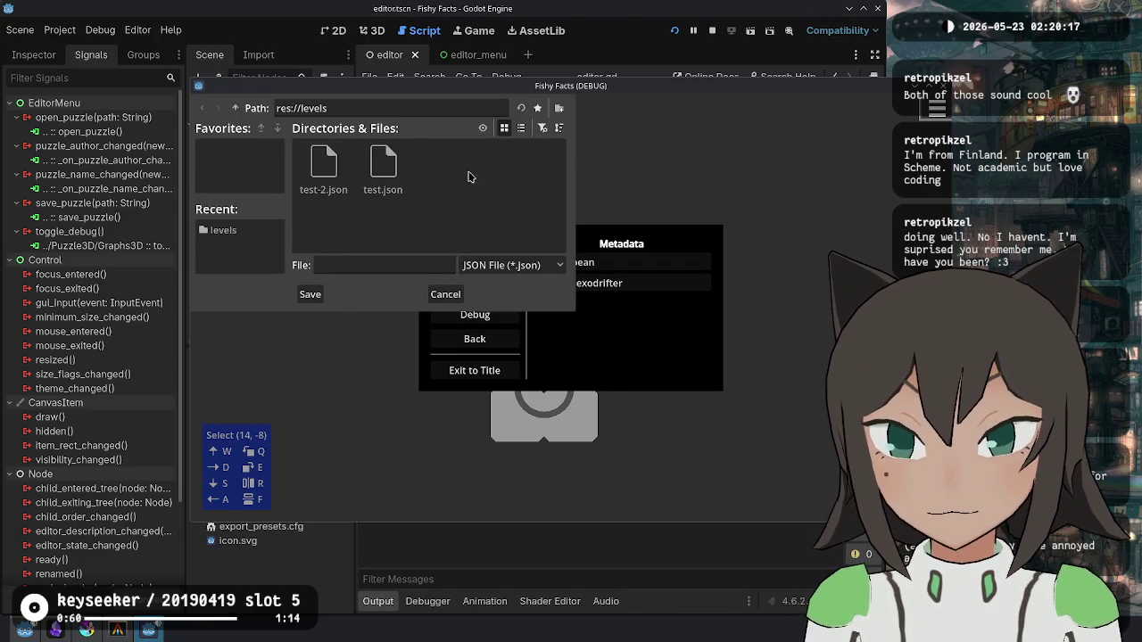
{"action": "left_click", "coordinate": [347, 194]}
{"action": "double_click", "coordinate": [348, 194]}
{"action": "left_click", "coordinate": [528, 326]}
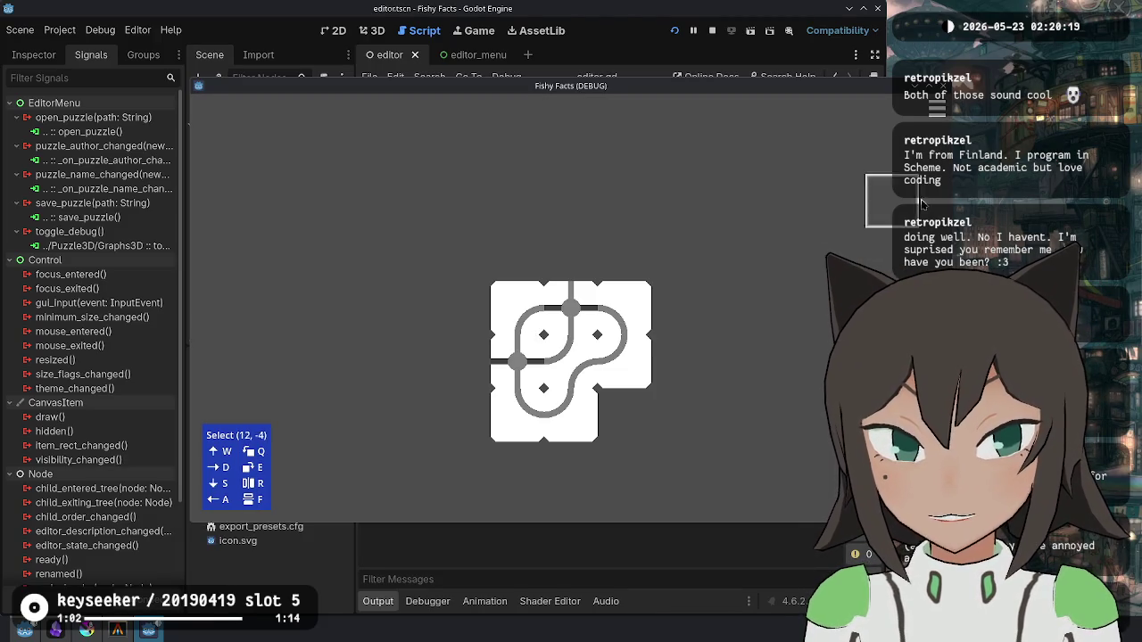
Step: Load a different level from the levels folder in the running game
{"action": "key", "text": "Escape"}
{"action": "left_click", "coordinate": [475, 265]}
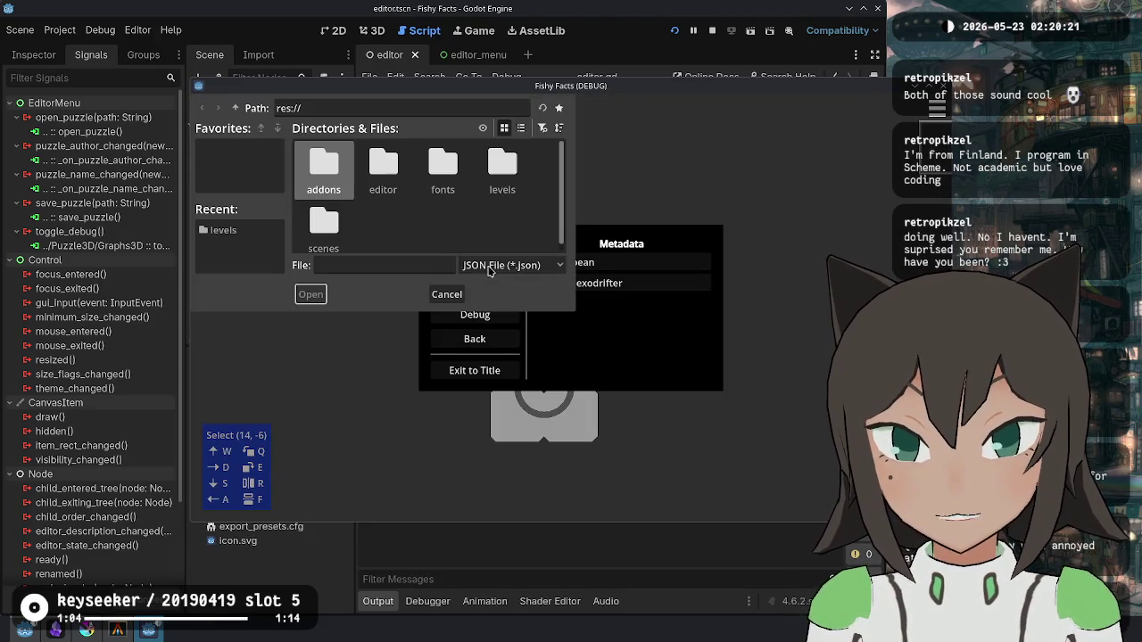
{"action": "double_click", "coordinate": [503, 165]}
{"action": "double_click", "coordinate": [324, 165]}
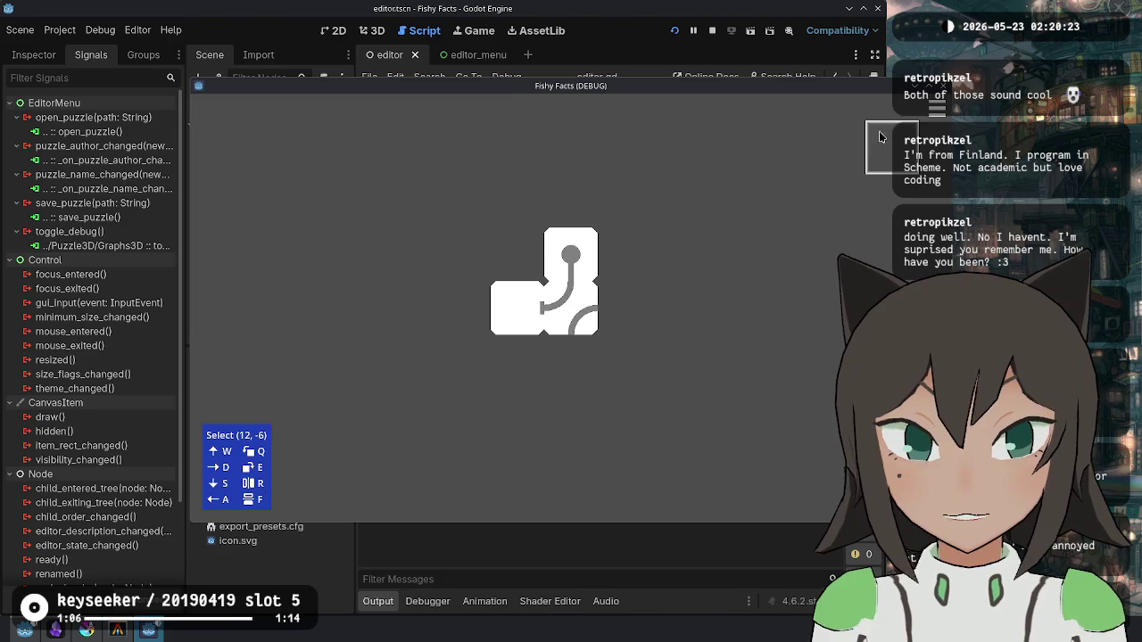
Step: Reload test-2.json to check its saved name, then return to editor.gd
{"action": "key", "text": "Escape"}
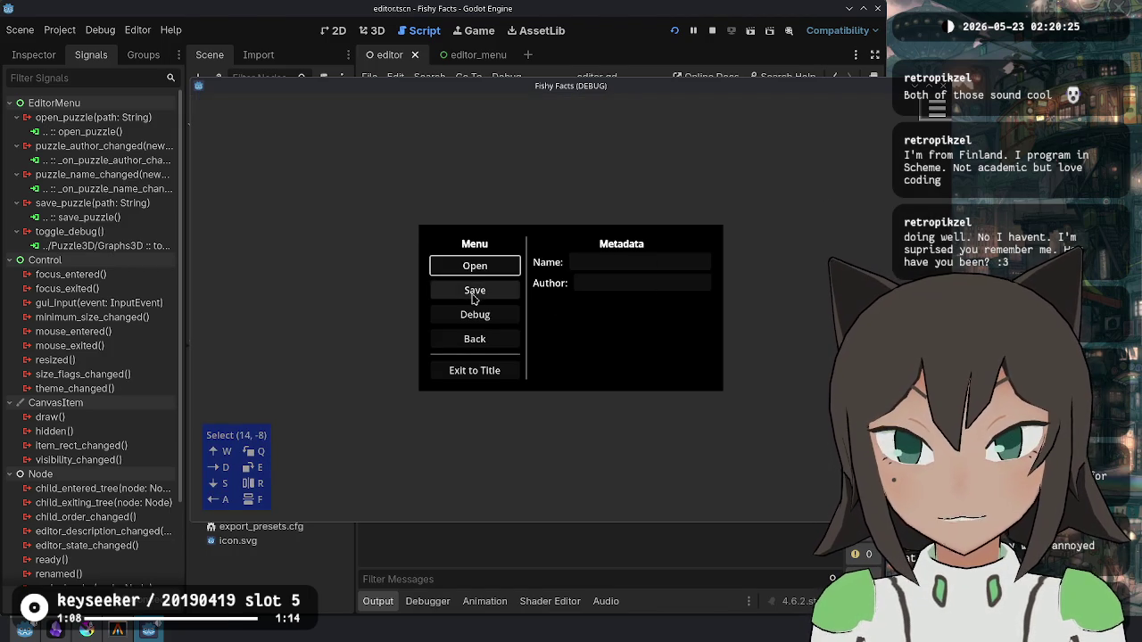
{"action": "left_click", "coordinate": [478, 265]}
{"action": "double_click", "coordinate": [515, 175]}
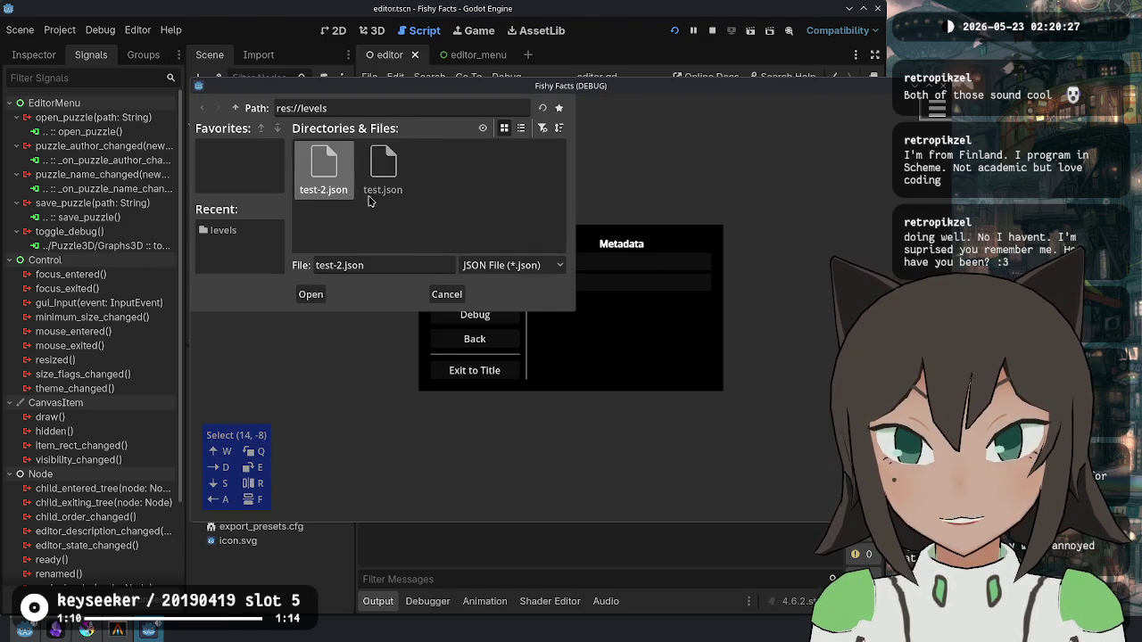
{"action": "double_click", "coordinate": [328, 181]}
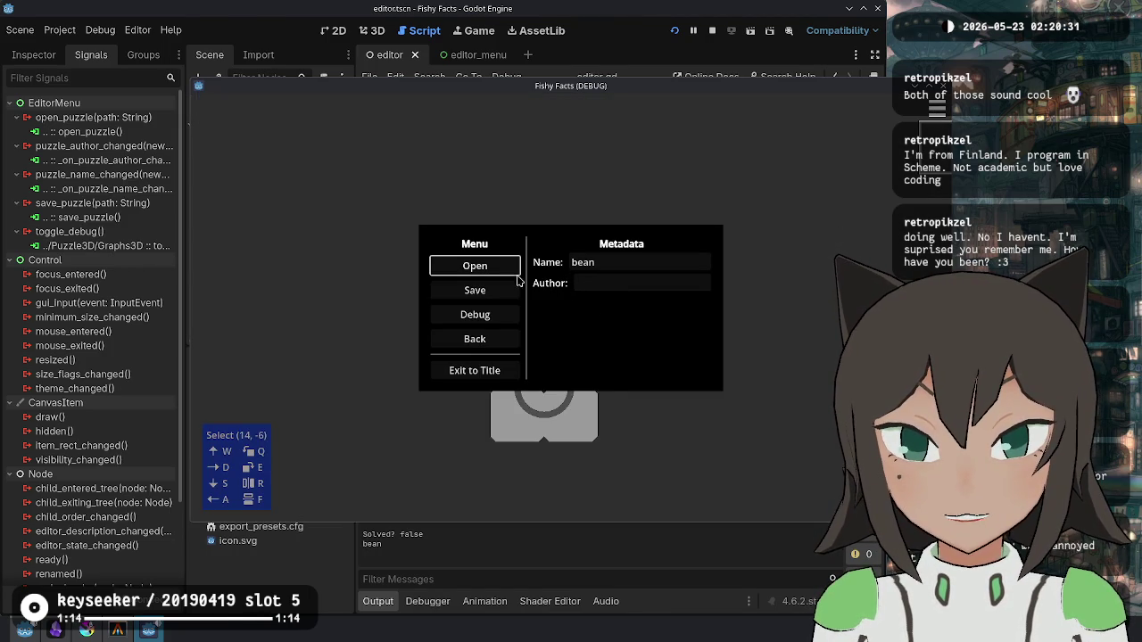
{"action": "left_click", "coordinate": [592, 566]}
{"action": "left_click", "coordinate": [523, 337]}
Step: Scroll editor.gd up to the end of the #region Callbacks line
{"action": "left_click", "coordinate": [489, 355]}
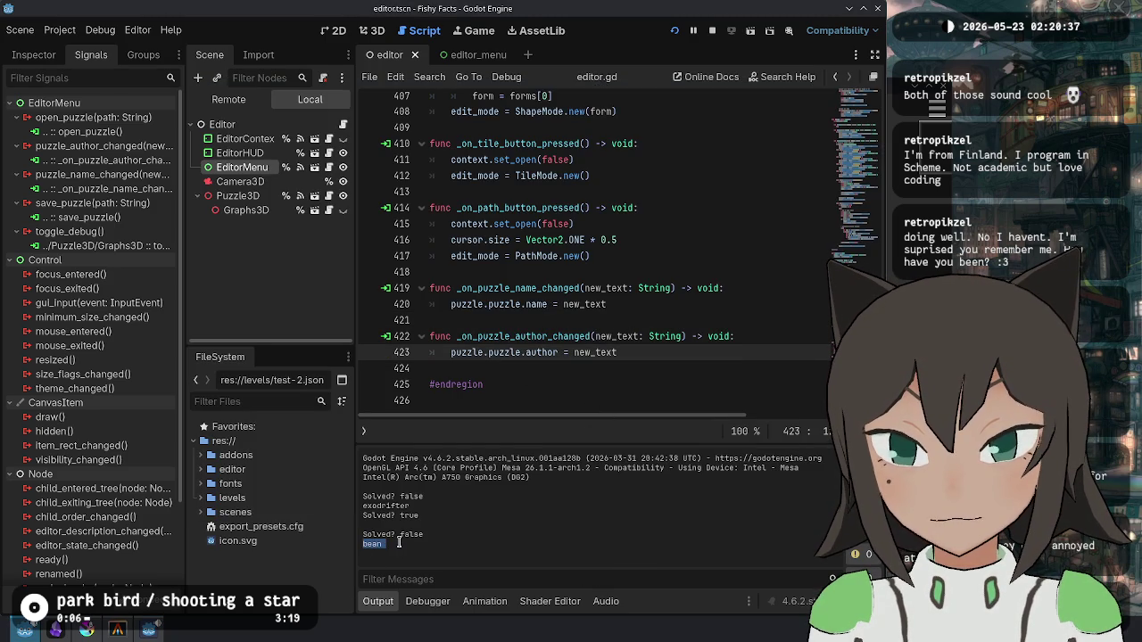
{"action": "left_click", "coordinate": [609, 339]}
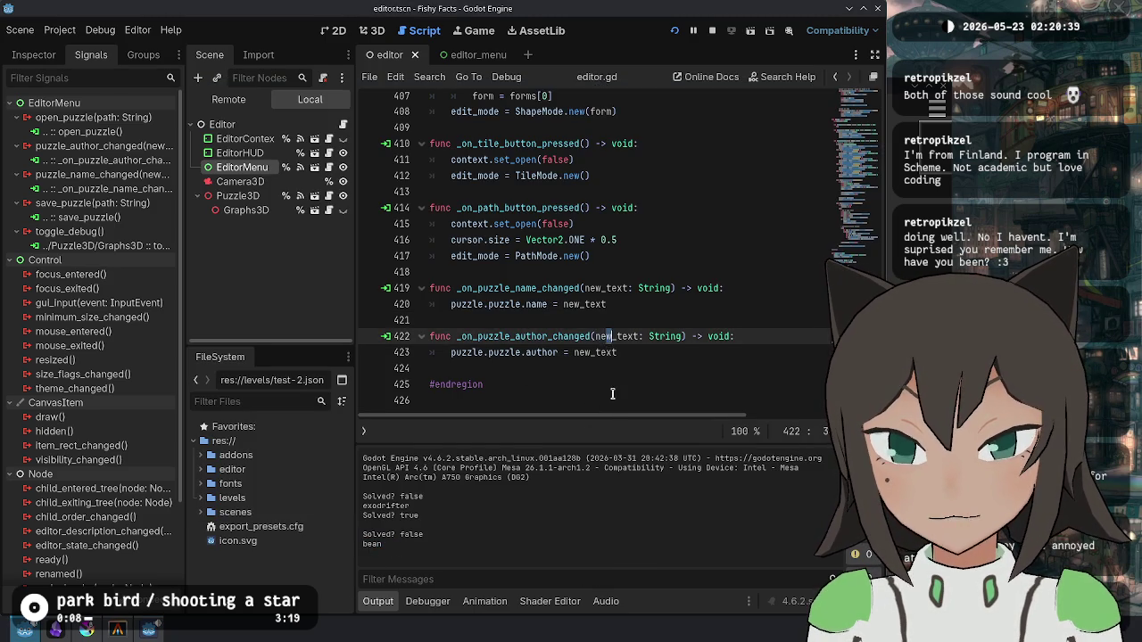
{"action": "scroll", "coordinate": [613, 362], "scroll_direction": "up", "scroll_amount": 10}
{"action": "scroll", "coordinate": [613, 360], "scroll_direction": "up", "scroll_amount": 2}
{"action": "left_click", "coordinate": [675, 223]}
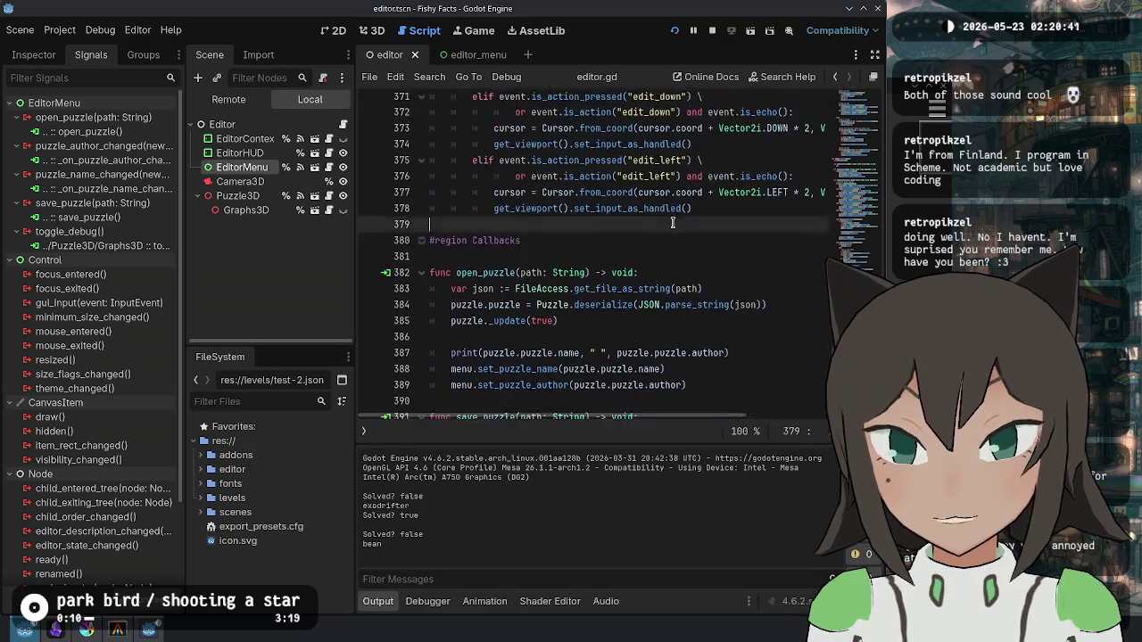
{"action": "key", "text": "Down"}
{"action": "key", "text": "End"}
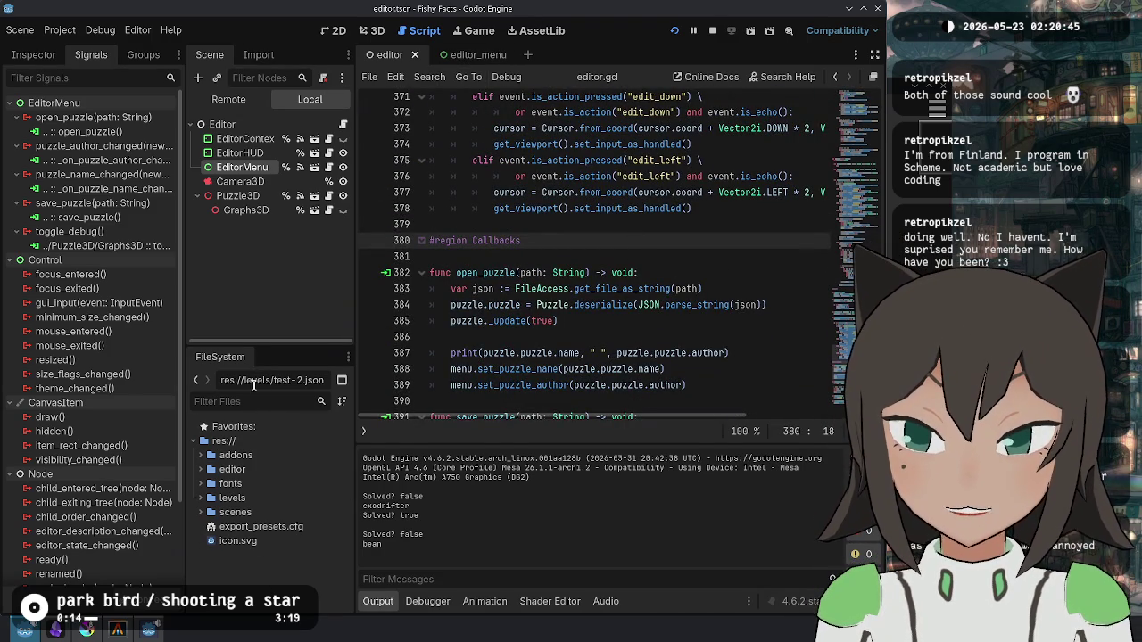
Step: Filter the FileSystem for 'puzzle' and open puzzle.gd
{"action": "type", "text": "puzzle"}
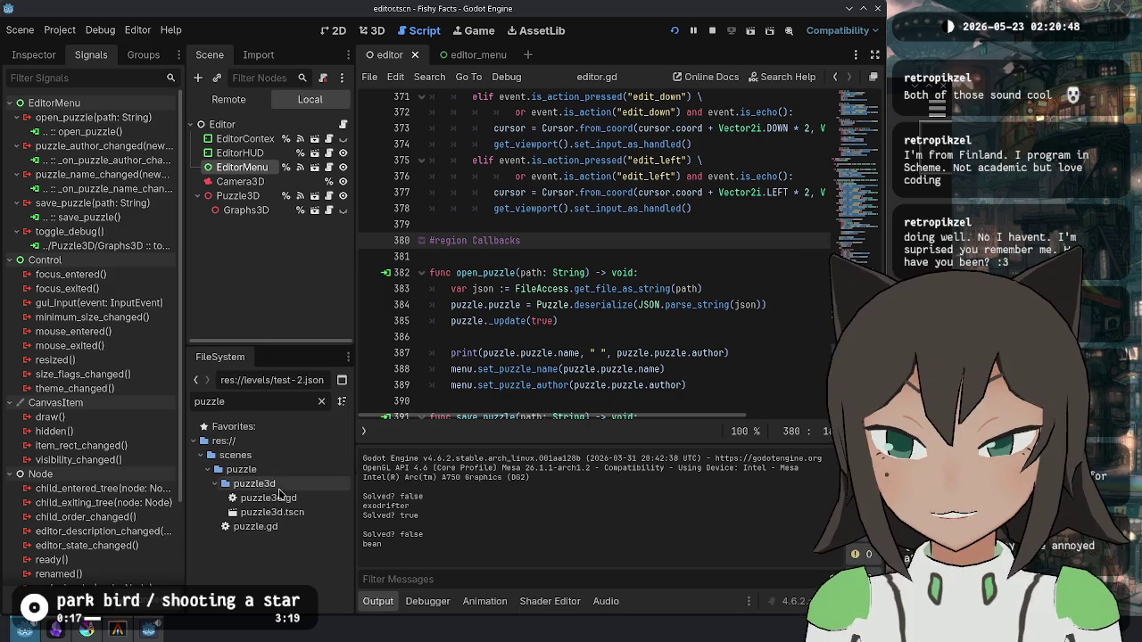
{"action": "double_click", "coordinate": [255, 526]}
{"action": "left_click", "coordinate": [714, 262]}
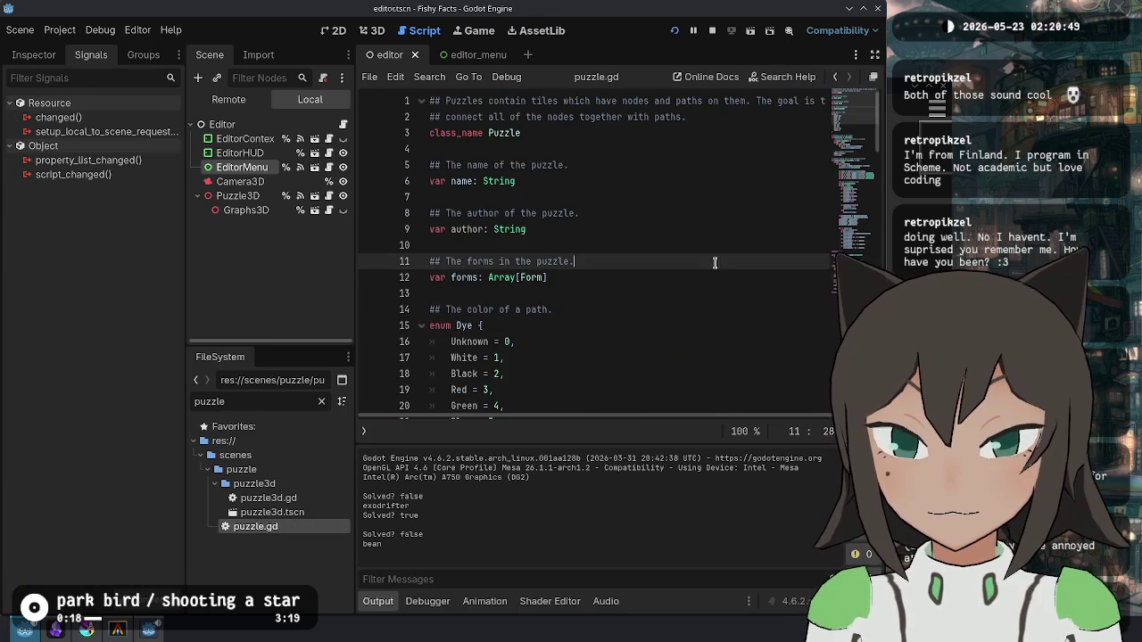
Step: Add an "author": puzzle.author entry to serialize in puzzle.gd and save
{"action": "key", "text": "ctrl+End"}
{"action": "scroll", "coordinate": [601, 283], "scroll_direction": "up", "scroll_amount": 3}
{"action": "left_click", "coordinate": [535, 198]}
{"action": "key", "text": "Down"}
{"action": "key", "text": "Down"}
{"action": "key", "text": "ctrl+shift+d"}
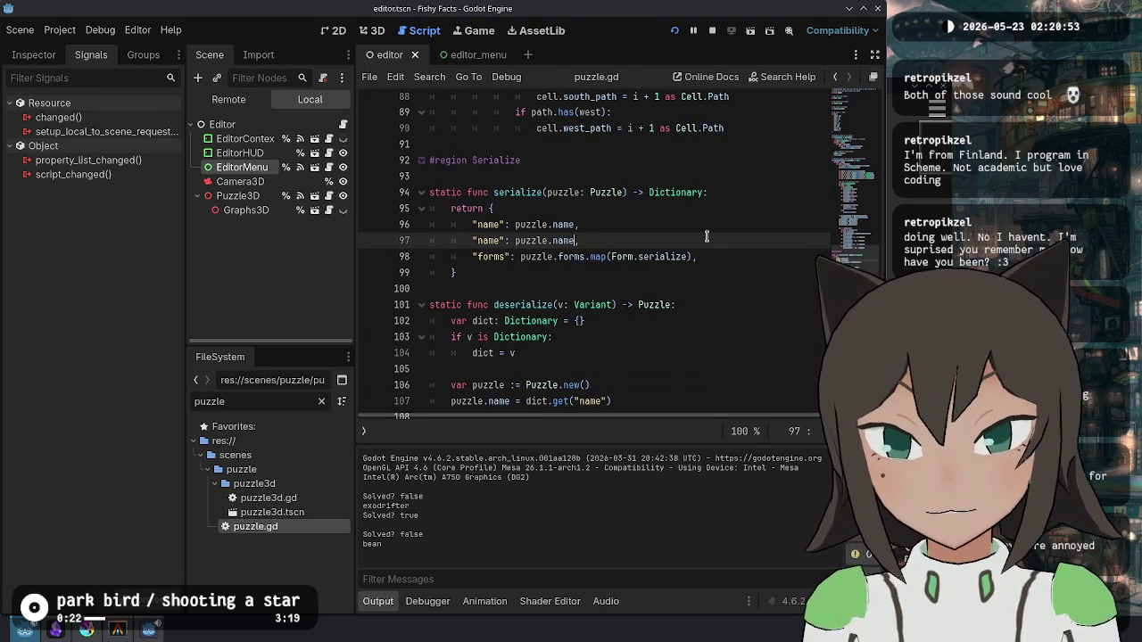
{"action": "key", "text": "BackSpace"}
{"action": "type", "text": "name"}
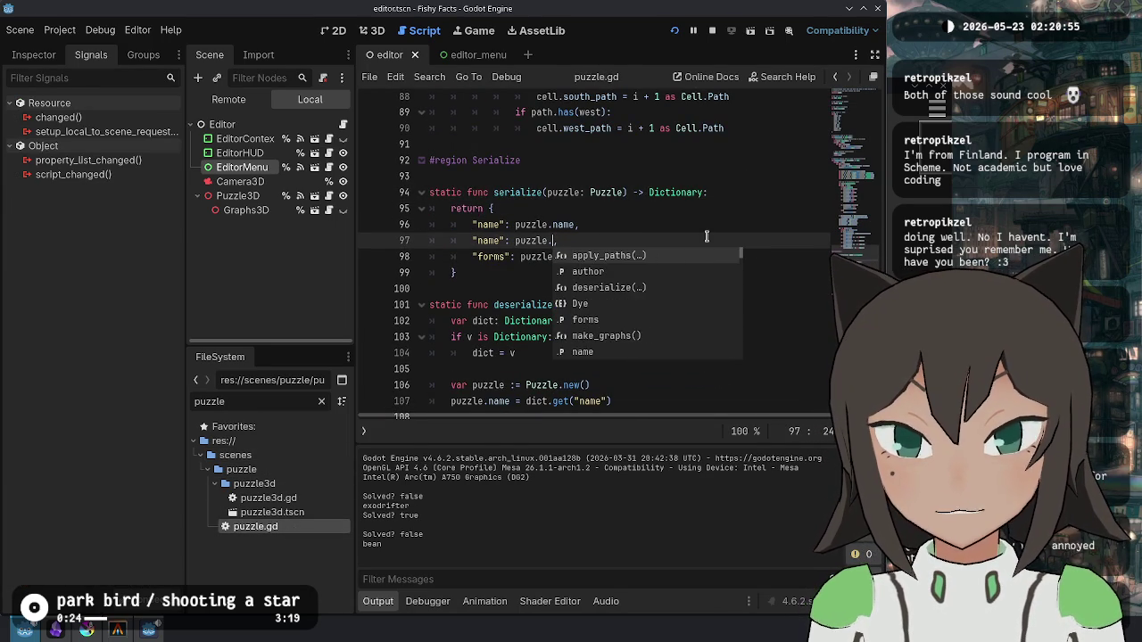
{"action": "key", "text": "Home"}
{"action": "key", "text": "ctrl+Right"}
{"action": "key", "text": "ctrl+d"}
{"action": "key", "text": "ctrl+d"}
{"action": "type", "text": "aut"}
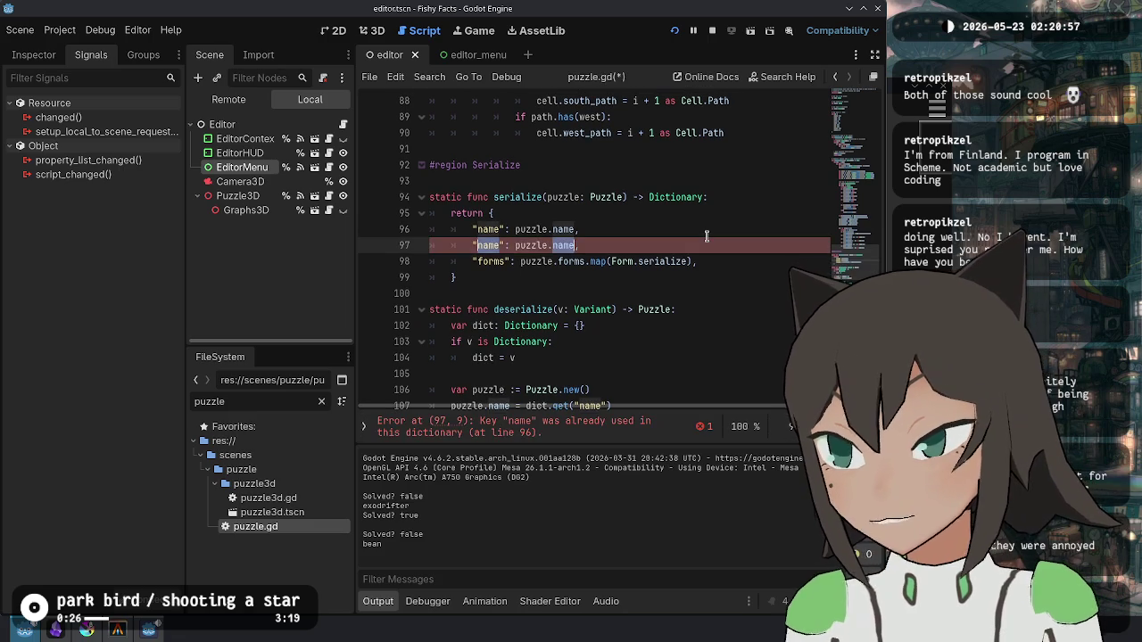
{"action": "left_click", "coordinate": [675, 262]}
{"action": "key", "text": "ctrl+s"}
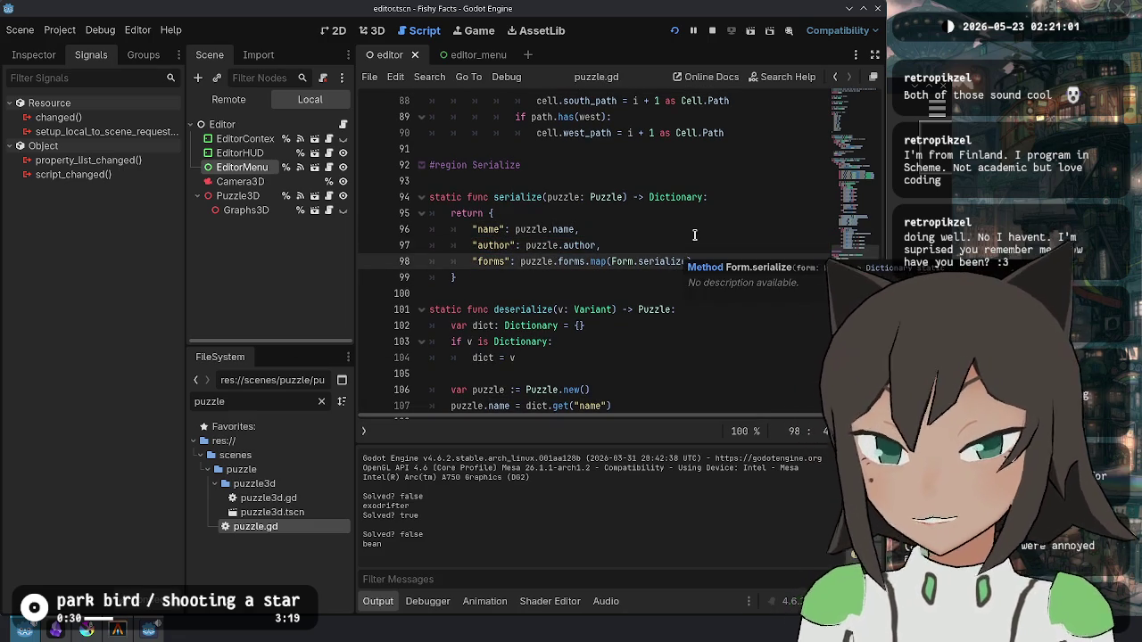
Step: Review the name and author entries in the serialize dictionary
{"action": "left_click", "coordinate": [694, 244]}
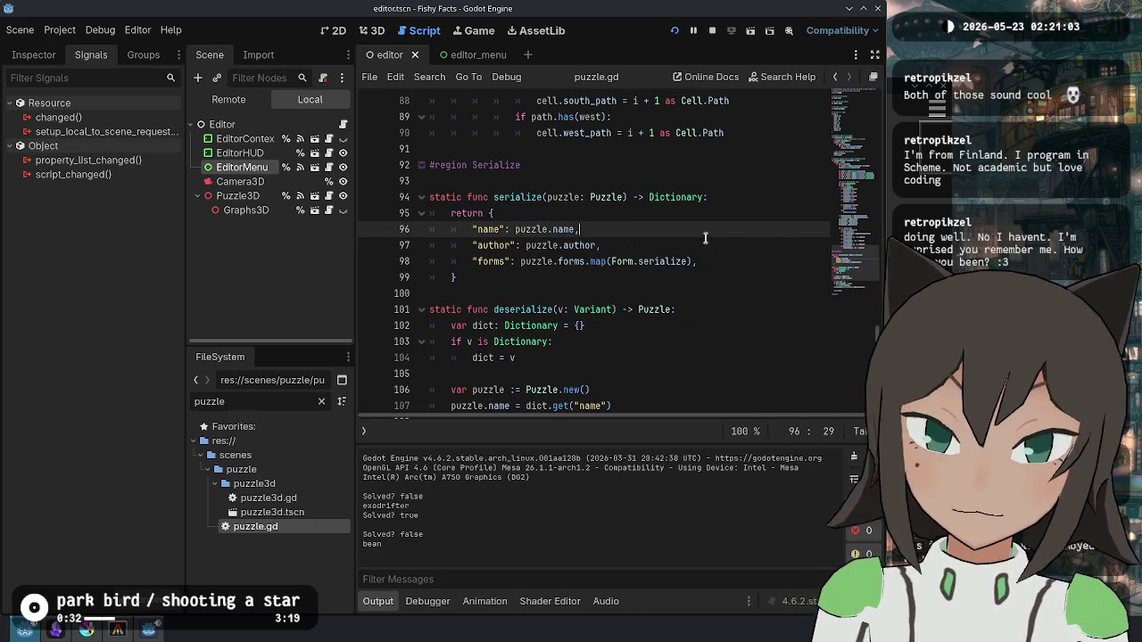
{"action": "key", "text": "shift+Up"}
{"action": "key", "text": "shift+Up"}
{"action": "key", "text": "shift+Down"}
{"action": "key", "text": "shift+Down"}
{"action": "key", "text": "shift+Up"}
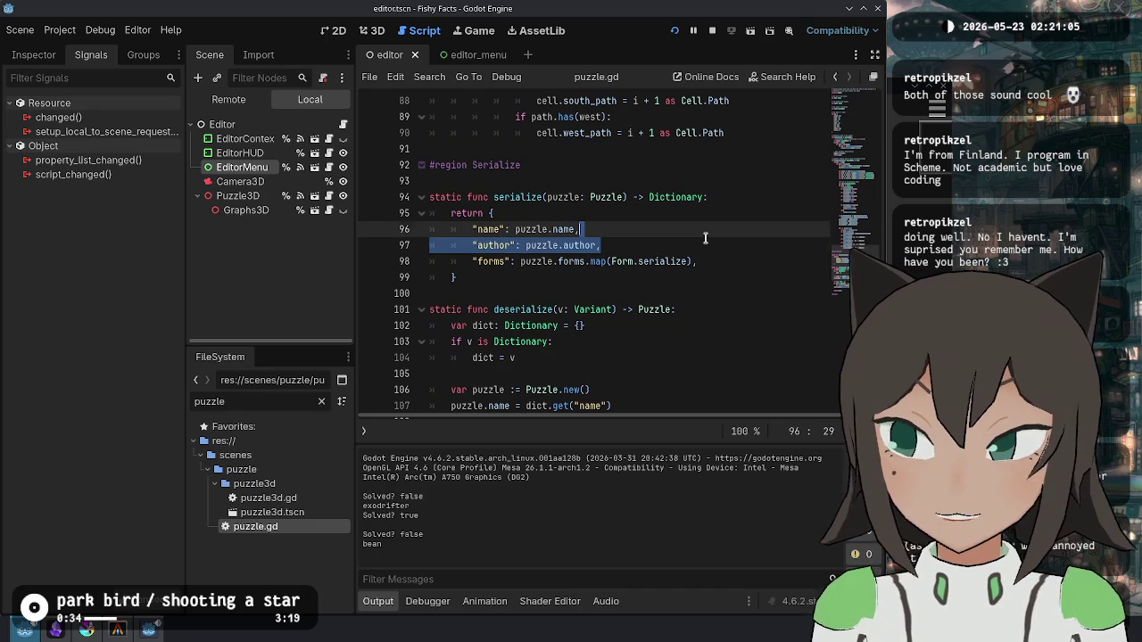
{"action": "key", "text": "Down"}
{"action": "key", "text": "Down"}
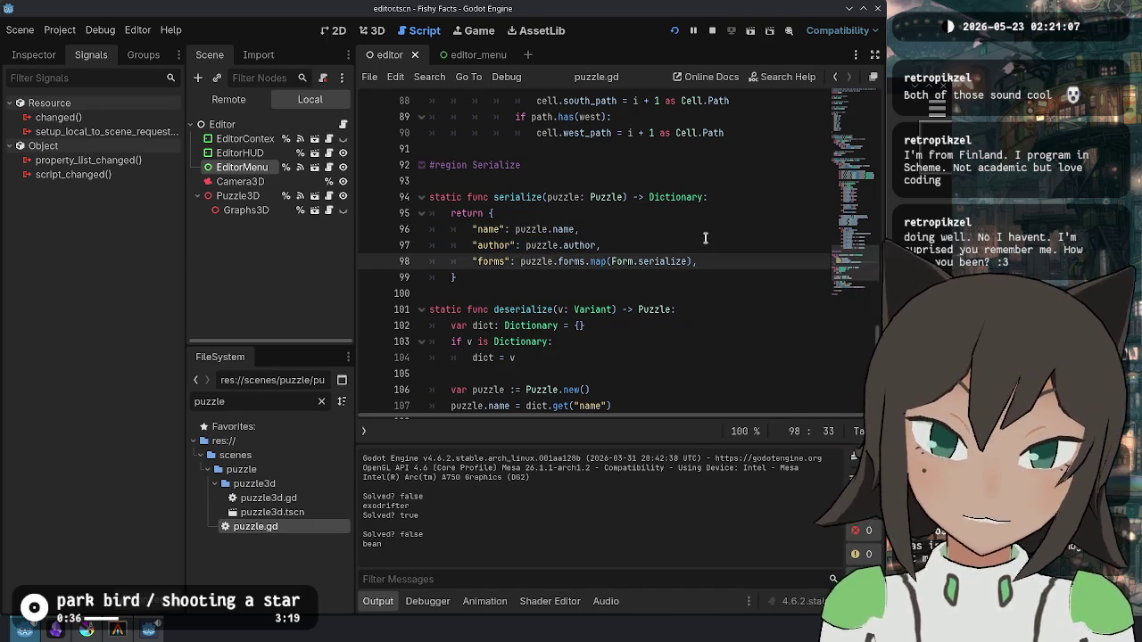
Step: Add an author lookup with an empty "" default to deserialize
{"action": "scroll", "coordinate": [705, 239], "scroll_direction": "down", "scroll_amount": 3}
{"action": "left_click", "coordinate": [610, 261]}
{"action": "key", "text": "ctrl+shift+d"}
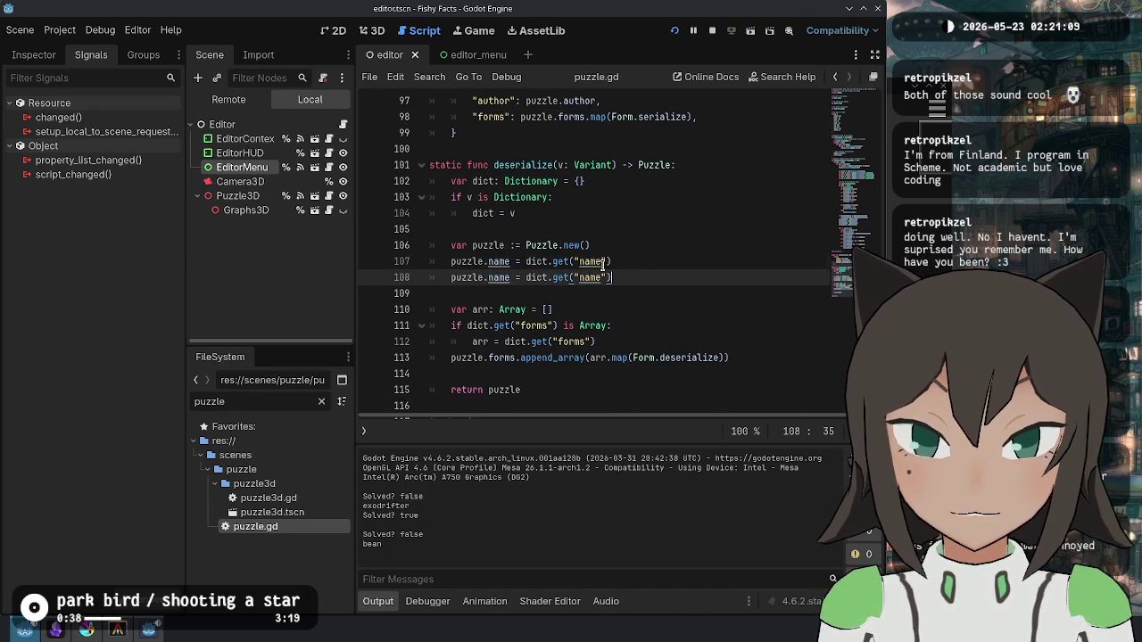
{"action": "key", "text": "Left"}
{"action": "key", "text": "Left"}
{"action": "key", "text": "ctrl+shift+Left"}
{"action": "type", "text": "author"}
{"action": "key", "text": "Escape"}
{"action": "key", "text": "Up"}
{"action": "type", "text": ","}
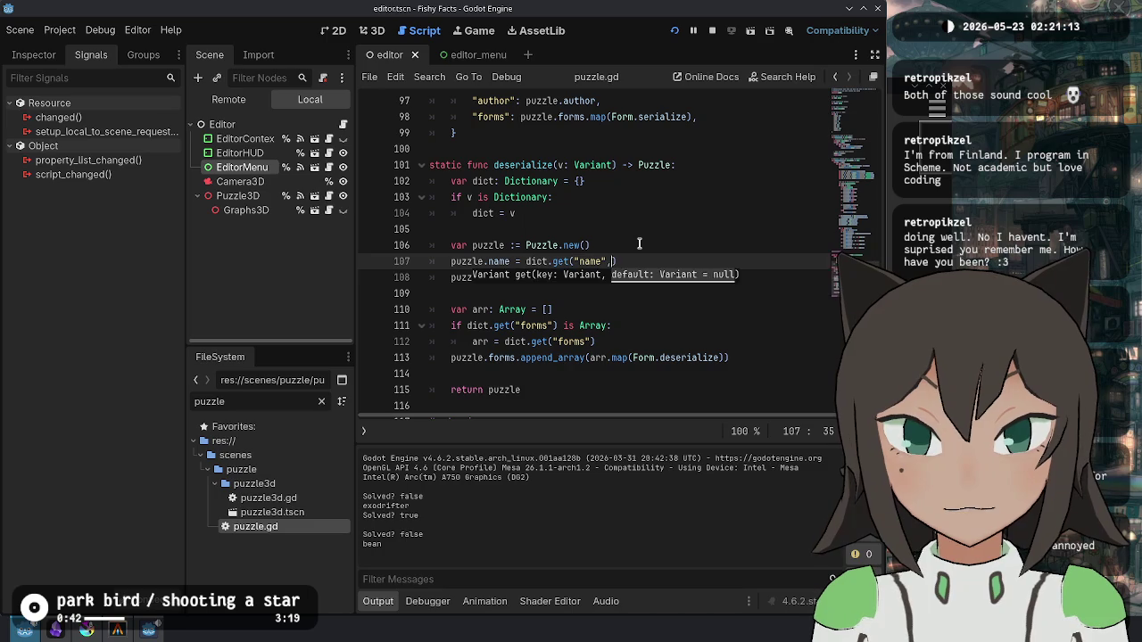
{"action": "key", "text": "Escape"}
{"action": "key", "text": "Down"}
{"action": "type", "text": ", \""}
{"action": "key", "text": "Escape"}
Step: Run the game, load test-2.json and check its Author and Name fields
{"action": "left_click", "coordinate": [676, 31]}
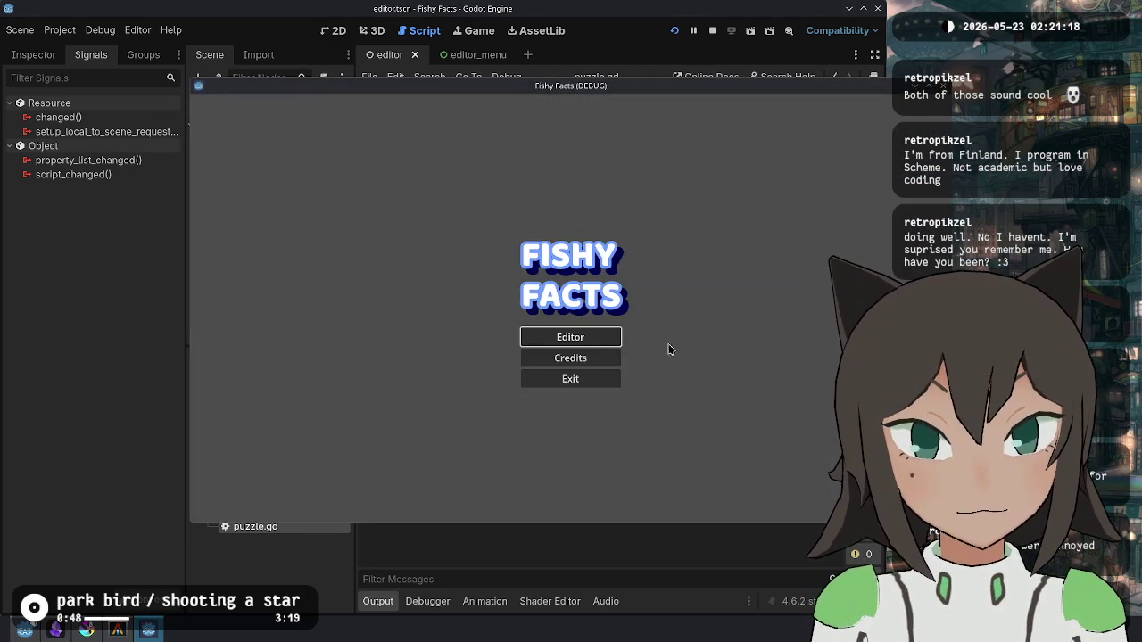
{"action": "left_click", "coordinate": [571, 338]}
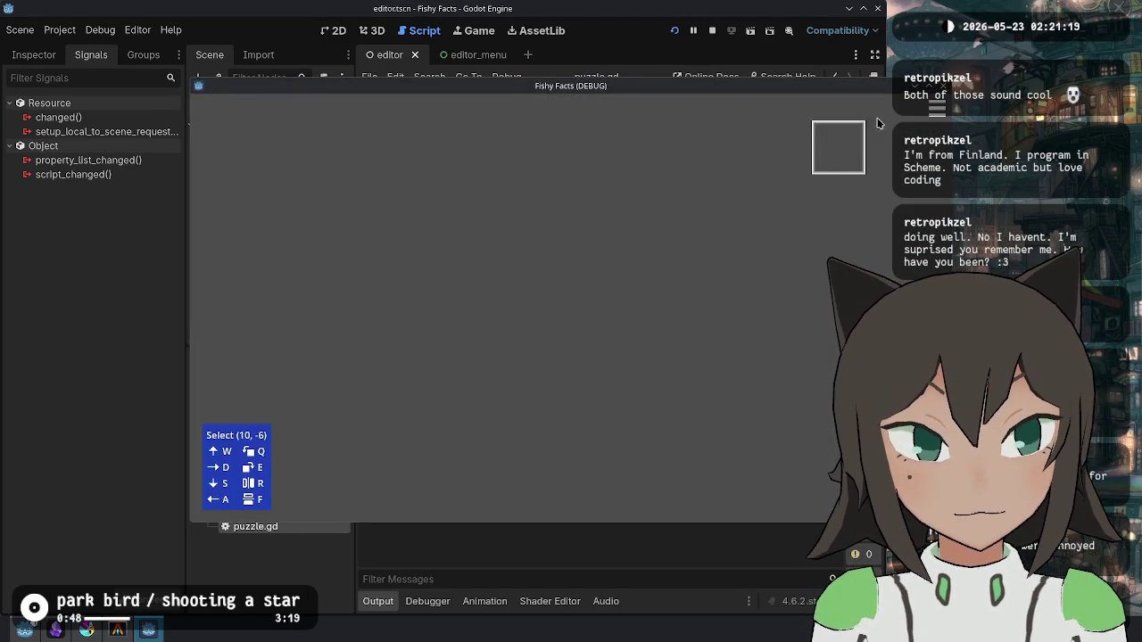
{"action": "left_click", "coordinate": [939, 108]}
{"action": "left_click", "coordinate": [489, 268]}
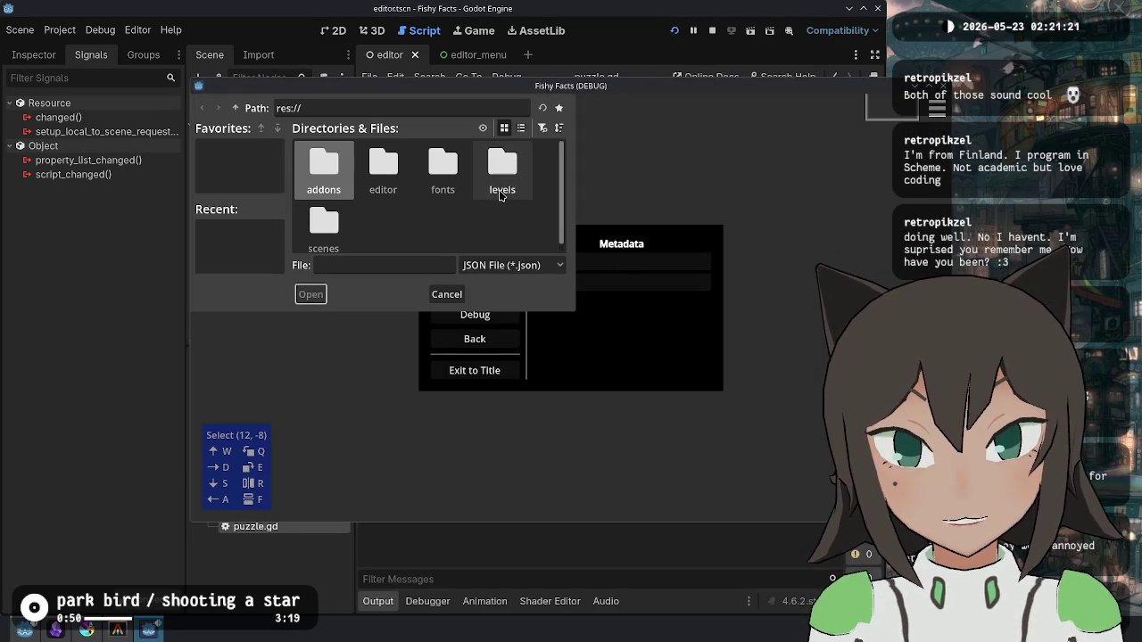
{"action": "double_click", "coordinate": [502, 166]}
{"action": "double_click", "coordinate": [324, 165]}
{"action": "left_click", "coordinate": [873, 150]}
{"action": "left_click", "coordinate": [623, 288]}
{"action": "left_click", "coordinate": [636, 259]}
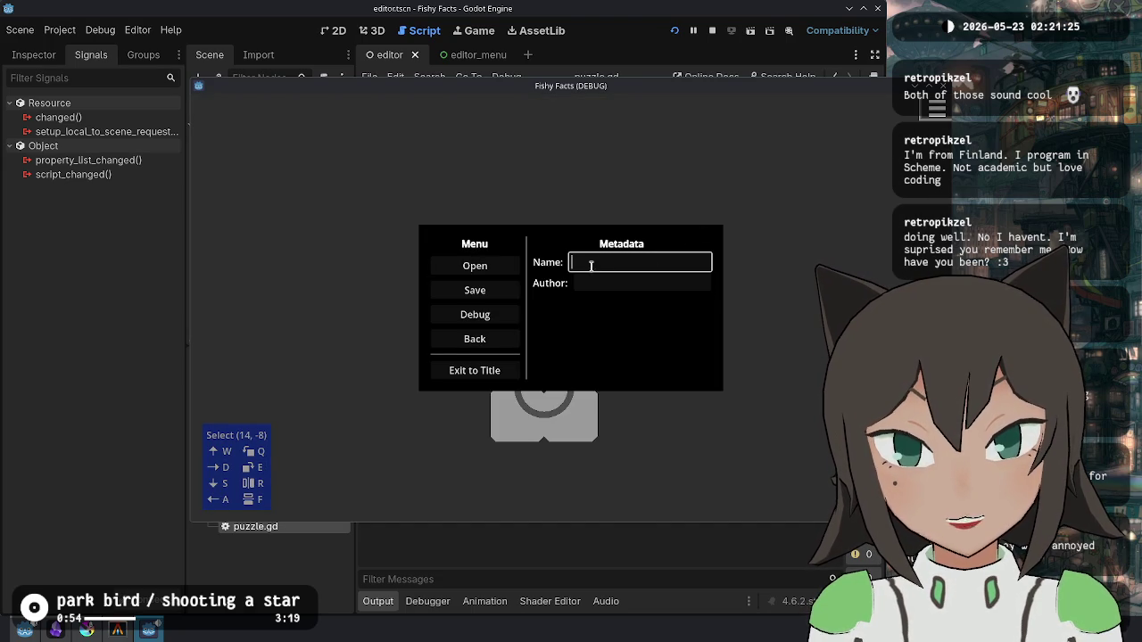
Step: Make deserialize assign the value to puzzle.author, then restart the game
{"action": "key", "text": "alt+Tab"}
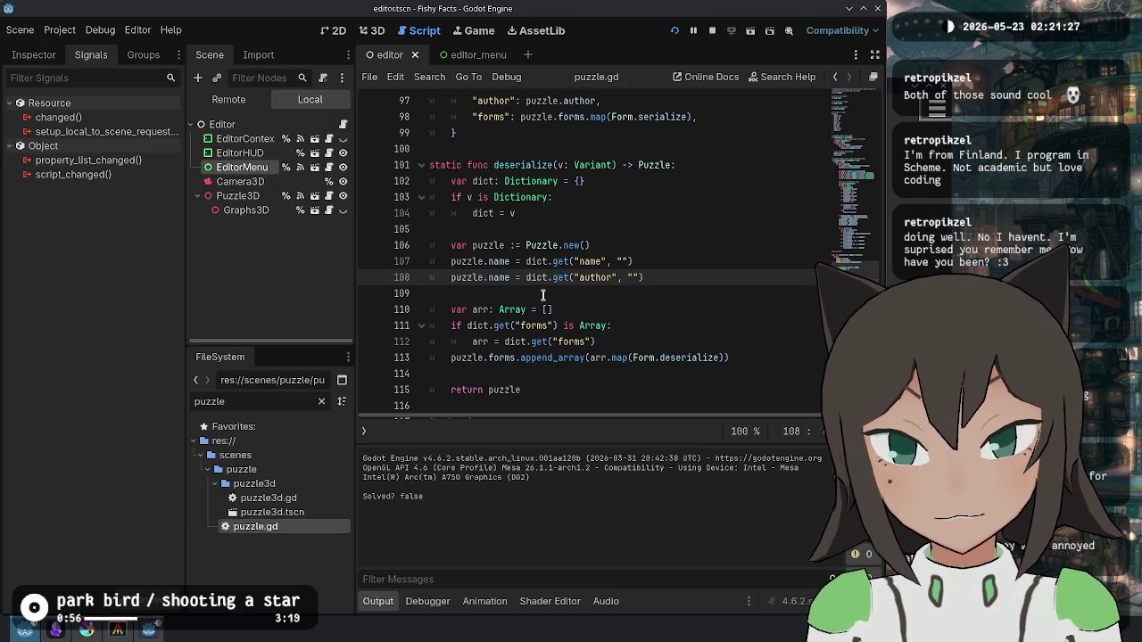
{"action": "type", "text": "author"}
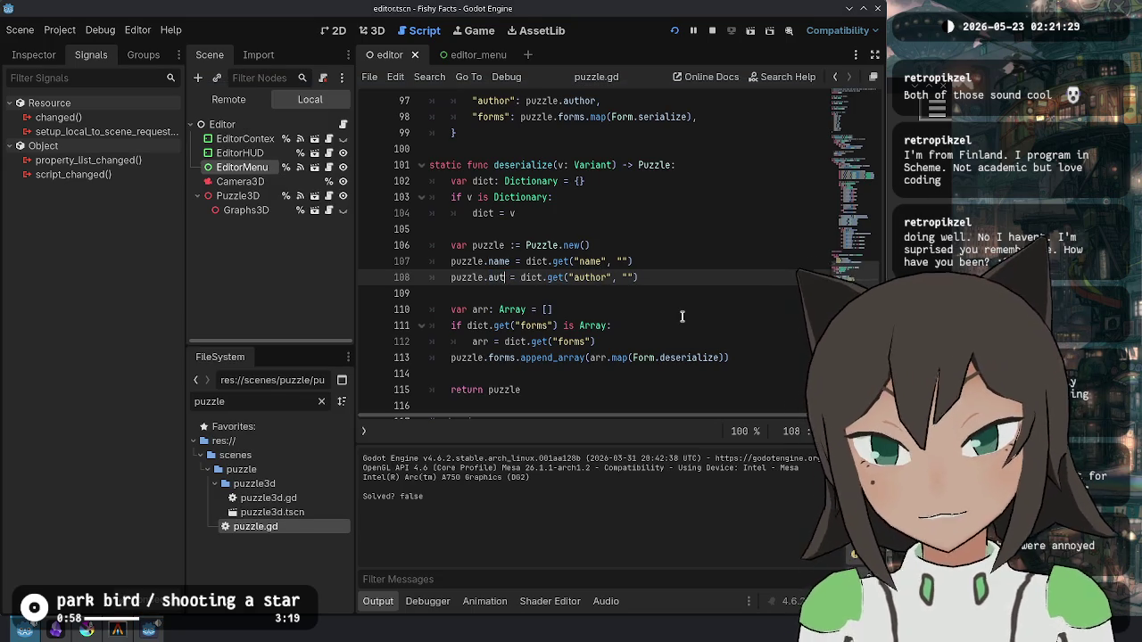
{"action": "key", "text": "alt+Tab"}
{"action": "left_click", "coordinate": [675, 30]}
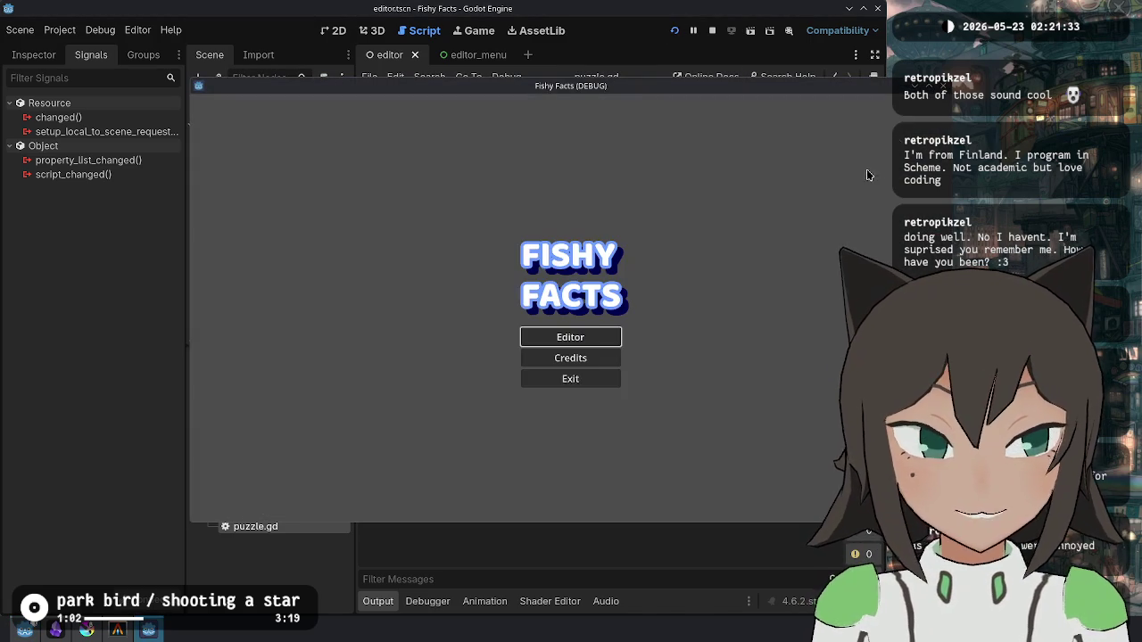
Step: Open the puzzle editor and load test-2.json
{"action": "key", "text": "Return"}
{"action": "key", "text": "Escape"}
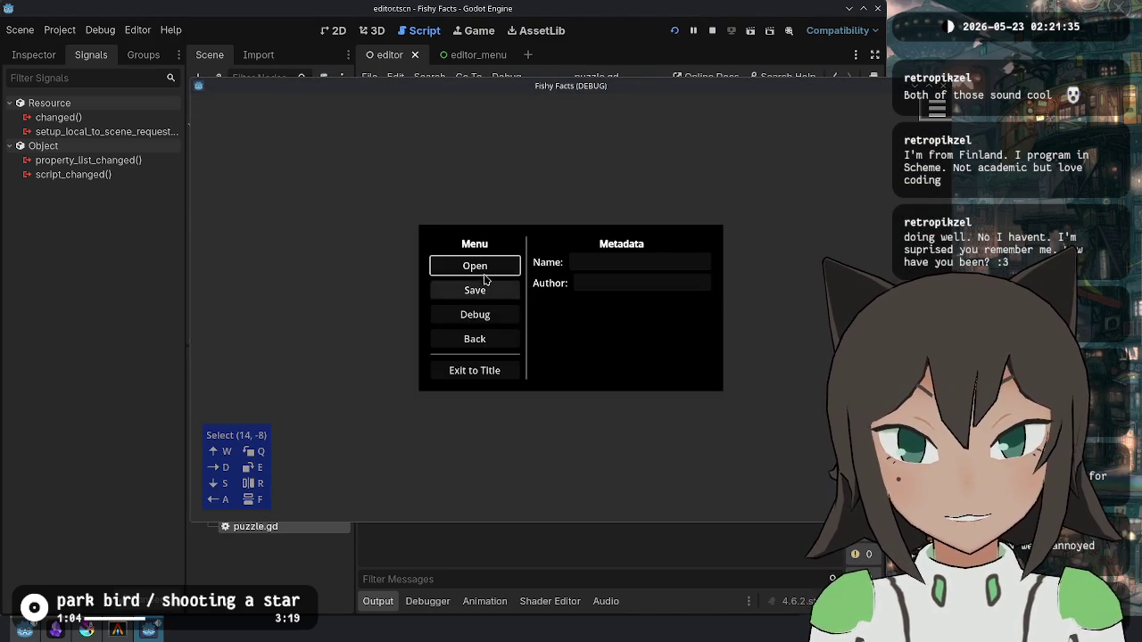
{"action": "left_click", "coordinate": [474, 266]}
{"action": "double_click", "coordinate": [503, 174]}
{"action": "double_click", "coordinate": [318, 175]}
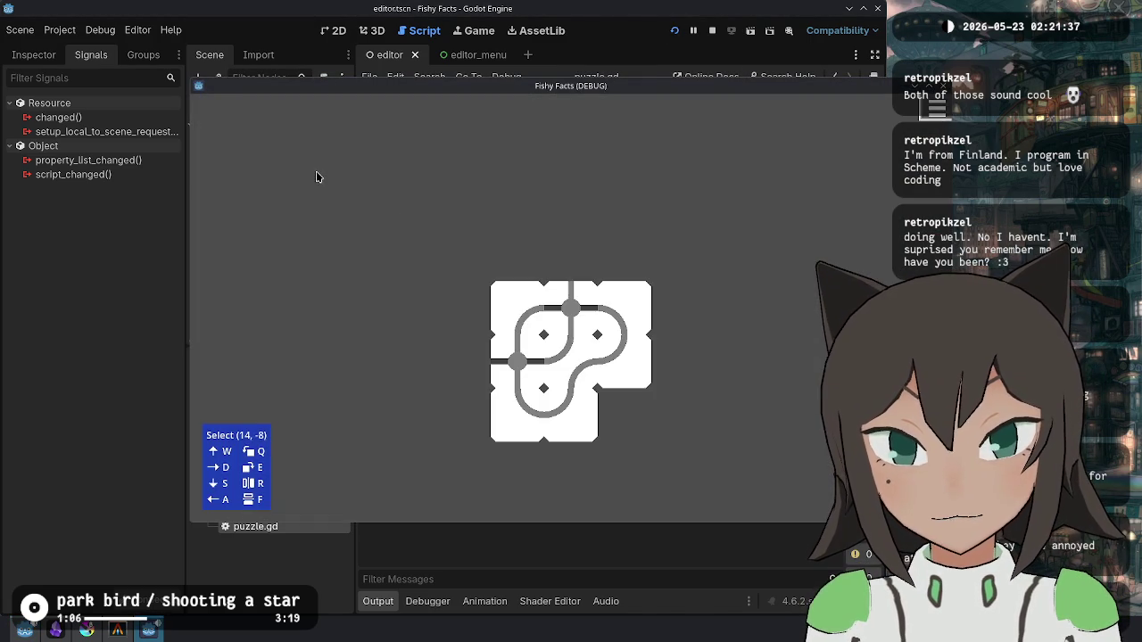
Step: Fill in the bean puzzle's author and save it over test-2.json
{"action": "key", "text": "Escape"}
{"action": "left_click", "coordinate": [634, 283]}
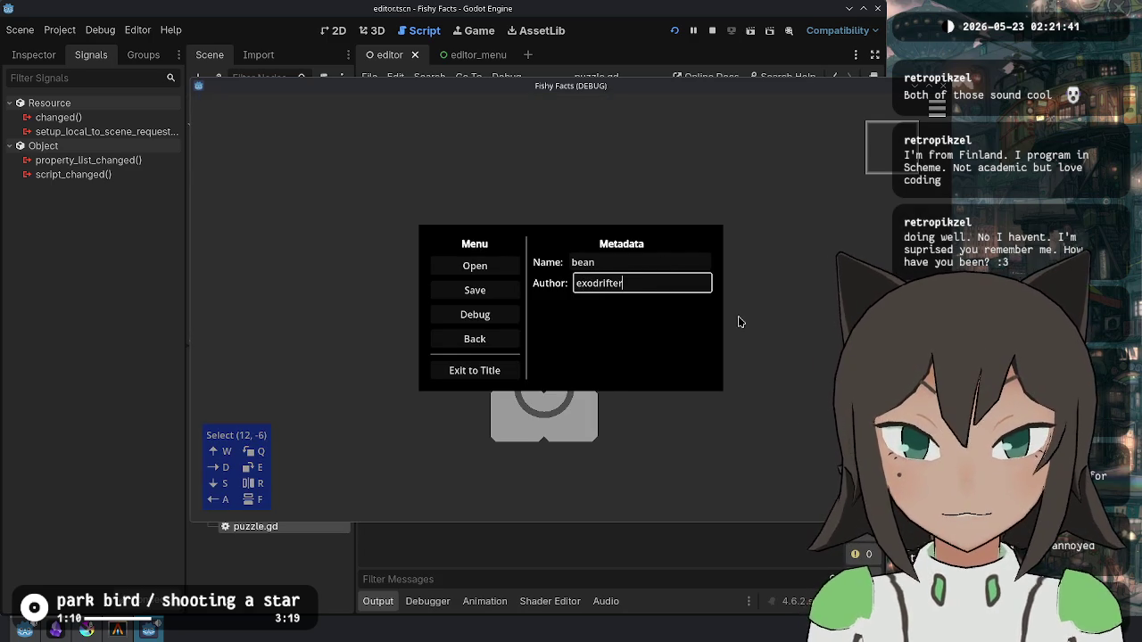
{"action": "left_click", "coordinate": [517, 289]}
{"action": "double_click", "coordinate": [446, 179]}
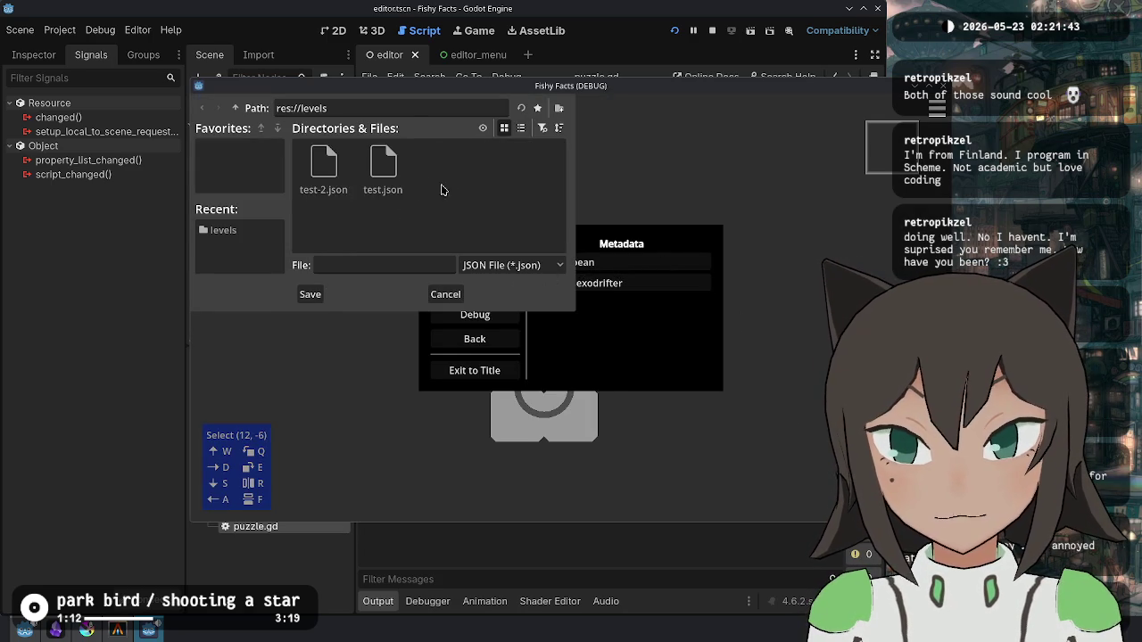
{"action": "double_click", "coordinate": [327, 179]}
{"action": "left_click", "coordinate": [527, 326]}
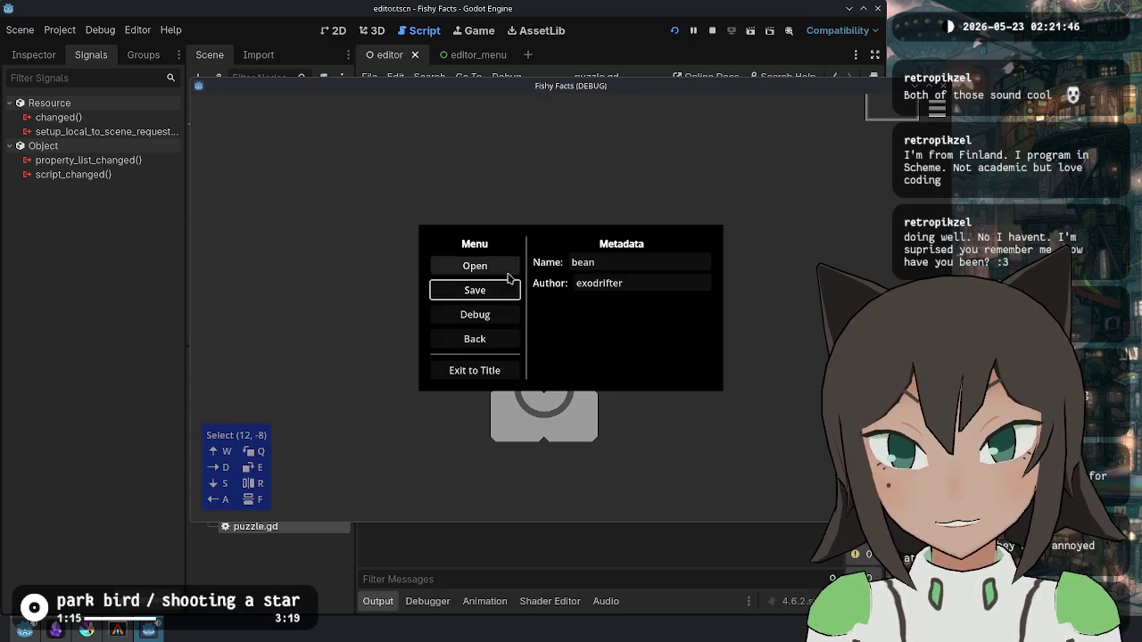
Step: Load test.json, then reload test-2.json to verify its saved author
{"action": "left_click", "coordinate": [446, 266]}
{"action": "double_click", "coordinate": [503, 169]}
{"action": "double_click", "coordinate": [383, 174]}
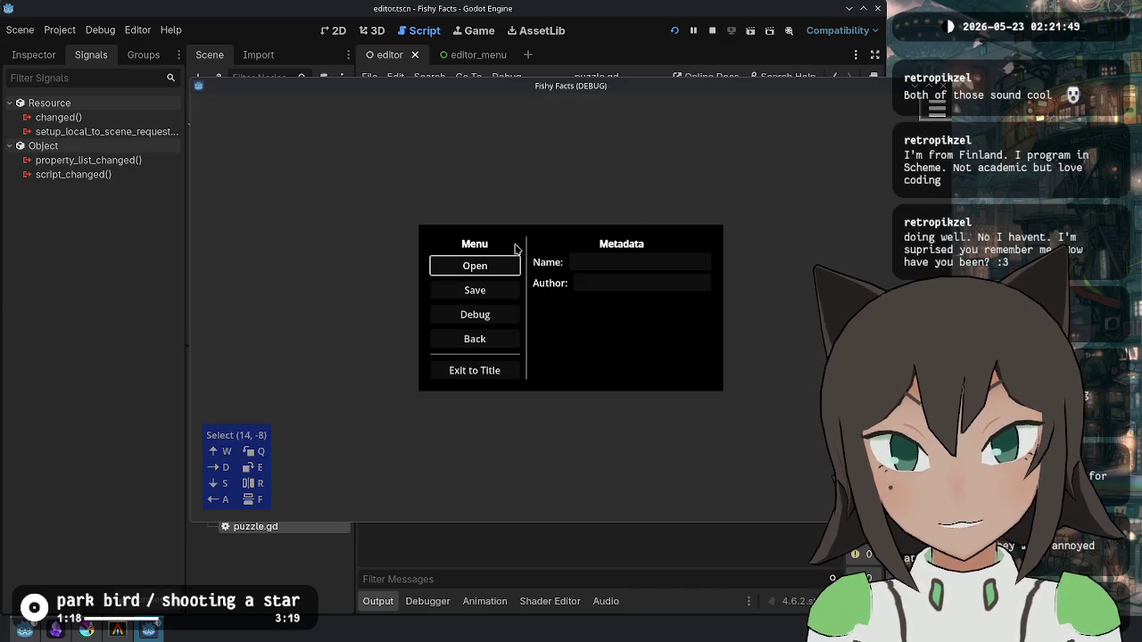
{"action": "left_click", "coordinate": [478, 293]}
{"action": "double_click", "coordinate": [503, 169]}
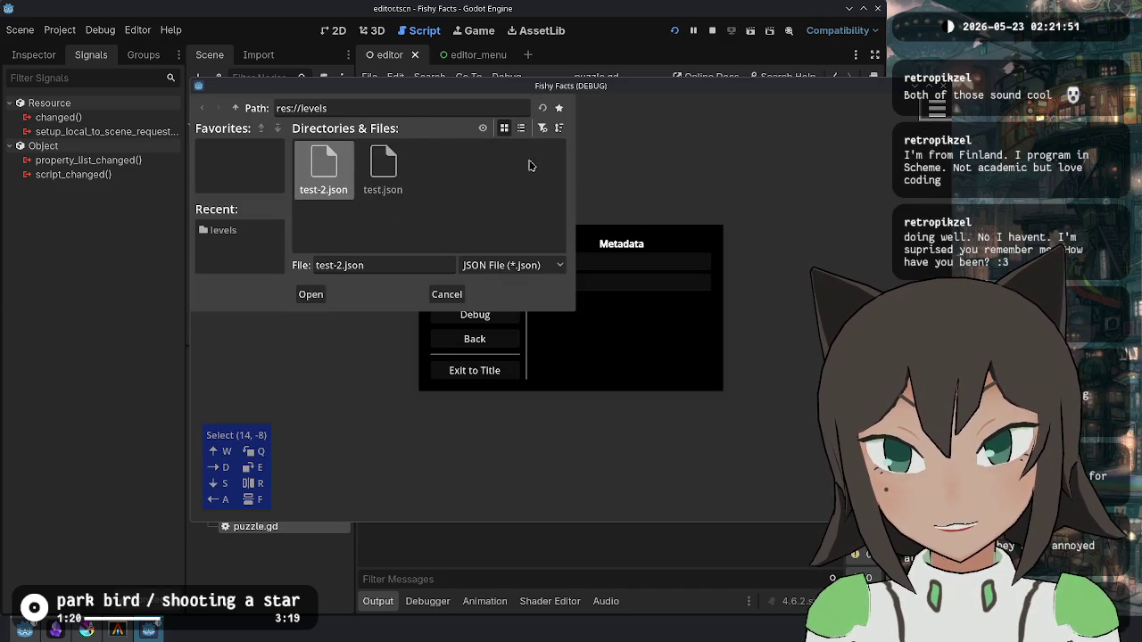
{"action": "double_click", "coordinate": [324, 169]}
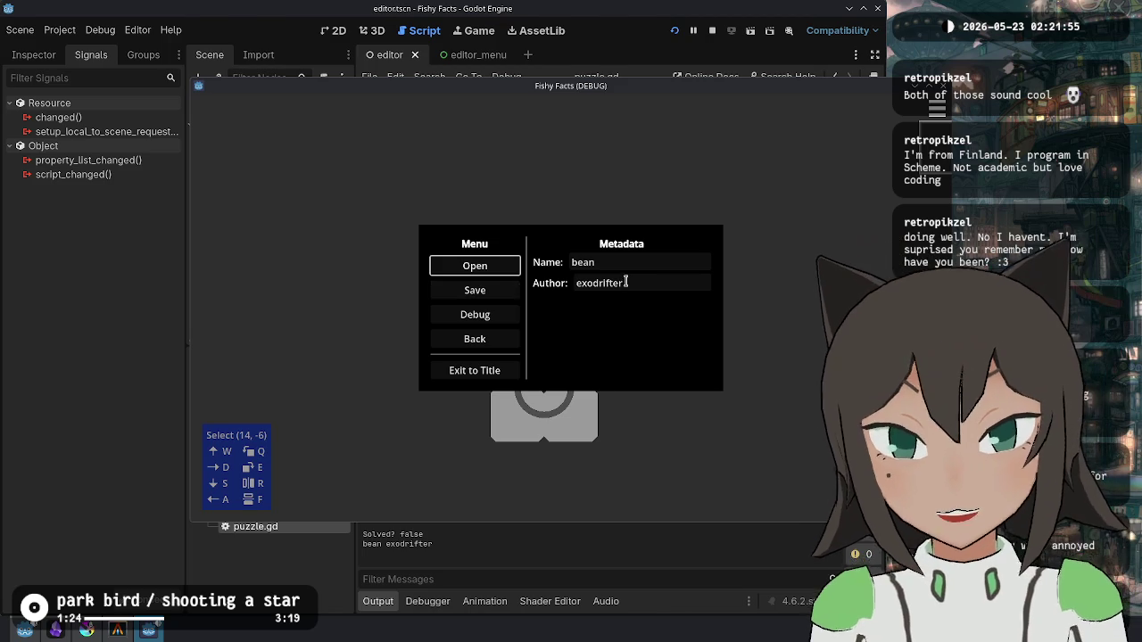
Step: Load the test.json puzzle from the levels folder
{"action": "left_click", "coordinate": [500, 294]}
{"action": "key", "text": "Escape"}
{"action": "left_click", "coordinate": [505, 266]}
{"action": "double_click", "coordinate": [503, 170]}
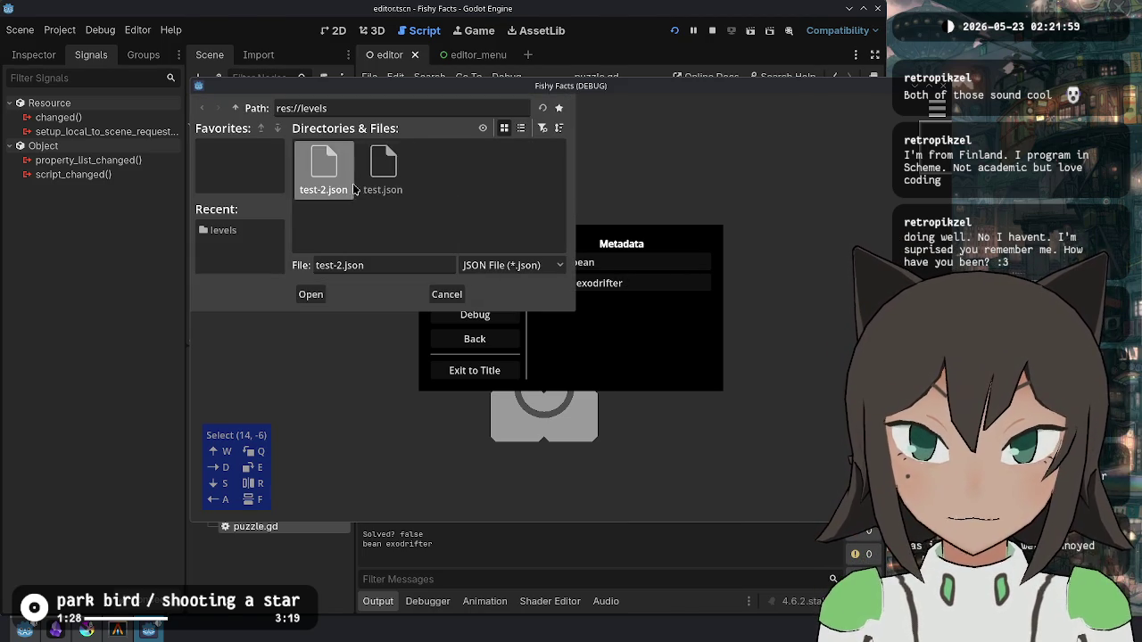
{"action": "double_click", "coordinate": [406, 187]}
Step: Set the puzzle name to test with an author and save over test.json
{"action": "key", "text": "Escape"}
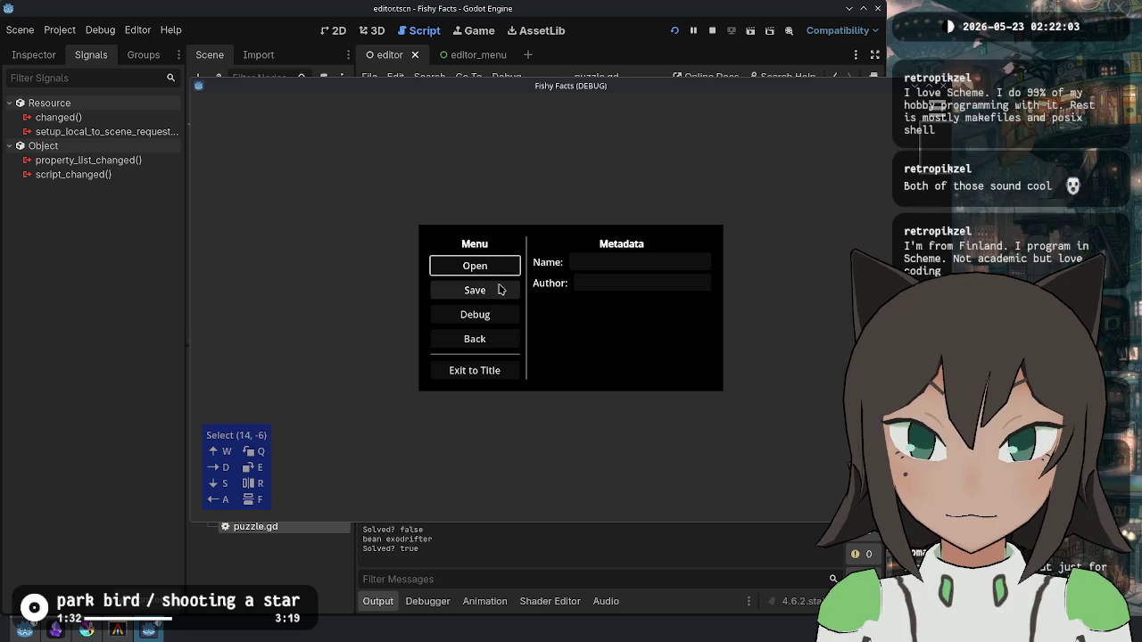
{"action": "left_click", "coordinate": [584, 284]}
{"action": "type", "text": "exodrifter"}
{"action": "key", "text": "shift+Tab"}
{"action": "left_click", "coordinate": [472, 290]}
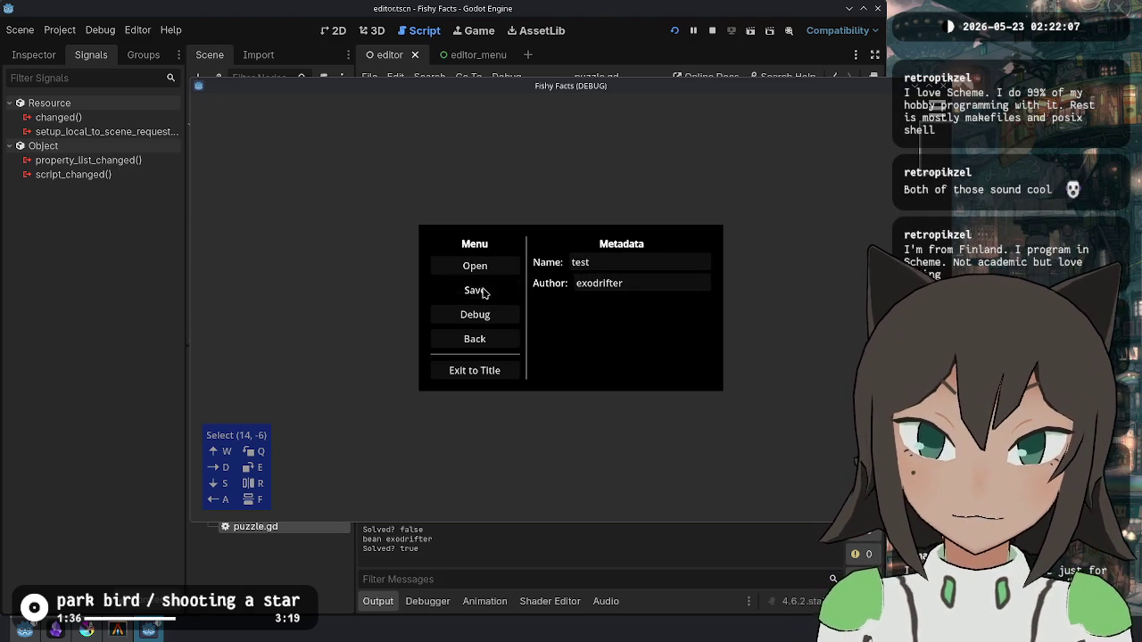
{"action": "double_click", "coordinate": [440, 143]}
{"action": "double_click", "coordinate": [378, 188]}
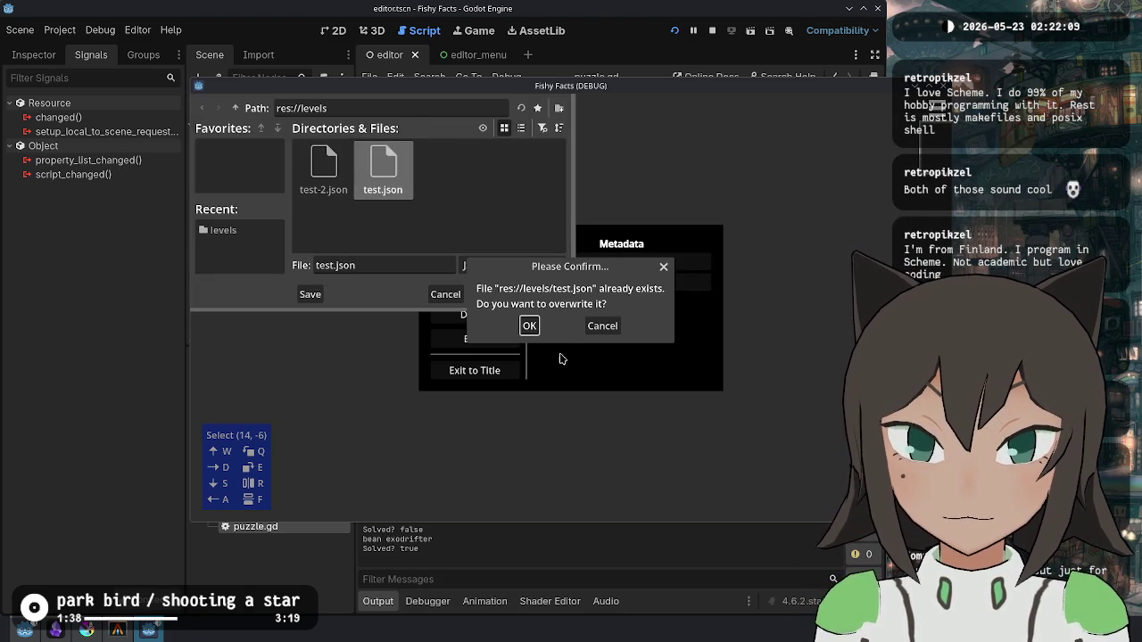
{"action": "left_click", "coordinate": [531, 323]}
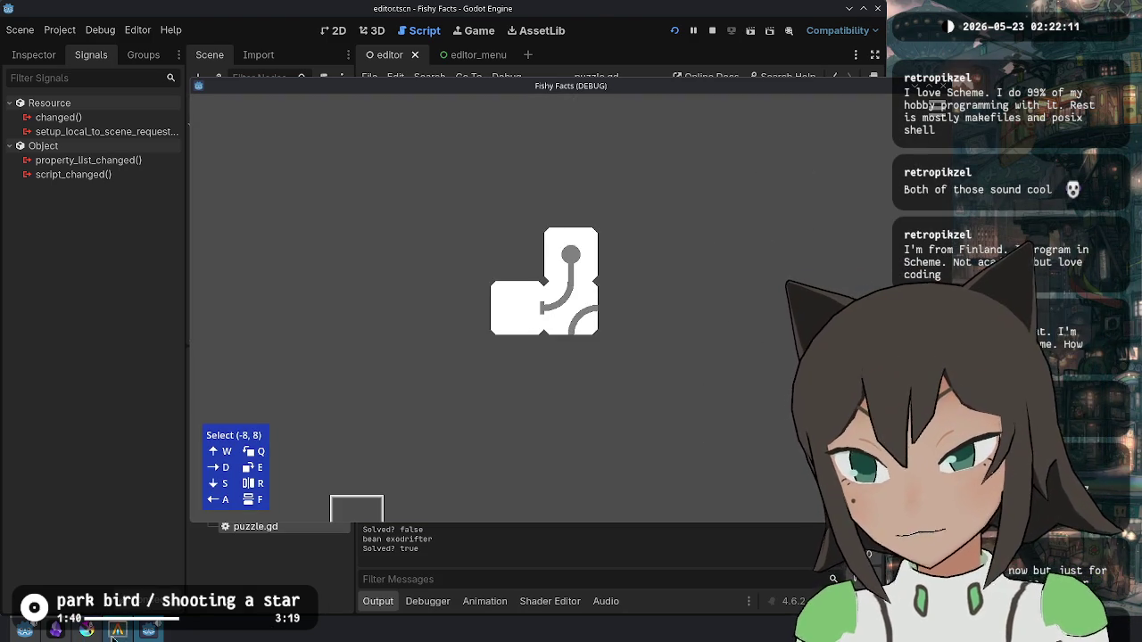
{"action": "left_click", "coordinate": [117, 631]}
Step: Check git status and start git add -p, staging the first editor.gd hunk
{"action": "type", "text": "s"}
{"action": "key", "text": "Return"}
{"action": "type", "text": "git add"}
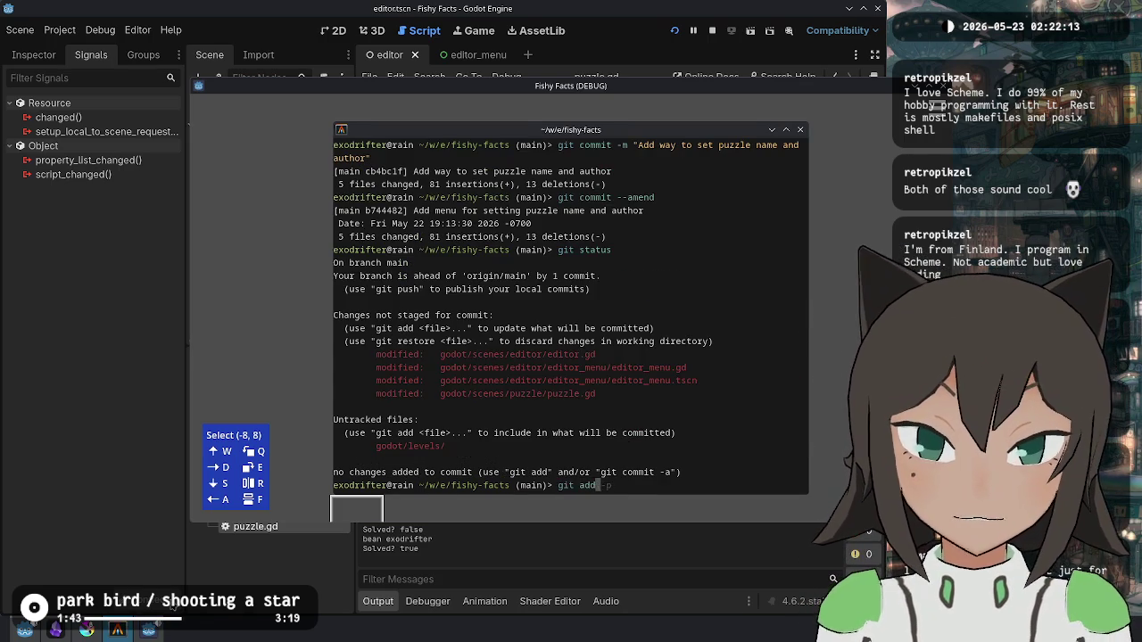
{"action": "type", "text": "-p"}
{"action": "key", "text": "Return"}
{"action": "type", "text": "y"}
{"action": "key", "text": "Return"}
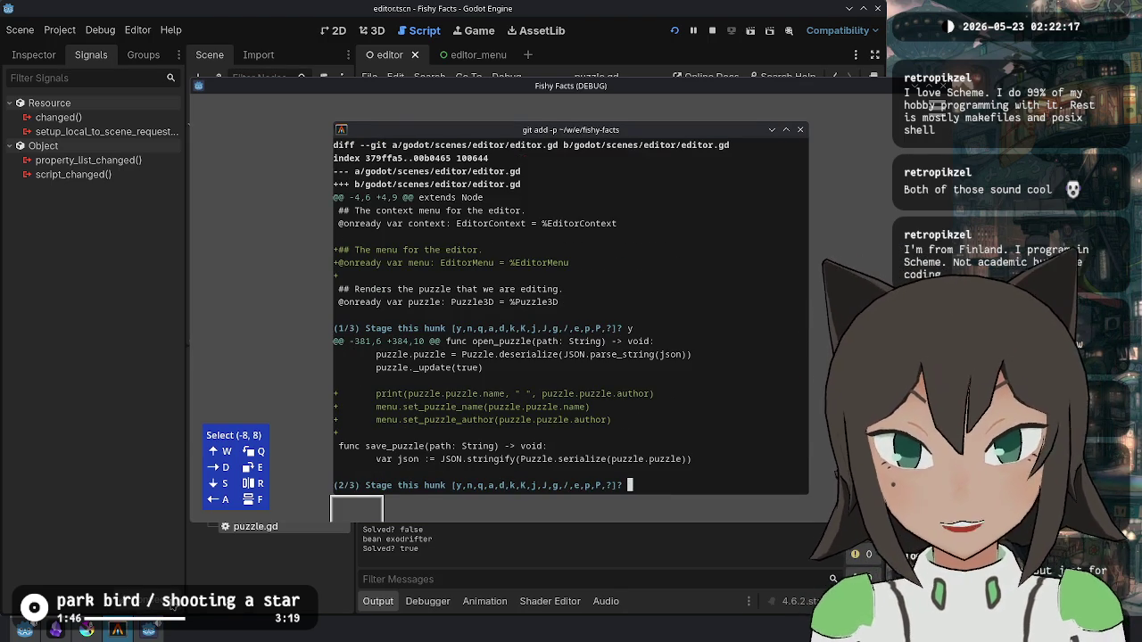
Step: Reload the changed scripts in Godot, stop the game and save everything
{"action": "left_click", "coordinate": [175, 401]}
{"action": "left_click", "coordinate": [597, 401]}
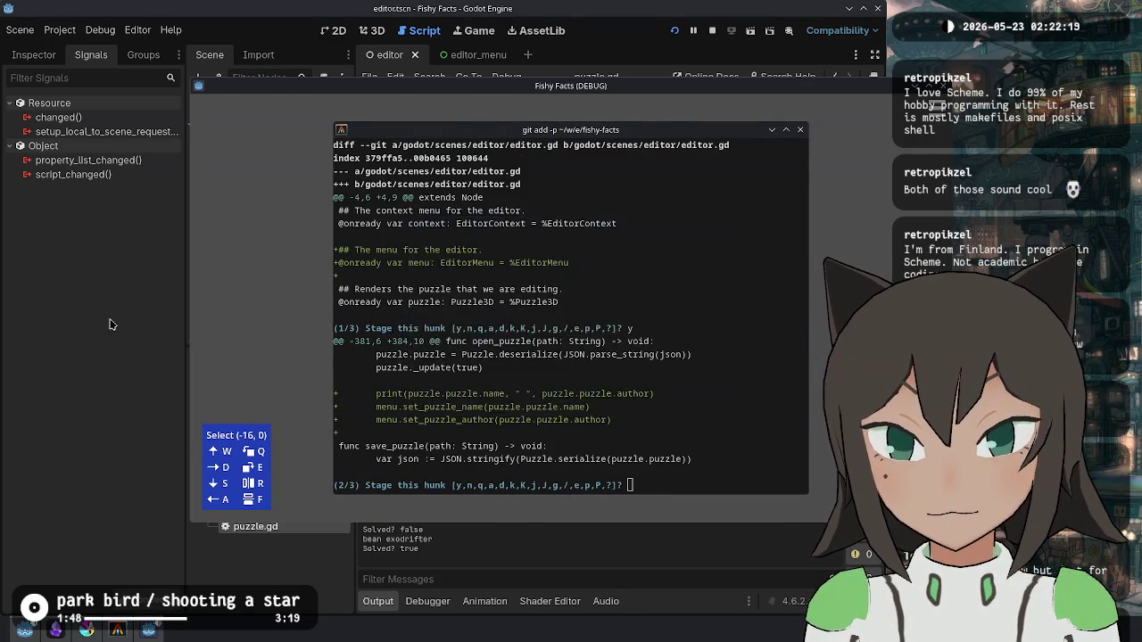
{"action": "left_click", "coordinate": [110, 323]}
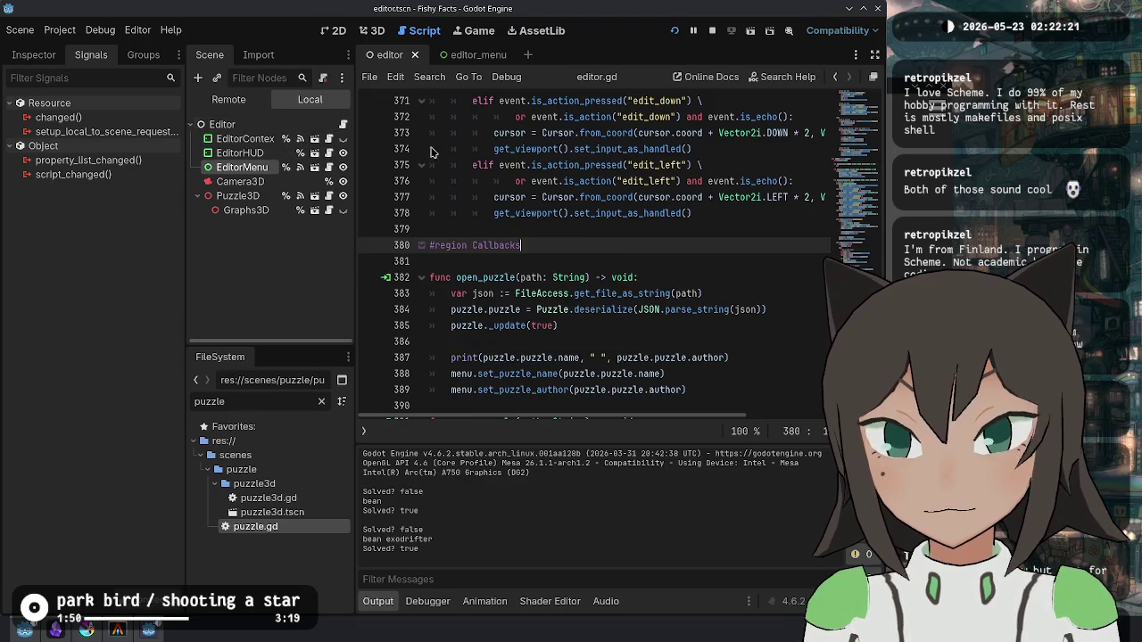
{"action": "key", "text": "ctrl+s"}
{"action": "key", "text": "alt+Tab"}
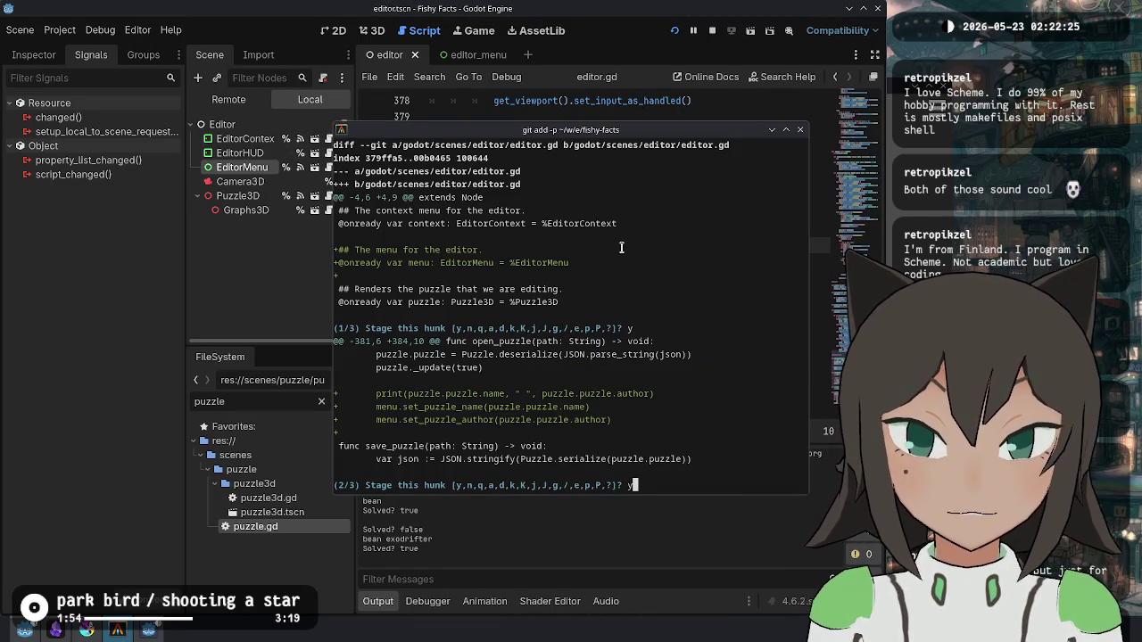
Step: Rerun git add -p and stage every editor, puzzle and editor_menu.tscn hunk
{"action": "type", "text": "q"}
{"action": "key", "text": "Return"}
{"action": "key", "text": "Up"}
{"action": "key", "text": "Return"}
{"action": "type", "text": "y"}
{"action": "key", "text": "Return"}
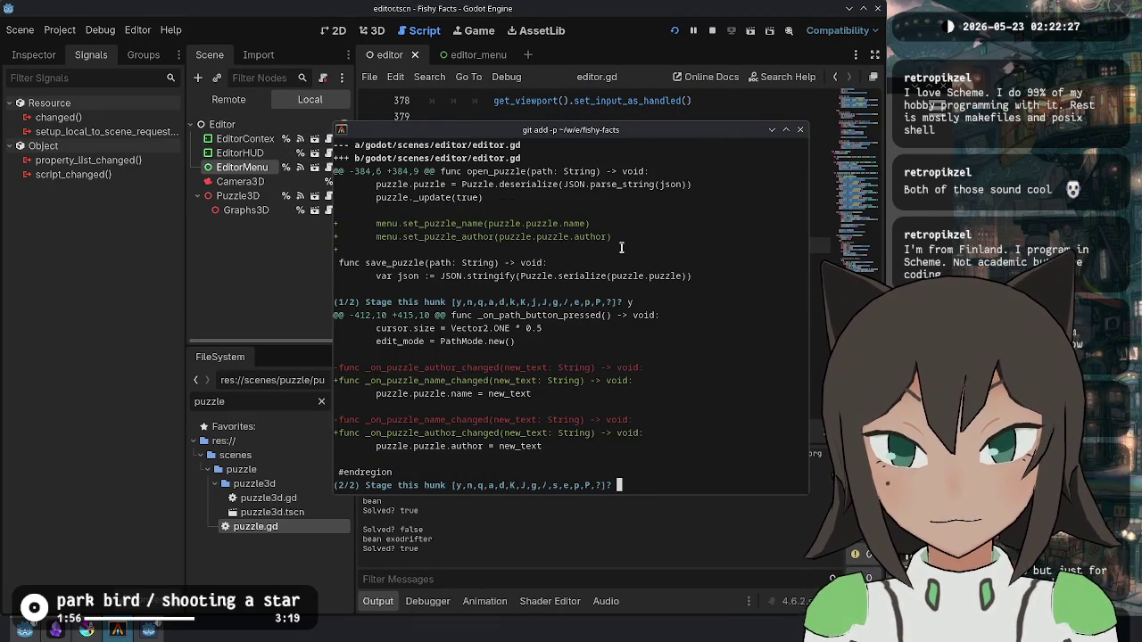
{"action": "key", "text": "Return"}
{"action": "key", "text": "Return"}
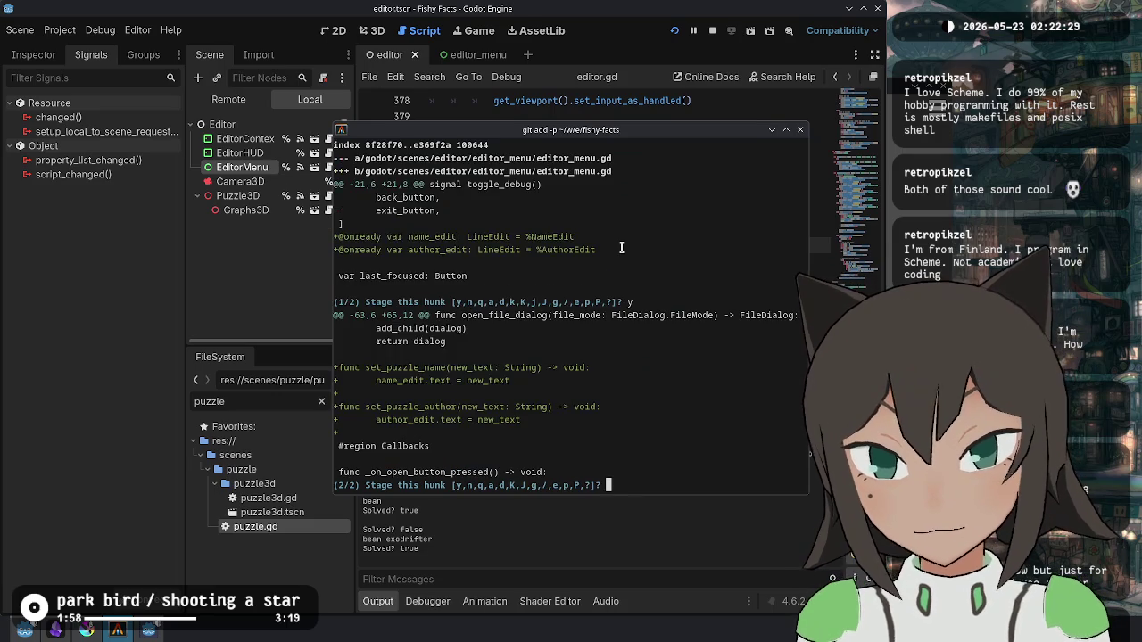
{"action": "type", "text": "y"}
{"action": "key", "text": "Return"}
{"action": "key", "text": "Return"}
{"action": "type", "text": "y"}
{"action": "key", "text": "Return"}
{"action": "type", "text": "y"}
{"action": "key", "text": "Return"}
{"action": "type", "text": "y"}
{"action": "key", "text": "Return"}
{"action": "type", "text": "git commit --a"}
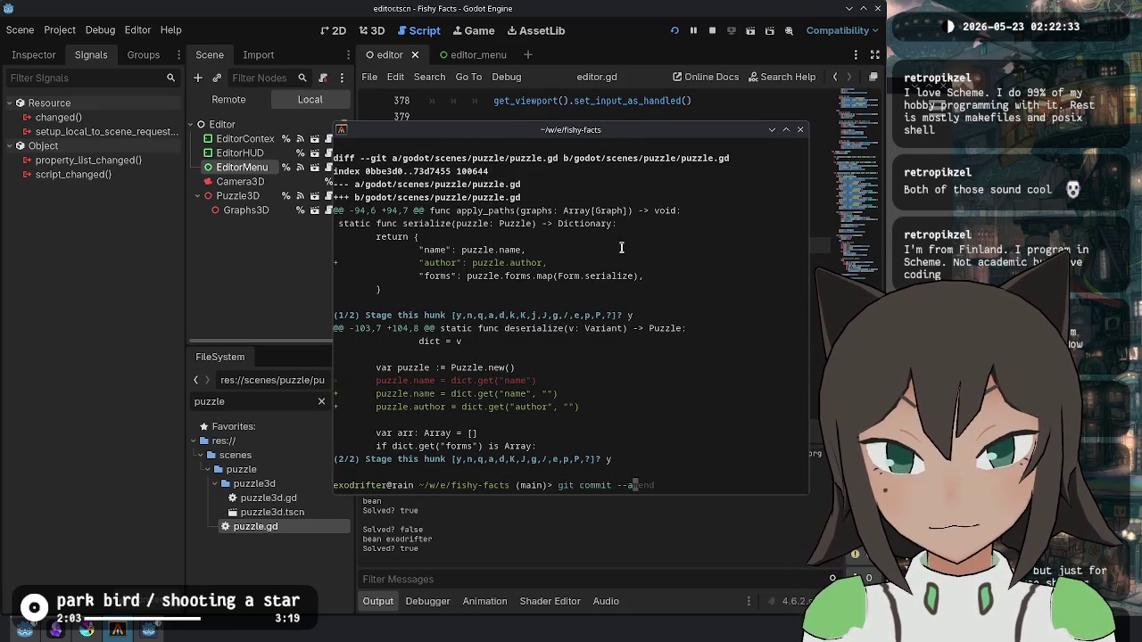
Step: Amend the commit 'Add menu for setting puzzle name and author' with the staged changes
{"action": "type", "text": "mend"}
{"action": "key", "text": "Return"}
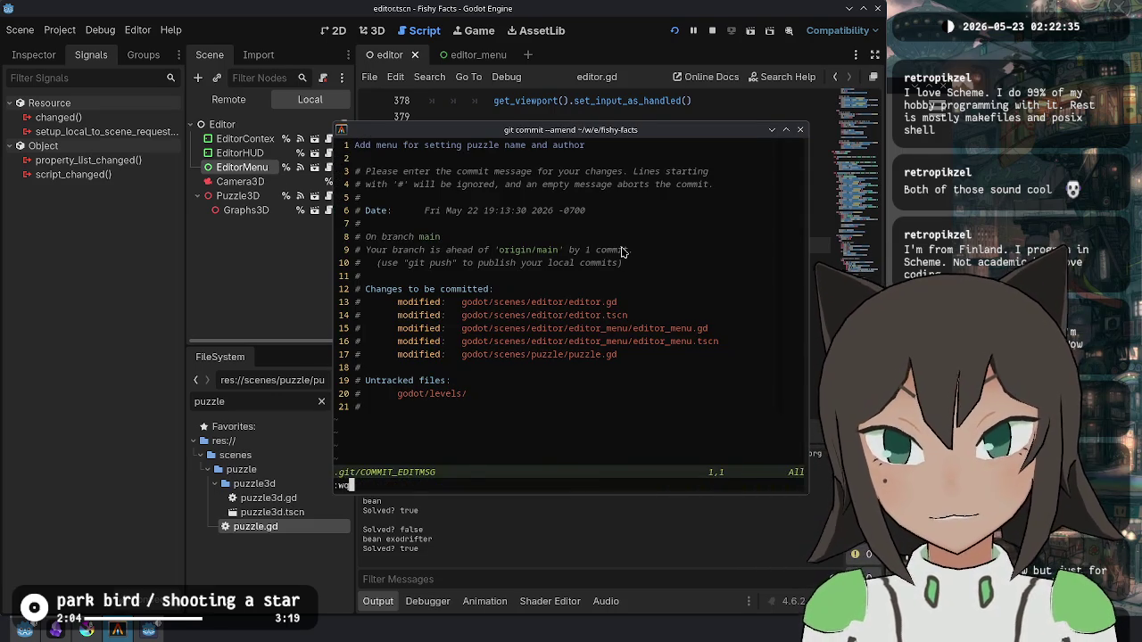
{"action": "key", "text": "Return"}
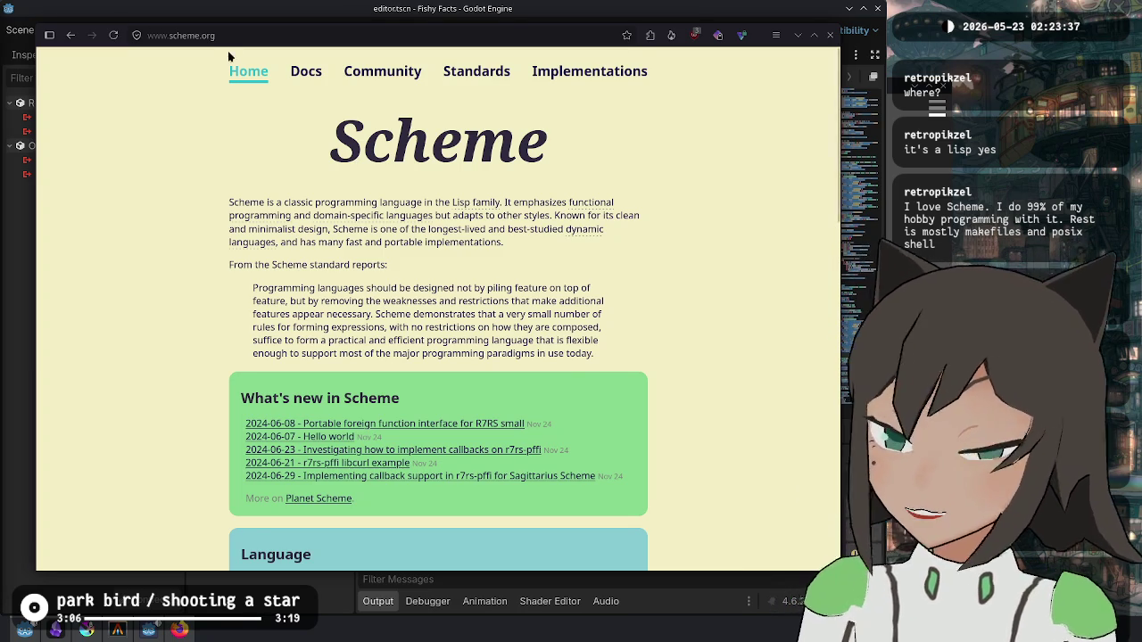
Step: Go to twitch.tv/lcolonq in the browser
{"action": "key", "text": "ctrl+l"}
{"action": "type", "text": "twitch.tv/lcolonq"}
{"action": "key", "text": "Return"}
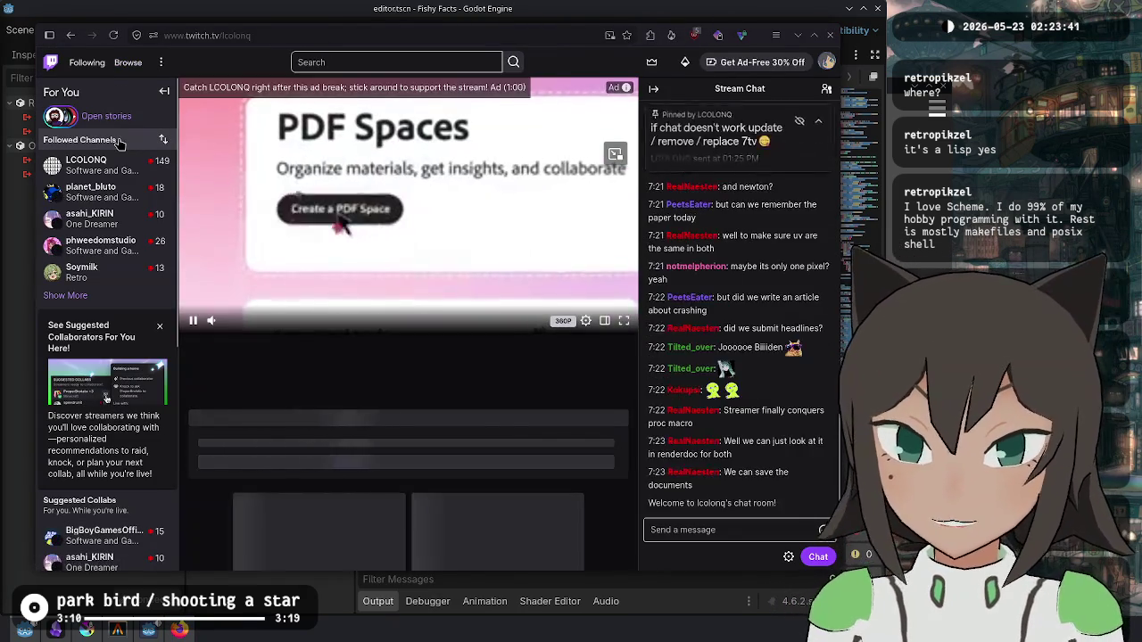
Step: Claim the channel-points bonus chest and bring up the Proton VPN extension panel
{"action": "left_click", "coordinate": [49, 35]}
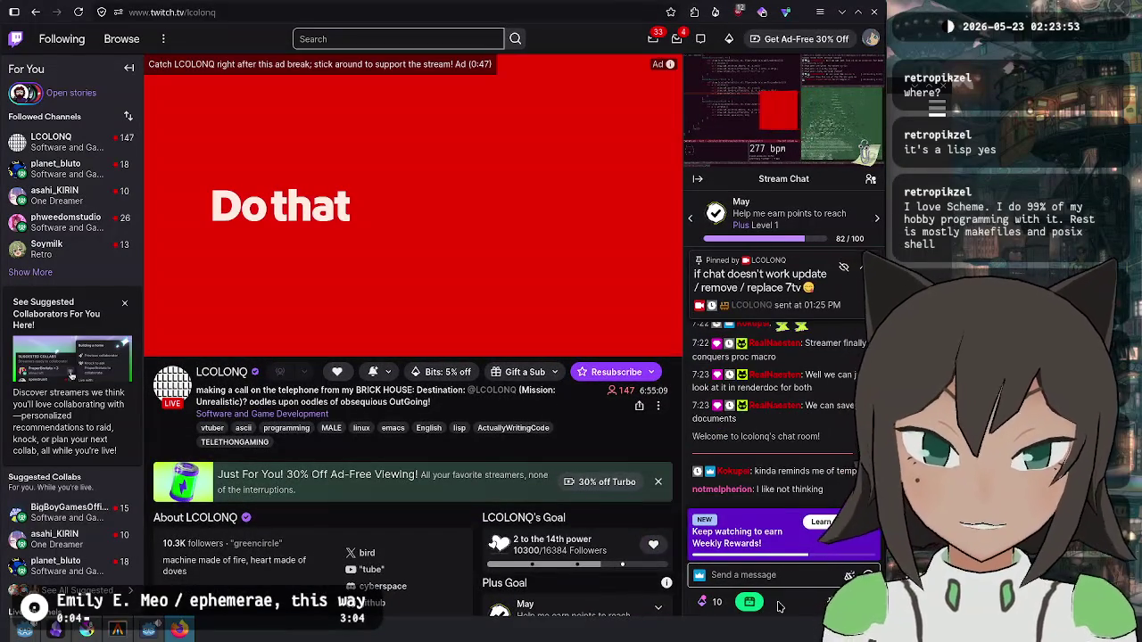
{"action": "left_click", "coordinate": [751, 603]}
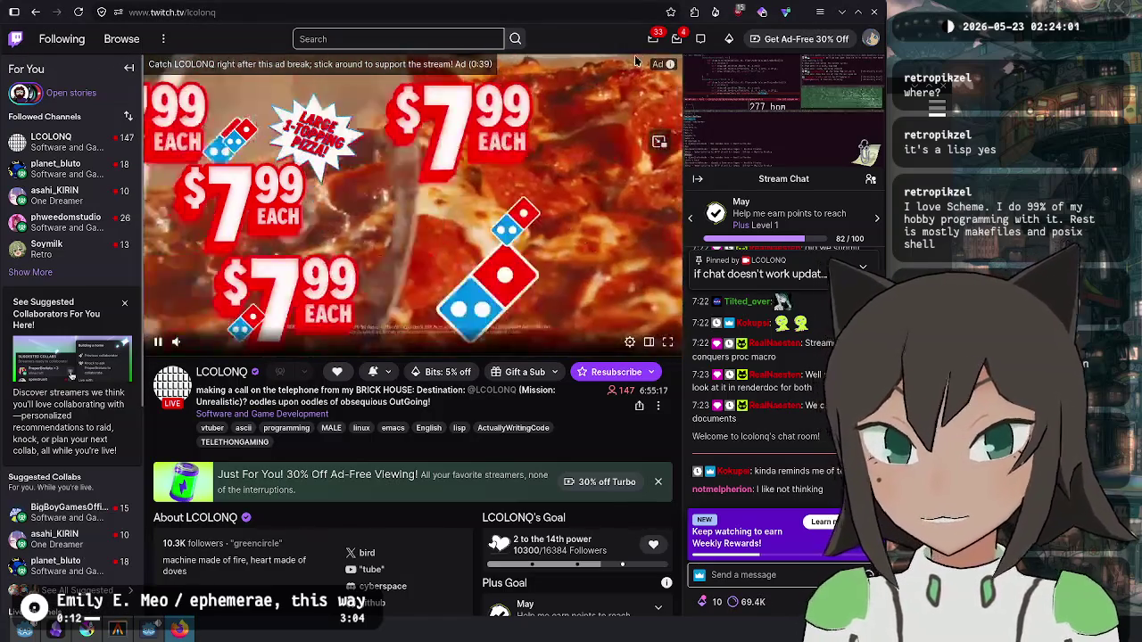
{"action": "left_click", "coordinate": [783, 13]}
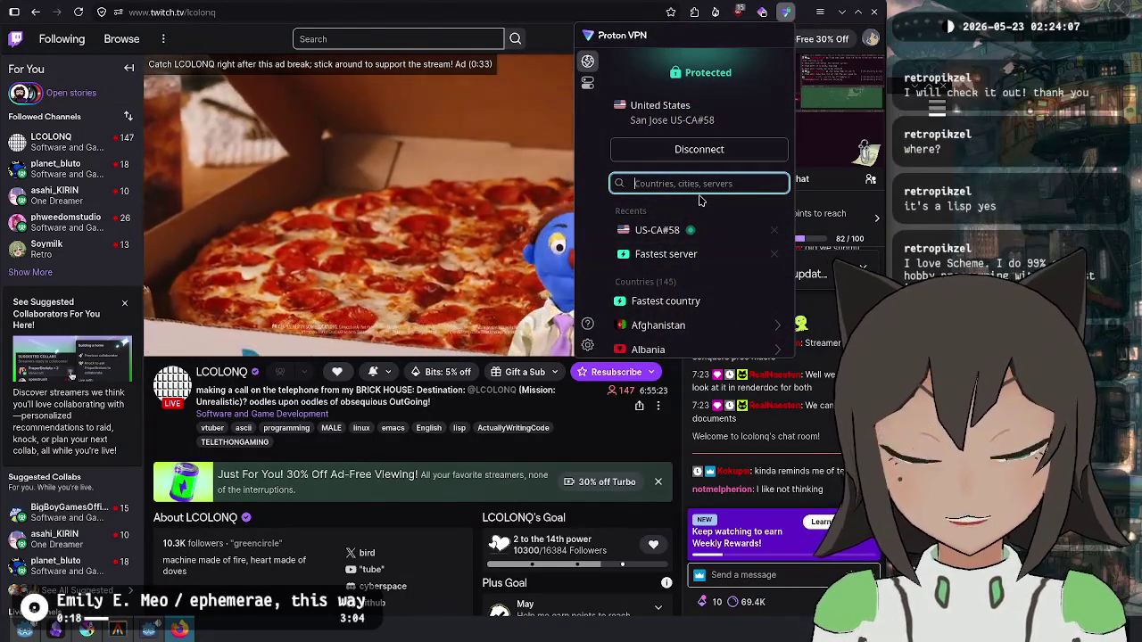
Step: Connect Proton VPN to South Korea, Seoul #23, and reload the Twitch page
{"action": "type", "text": "s"}
{"action": "type", "text": "orea"}
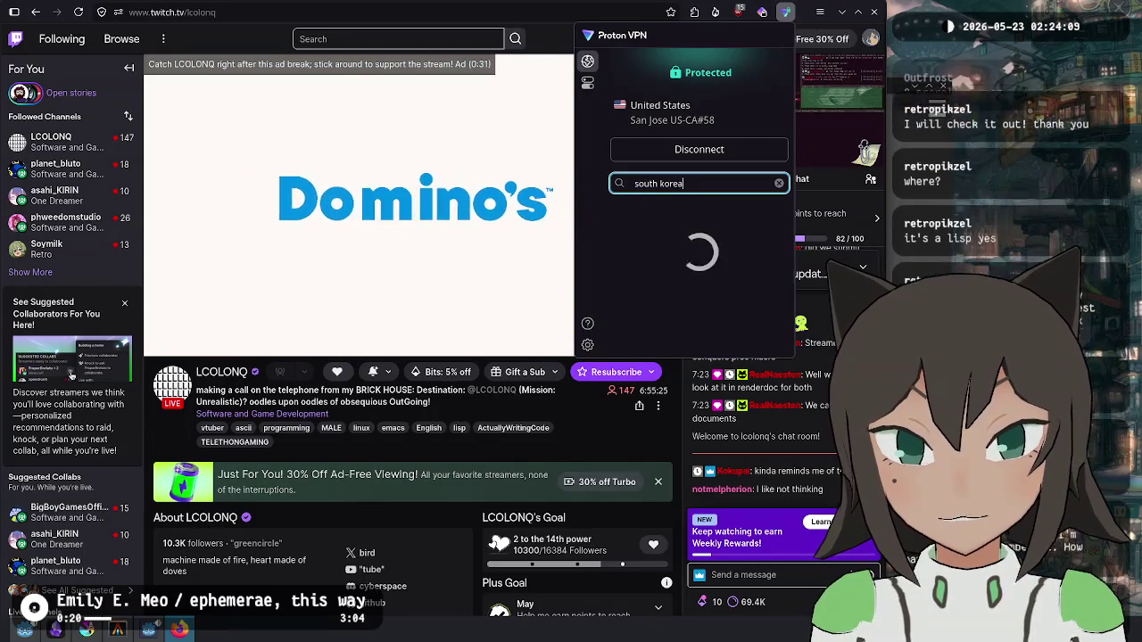
{"action": "left_click", "coordinate": [716, 256]}
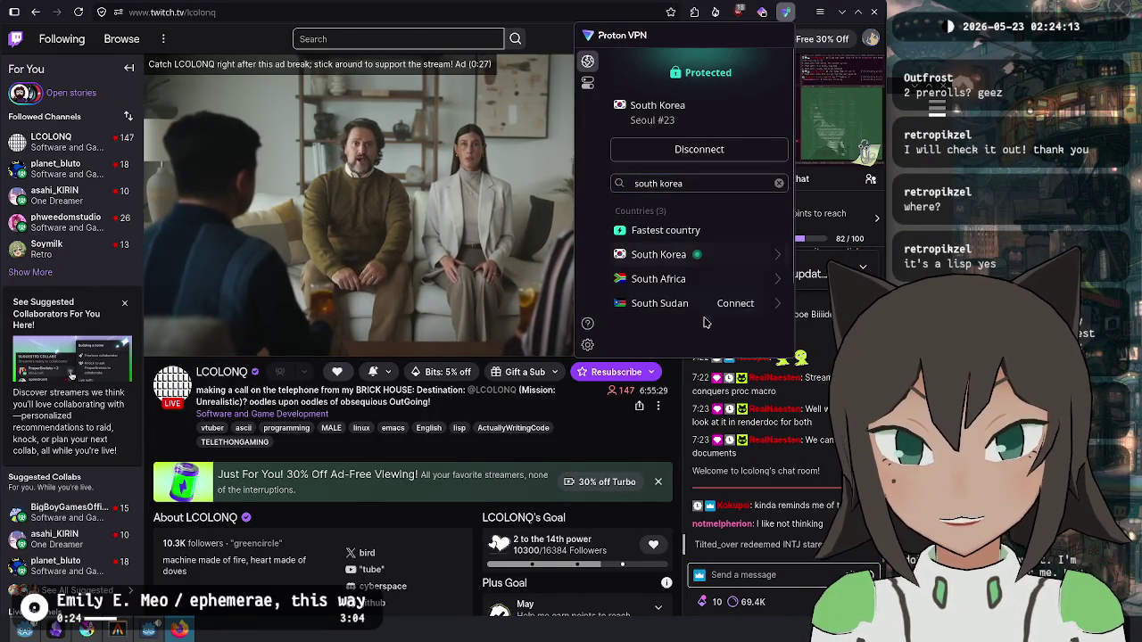
{"action": "key", "text": "ctrl+s"}
{"action": "key", "text": "Escape"}
{"action": "key", "text": "ctrl+r"}
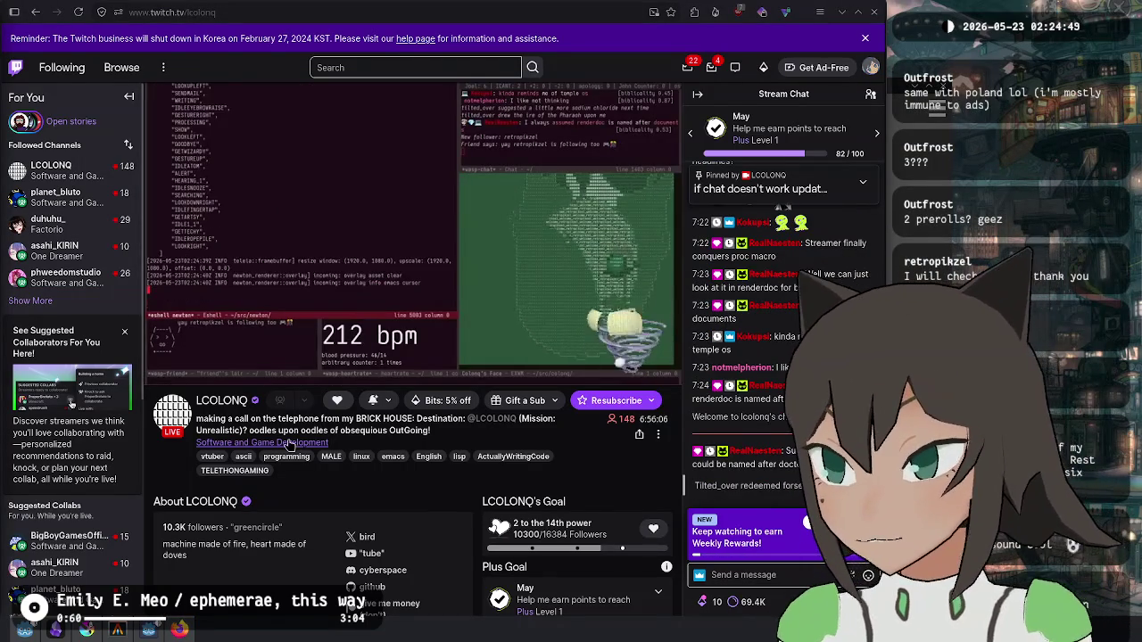
Step: Expand and collapse the pinned Twitch chat message, then switch back to the Godot editor
{"action": "mouse_move", "coordinate": [287, 276]}
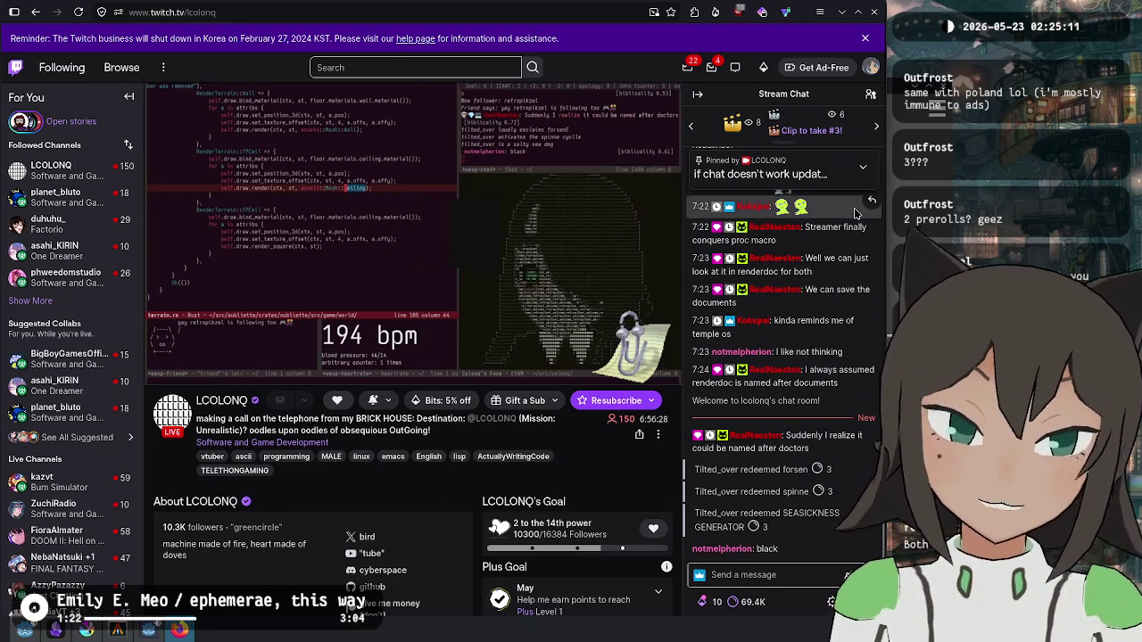
{"action": "left_click", "coordinate": [862, 169]}
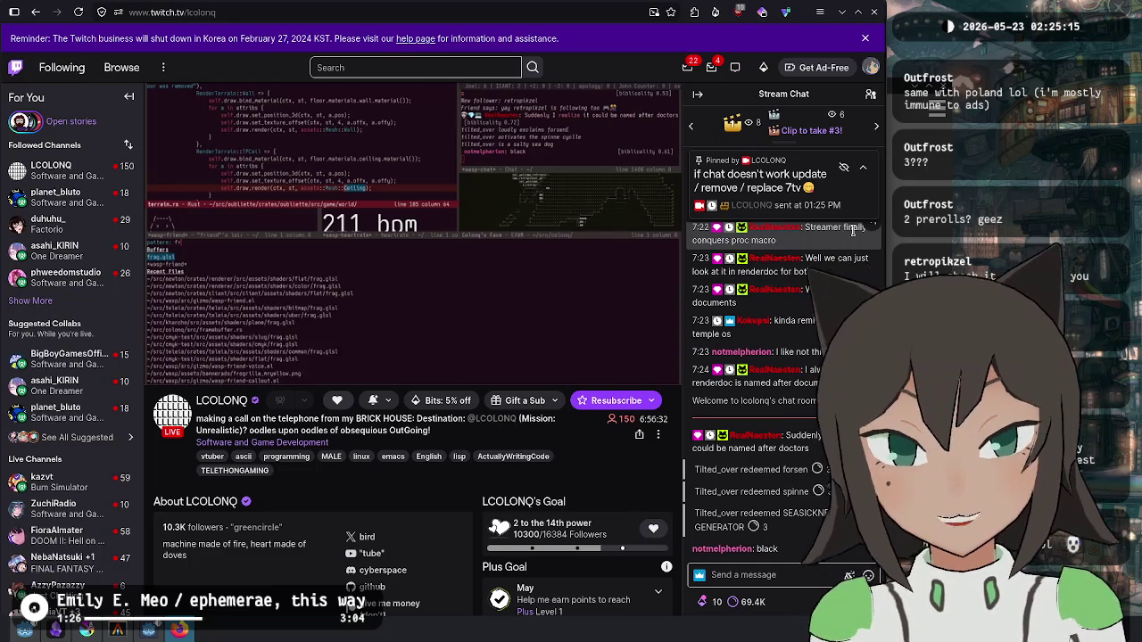
{"action": "left_click", "coordinate": [864, 170]}
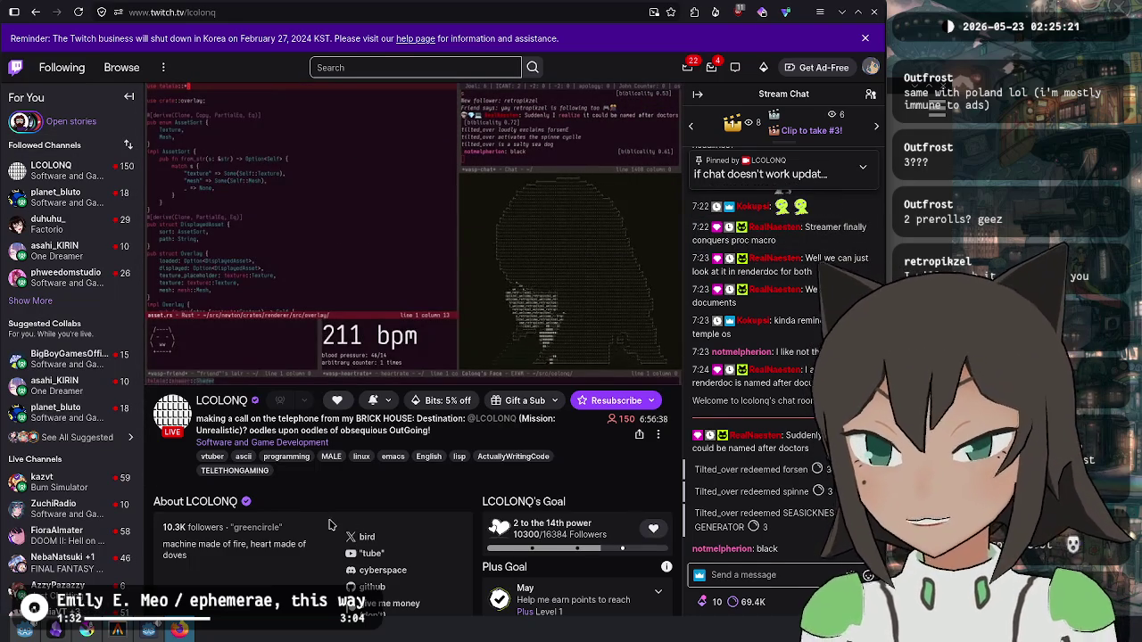
{"action": "key", "text": "alt+Tab"}
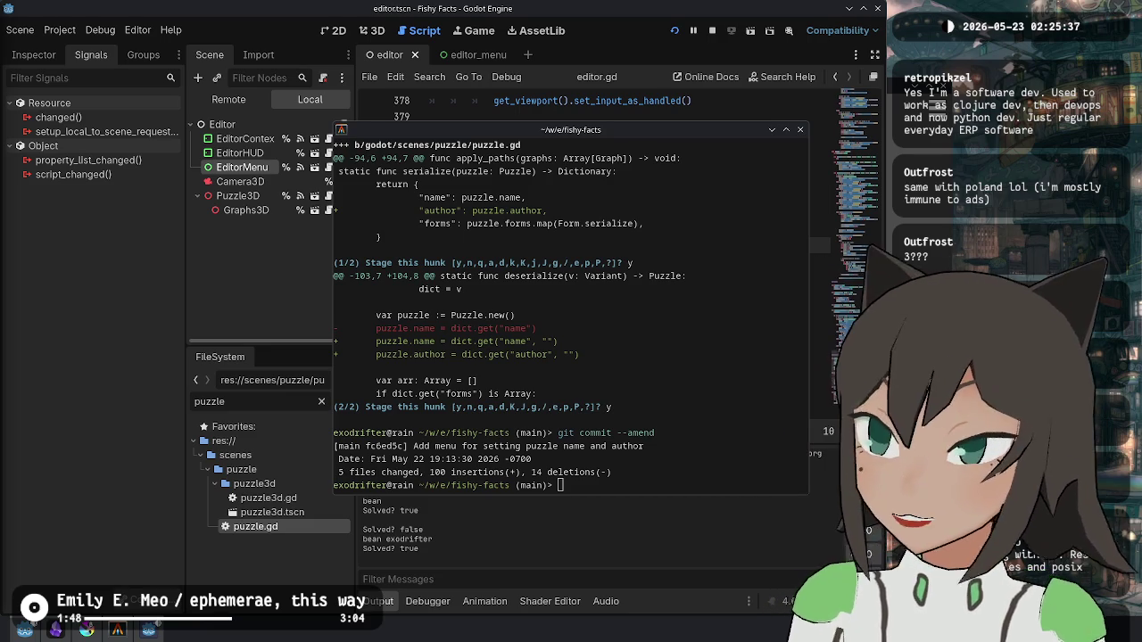
Step: Open The Scheme Programming Language website from the search results and scroll through its homepage
{"action": "key", "text": "alt+Tab"}
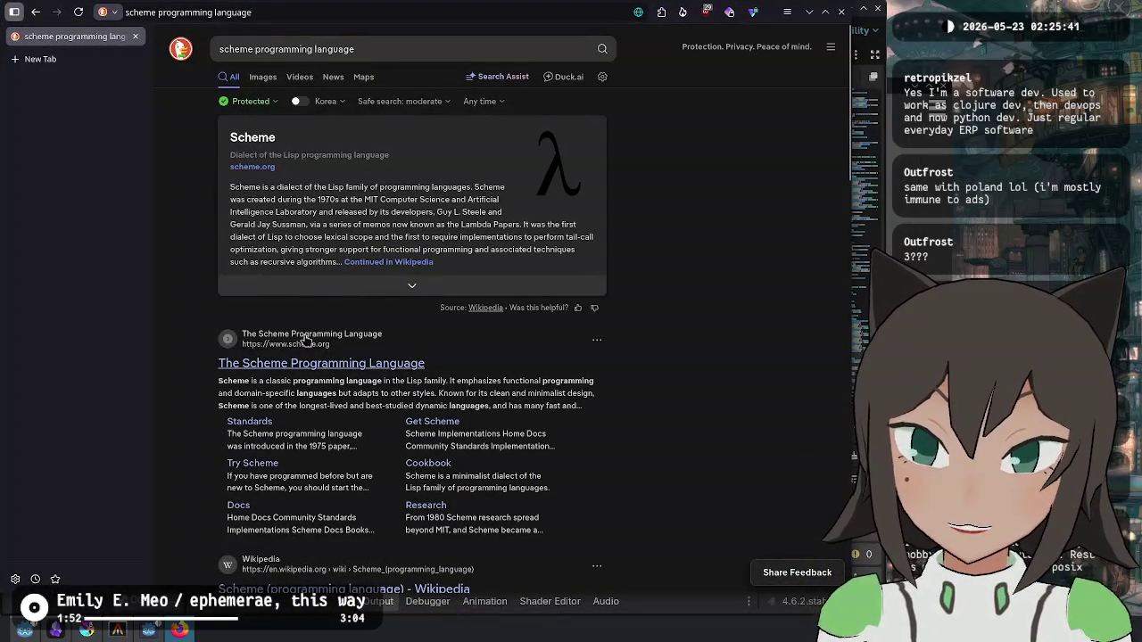
{"action": "left_click", "coordinate": [553, 434]}
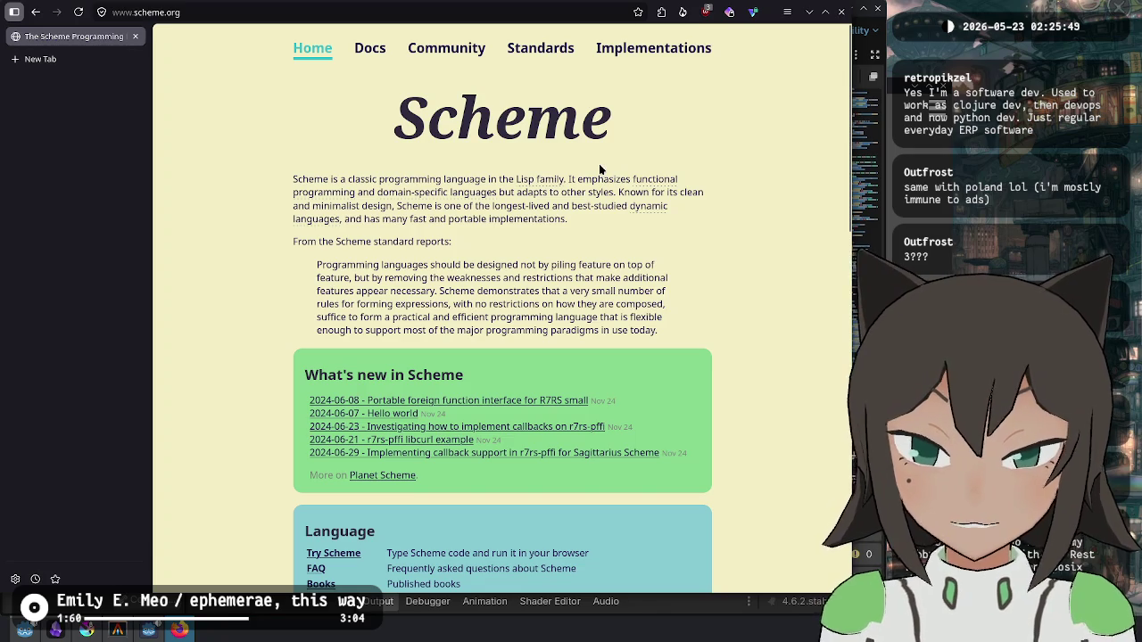
{"action": "scroll", "coordinate": [555, 150], "scroll_direction": "down", "scroll_amount": 5}
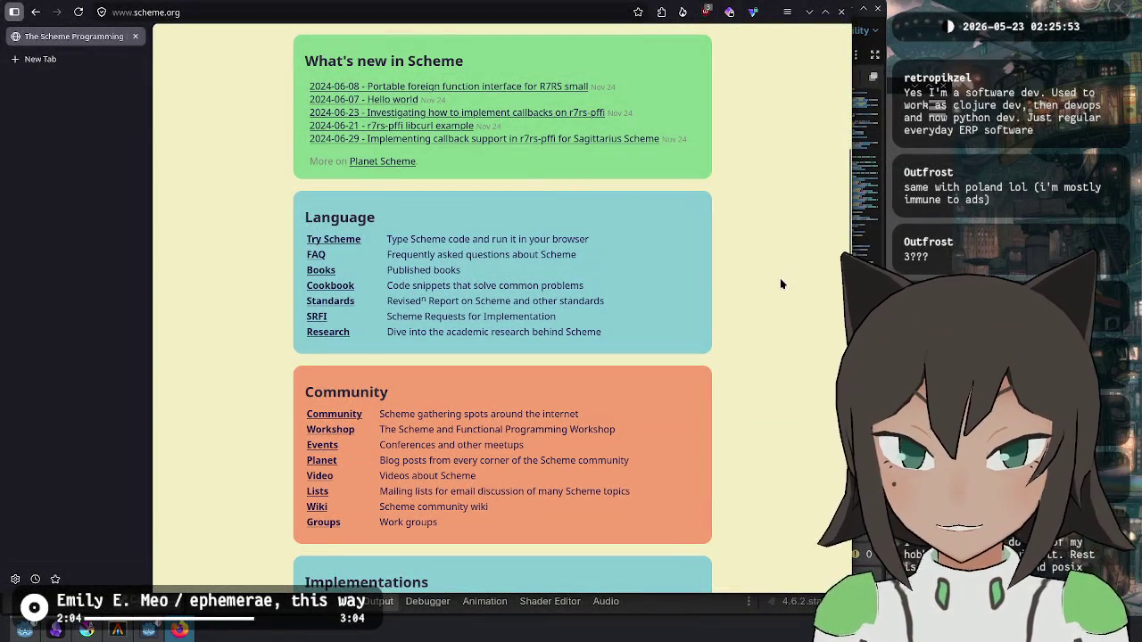
{"action": "scroll", "coordinate": [737, 236], "scroll_direction": "down", "scroll_amount": 3}
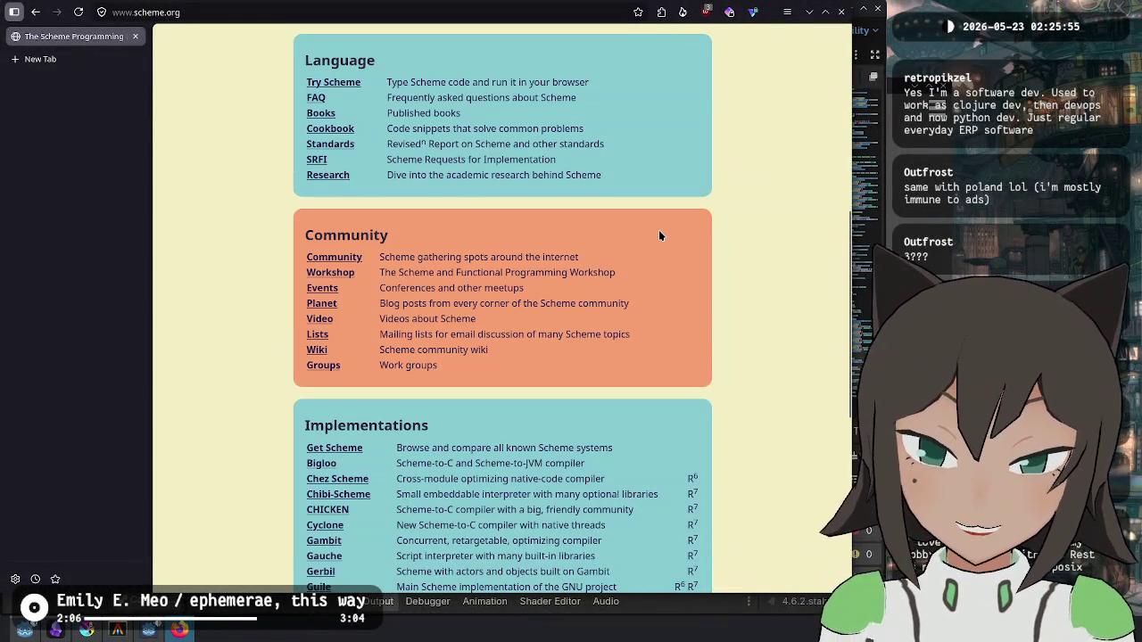
{"action": "scroll", "coordinate": [659, 230], "scroll_direction": "down", "scroll_amount": 3}
{"action": "scroll", "coordinate": [658, 229], "scroll_direction": "up", "scroll_amount": 10}
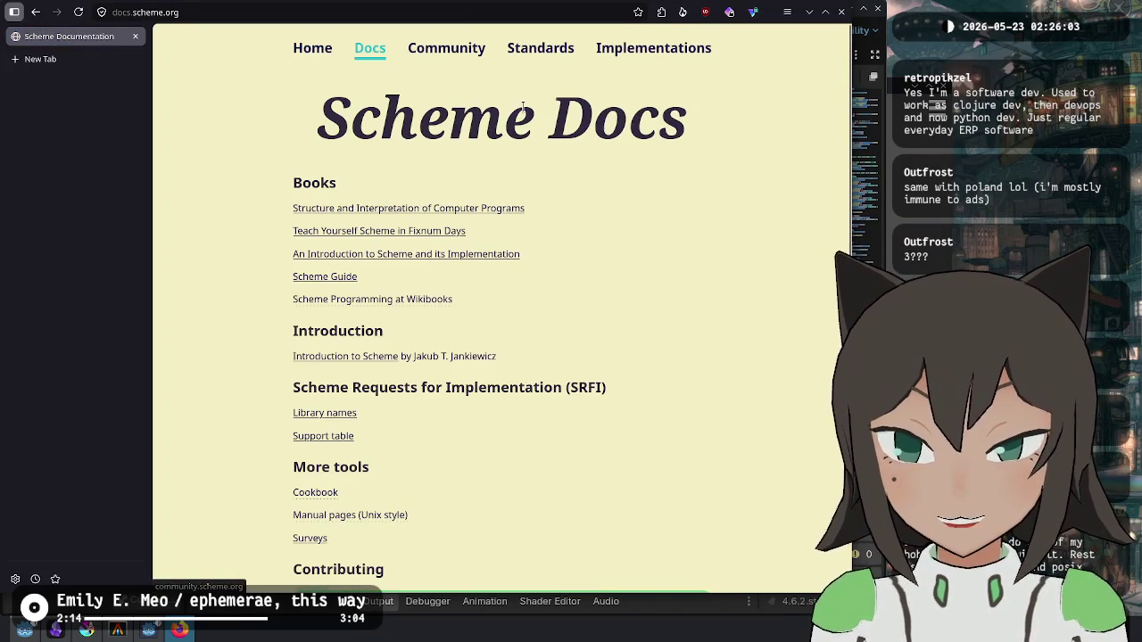
{"action": "scroll", "coordinate": [526, 116], "scroll_direction": "down", "scroll_amount": 2}
{"action": "left_click", "coordinate": [35, 12]}
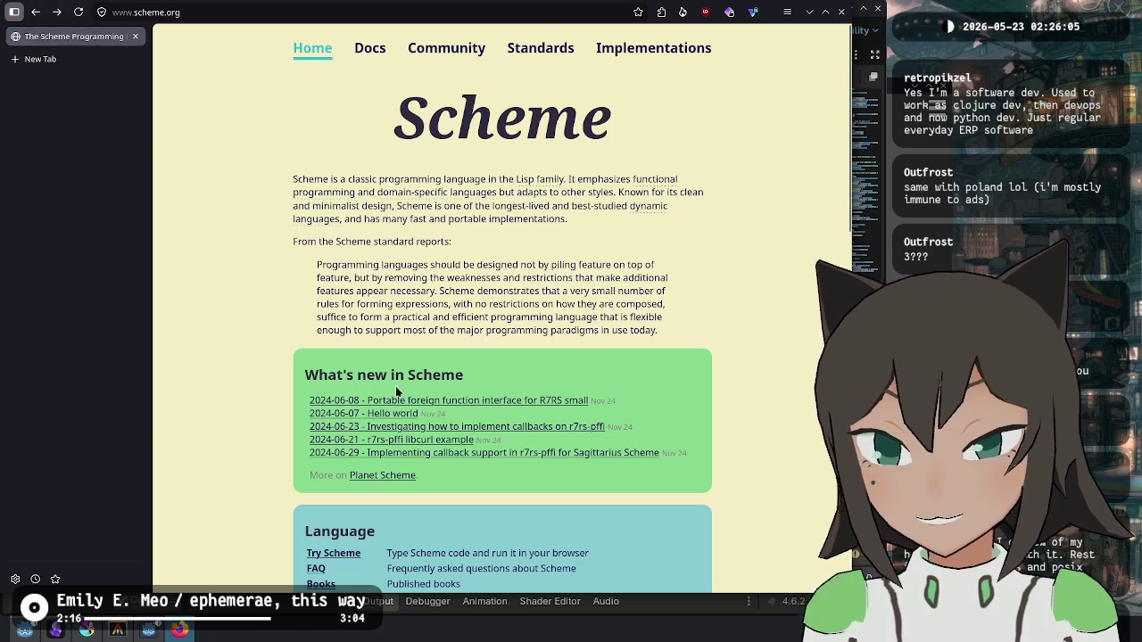
{"action": "left_click", "coordinate": [57, 12]}
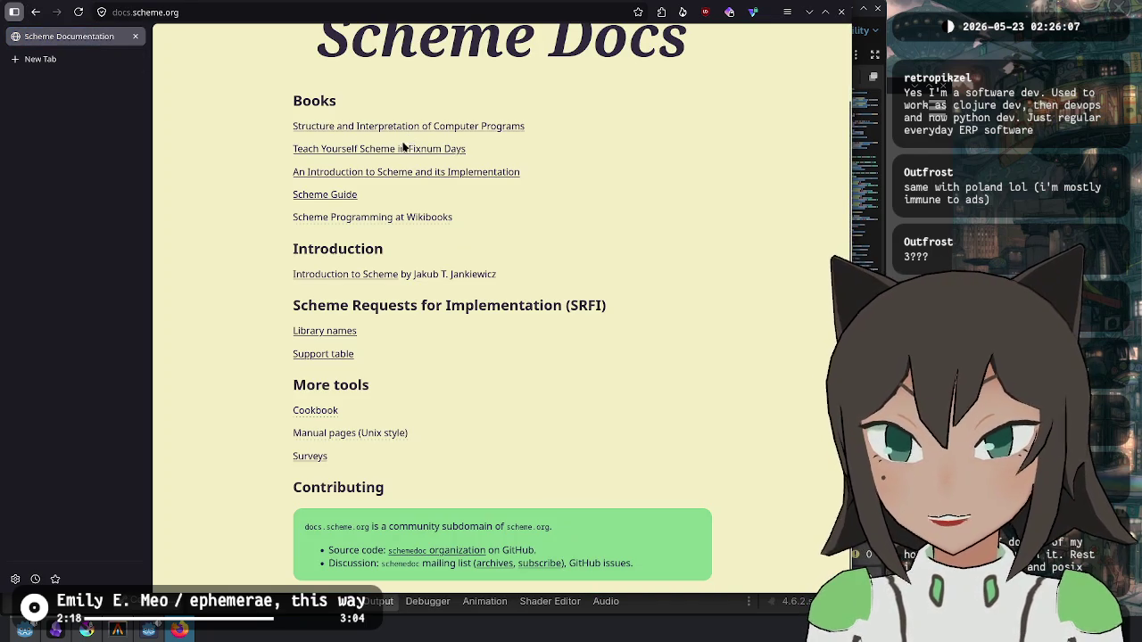
{"action": "left_click", "coordinate": [433, 216]}
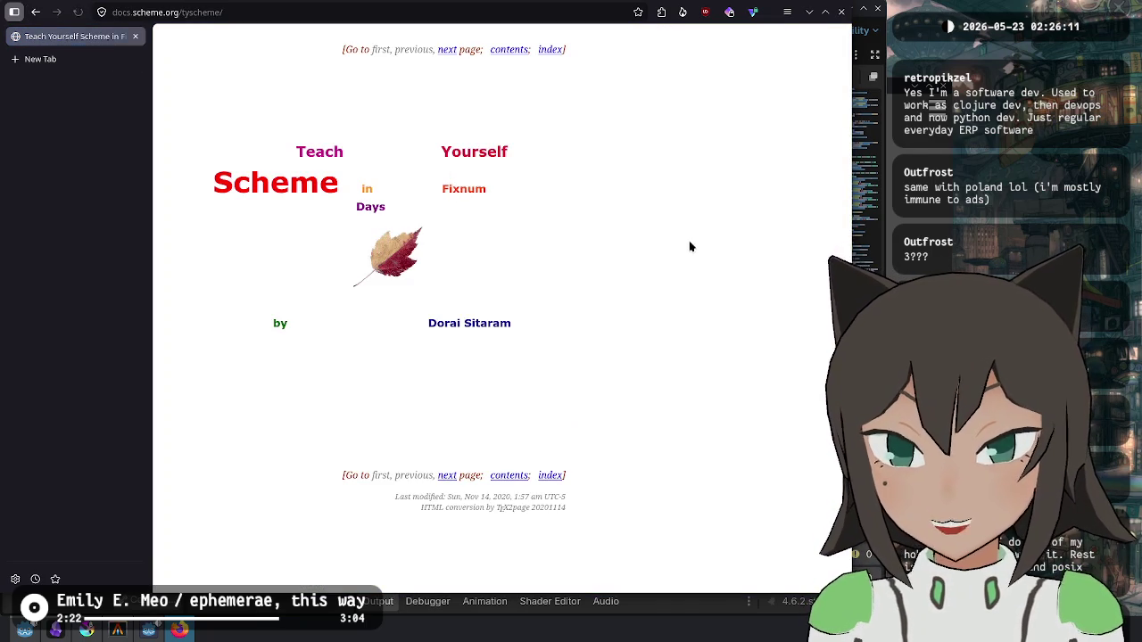
{"action": "left_click", "coordinate": [442, 475]}
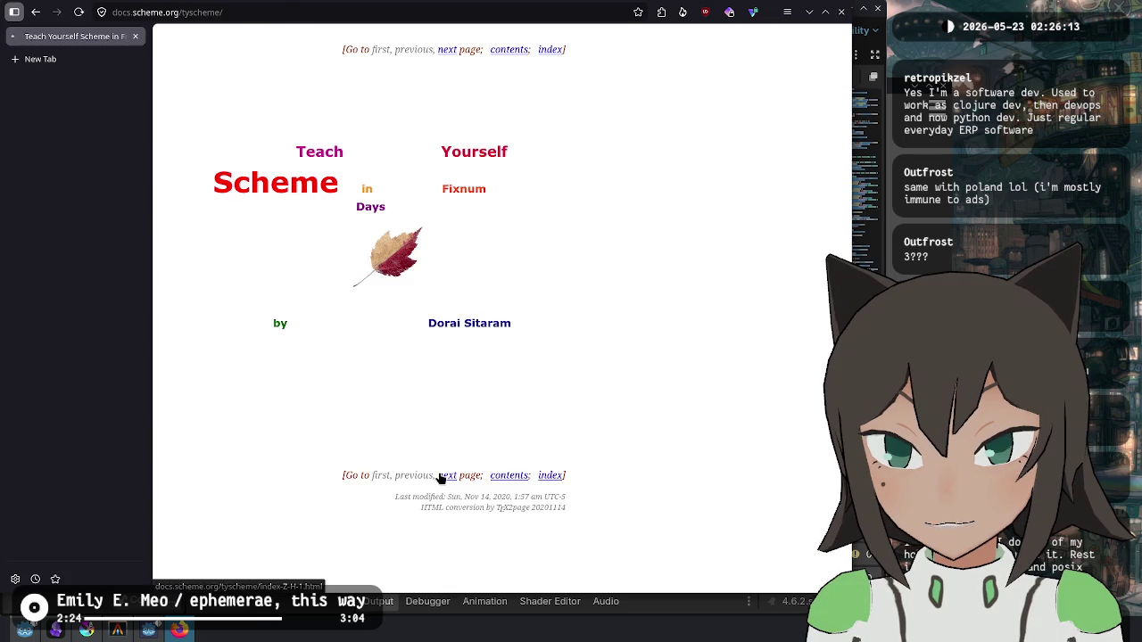
{"action": "scroll", "coordinate": [398, 303], "scroll_direction": "down", "scroll_amount": 6}
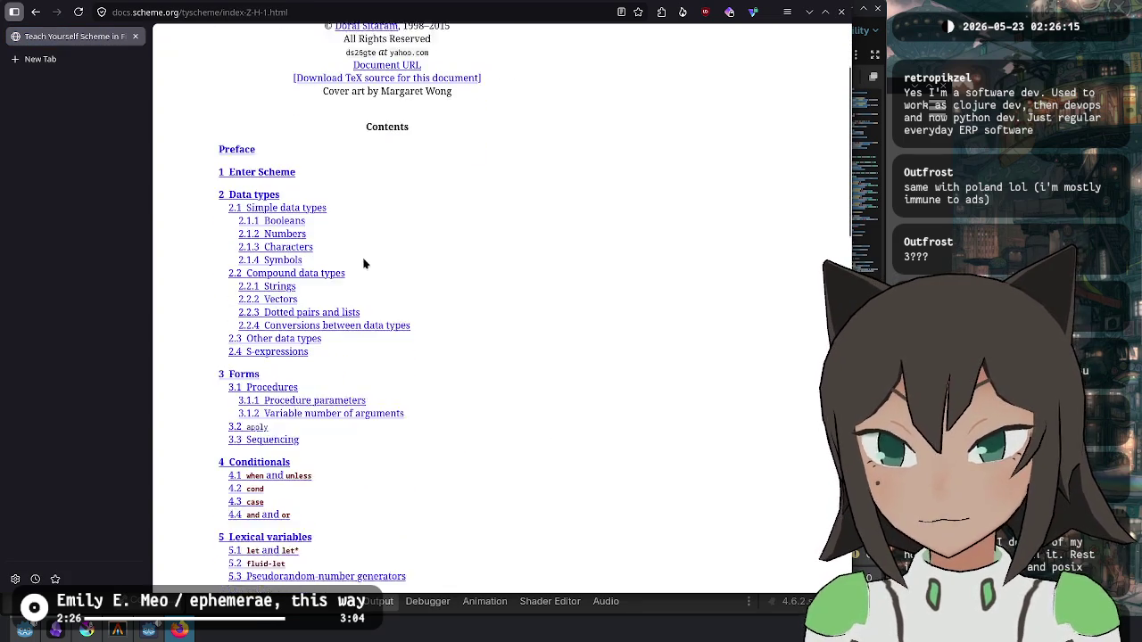
{"action": "scroll", "coordinate": [399, 268], "scroll_direction": "down", "scroll_amount": 10}
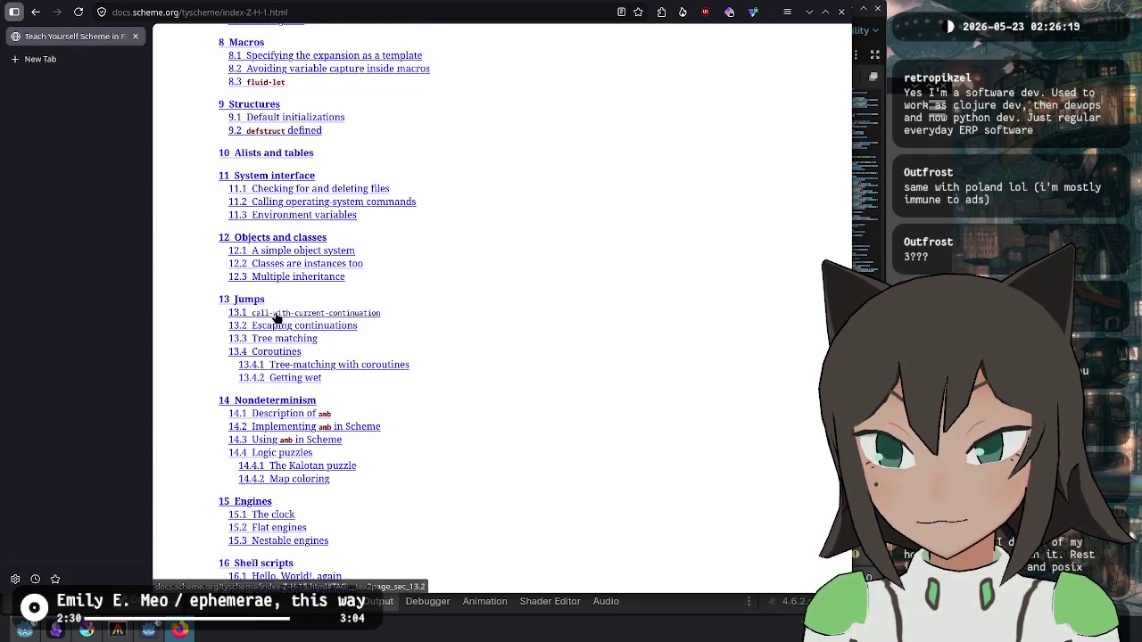
{"action": "left_click", "coordinate": [298, 191]}
{"action": "scroll", "coordinate": [606, 312], "scroll_direction": "down", "scroll_amount": 2}
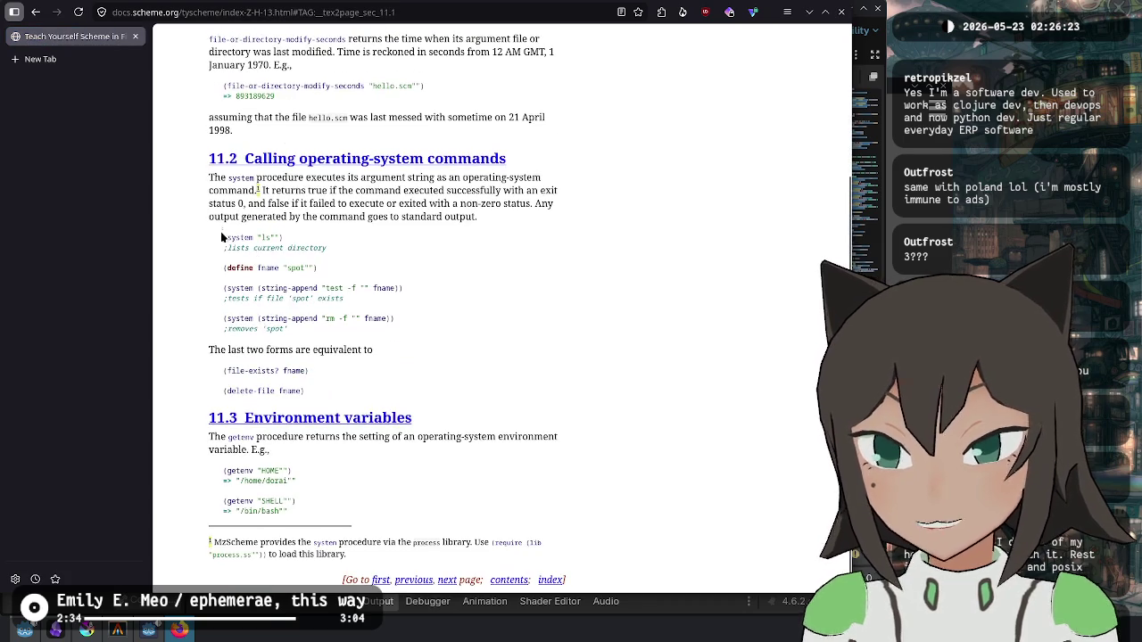
{"action": "left_click_drag", "start_coordinate": [223, 238], "coordinate": [318, 270]}
{"action": "left_click", "coordinate": [322, 277]}
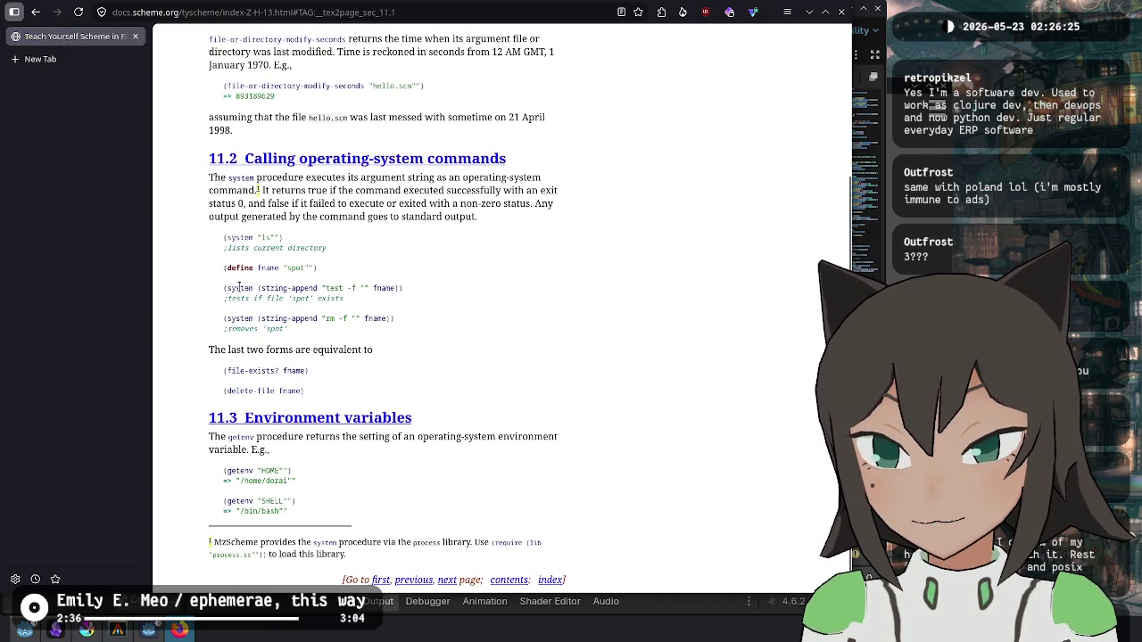
{"action": "left_click_drag", "start_coordinate": [239, 286], "coordinate": [378, 292]}
{"action": "left_click", "coordinate": [411, 327]}
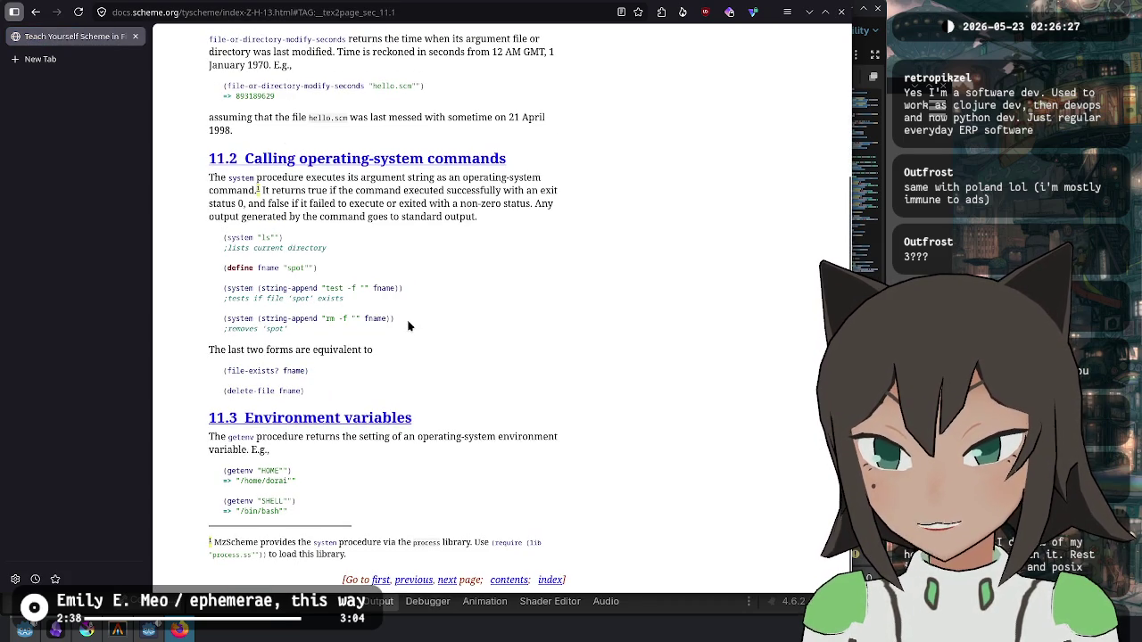
{"action": "left_click", "coordinate": [304, 342]}
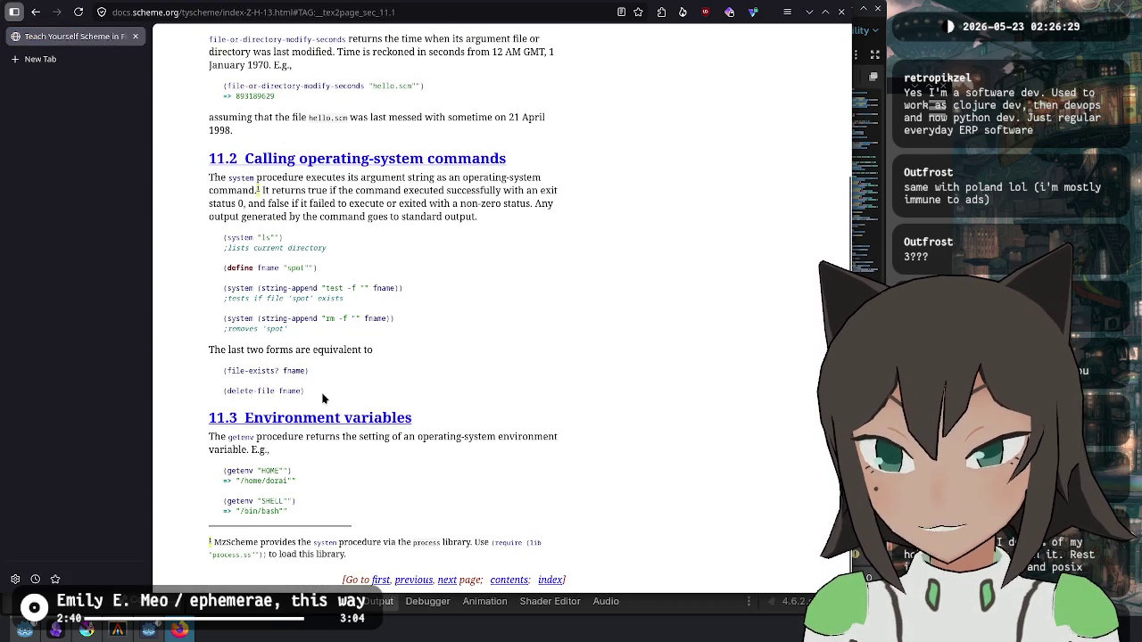
{"action": "left_click", "coordinate": [37, 13]}
{"action": "scroll", "coordinate": [450, 441], "scroll_direction": "down", "scroll_amount": 3}
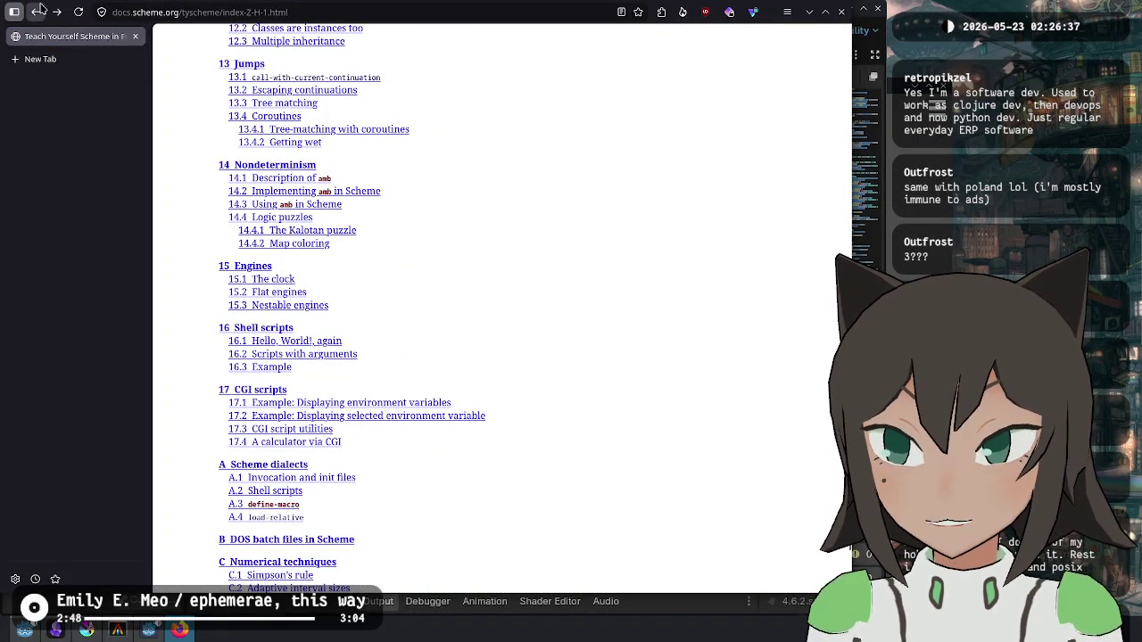
{"action": "scroll", "coordinate": [384, 324], "scroll_direction": "down", "scroll_amount": 3}
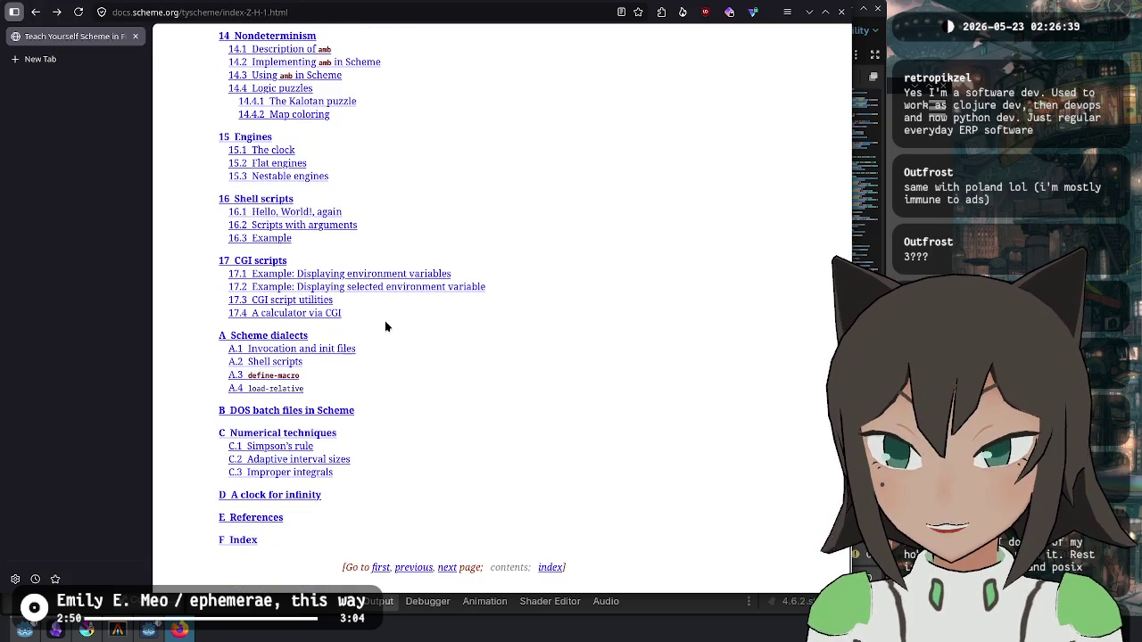
{"action": "scroll", "coordinate": [336, 477], "scroll_direction": "up", "scroll_amount": 15}
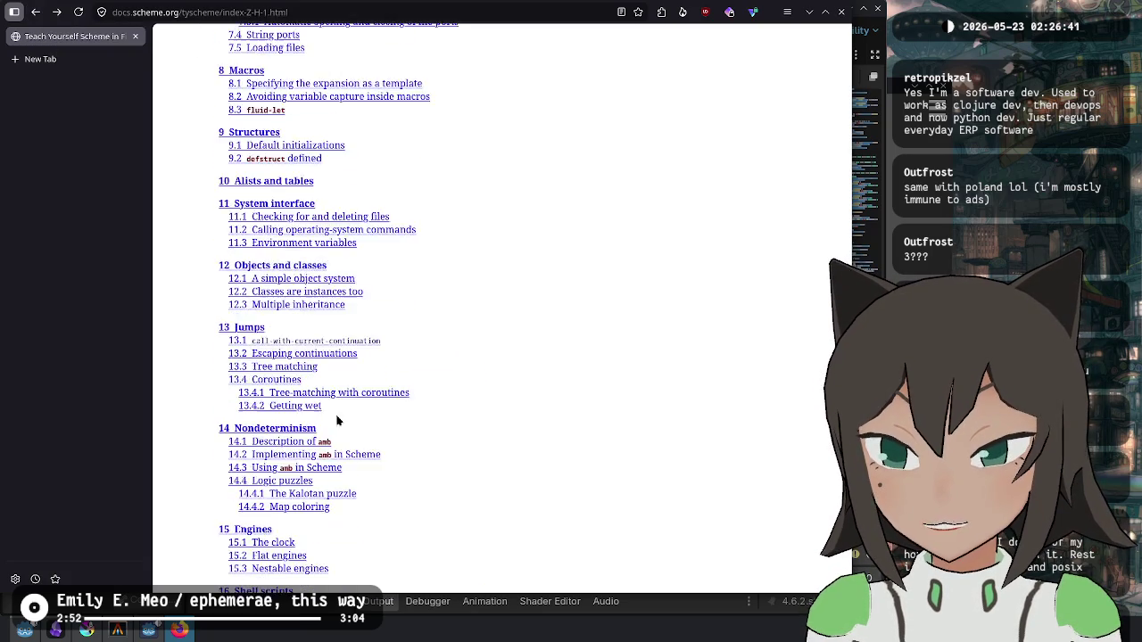
{"action": "scroll", "coordinate": [326, 293], "scroll_direction": "up", "scroll_amount": 1}
{"action": "left_click", "coordinate": [53, 16]}
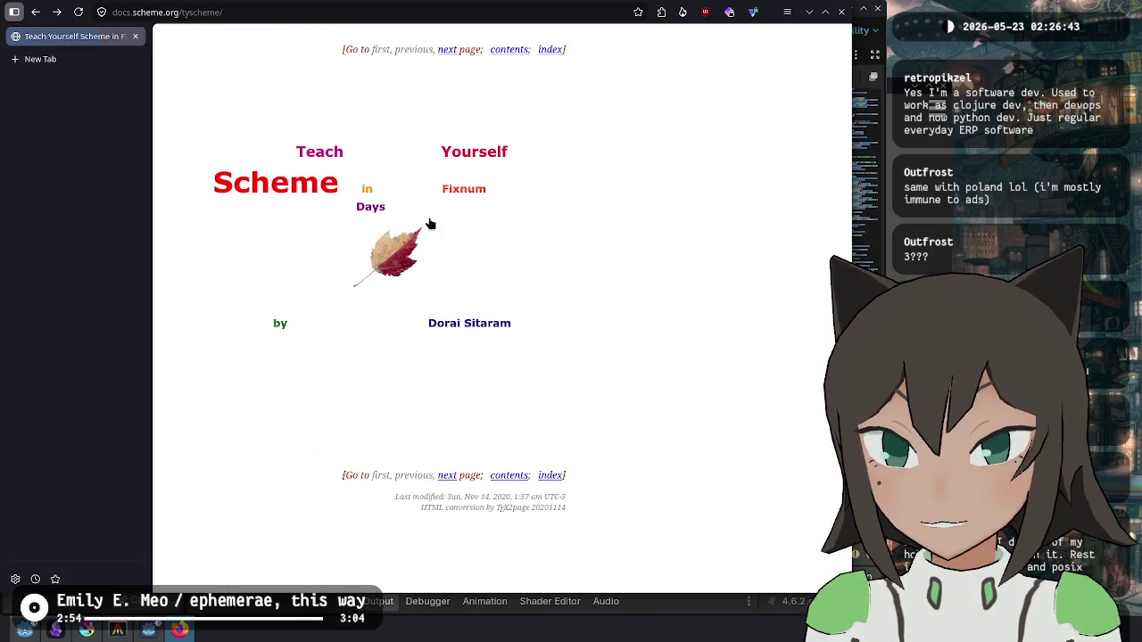
{"action": "left_click", "coordinate": [37, 11]}
{"action": "scroll", "coordinate": [341, 116], "scroll_direction": "up", "scroll_amount": 1}
{"action": "key", "text": "ctrl+l"}
Step: Run a Wikipedia site search for scheme and open the Scheme (programming language) article
{"action": "type", "text": "wi"}
{"action": "type", "text": " s"}
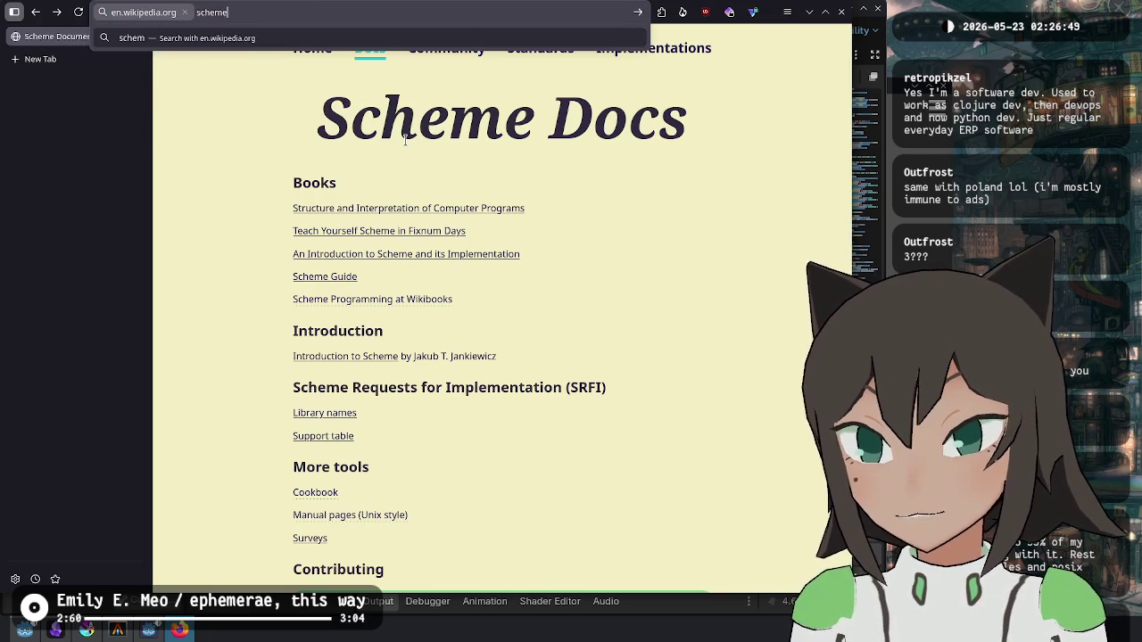
{"action": "type", "text": "e"}
{"action": "key", "text": "Return"}
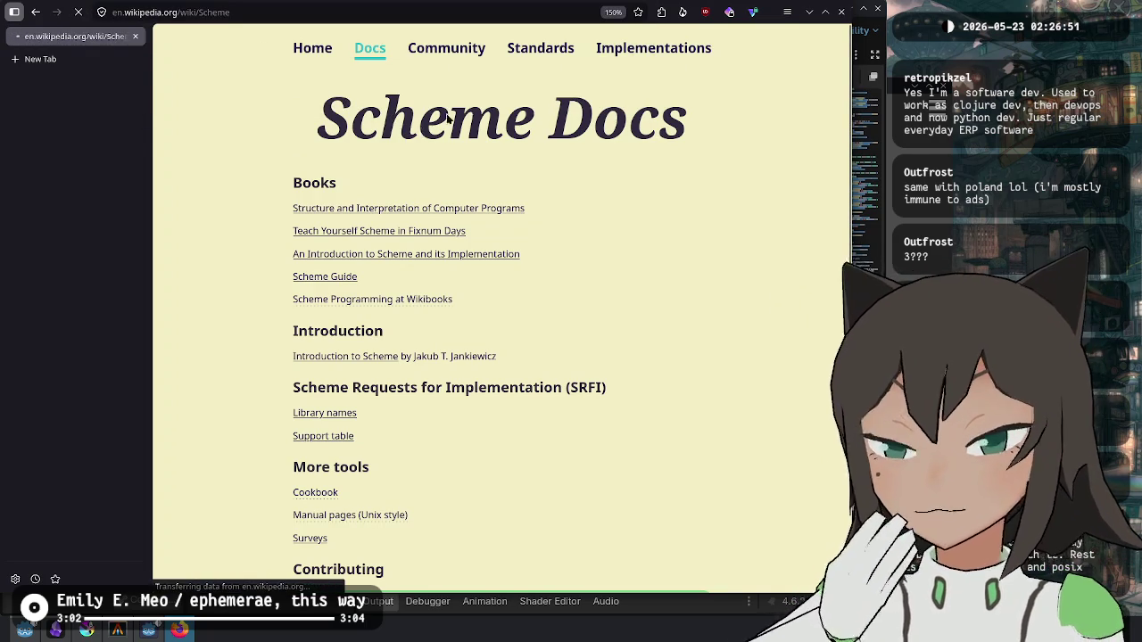
{"action": "scroll", "coordinate": [286, 357], "scroll_direction": "down", "scroll_amount": 3}
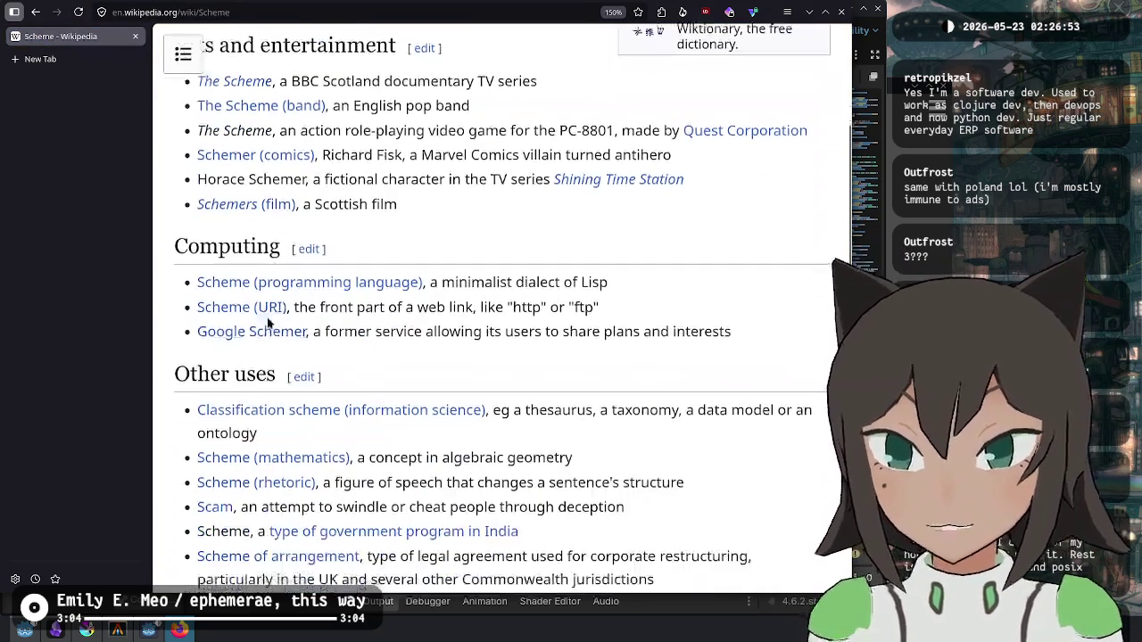
{"action": "left_click", "coordinate": [270, 283]}
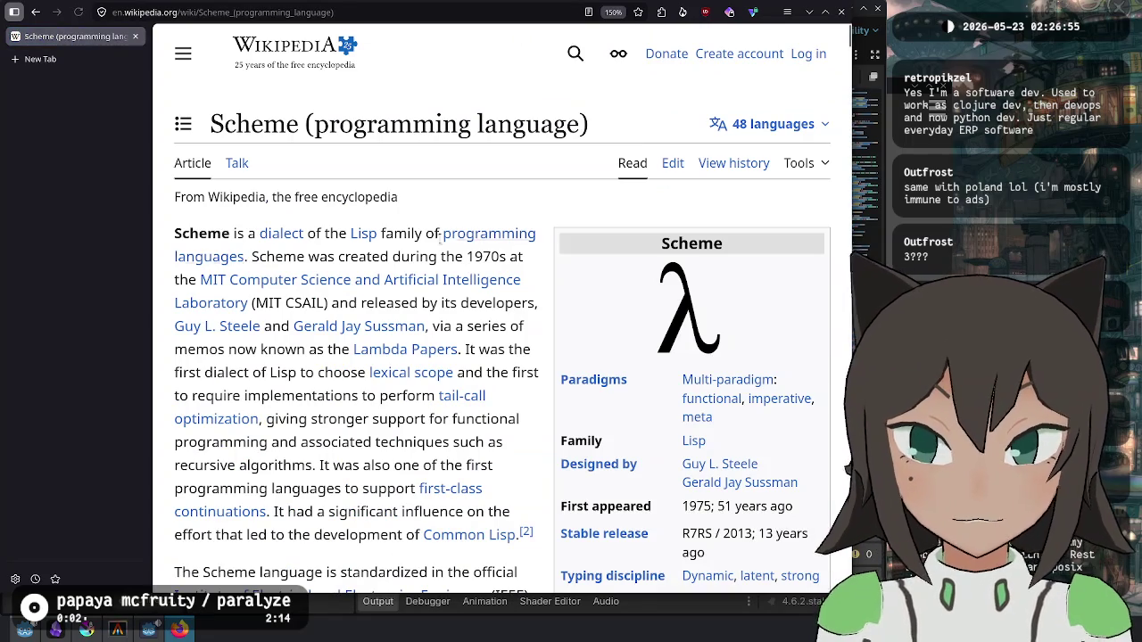
Step: Scroll the Scheme article and preview the latent and strong typing discipline links
{"action": "scroll", "coordinate": [375, 203], "scroll_direction": "down", "scroll_amount": 2}
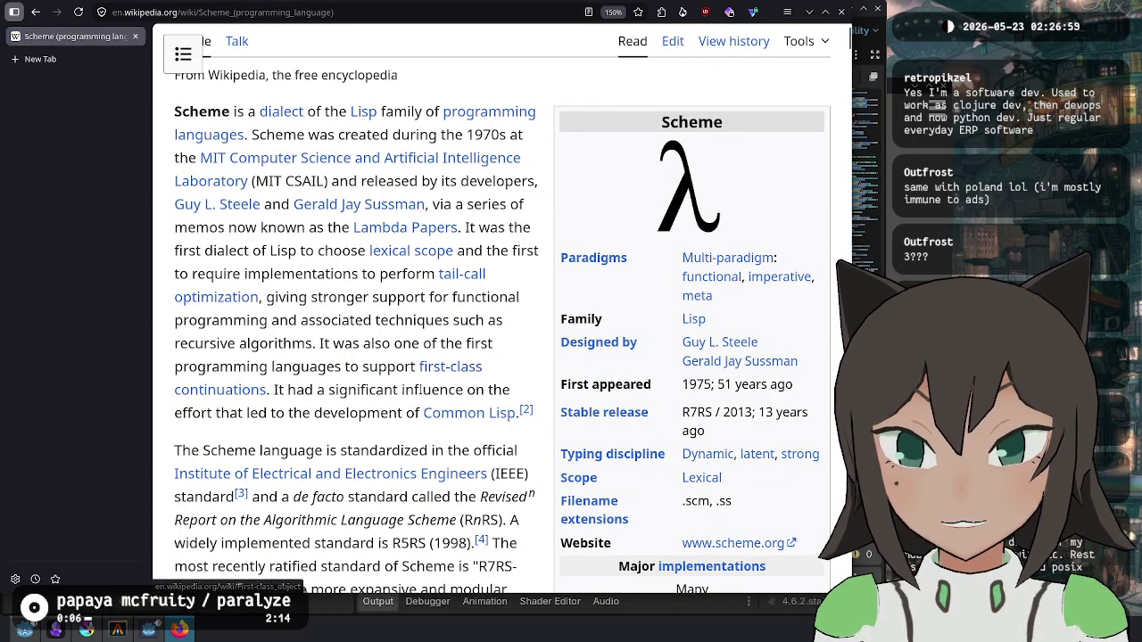
{"action": "scroll", "coordinate": [294, 282], "scroll_direction": "down", "scroll_amount": 2}
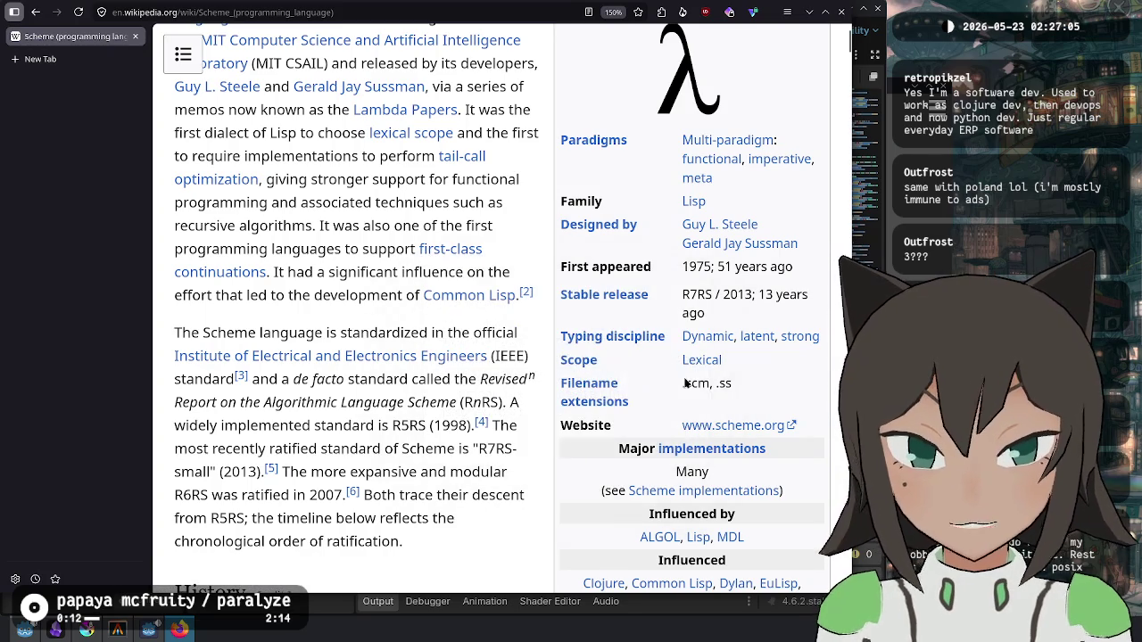
{"action": "scroll", "coordinate": [660, 260], "scroll_direction": "down", "scroll_amount": 3}
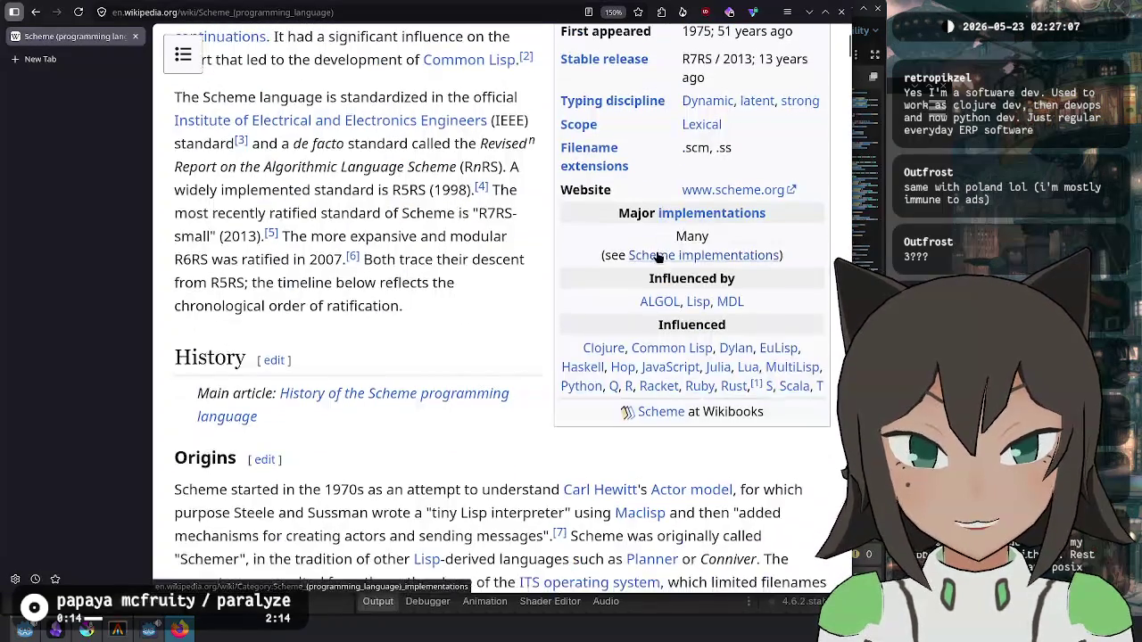
{"action": "scroll", "coordinate": [656, 256], "scroll_direction": "up", "scroll_amount": 3}
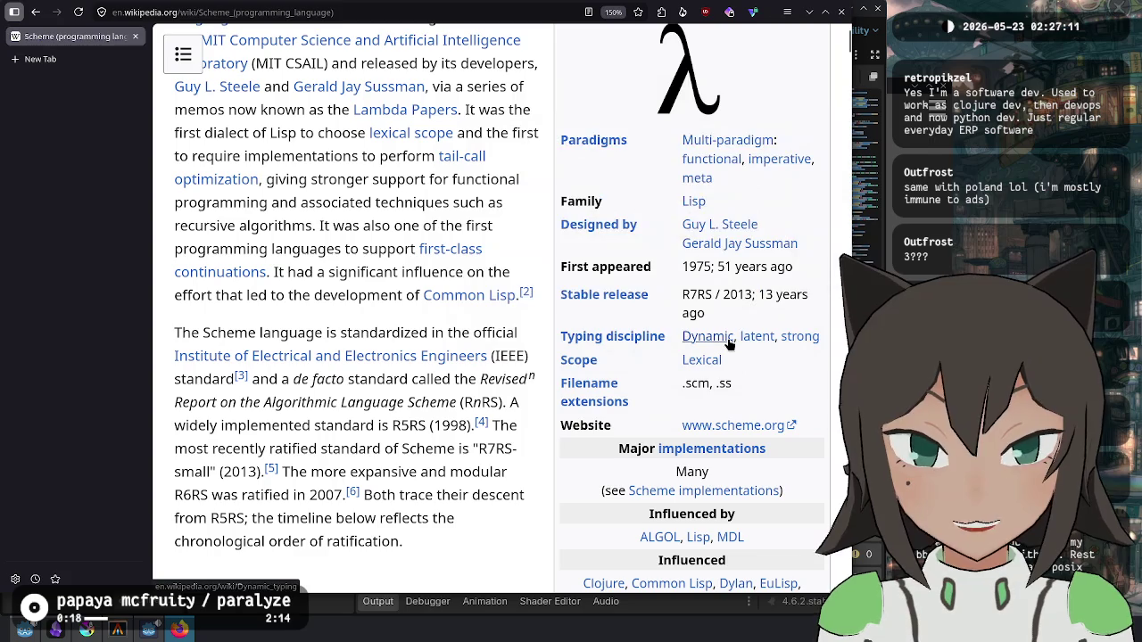
{"action": "mouse_move", "coordinate": [729, 345]}
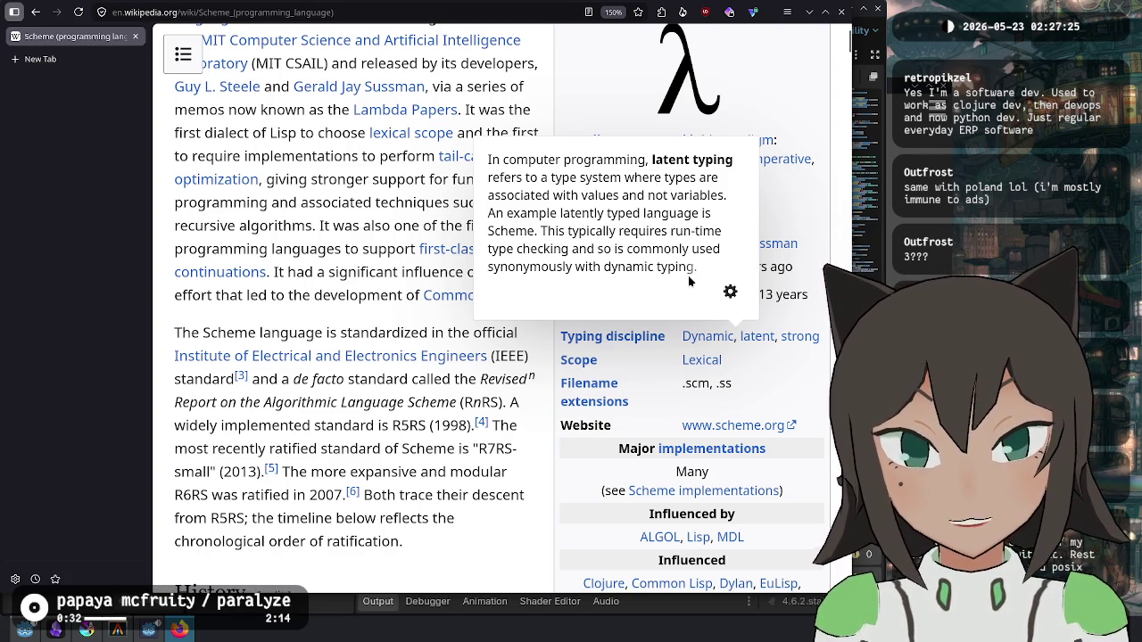
{"action": "mouse_move", "coordinate": [802, 342]}
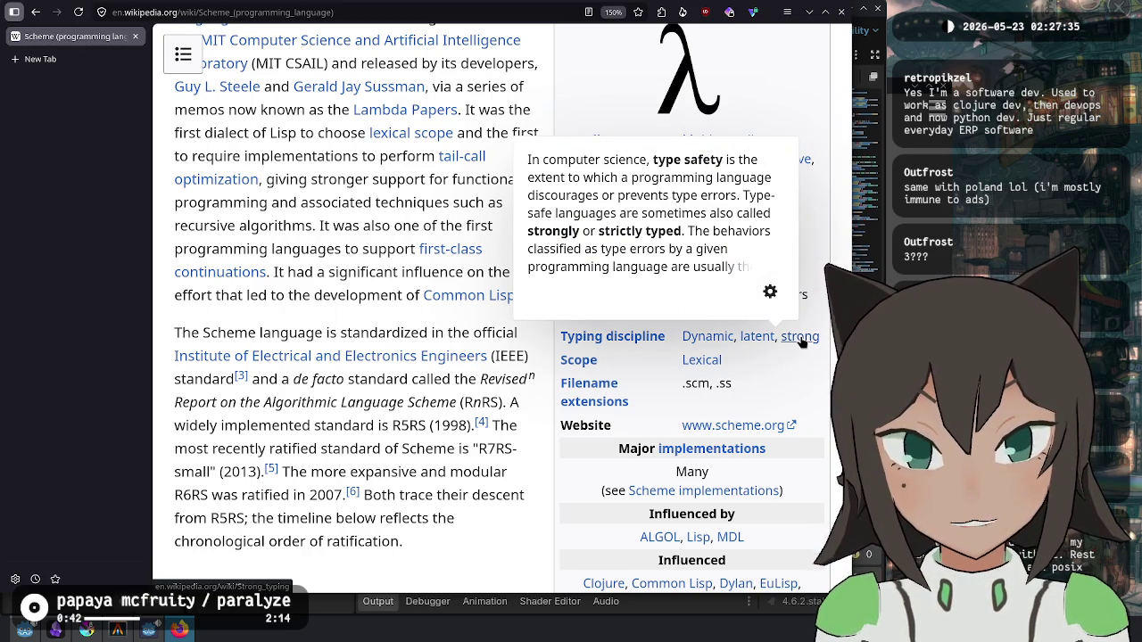
Step: Follow the strong typing link to the Type safety article and scroll through it
{"action": "left_click", "coordinate": [802, 340]}
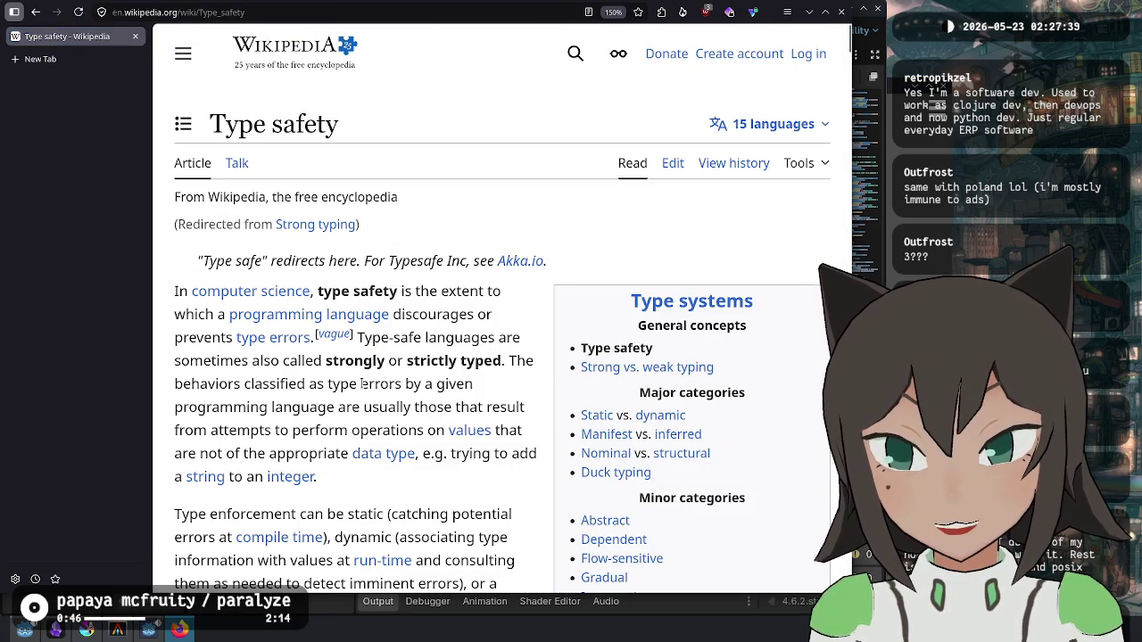
{"action": "scroll", "coordinate": [332, 380], "scroll_direction": "down", "scroll_amount": 3}
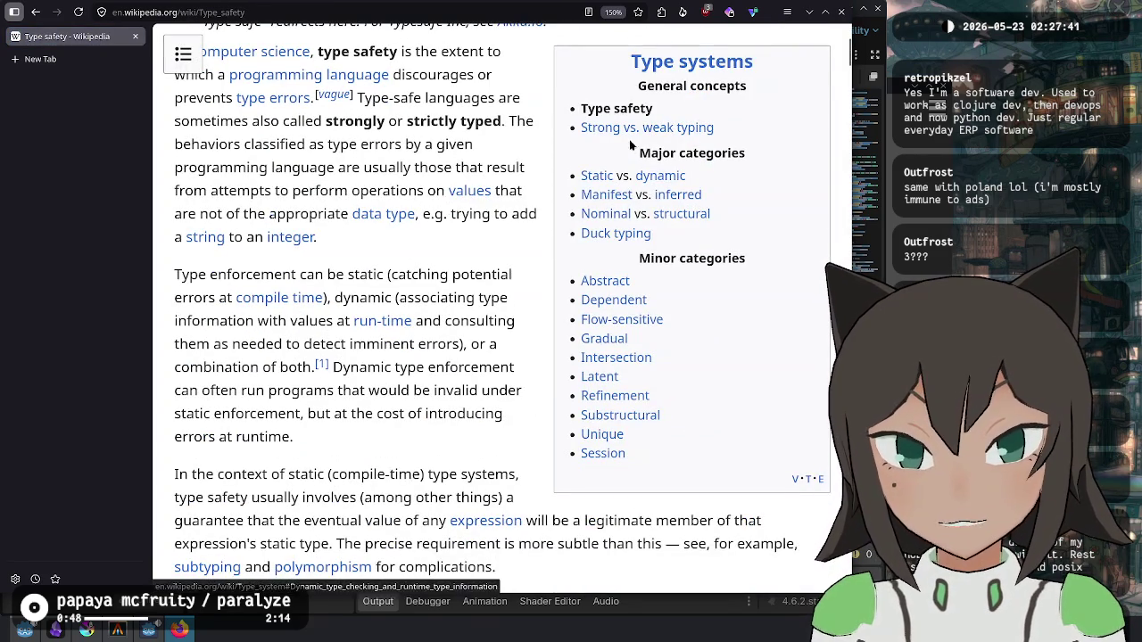
{"action": "mouse_move", "coordinate": [614, 128]}
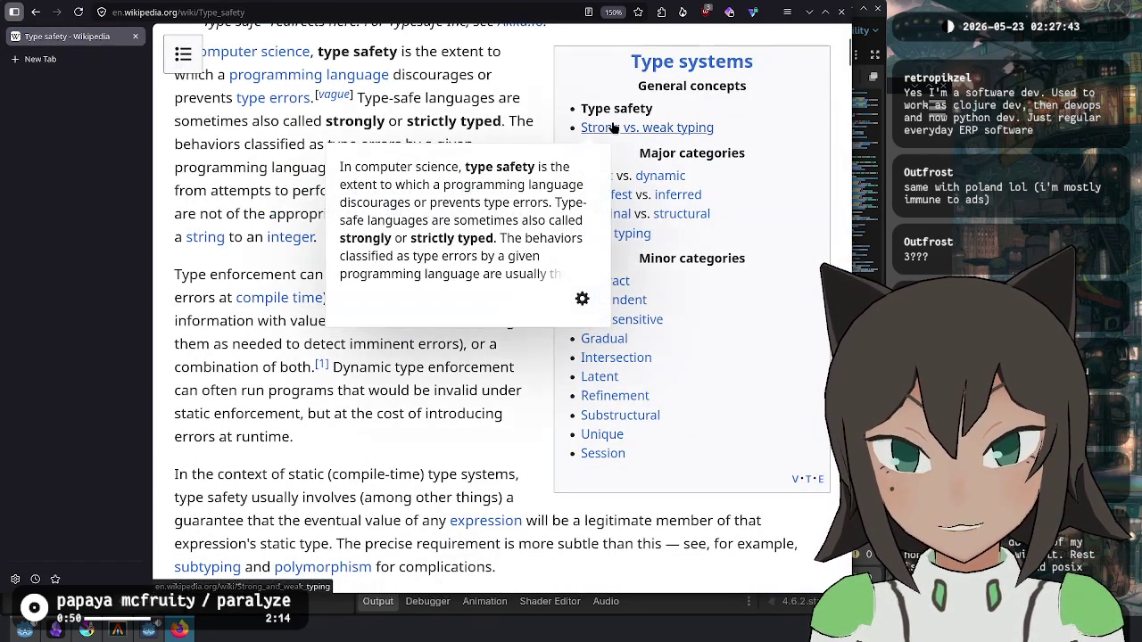
{"action": "scroll", "coordinate": [366, 234], "scroll_direction": "down", "scroll_amount": 9}
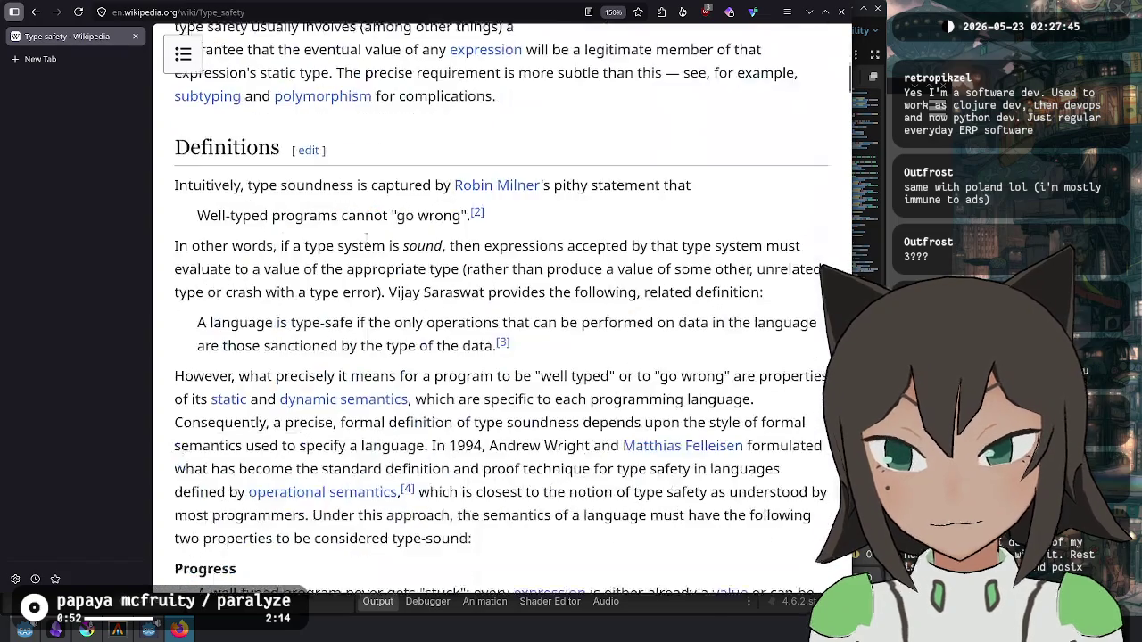
{"action": "scroll", "coordinate": [365, 233], "scroll_direction": "down", "scroll_amount": 5}
Step: Find 'strong typing' on the page and jump to the Strong and weak typing section
{"action": "key", "text": "ctrl+f"}
{"action": "type", "text": "str"}
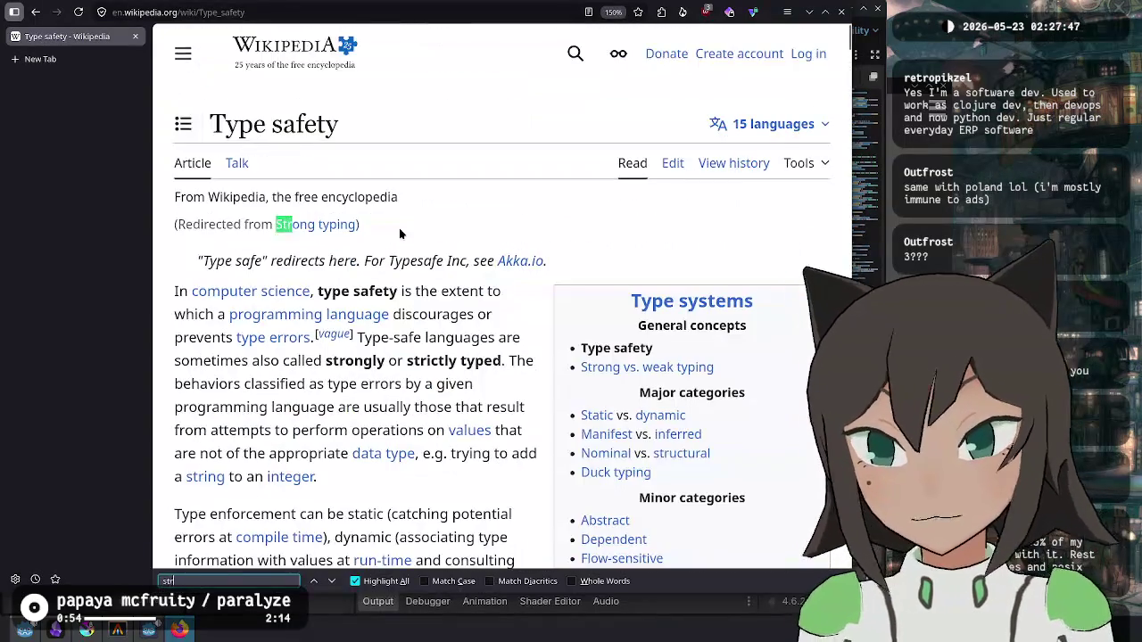
{"action": "type", "text": "ong typing"}
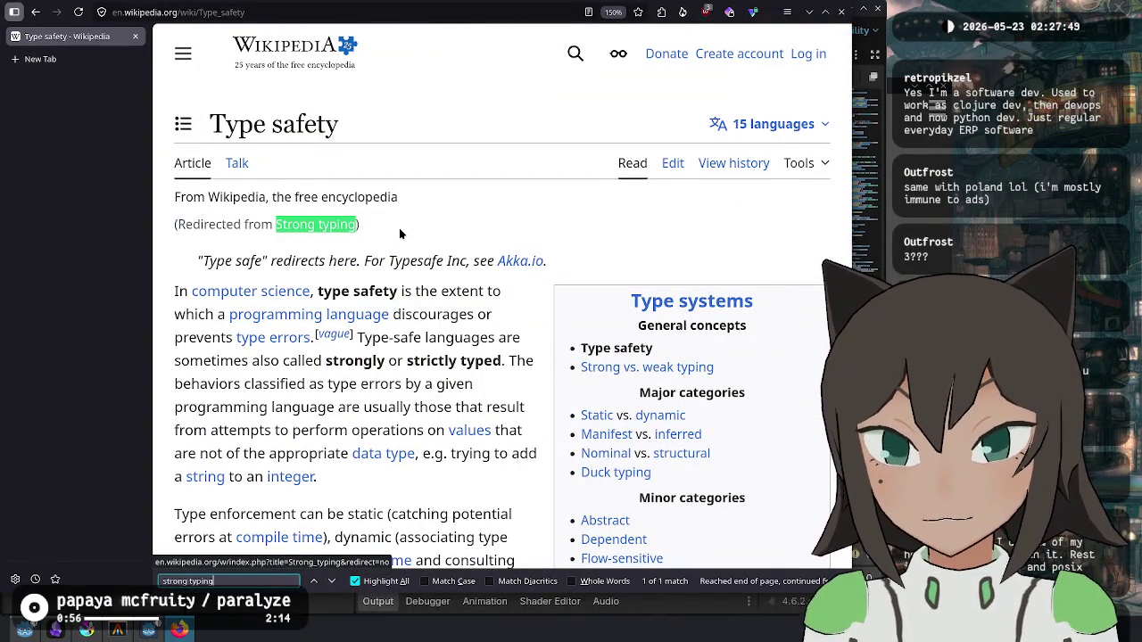
{"action": "key", "text": "Escape"}
{"action": "left_click", "coordinate": [632, 369]}
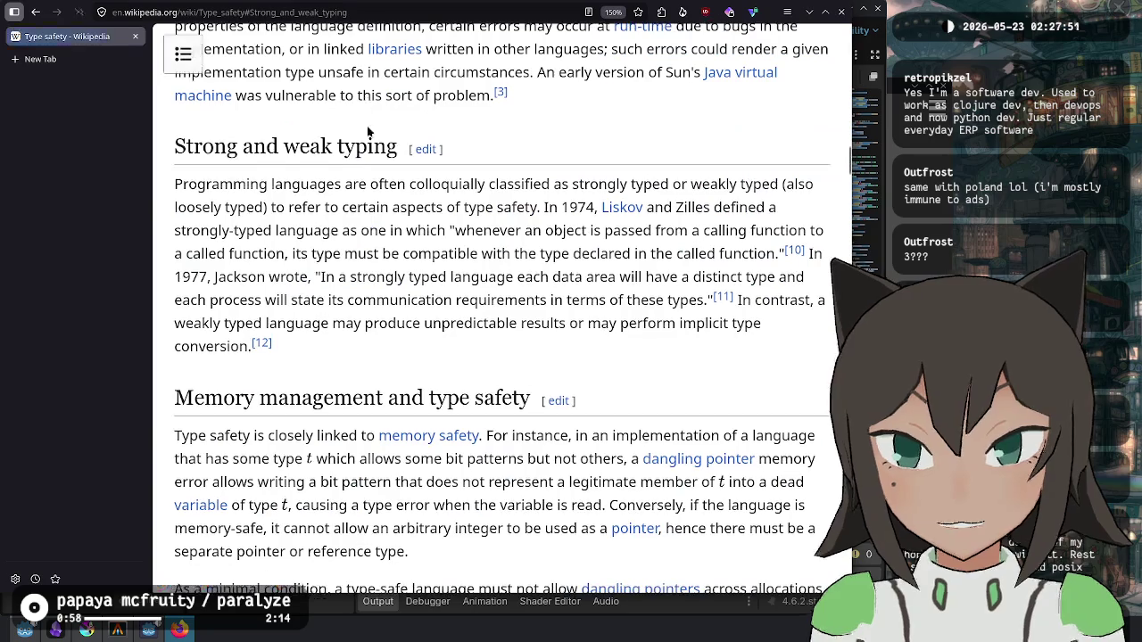
{"action": "scroll", "coordinate": [279, 178], "scroll_direction": "up", "scroll_amount": 2}
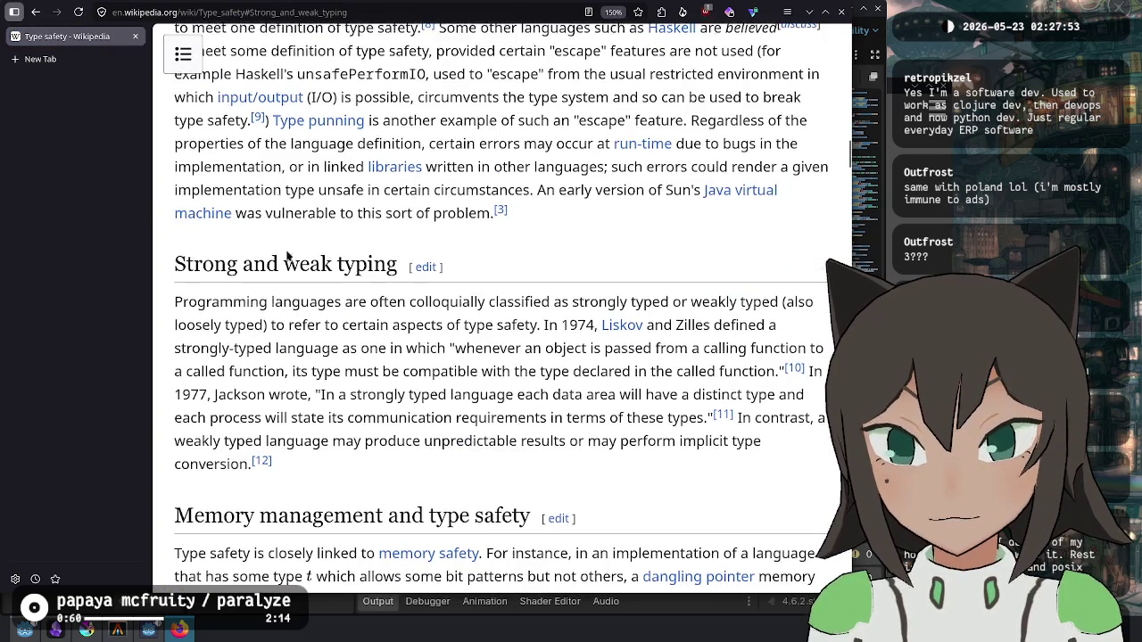
{"action": "scroll", "coordinate": [280, 308], "scroll_direction": "down", "scroll_amount": 2}
Step: Highlight the strong and weak typing definitions, then return to the top of Type safety
{"action": "left_click_drag", "start_coordinate": [334, 185], "coordinate": [521, 185]}
{"action": "mouse_move", "coordinate": [604, 185]}
{"action": "left_mouse_down"}
{"action": "mouse_move", "coordinate": [649, 185]}
{"action": "mouse_move", "coordinate": [246, 207]}
{"action": "mouse_move", "coordinate": [530, 210]}
{"action": "left_mouse_up"}
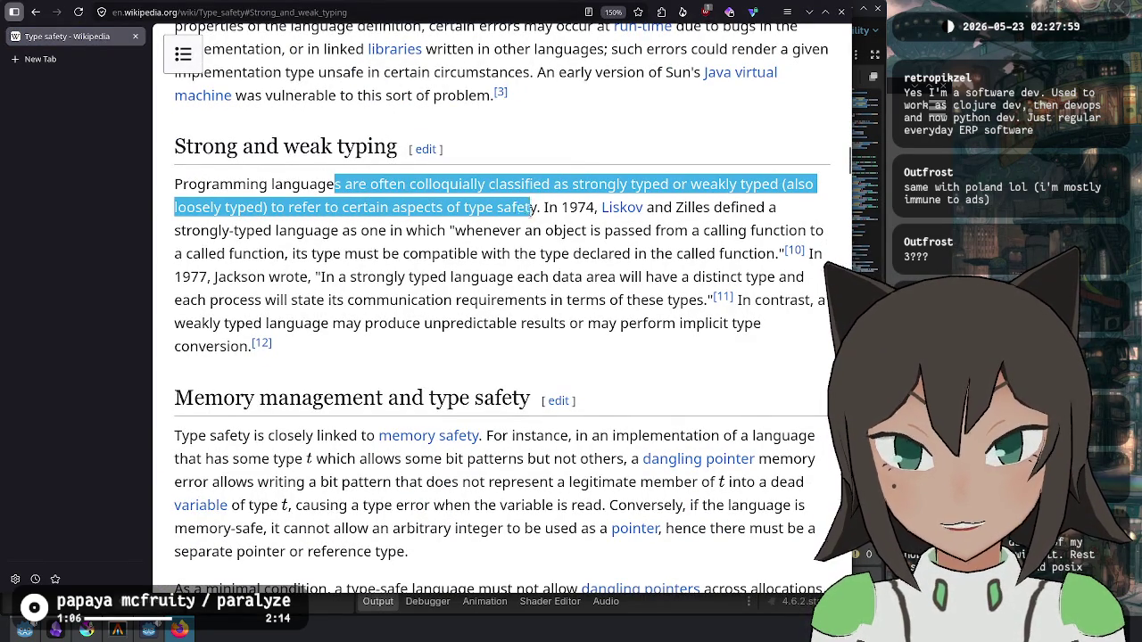
{"action": "left_click", "coordinate": [532, 209]}
{"action": "mouse_move", "coordinate": [455, 230]}
{"action": "left_mouse_down"}
{"action": "mouse_move", "coordinate": [467, 253]}
{"action": "mouse_move", "coordinate": [438, 278]}
{"action": "mouse_move", "coordinate": [510, 279]}
{"action": "mouse_move", "coordinate": [540, 337]}
{"action": "left_mouse_up"}
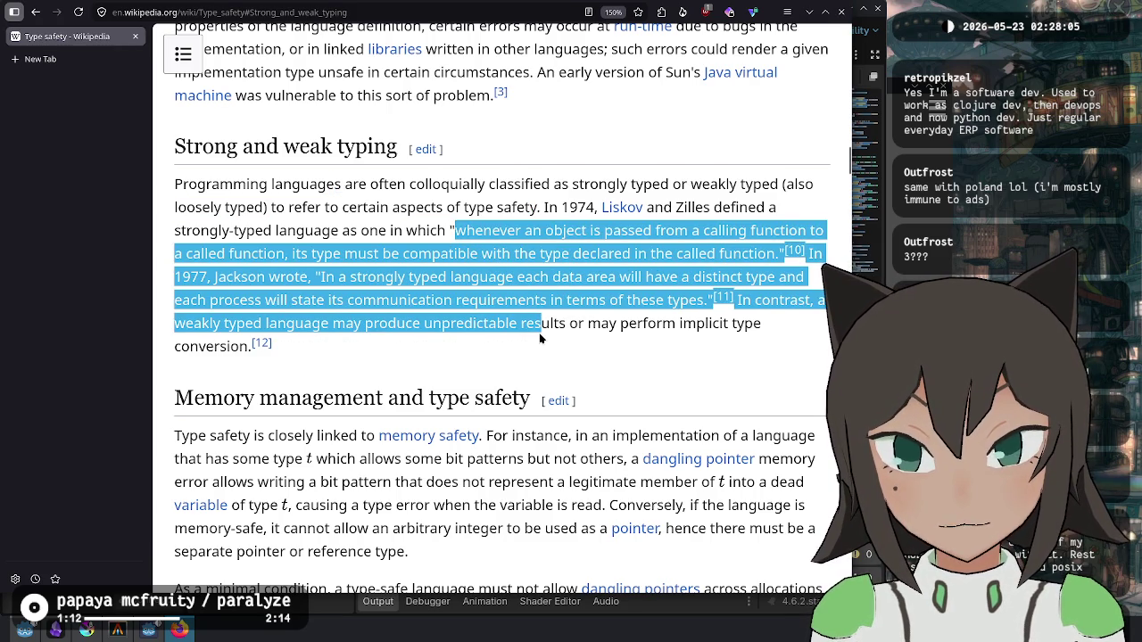
{"action": "left_click", "coordinate": [539, 334]}
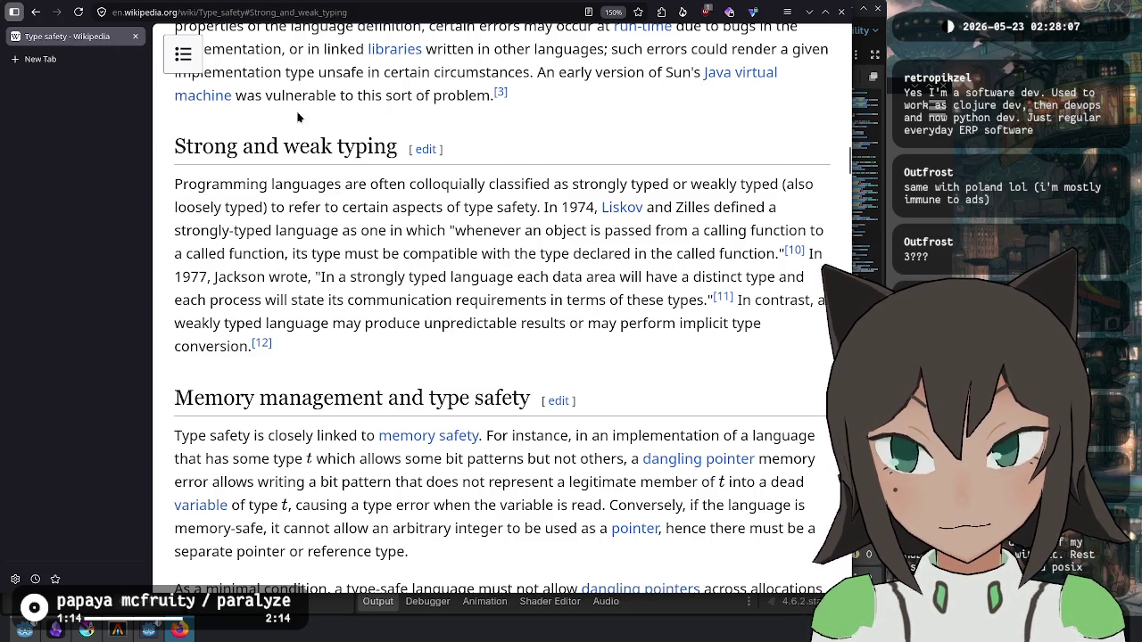
{"action": "left_click", "coordinate": [36, 11]}
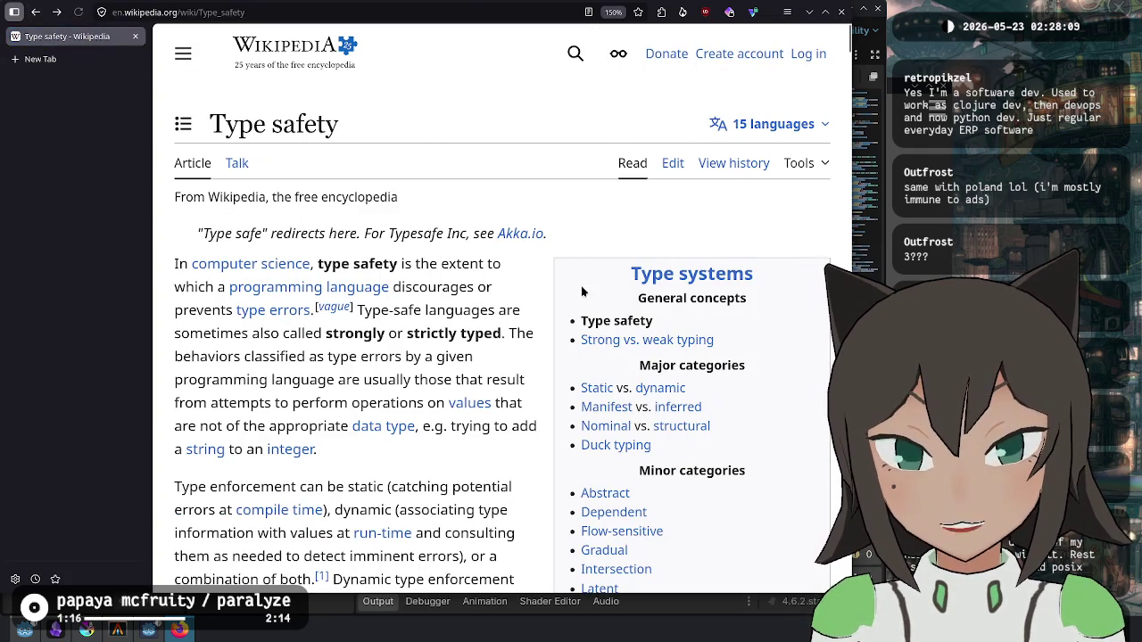
{"action": "scroll", "coordinate": [680, 412], "scroll_direction": "down", "scroll_amount": 1}
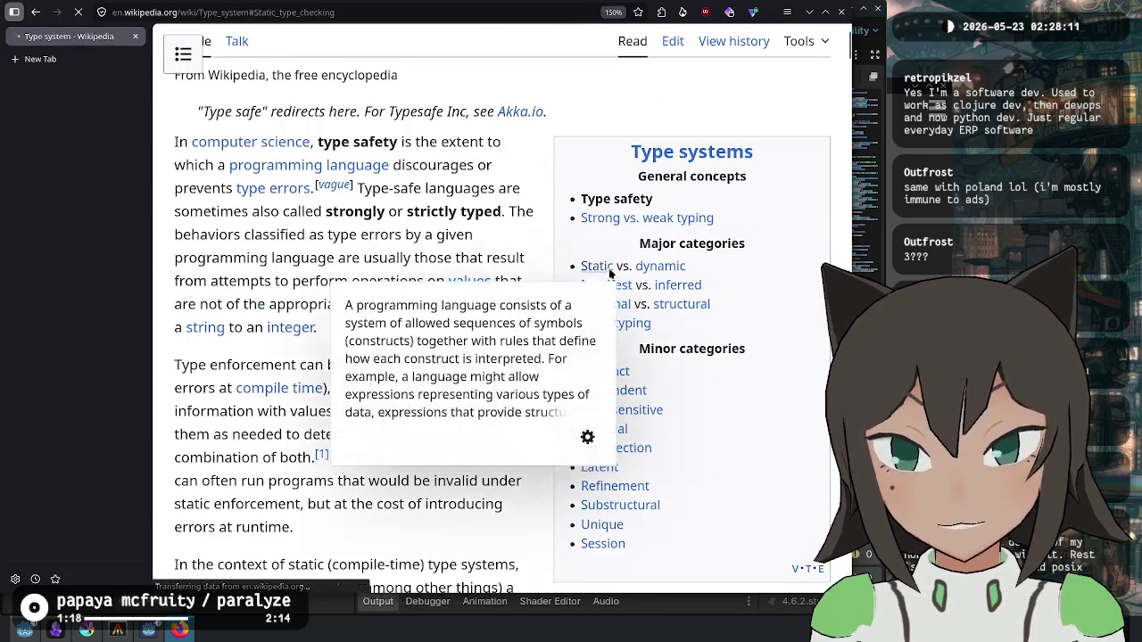
Step: Open the Type system article at static type checking and highlight its definition passages
{"action": "left_click", "coordinate": [599, 264]}
{"action": "mouse_move", "coordinate": [214, 207]}
{"action": "left_mouse_down"}
{"action": "mouse_move", "coordinate": [407, 207]}
{"action": "mouse_move", "coordinate": [402, 232]}
{"action": "mouse_move", "coordinate": [432, 252]}
{"action": "mouse_move", "coordinate": [212, 290]}
{"action": "left_mouse_up"}
{"action": "mouse_move", "coordinate": [418, 290]}
{"action": "left_mouse_down"}
{"action": "mouse_move", "coordinate": [447, 326]}
{"action": "mouse_move", "coordinate": [630, 347]}
{"action": "mouse_move", "coordinate": [556, 357]}
{"action": "mouse_move", "coordinate": [442, 337]}
{"action": "mouse_move", "coordinate": [367, 376]}
{"action": "mouse_move", "coordinate": [264, 399]}
{"action": "mouse_move", "coordinate": [568, 403]}
{"action": "left_mouse_up"}
{"action": "left_click", "coordinate": [581, 407]}
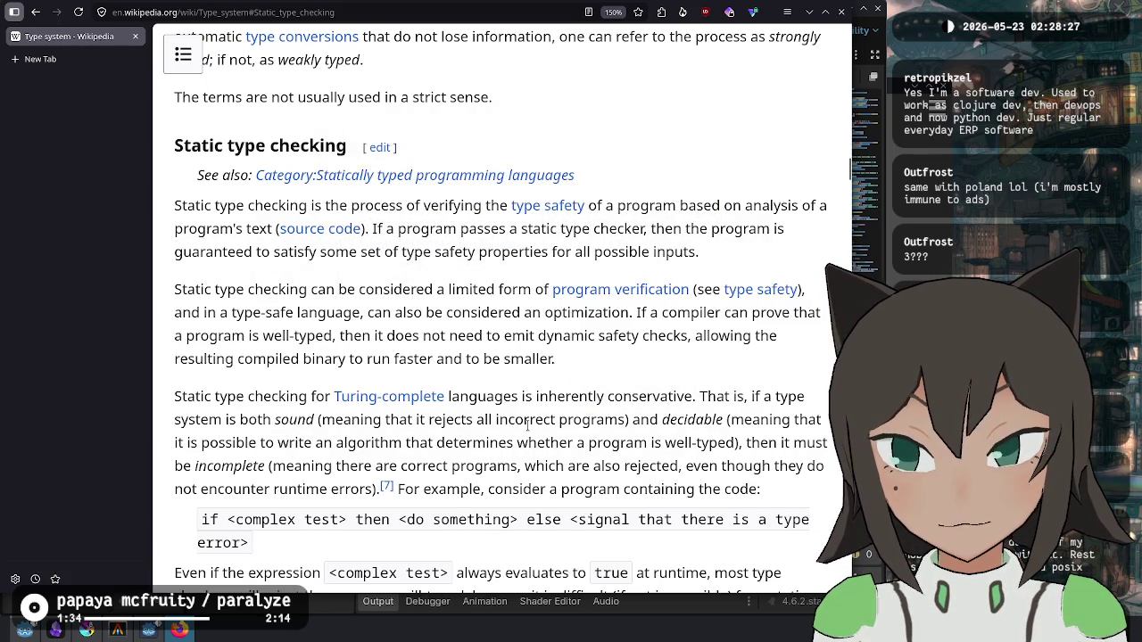
Step: Scroll the section, then go back through Type safety to the Scheme article
{"action": "scroll", "coordinate": [528, 426], "scroll_direction": "down", "scroll_amount": 3}
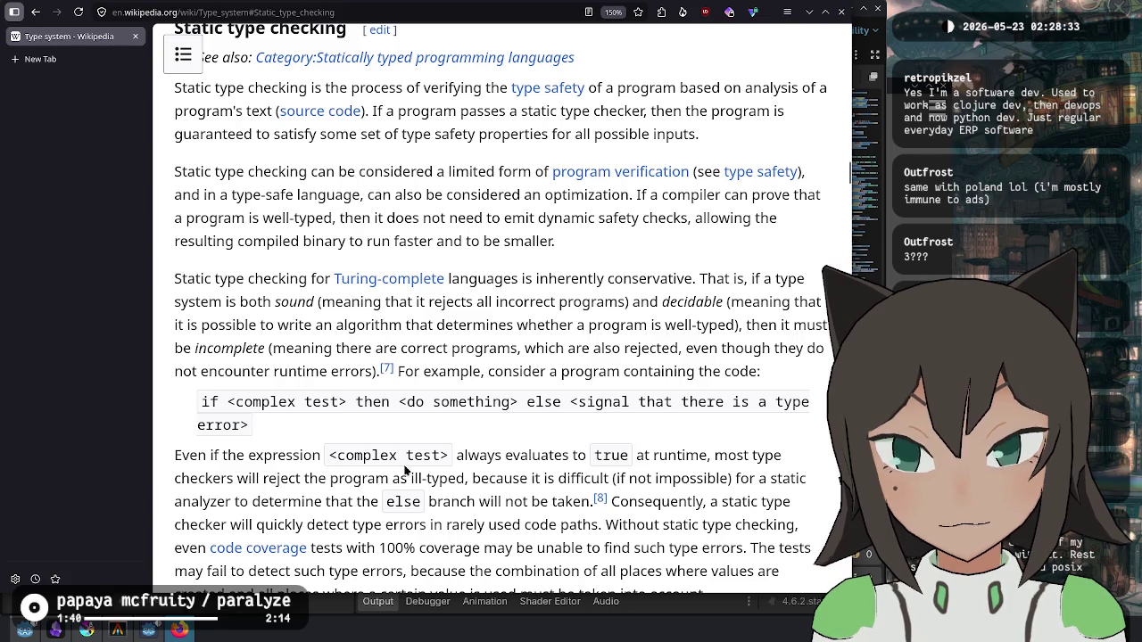
{"action": "scroll", "coordinate": [471, 416], "scroll_direction": "down", "scroll_amount": 5}
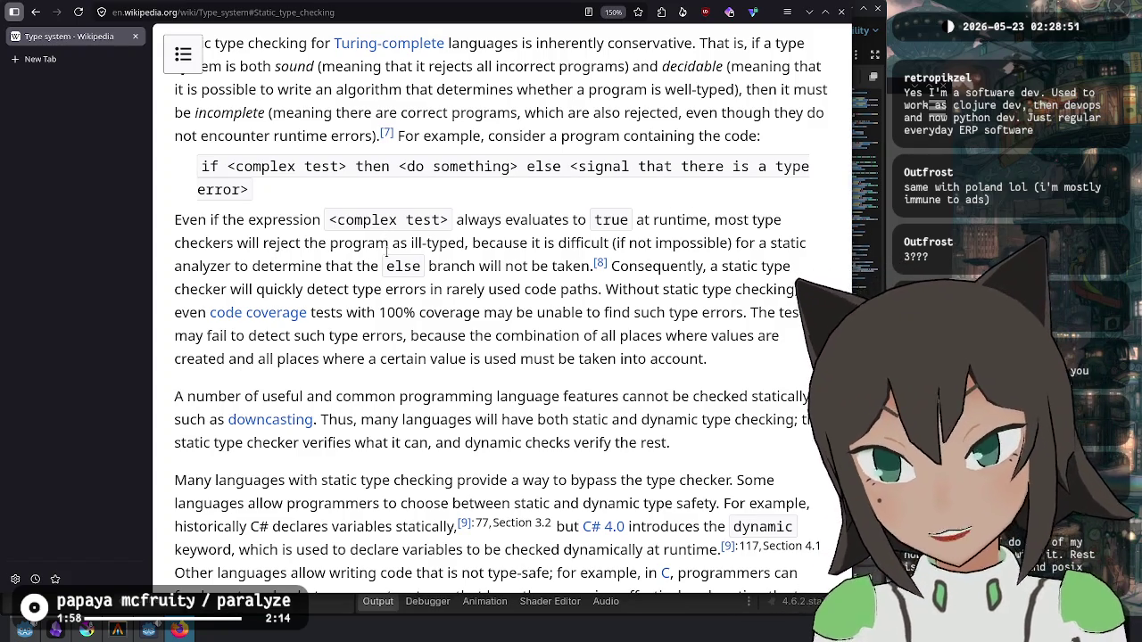
{"action": "left_click", "coordinate": [36, 12]}
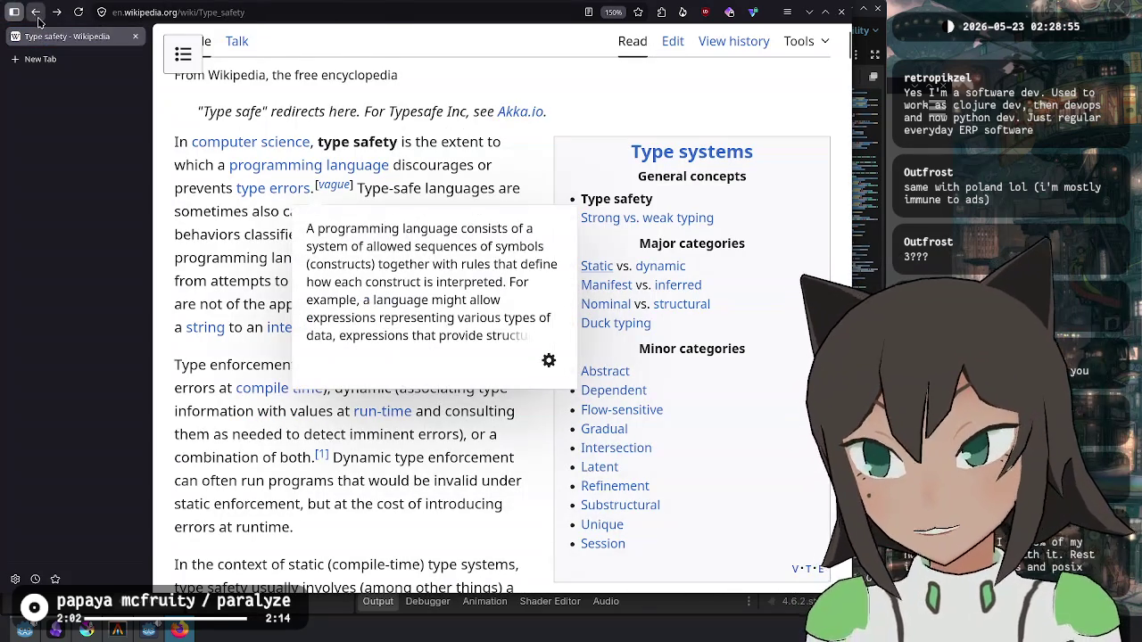
{"action": "left_click", "coordinate": [35, 12]}
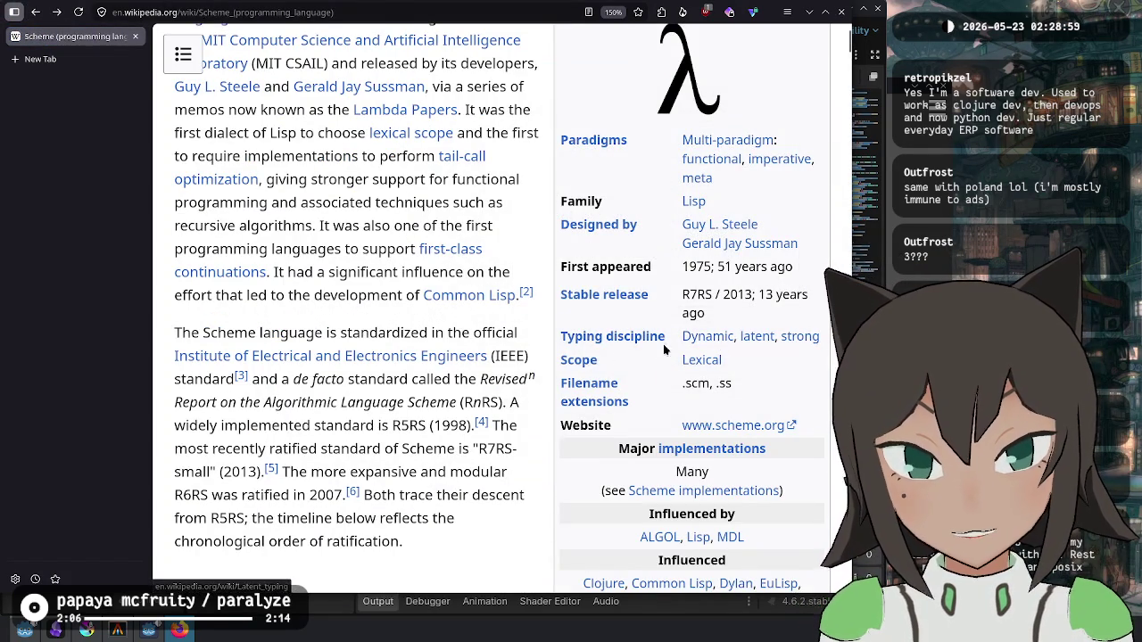
Step: Check the Scheme article's typing discipline entry: dynamic, latent, strong
{"action": "scroll", "coordinate": [424, 158], "scroll_direction": "up", "scroll_amount": 3}
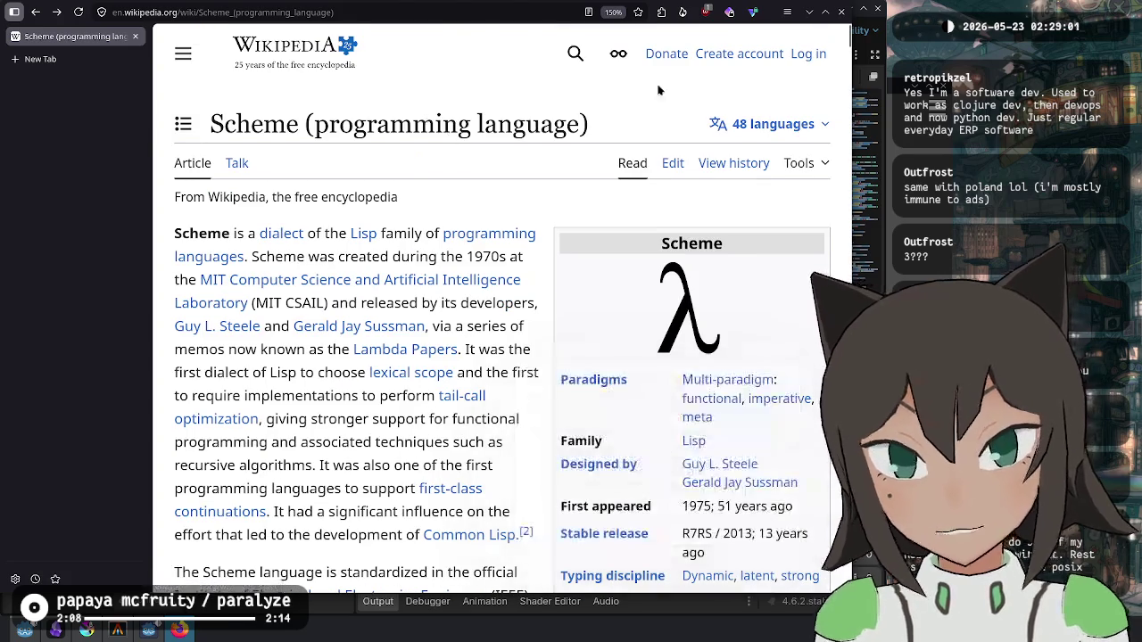
{"action": "scroll", "coordinate": [575, 58], "scroll_direction": "down", "scroll_amount": 3}
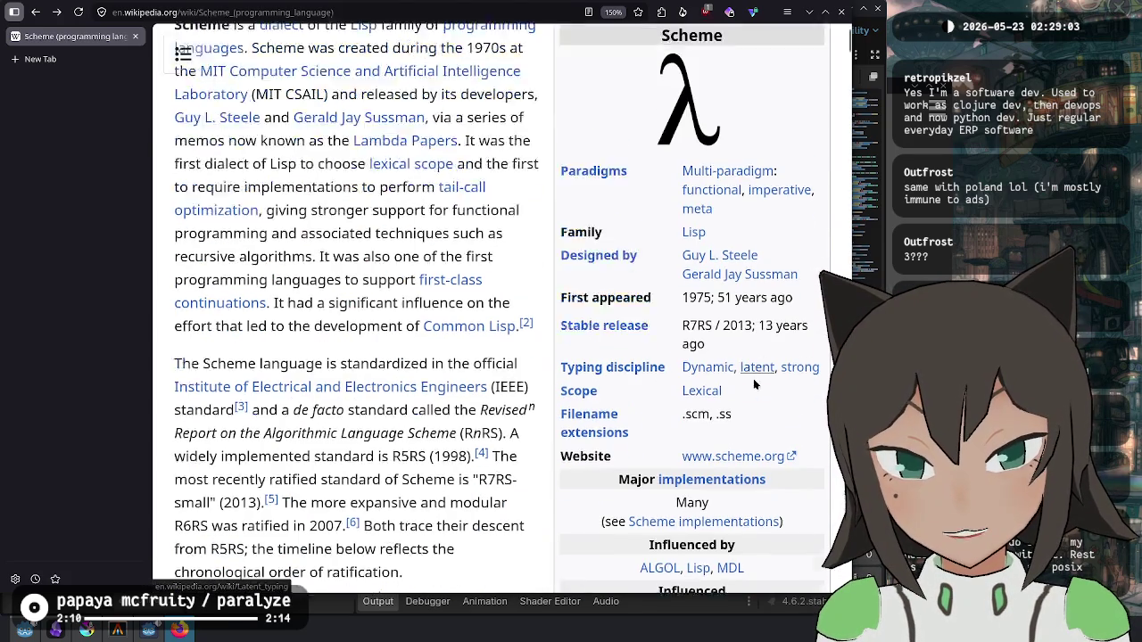
{"action": "mouse_move", "coordinate": [711, 345]}
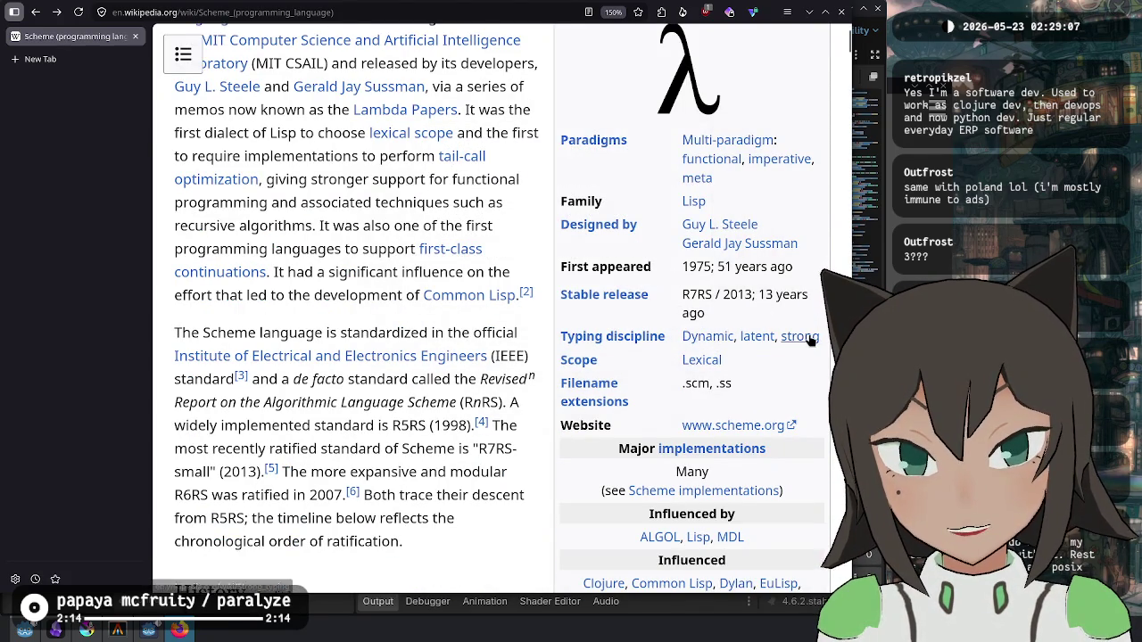
{"action": "scroll", "coordinate": [455, 228], "scroll_direction": "up", "scroll_amount": 1}
{"action": "scroll", "coordinate": [455, 228], "scroll_direction": "up", "scroll_amount": 2}
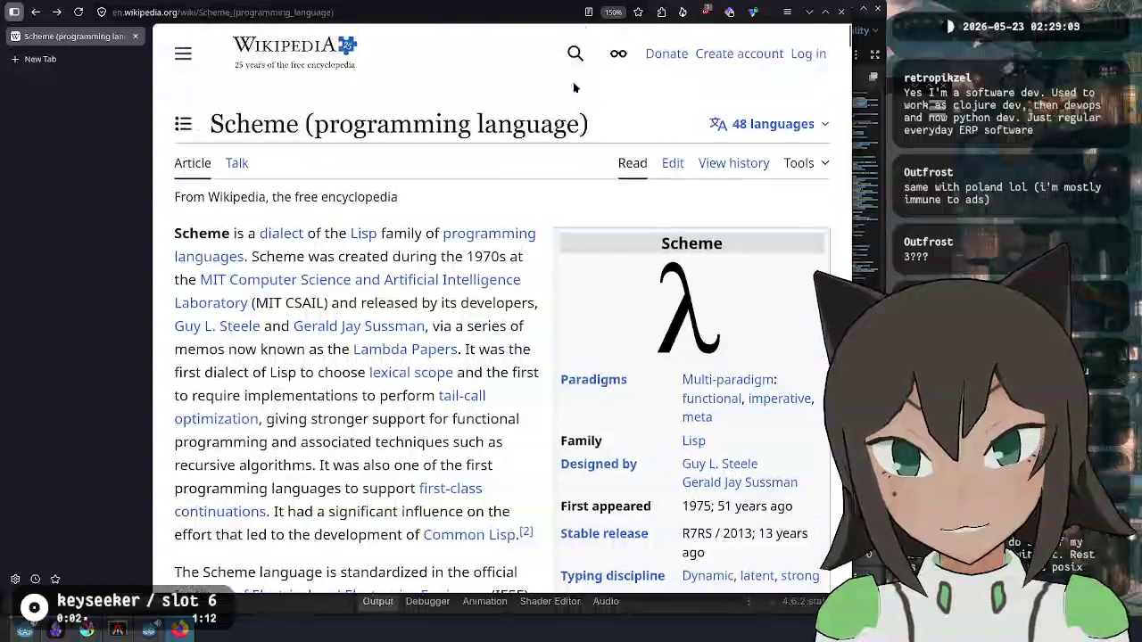
Step: Search Wikipedia for 'clojure' and open the Clojure article
{"action": "left_click", "coordinate": [574, 51]}
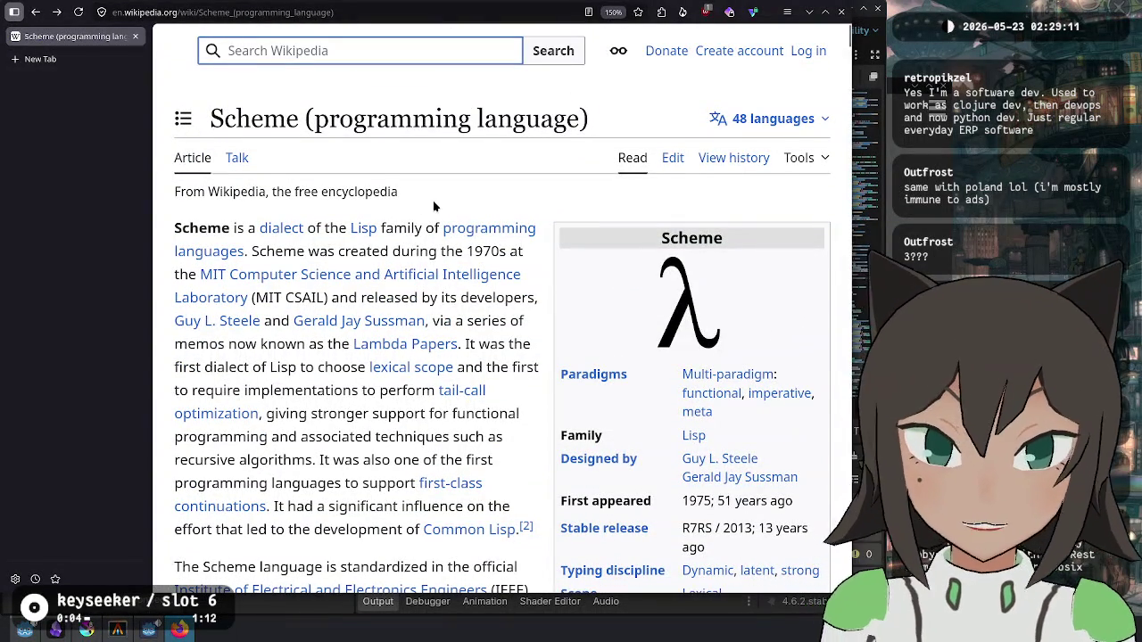
{"action": "type", "text": "clojure"}
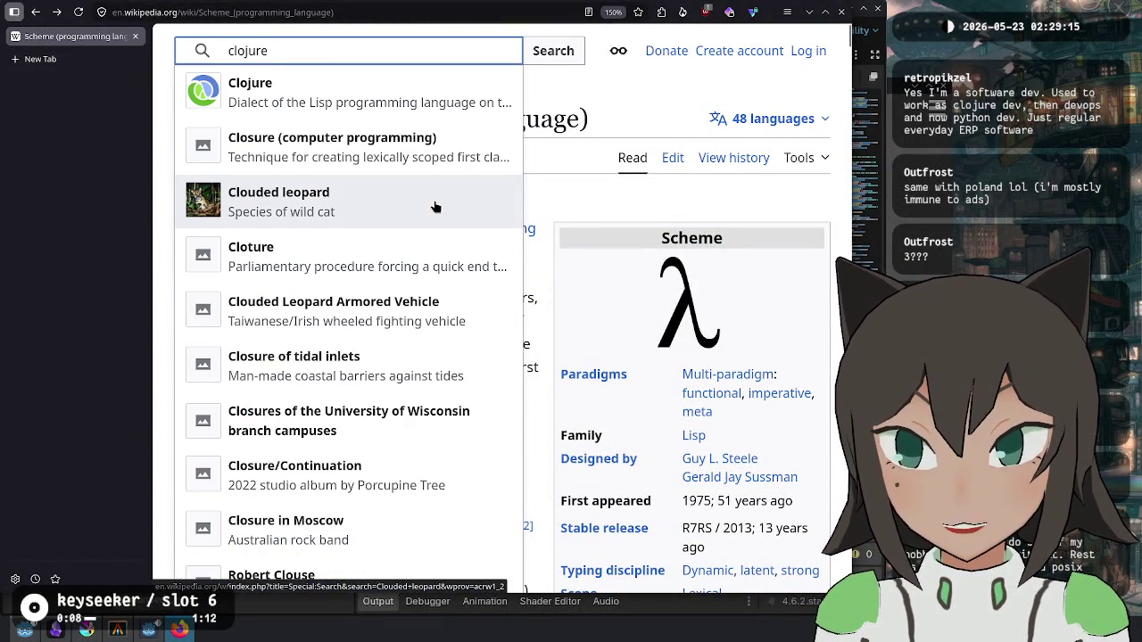
{"action": "key", "text": "Down"}
{"action": "key", "text": "Return"}
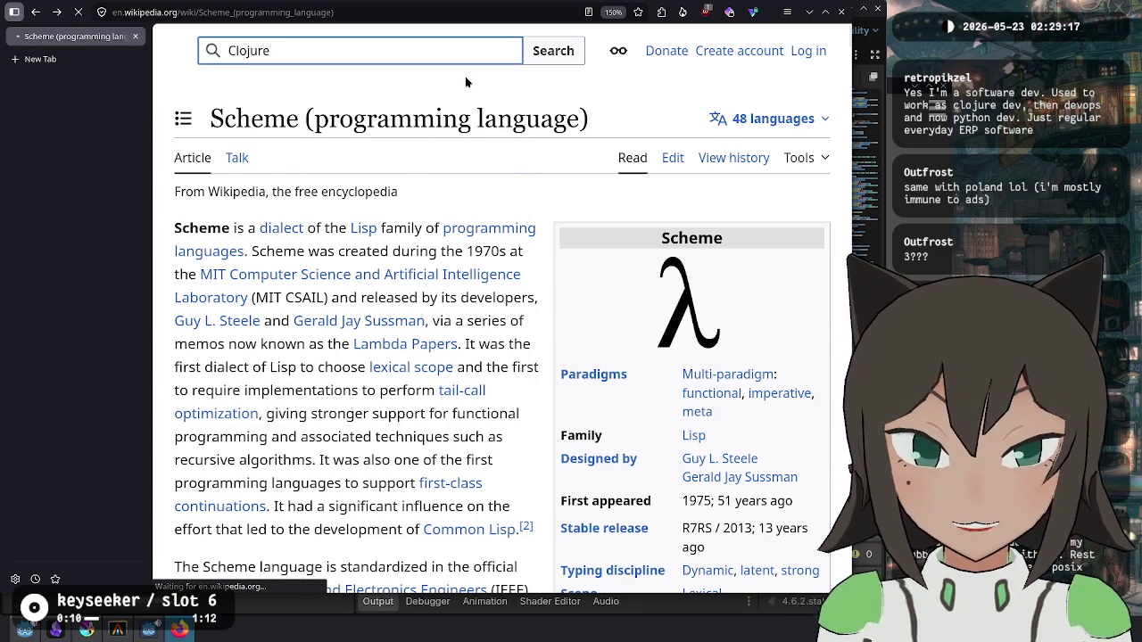
{"action": "scroll", "coordinate": [518, 140], "scroll_direction": "down", "scroll_amount": 3}
{"action": "scroll", "coordinate": [517, 140], "scroll_direction": "down", "scroll_amount": 2}
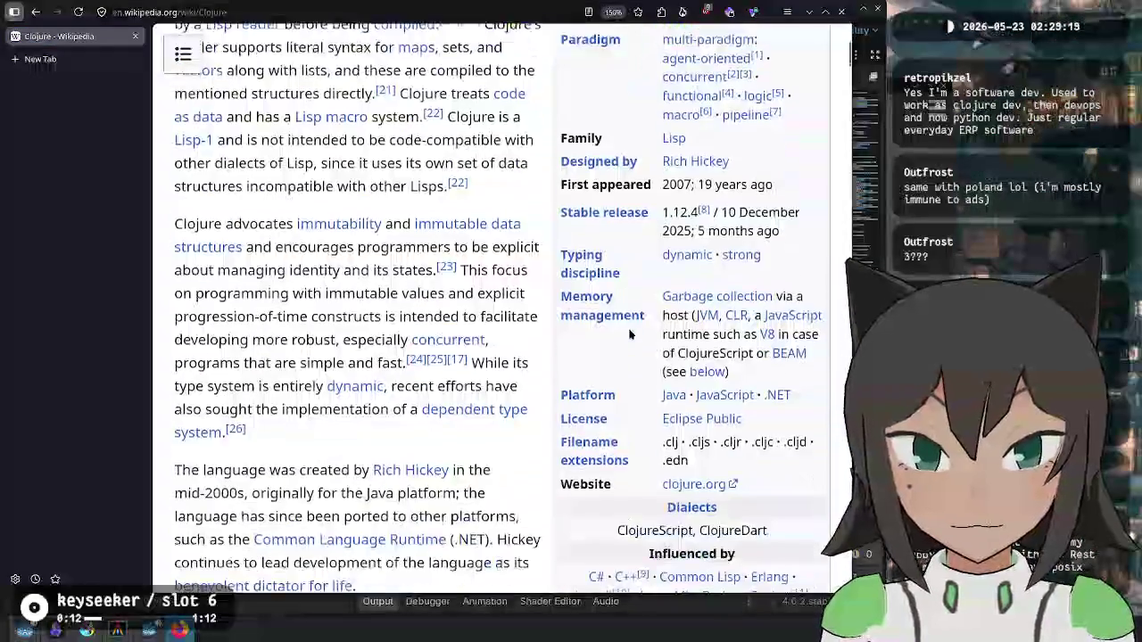
Step: Highlight Clojure's dynamic, strong typing discipline and select the page title
{"action": "mouse_move", "coordinate": [774, 238]}
{"action": "left_mouse_down"}
{"action": "mouse_move", "coordinate": [630, 217]}
{"action": "mouse_move", "coordinate": [656, 235]}
{"action": "left_mouse_up"}
{"action": "left_click", "coordinate": [797, 253]}
{"action": "mouse_move", "coordinate": [669, 237]}
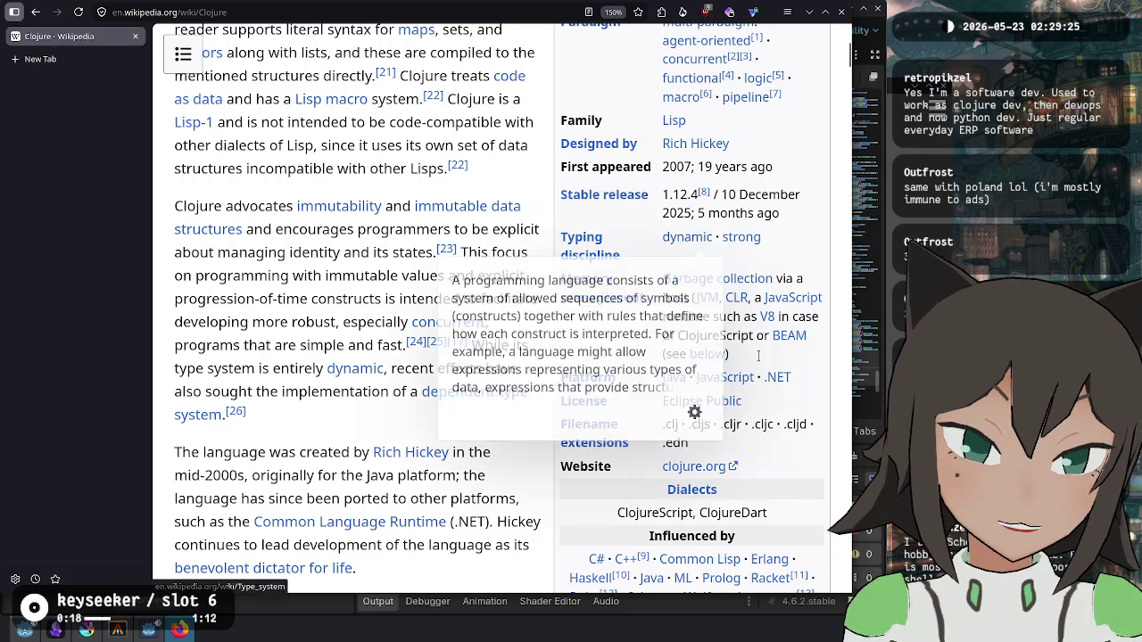
{"action": "scroll", "coordinate": [806, 415], "scroll_direction": "up", "scroll_amount": 2}
{"action": "scroll", "coordinate": [806, 415], "scroll_direction": "up", "scroll_amount": 5}
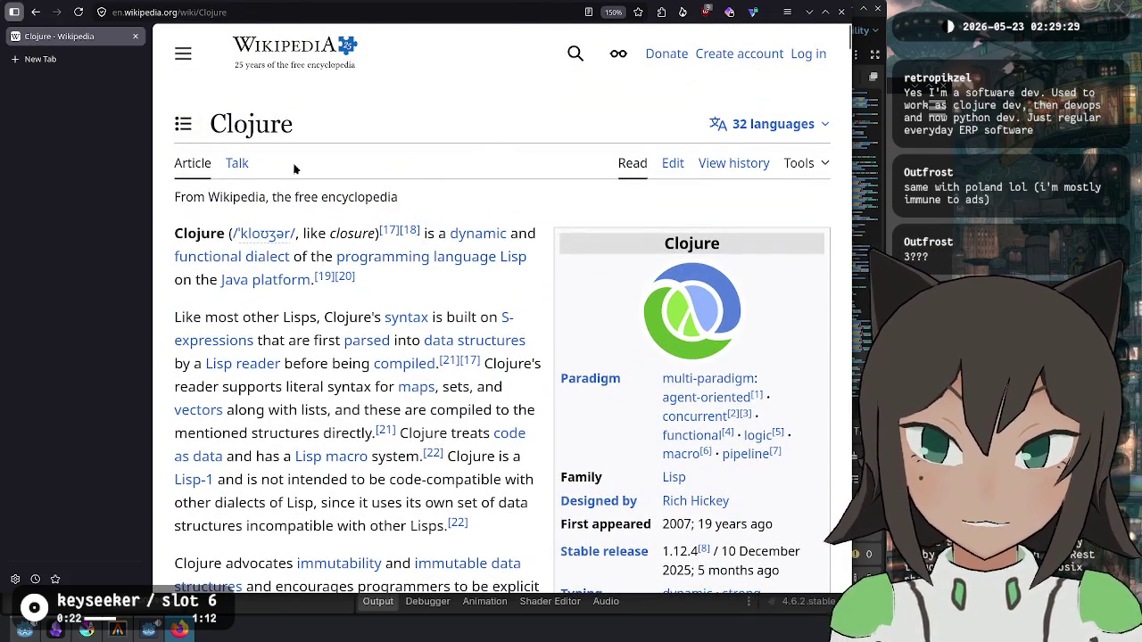
{"action": "double_click", "coordinate": [251, 124]}
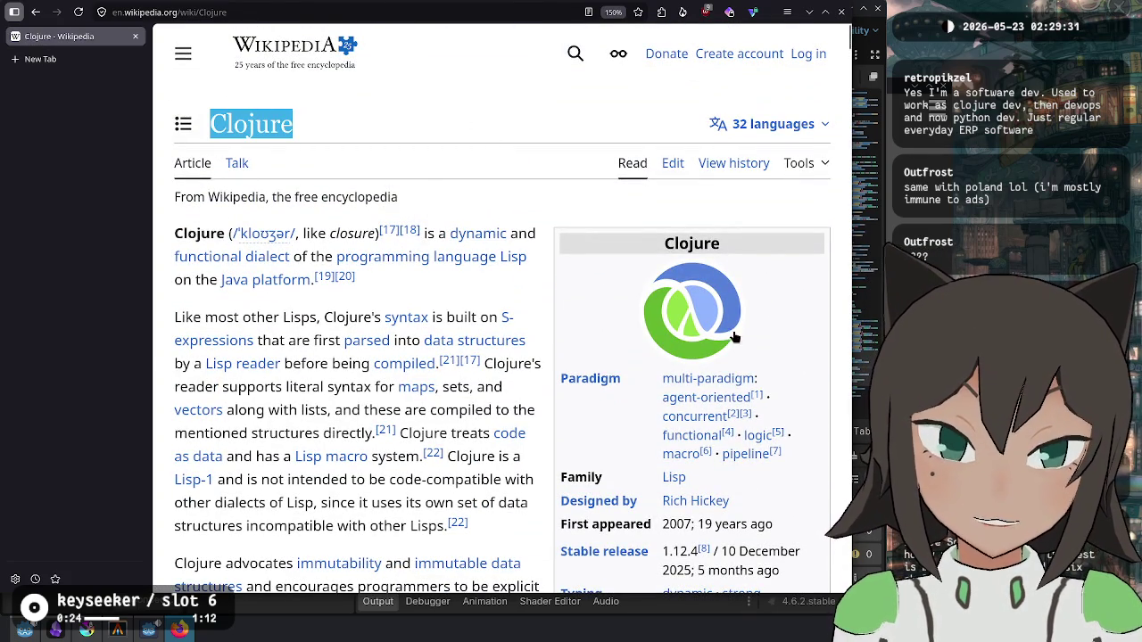
{"action": "left_click", "coordinate": [576, 54]}
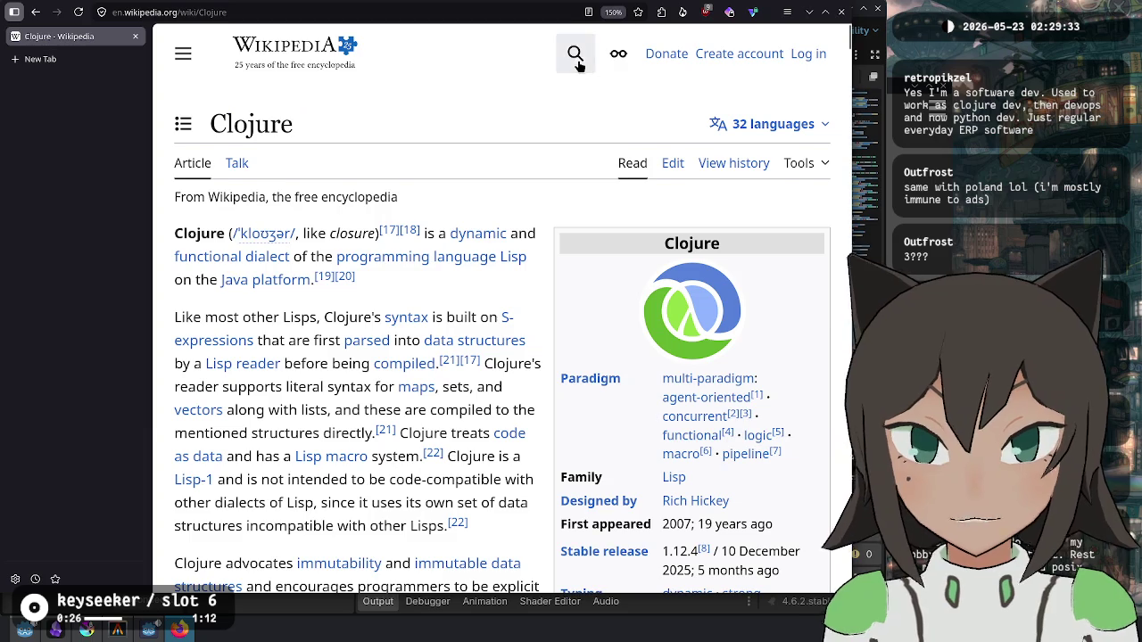
{"action": "left_click", "coordinate": [504, 177]}
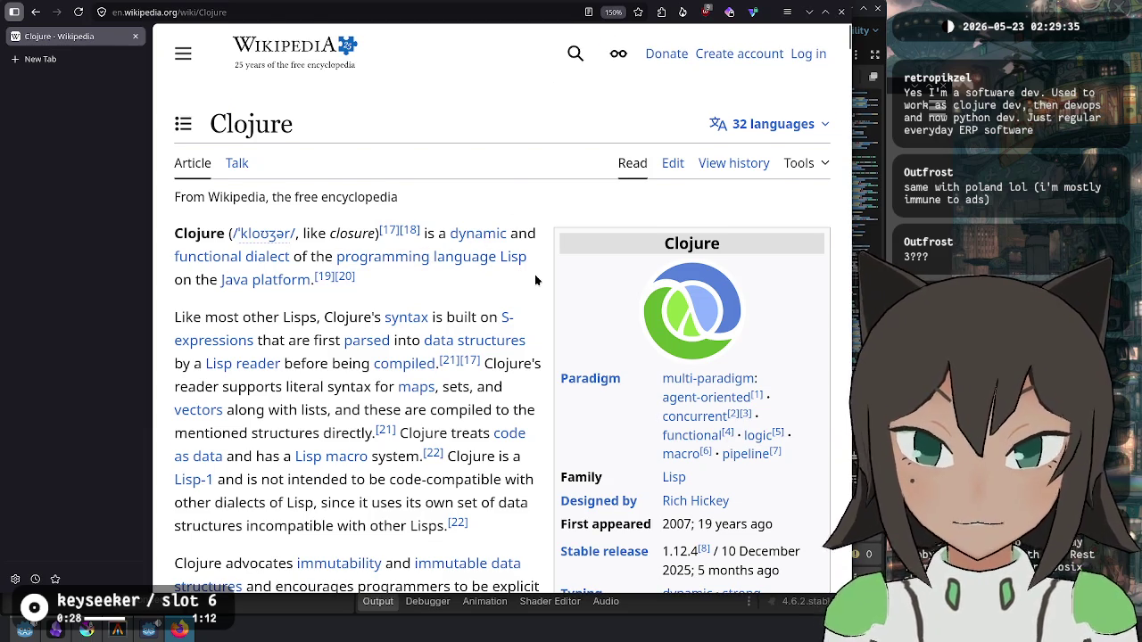
{"action": "key", "text": "ctrl+l"}
Step: Search DuckDuckGo for 'strictly typed lisp' and open the carp-lang/Carp GitHub result
{"action": "type", "text": "lisp"}
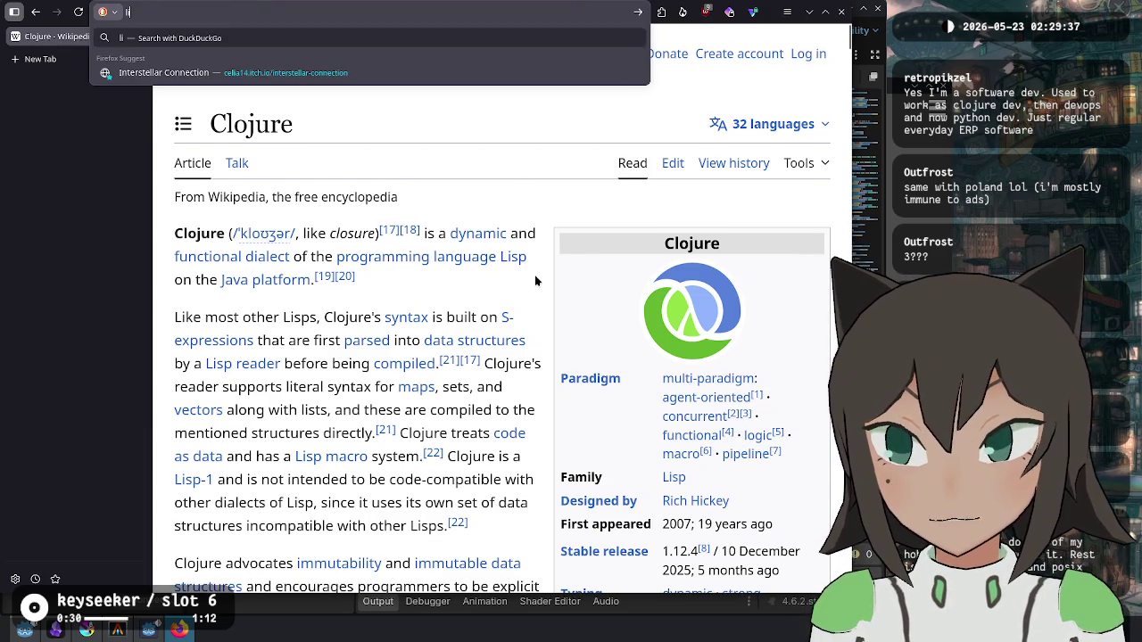
{"action": "key", "text": "Home"}
{"action": "type", "text": "st"}
{"action": "type", "text": "rictly typed"}
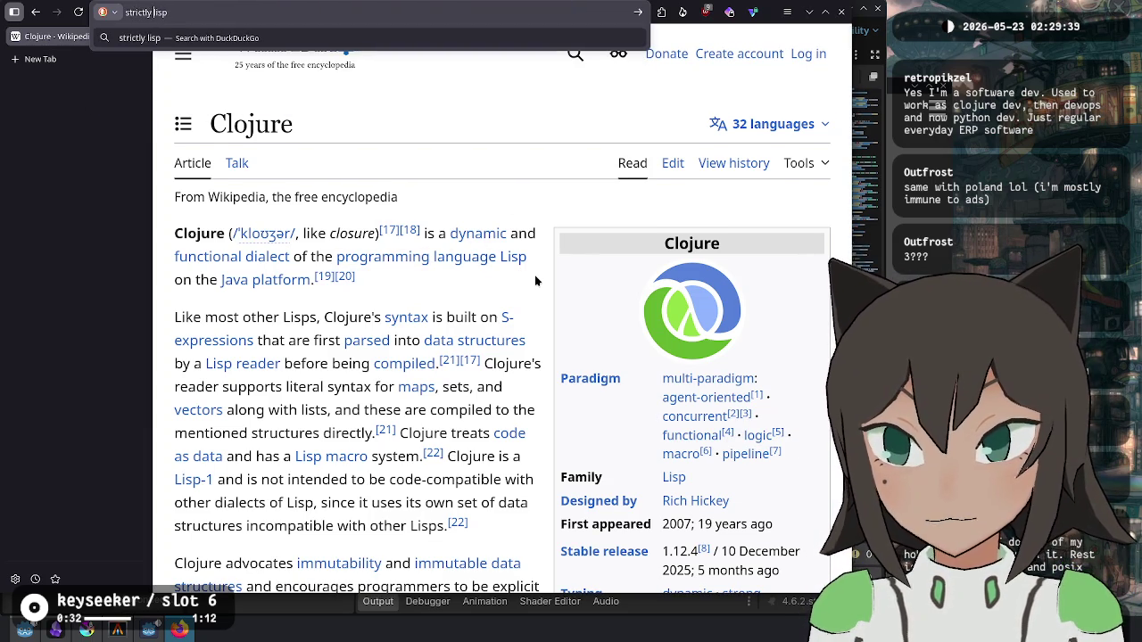
{"action": "key", "text": "Return"}
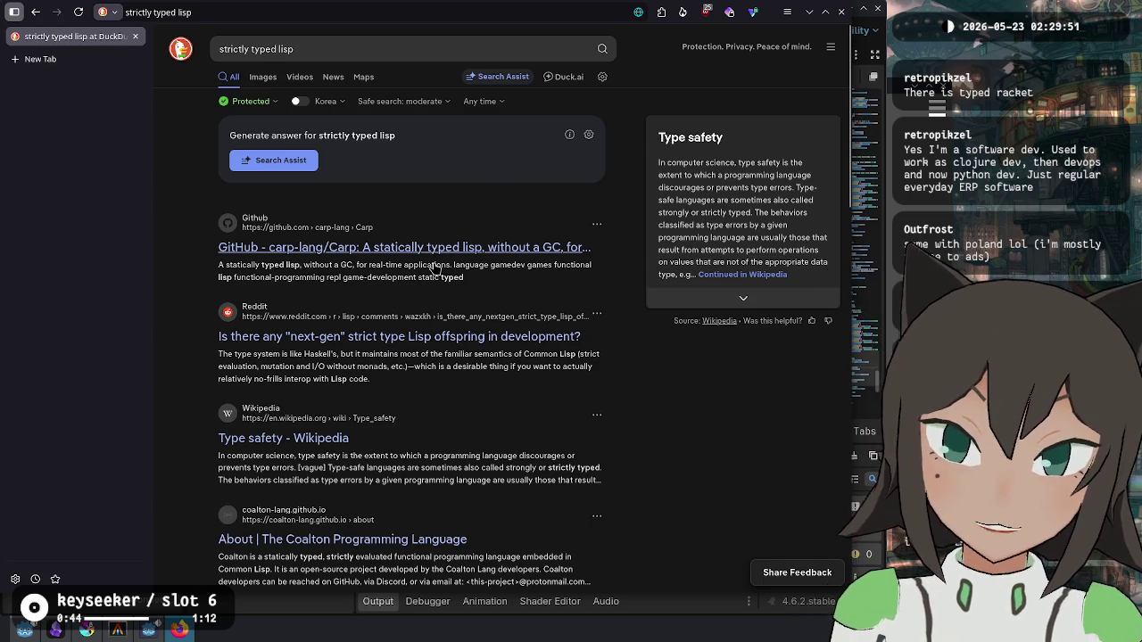
{"action": "left_click", "coordinate": [406, 256]}
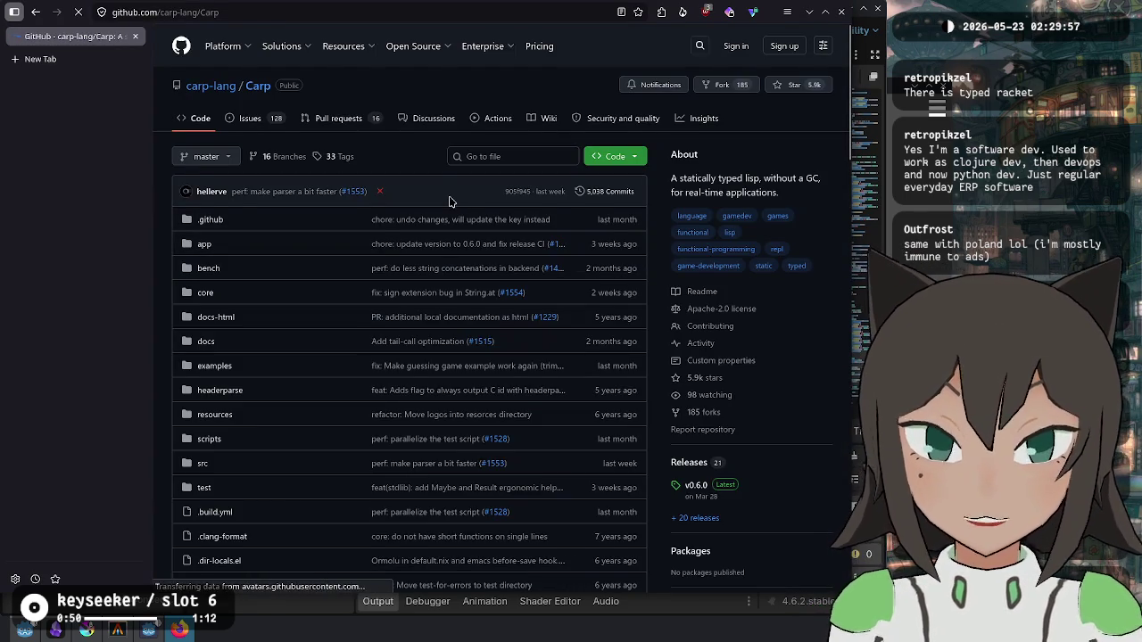
Step: Scroll the Carp README down to the 'A Very Small Example' code block
{"action": "scroll", "coordinate": [442, 199], "scroll_direction": "down", "scroll_amount": 5}
{"action": "scroll", "coordinate": [442, 202], "scroll_direction": "down", "scroll_amount": 2}
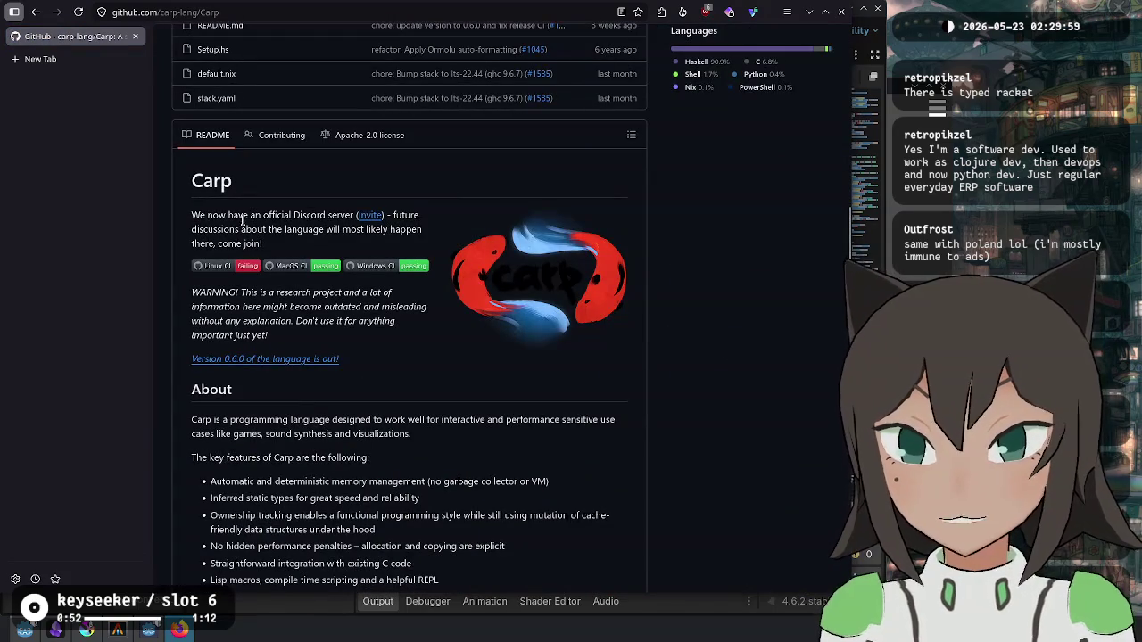
{"action": "scroll", "coordinate": [257, 224], "scroll_direction": "down", "scroll_amount": 5}
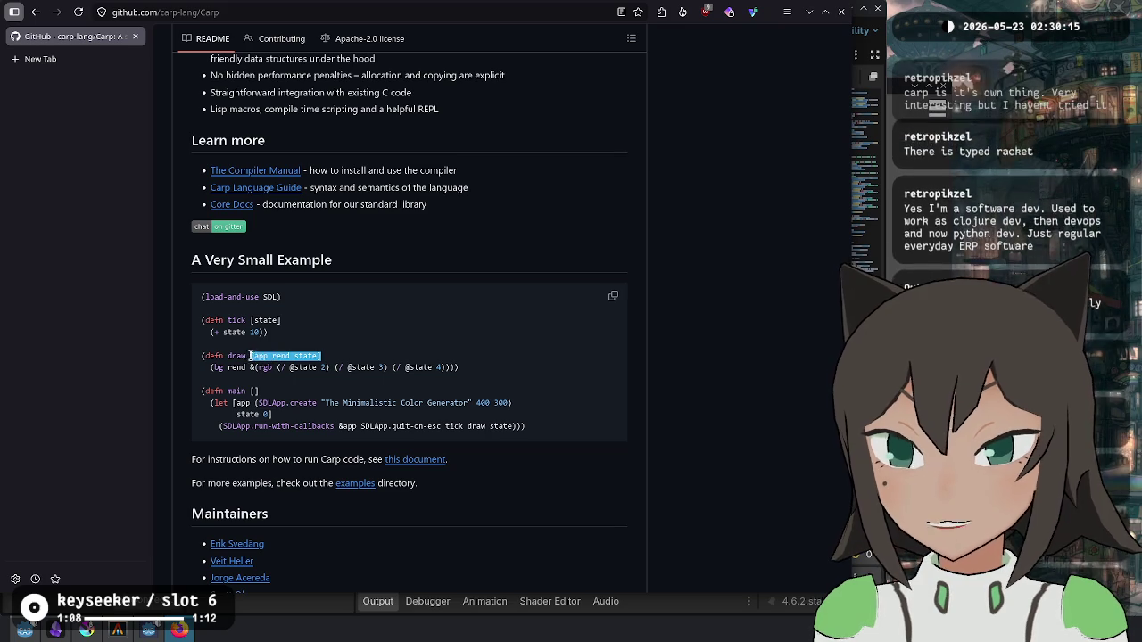
{"action": "left_click", "coordinate": [324, 393]}
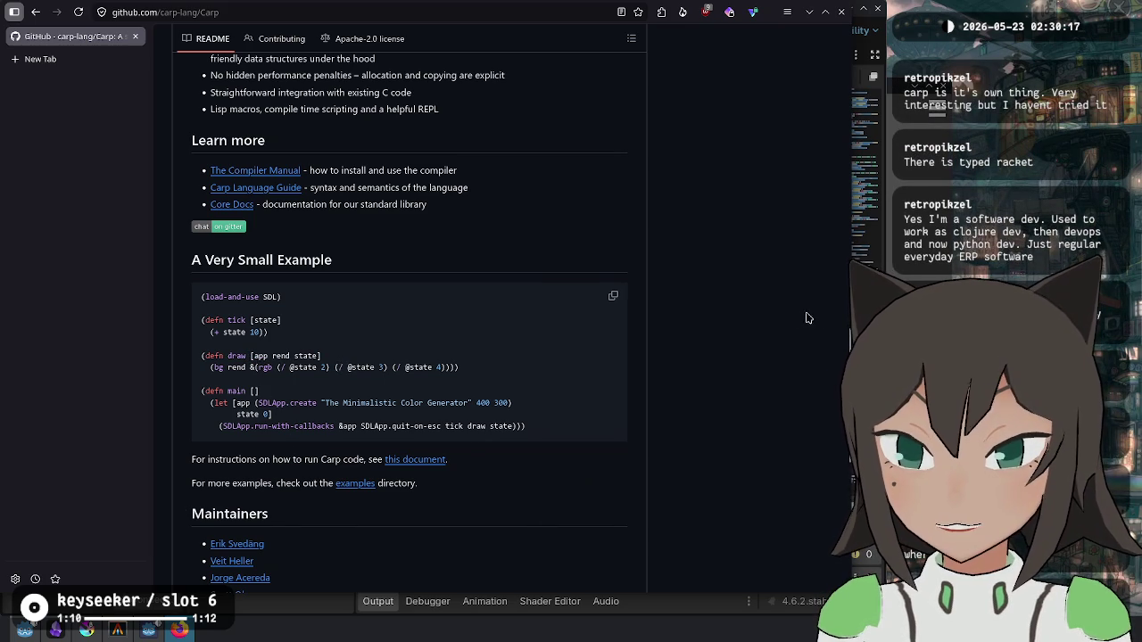
{"action": "scroll", "coordinate": [734, 311], "scroll_direction": "down", "scroll_amount": 1}
{"action": "scroll", "coordinate": [734, 310], "scroll_direction": "down", "scroll_amount": 1}
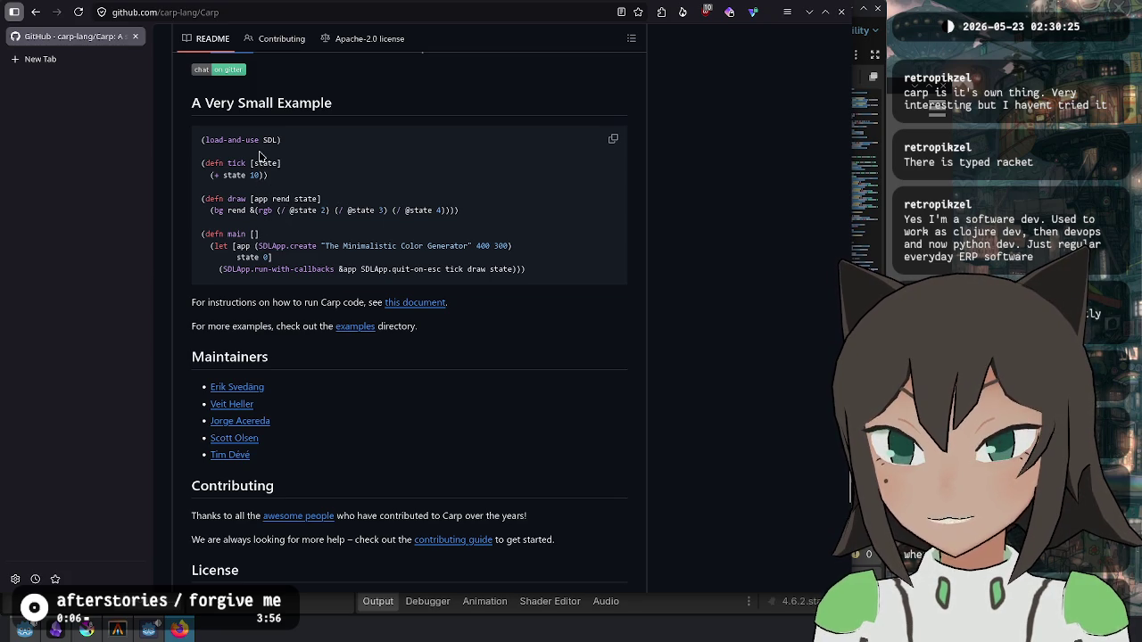
Step: Select 'state' in the example code, review it, then return to the search results
{"action": "double_click", "coordinate": [265, 164]}
{"action": "left_click", "coordinate": [255, 163]}
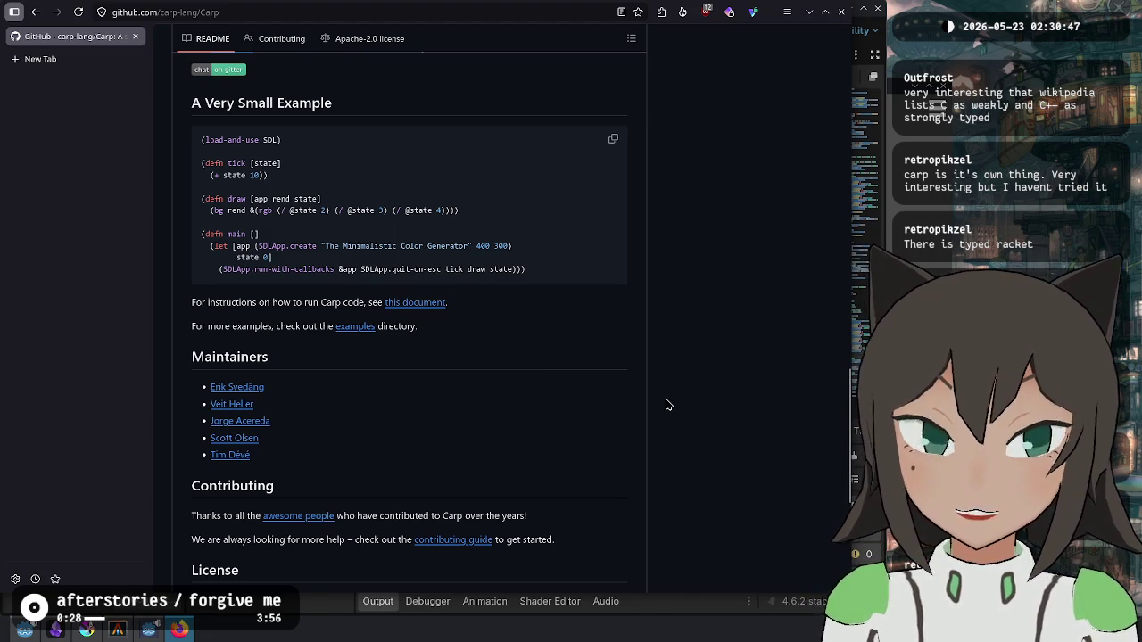
{"action": "scroll", "coordinate": [666, 405], "scroll_direction": "up", "scroll_amount": 5}
{"action": "scroll", "coordinate": [665, 400], "scroll_direction": "up", "scroll_amount": 10}
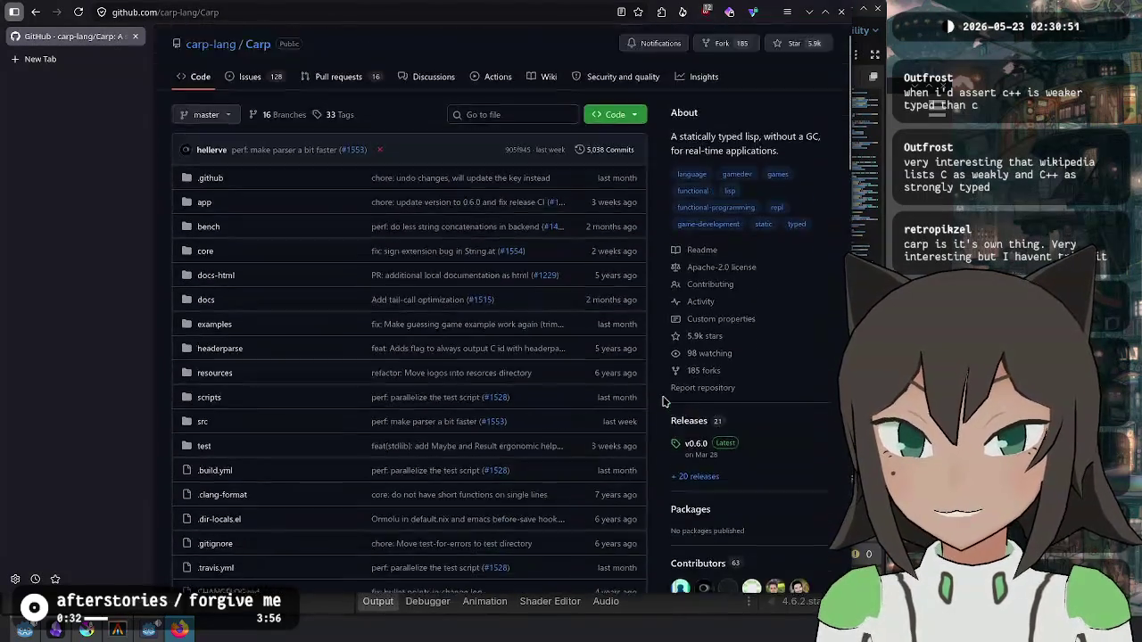
{"action": "scroll", "coordinate": [348, 169], "scroll_direction": "down", "scroll_amount": 5}
{"action": "scroll", "coordinate": [348, 169], "scroll_direction": "down", "scroll_amount": 10}
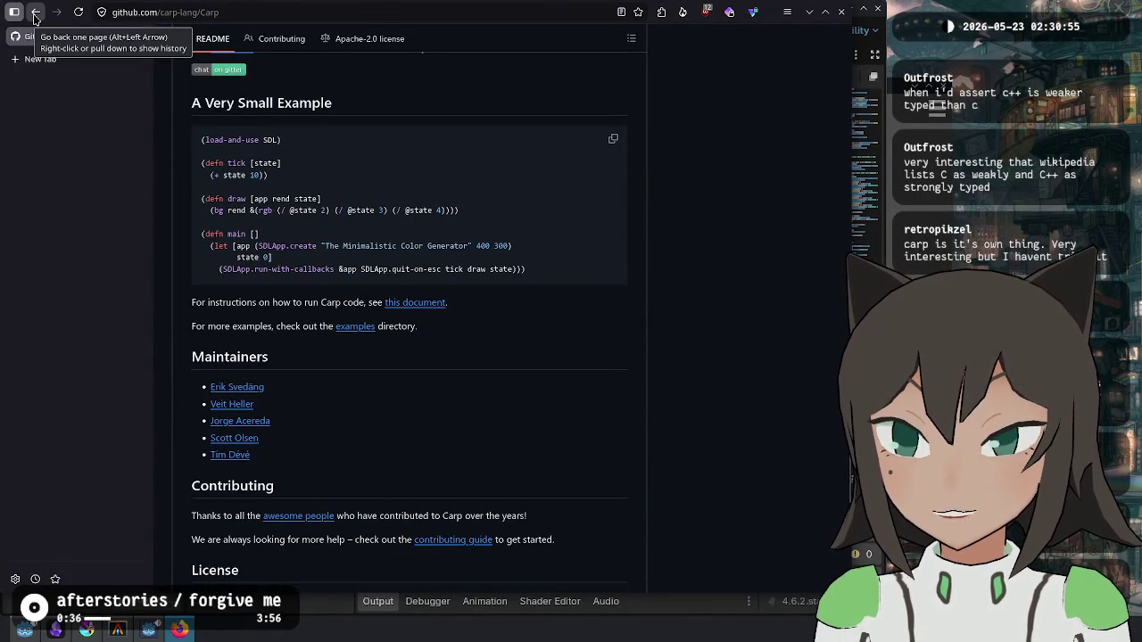
{"action": "left_click", "coordinate": [36, 15]}
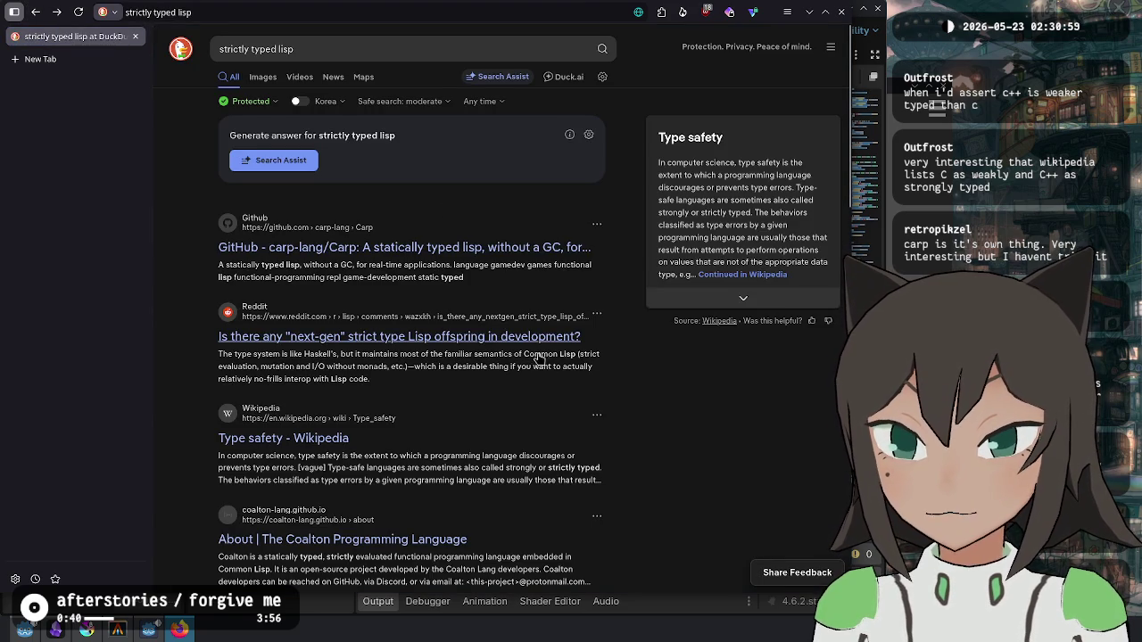
Step: Open the Coalton About page and highlight its statically typed, strictly evaluated description
{"action": "scroll", "coordinate": [407, 322], "scroll_direction": "down", "scroll_amount": 2}
{"action": "scroll", "coordinate": [270, 283], "scroll_direction": "down", "scroll_amount": 1}
{"action": "left_click", "coordinate": [357, 224]}
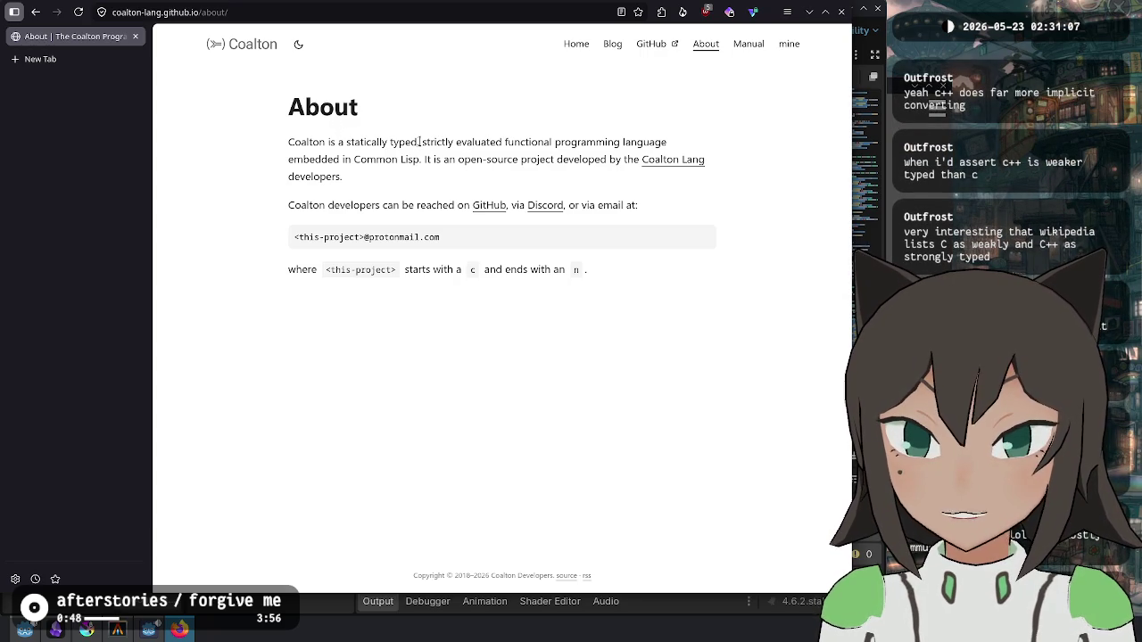
{"action": "left_click_drag", "start_coordinate": [347, 142], "coordinate": [526, 143]}
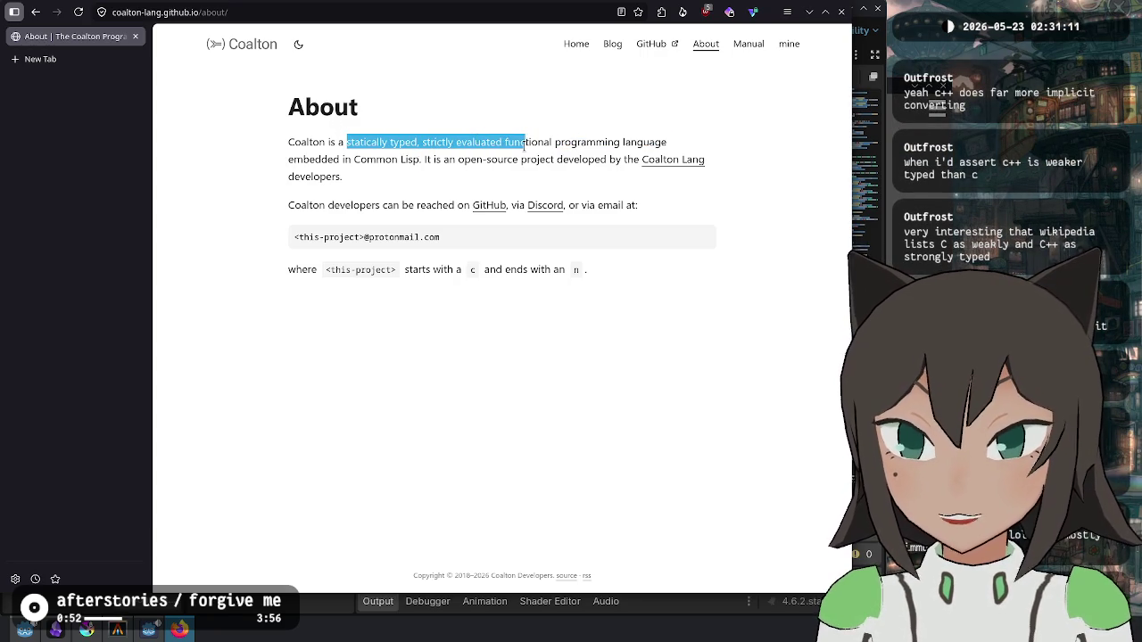
{"action": "left_click", "coordinate": [525, 143]}
{"action": "left_click_drag", "start_coordinate": [431, 160], "coordinate": [362, 160]}
{"action": "left_click", "coordinate": [500, 152]}
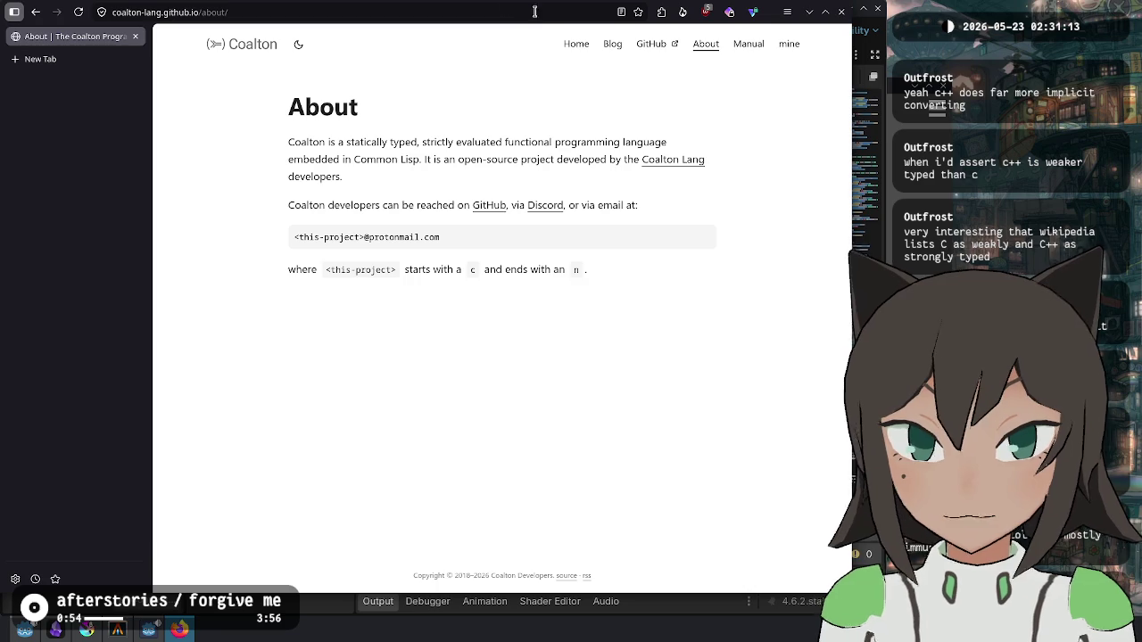
Step: Go to the Coalton home page, skim the language manual, and switch back to Godot
{"action": "left_click", "coordinate": [572, 46]}
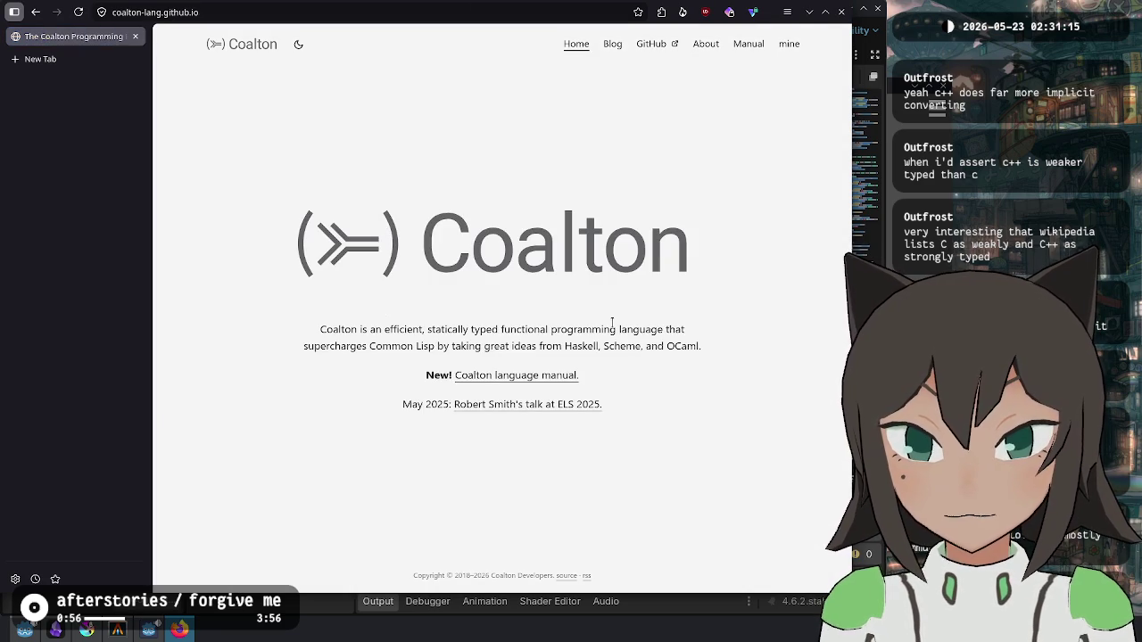
{"action": "left_click", "coordinate": [526, 381]}
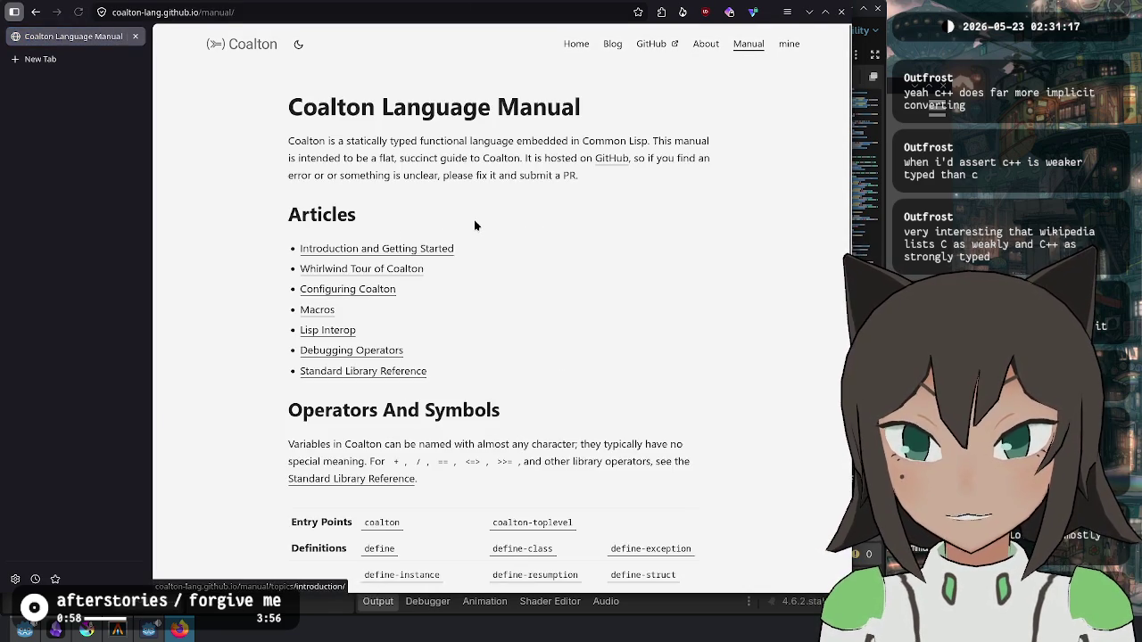
{"action": "scroll", "coordinate": [474, 219], "scroll_direction": "down", "scroll_amount": 3}
{"action": "scroll", "coordinate": [471, 223], "scroll_direction": "down", "scroll_amount": 6}
{"action": "scroll", "coordinate": [434, 232], "scroll_direction": "up", "scroll_amount": 5}
{"action": "scroll", "coordinate": [696, 234], "scroll_direction": "up", "scroll_amount": 2}
{"action": "scroll", "coordinate": [700, 239], "scroll_direction": "down", "scroll_amount": 10}
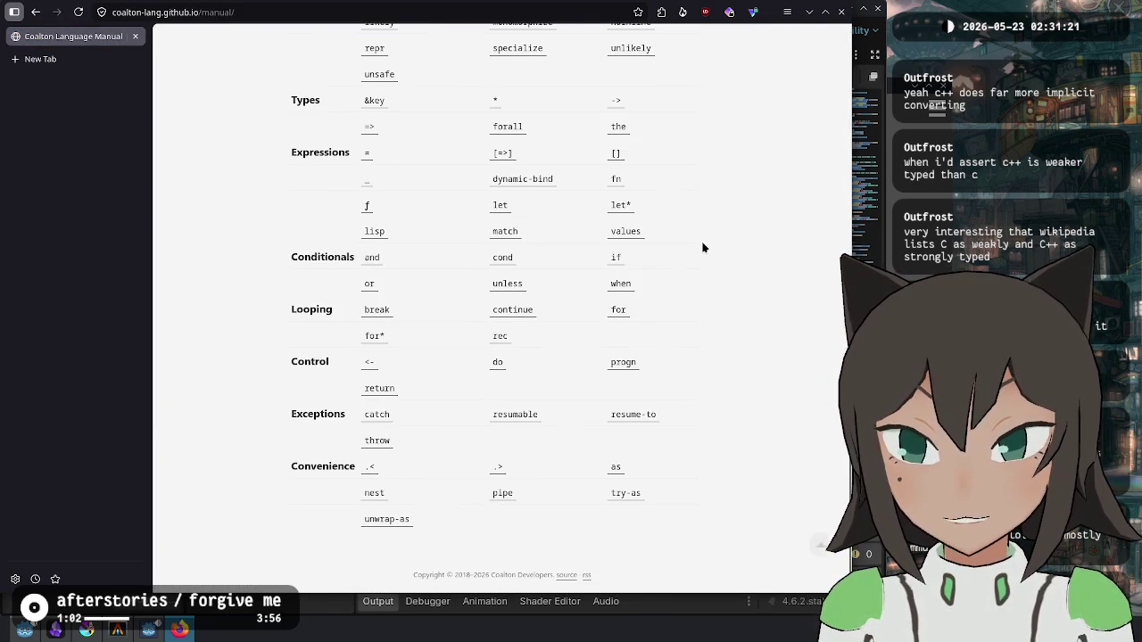
{"action": "scroll", "coordinate": [671, 384], "scroll_direction": "up", "scroll_amount": 10}
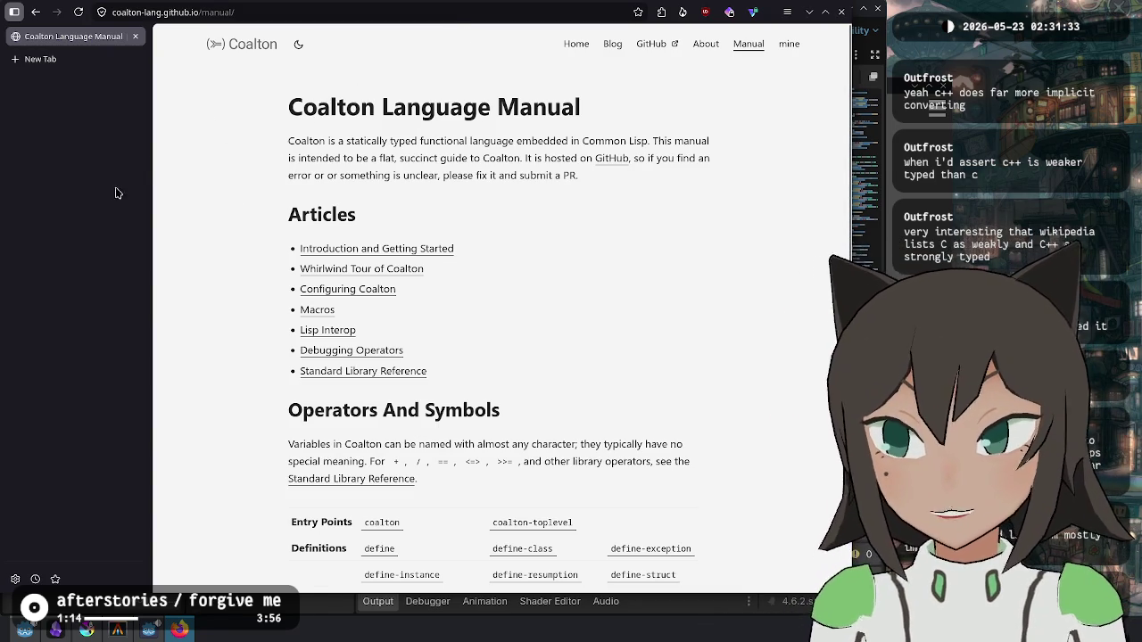
{"action": "key", "text": "alt+Tab"}
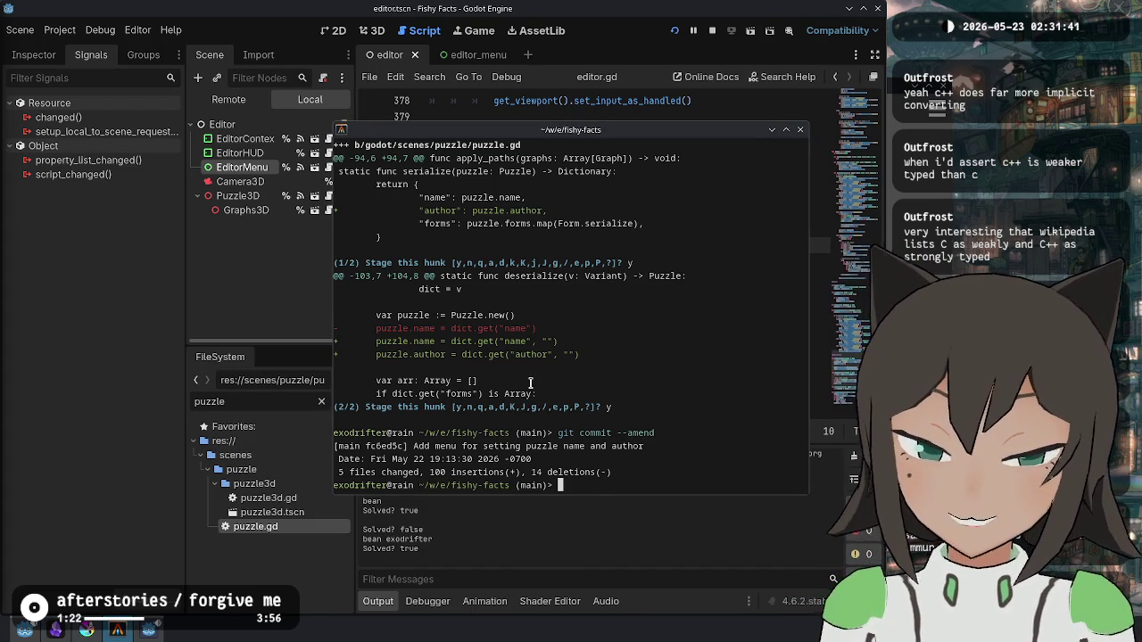
Step: Tick off the title-and-author todo in the fishy facts list and switch to reading view
{"action": "left_click", "coordinate": [55, 630]}
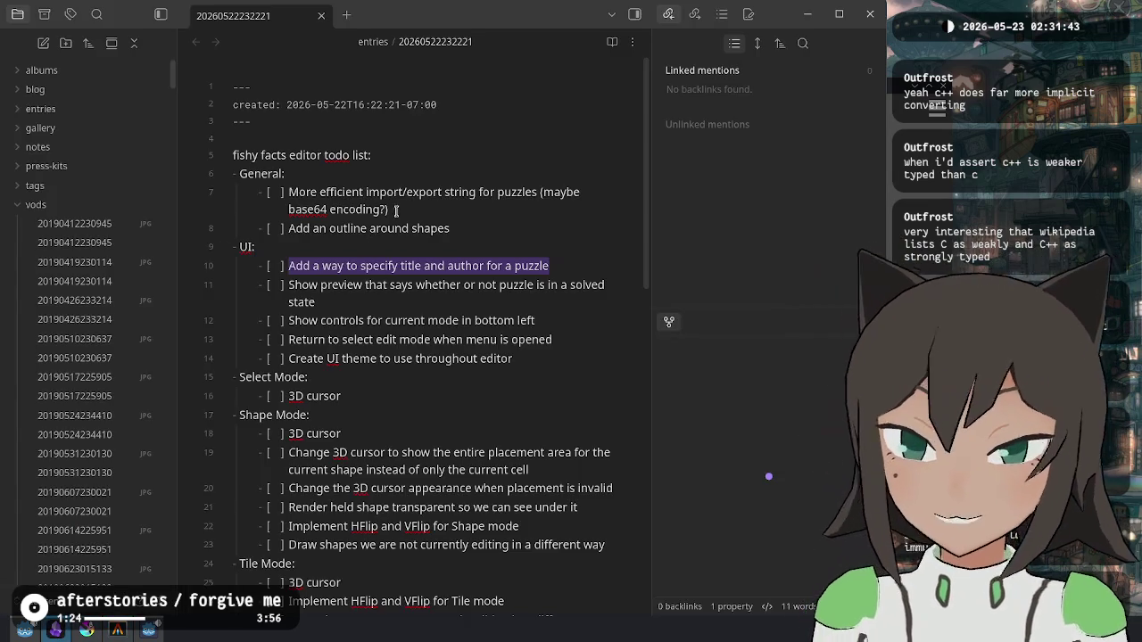
{"action": "left_click", "coordinate": [280, 266]}
{"action": "type", "text": "x"}
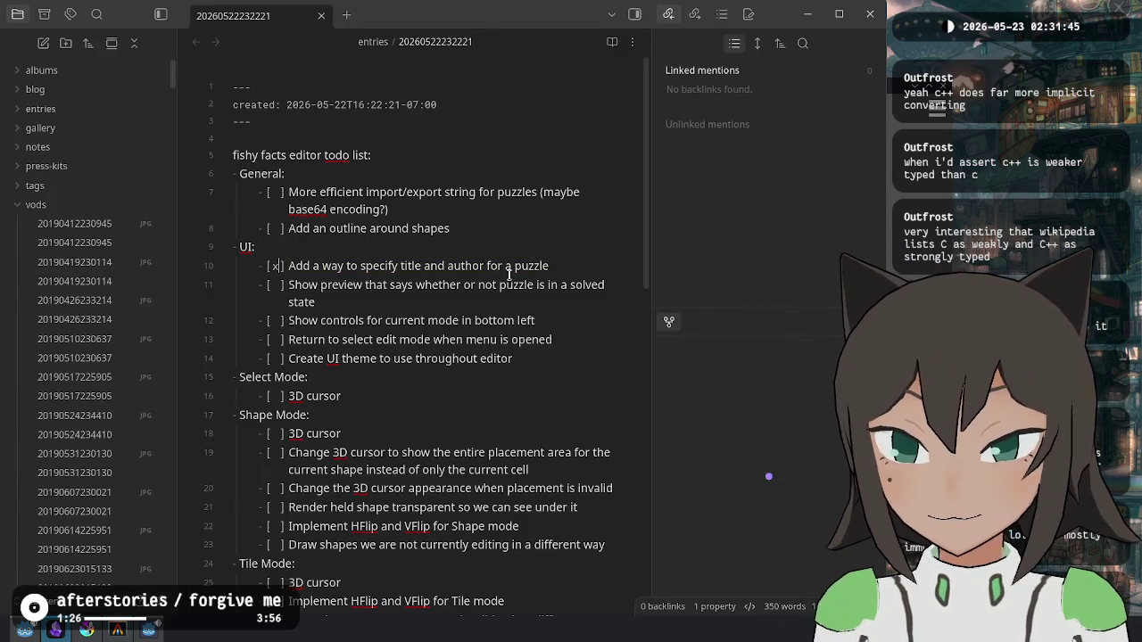
{"action": "key", "text": "ctrl+e"}
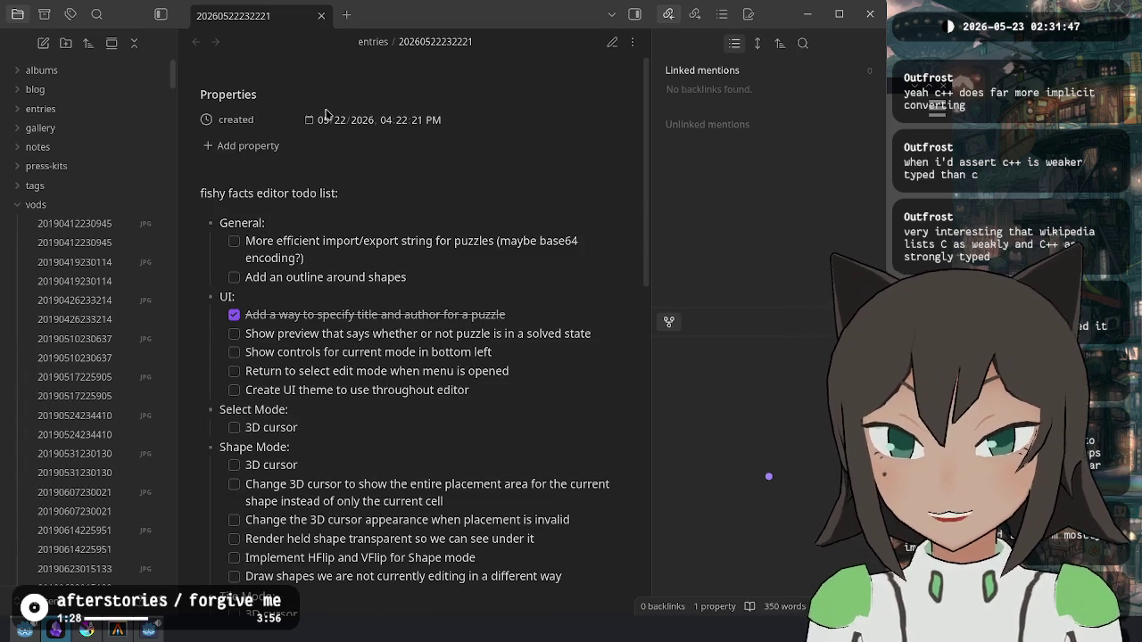
Step: Open the fish-factsination note in a new tab via the quick switcher
{"action": "left_click", "coordinate": [346, 16]}
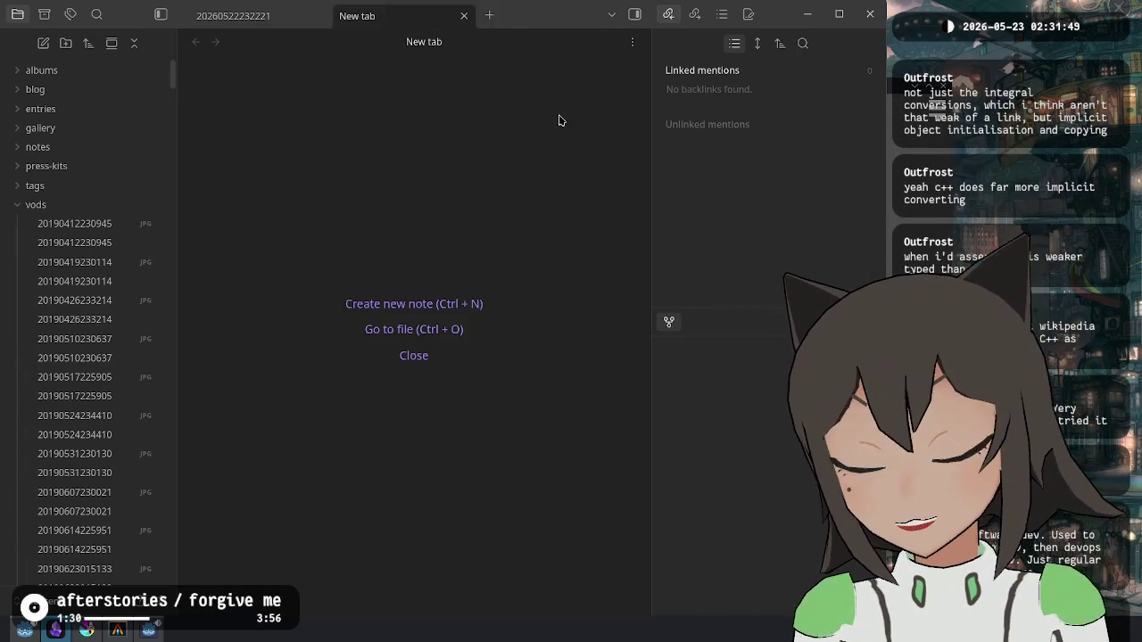
{"action": "key", "text": "ctrl+o"}
{"action": "type", "text": "fishy"}
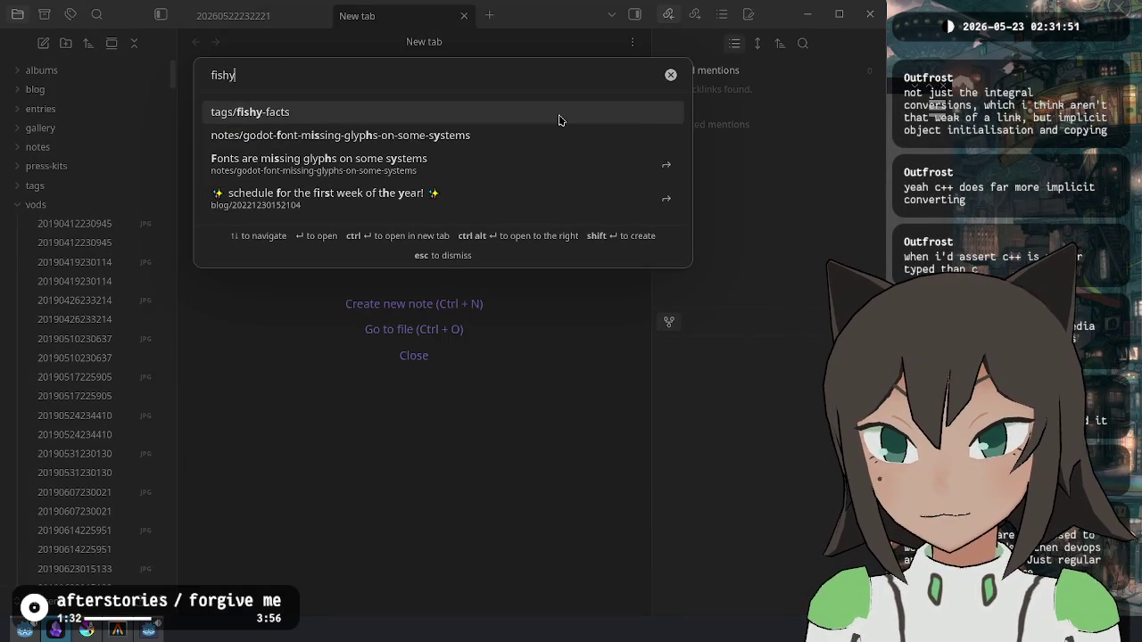
{"action": "key", "text": "BackSpace"}
{"action": "key", "text": "Down"}
{"action": "key", "text": "Down"}
{"action": "key", "text": "Down"}
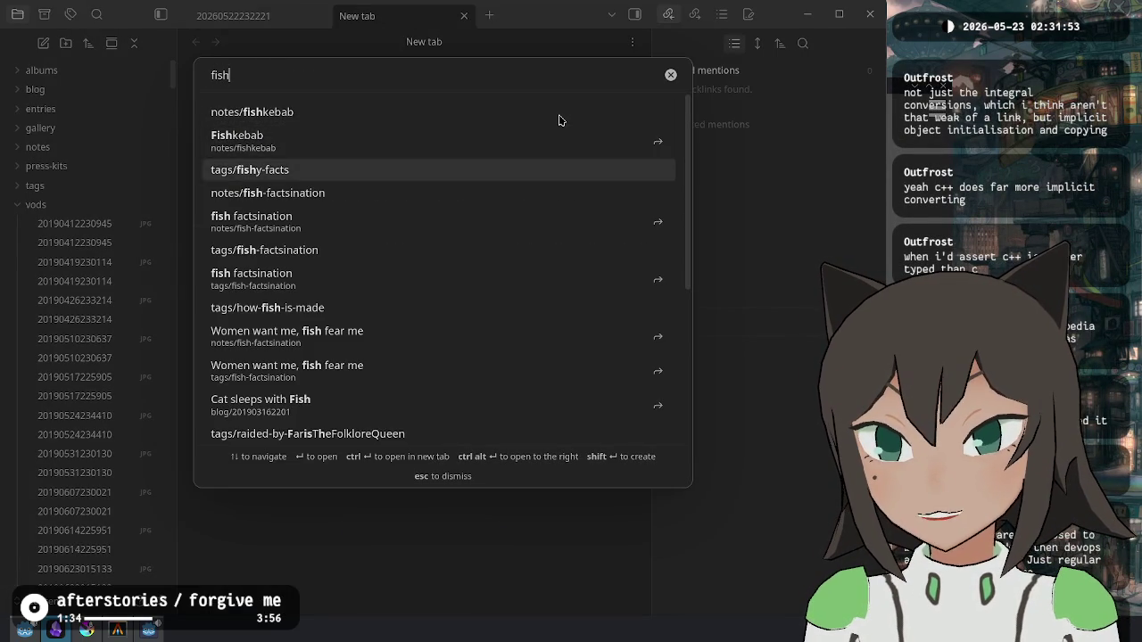
{"action": "key", "text": "Return"}
Step: Go to the note's date and notes table header, then return to the terminal
{"action": "key", "text": "ctrl+p"}
{"action": "key", "text": "Escape"}
{"action": "key", "text": "Up"}
{"action": "left_click", "coordinate": [389, 257]}
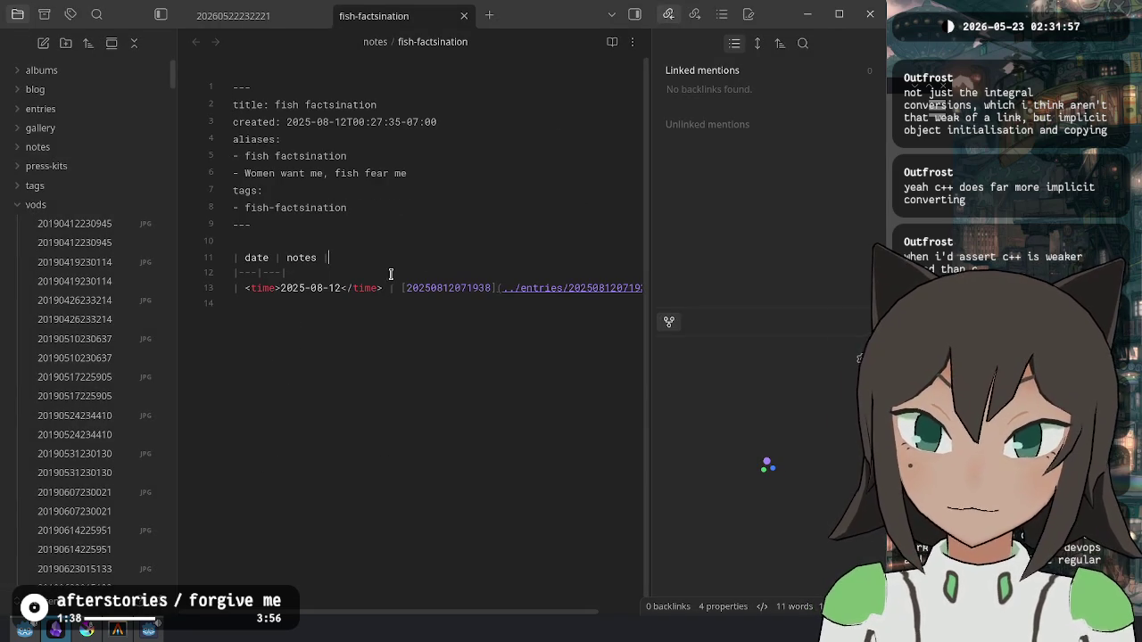
{"action": "key", "text": "alt+Tab"}
Step: Check the project's git status, then pull the latest changes in ~/notes/logbook
{"action": "type", "text": "git status"}
{"action": "key", "text": "Return"}
{"action": "type", "text": "cd "}
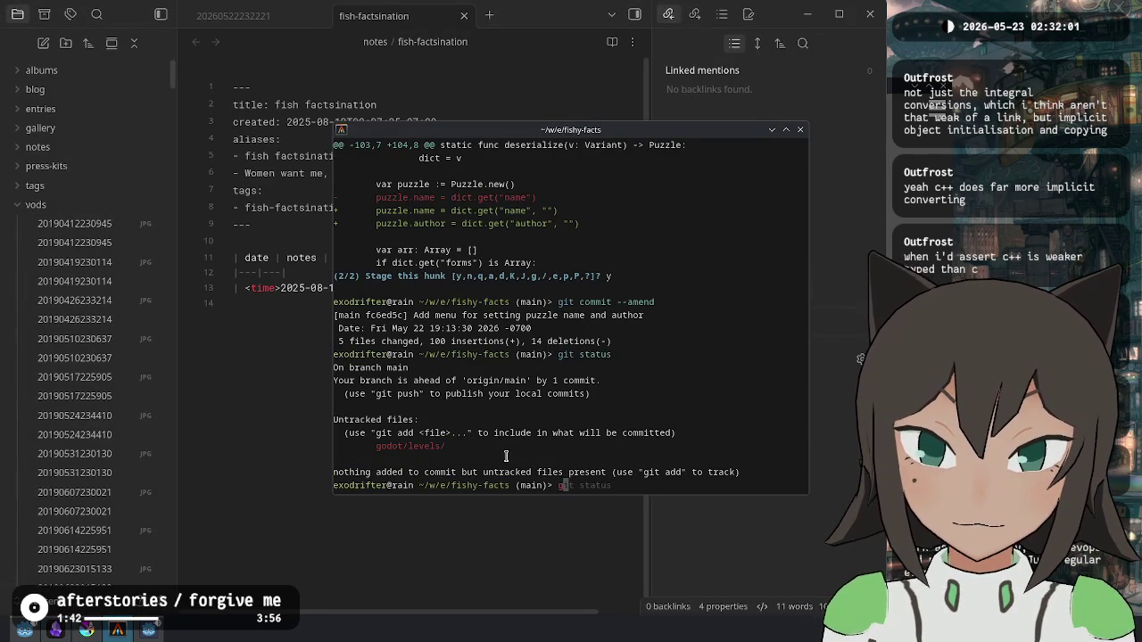
{"action": "type", "text": "~/notes"}
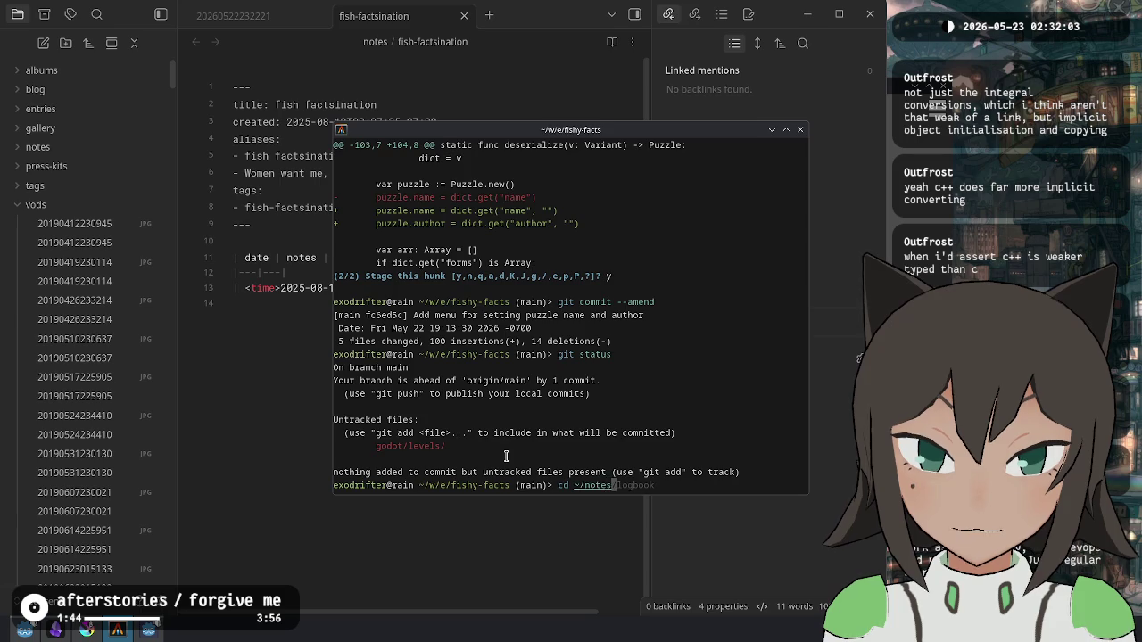
{"action": "key", "text": "Return"}
{"action": "type", "text": "cd logbook"}
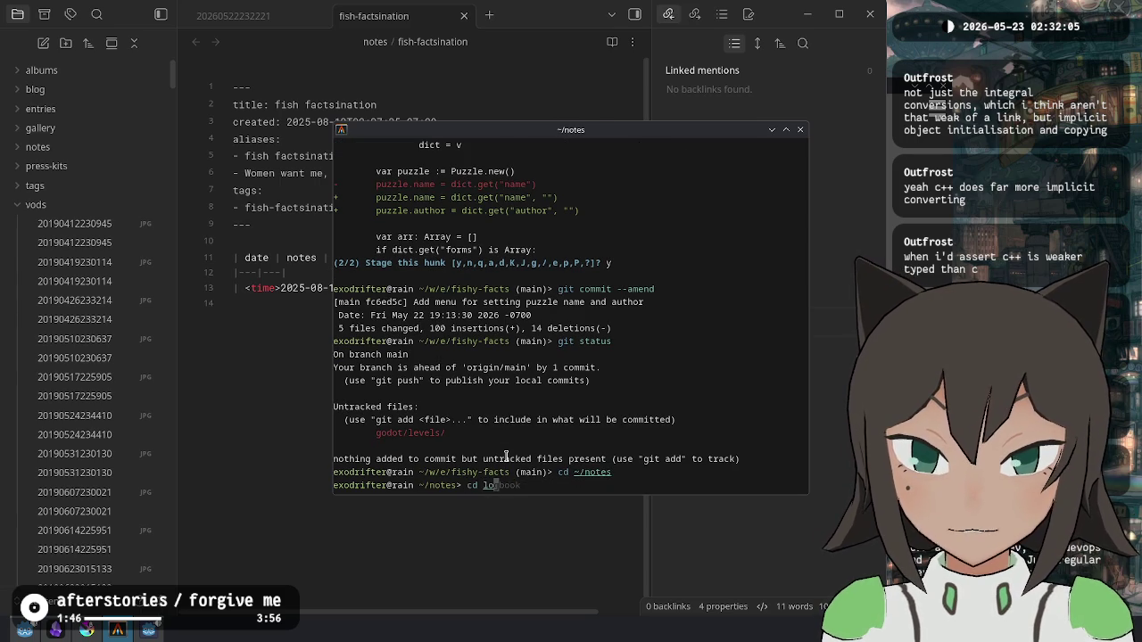
{"action": "key", "text": "Return"}
{"action": "type", "text": "git pull"}
{"action": "key", "text": "Return"}
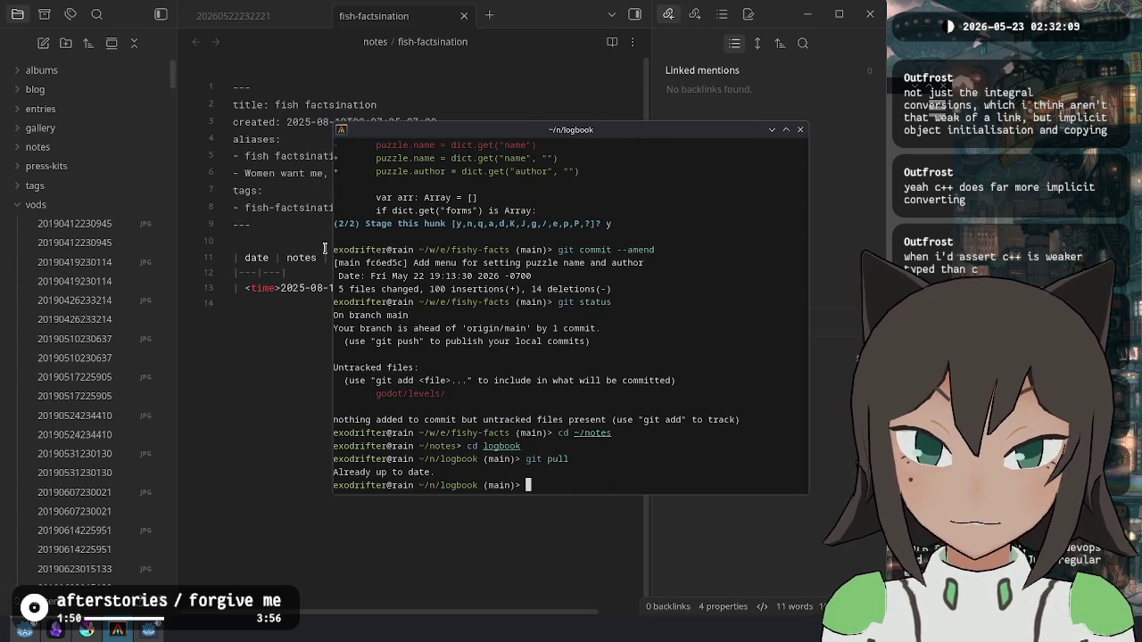
Step: Scroll through the logbook's git log and quit the pager, glancing at the todo note
{"action": "type", "text": "git log"}
{"action": "key", "text": "Return"}
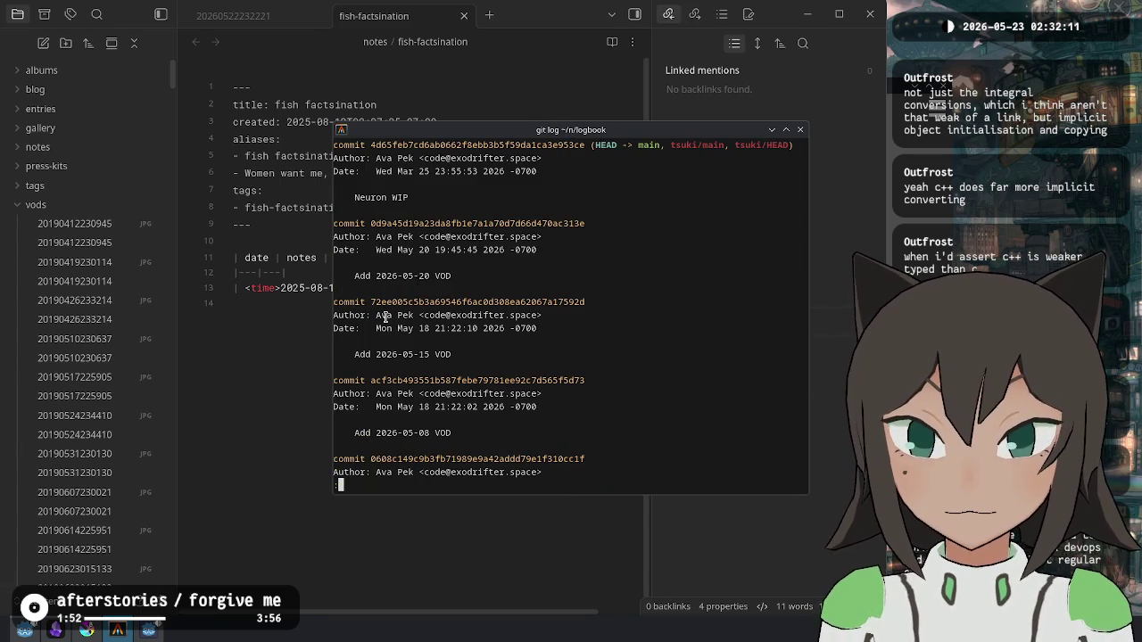
{"action": "scroll", "coordinate": [385, 317], "scroll_direction": "down", "scroll_amount": 4}
{"action": "scroll", "coordinate": [385, 317], "scroll_direction": "down", "scroll_amount": 10}
{"action": "scroll", "coordinate": [385, 317], "scroll_direction": "down", "scroll_amount": 4}
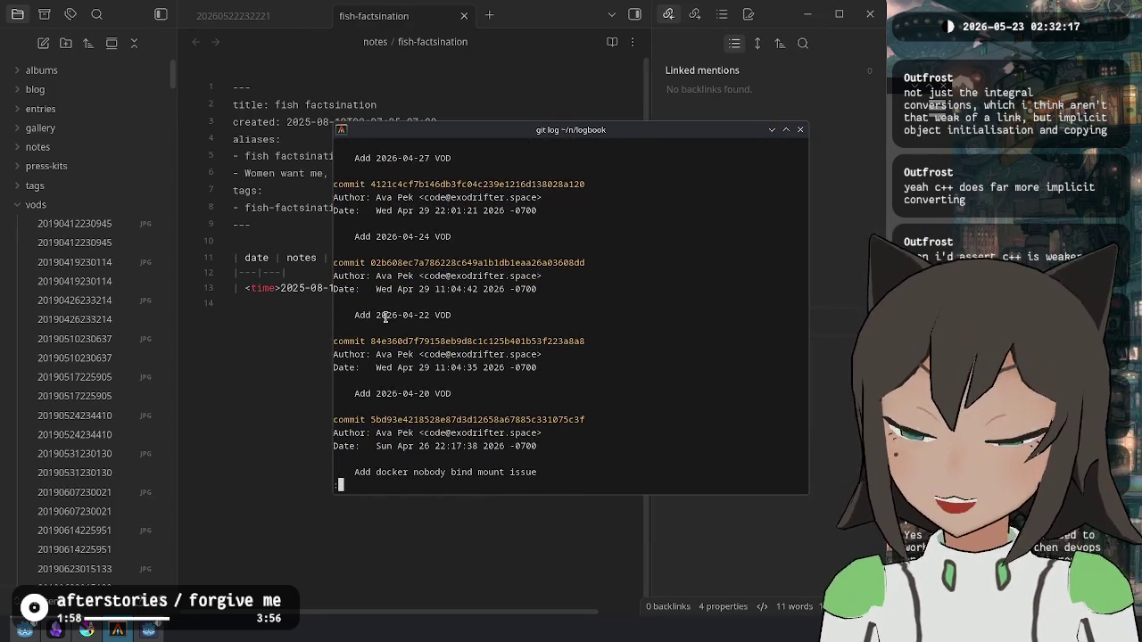
{"action": "scroll", "coordinate": [385, 317], "scroll_direction": "down", "scroll_amount": 2}
{"action": "key", "text": "q"}
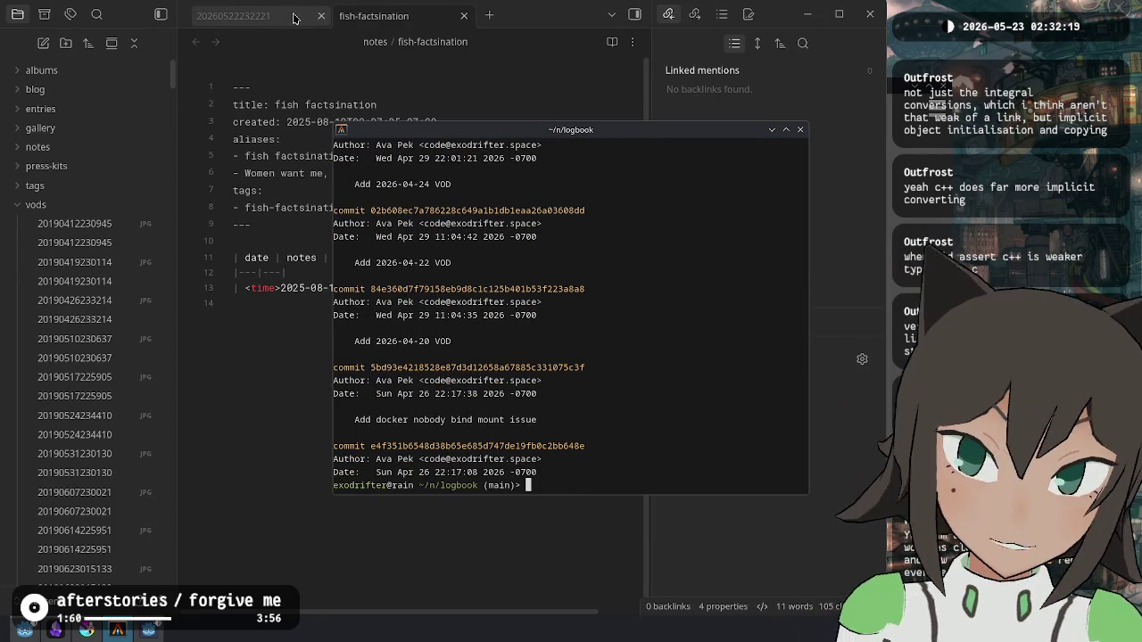
{"action": "left_click", "coordinate": [299, 19]}
{"action": "left_click", "coordinate": [704, 307]}
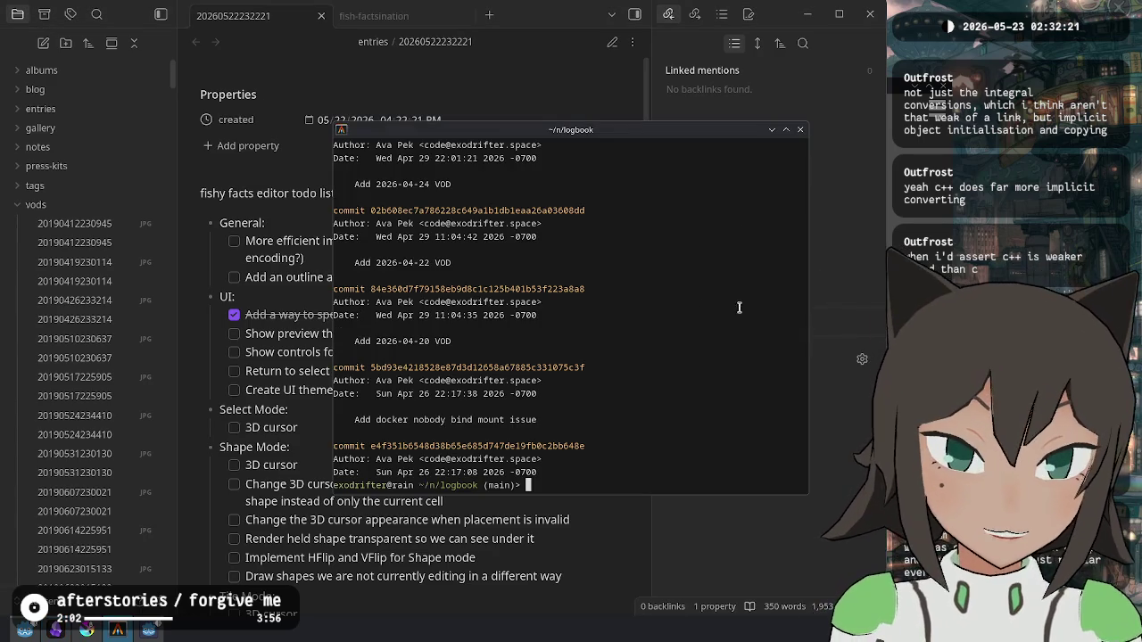
Step: Change the terminal into ~/workspace/exodrifter/fishy-facts using Tab completion, then hide it behind the todo list
{"action": "key", "text": "alt+Tab"}
{"action": "key", "text": "alt+Tab"}
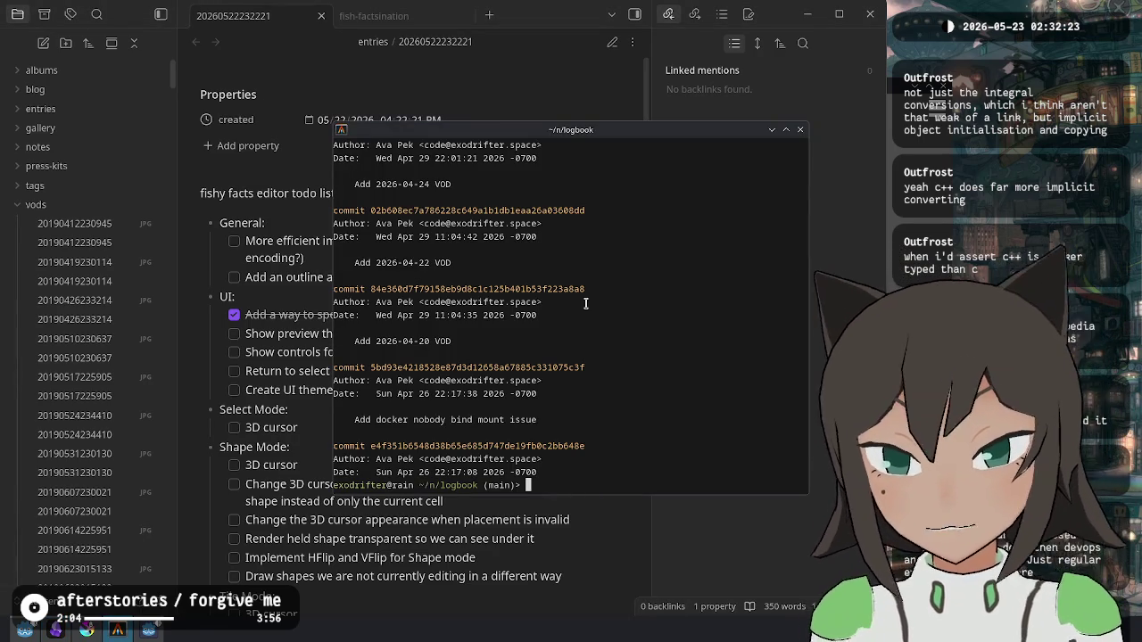
{"action": "type", "text": "cd "}
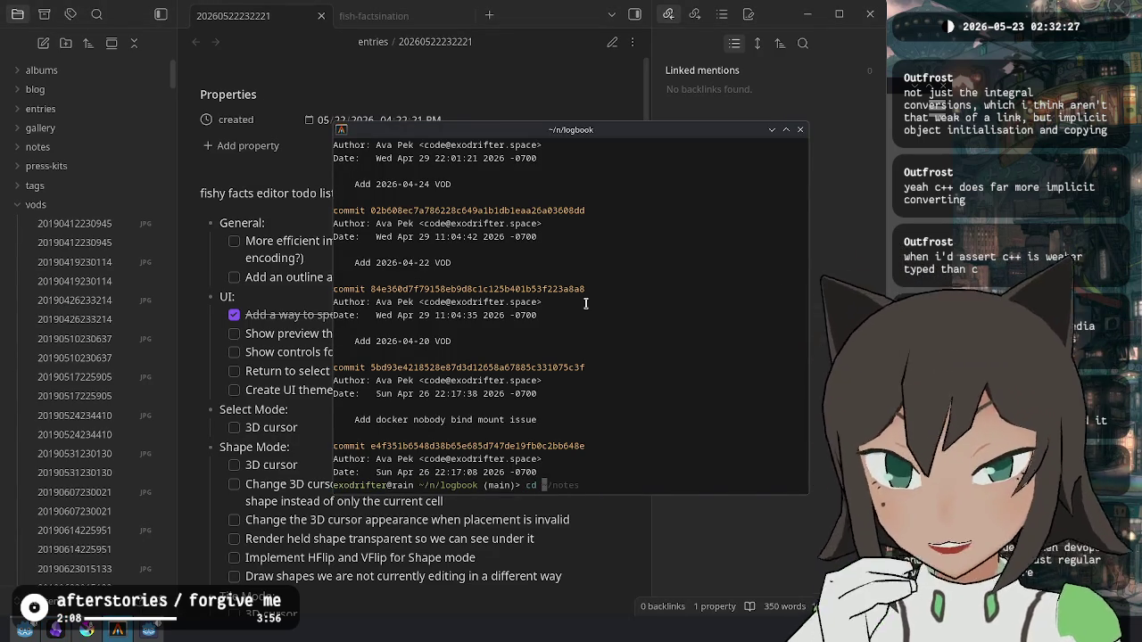
{"action": "type", "text": "~/w/e/f"}
{"action": "key", "text": "Tab"}
{"action": "key", "text": "Return"}
{"action": "key", "text": "alt+Tab"}
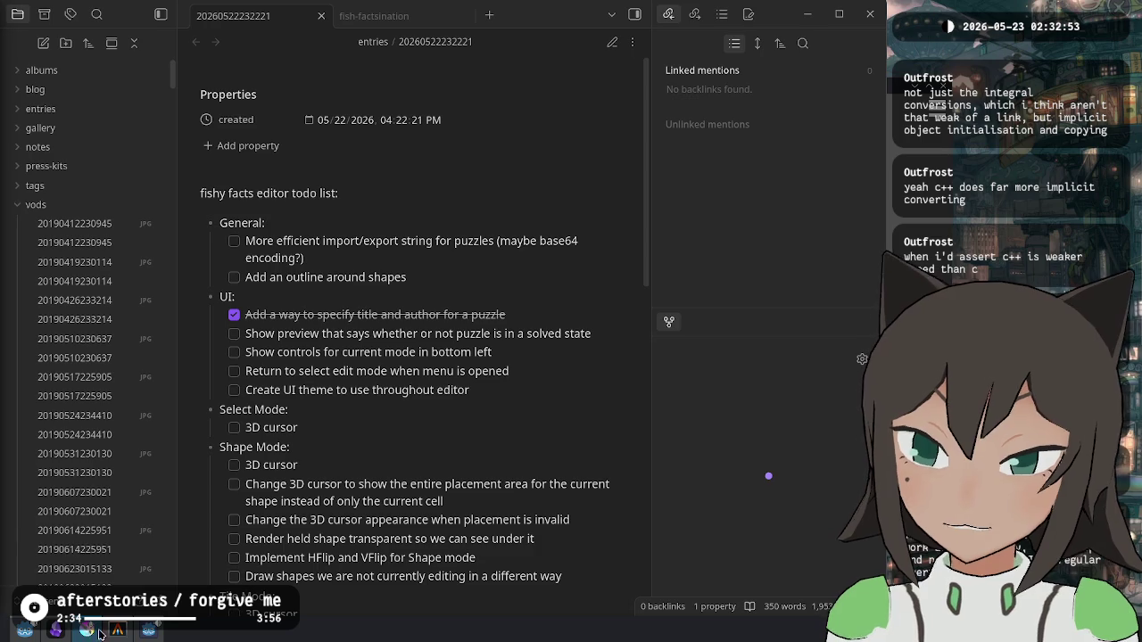
{"action": "mouse_move", "coordinate": [79, 635]}
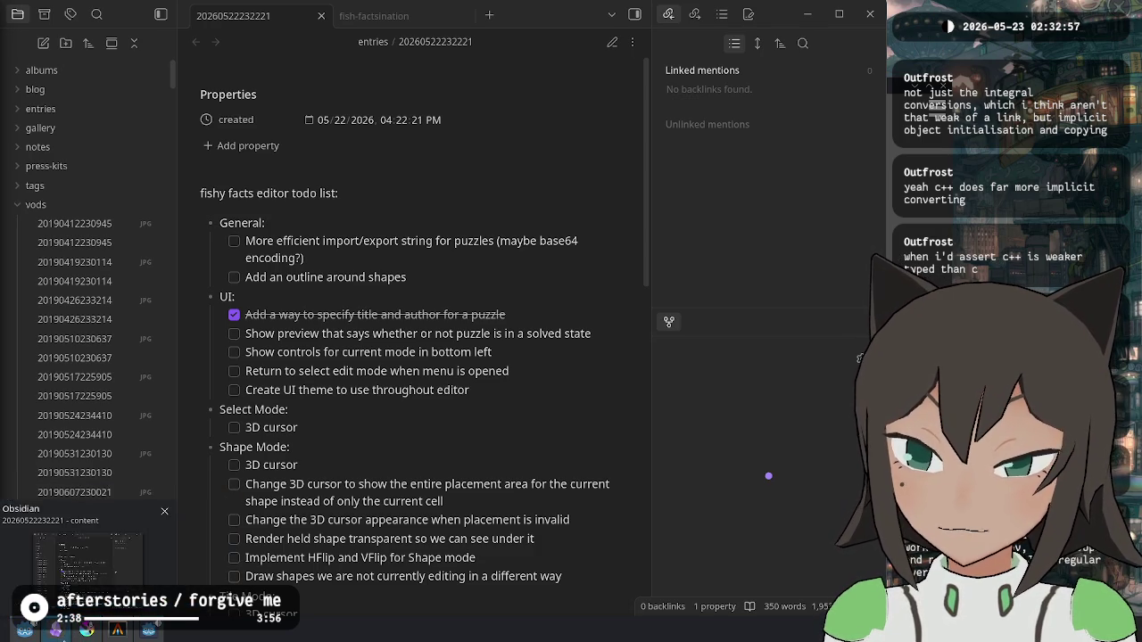
{"action": "mouse_move", "coordinate": [124, 634]}
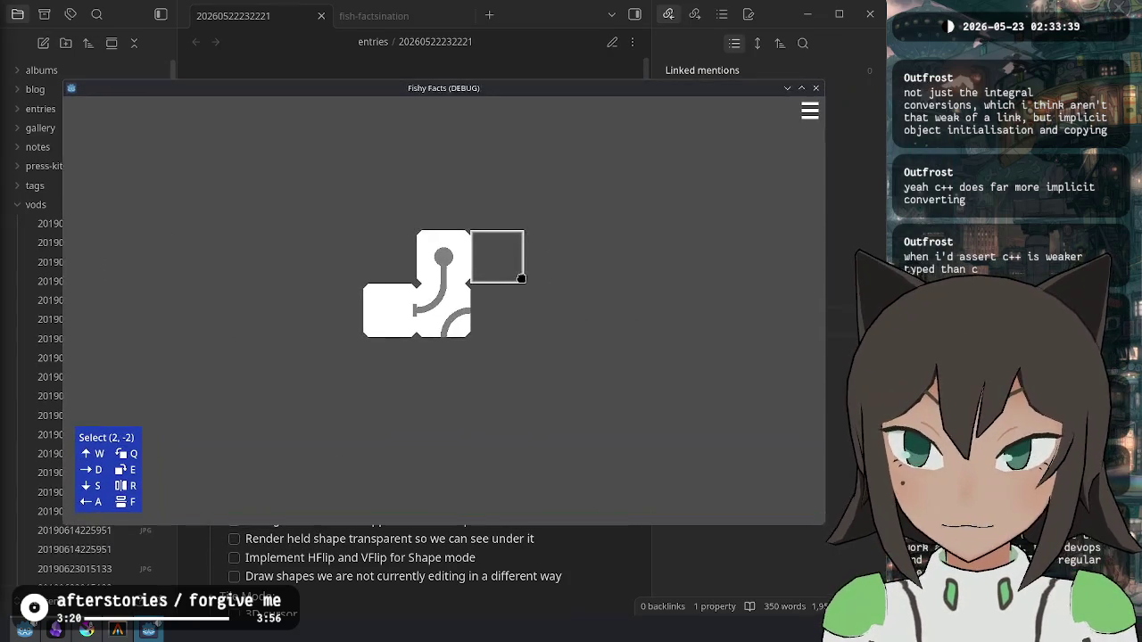
Step: Load a saved level from the levels folder through the game menu's Open
{"action": "right_click", "coordinate": [492, 319]}
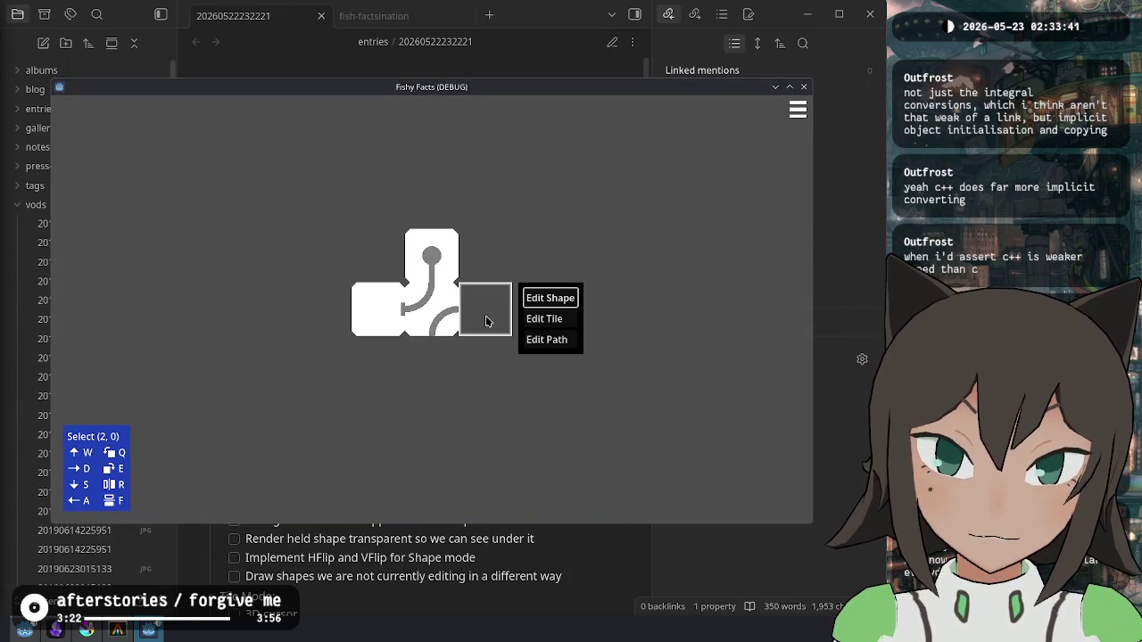
{"action": "left_click", "coordinate": [501, 295]}
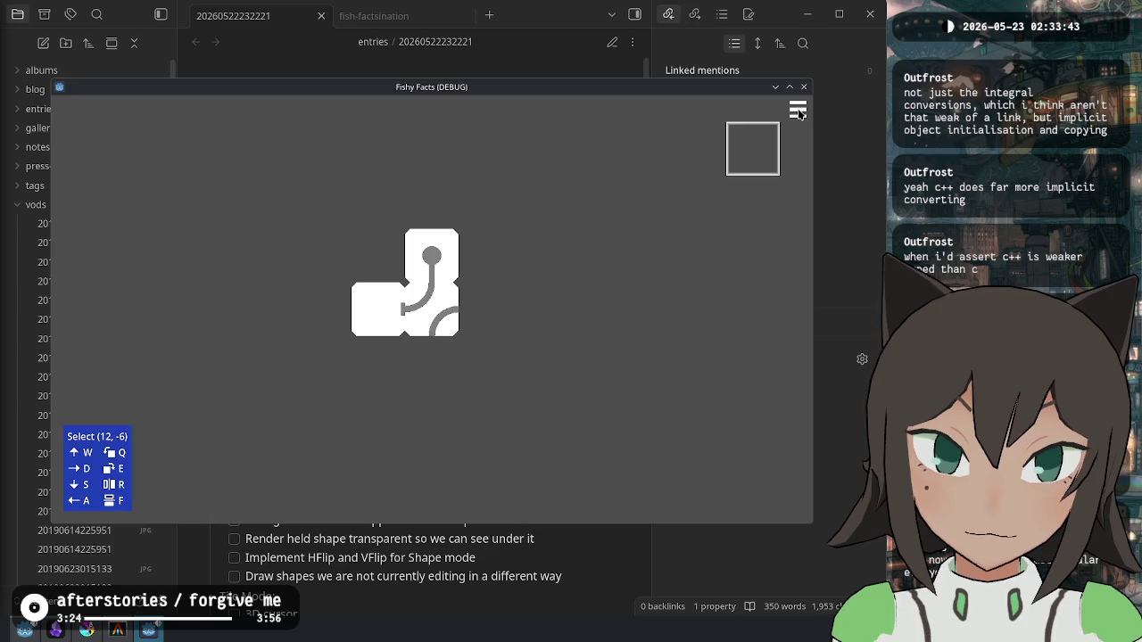
{"action": "left_click", "coordinate": [798, 110]}
{"action": "left_click", "coordinate": [335, 265]}
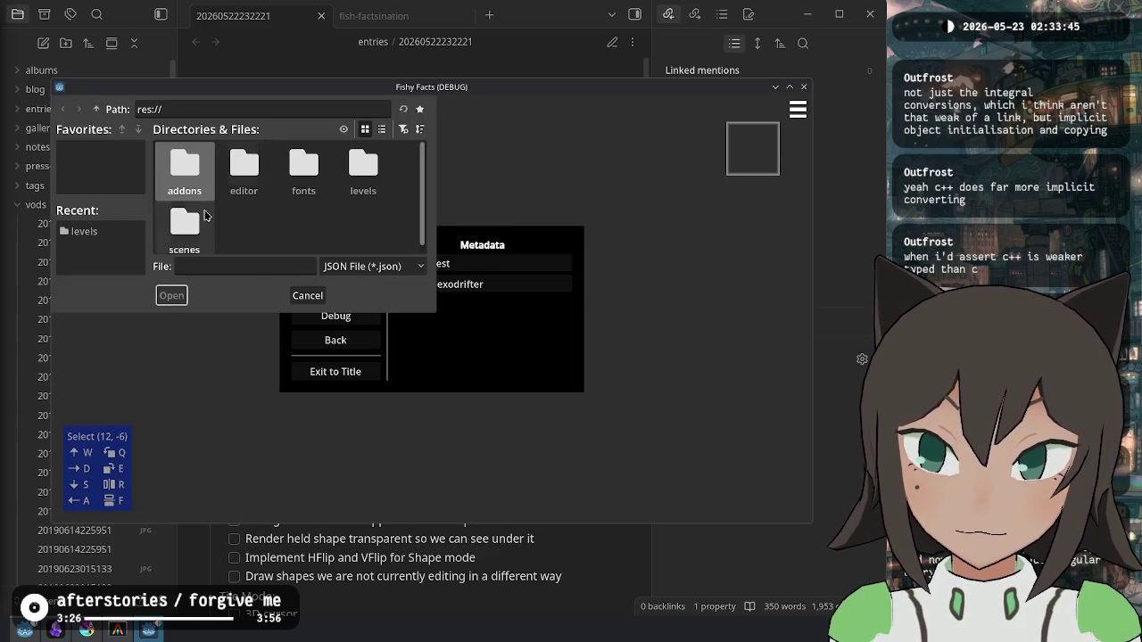
{"action": "double_click", "coordinate": [363, 170]}
{"action": "double_click", "coordinate": [170, 172]}
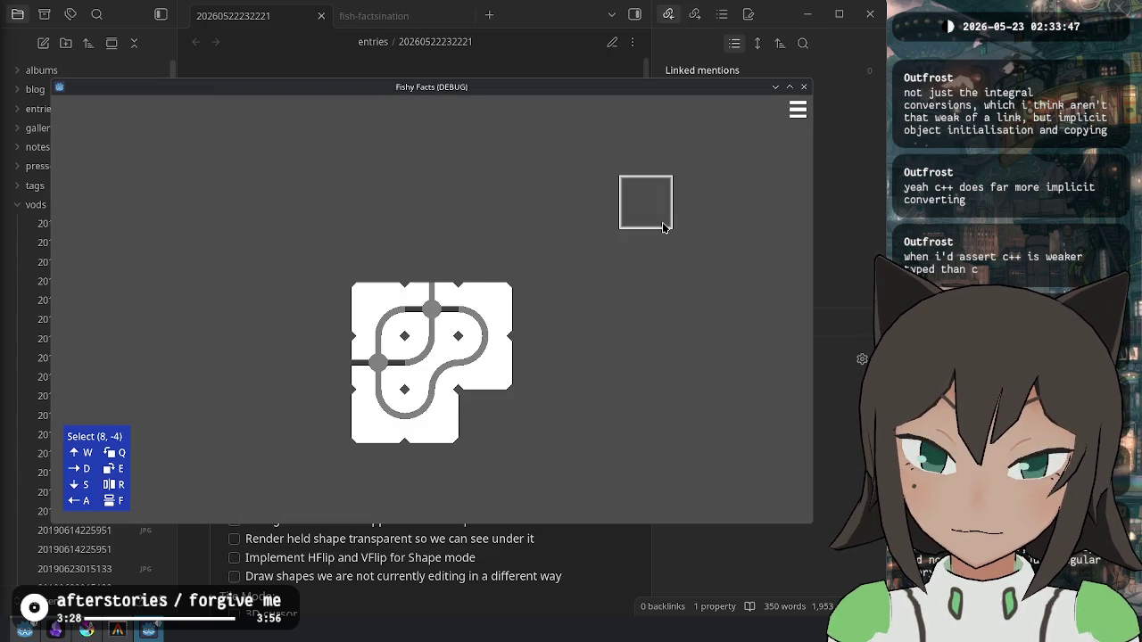
Step: In Edit Shape, add cells across the top and down the left of the puzzle
{"action": "left_click", "coordinate": [437, 258]}
{"action": "left_click", "coordinate": [489, 242]}
{"action": "mouse_move", "coordinate": [438, 255]}
{"action": "left_mouse_down"}
{"action": "mouse_move", "coordinate": [375, 255]}
{"action": "mouse_move", "coordinate": [322, 307]}
{"action": "mouse_move", "coordinate": [327, 370]}
{"action": "left_mouse_up"}
{"action": "left_click", "coordinate": [327, 367]}
{"action": "key", "text": "Escape"}
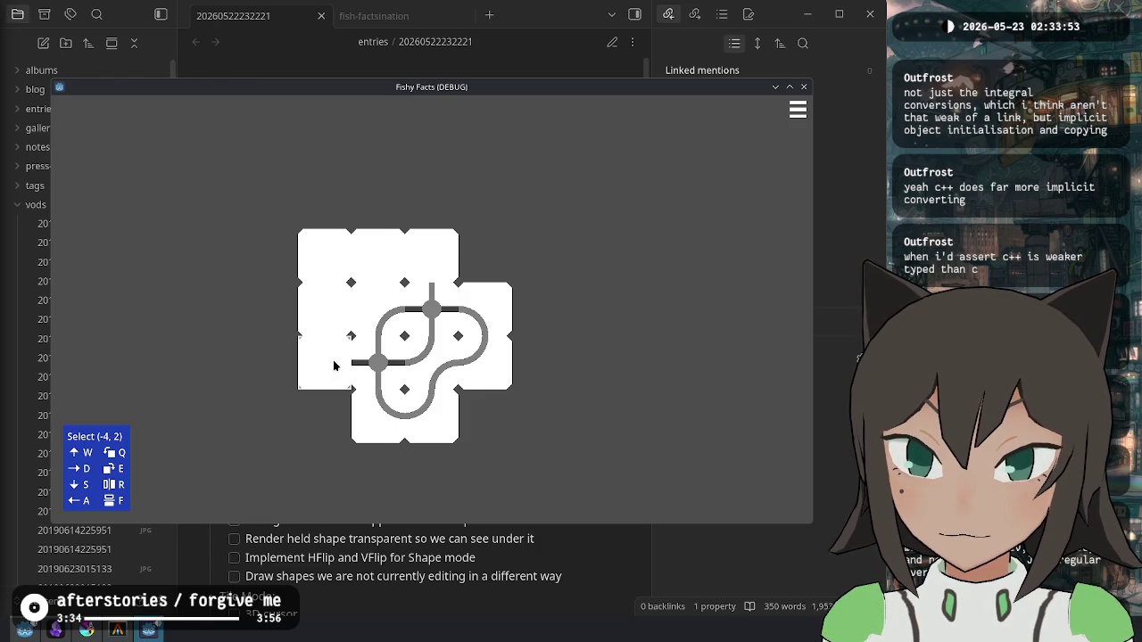
Step: In Edit Path, close the top path into a loop and reroute the top-left segments
{"action": "left_click", "coordinate": [333, 362]}
{"action": "left_click", "coordinate": [386, 393]}
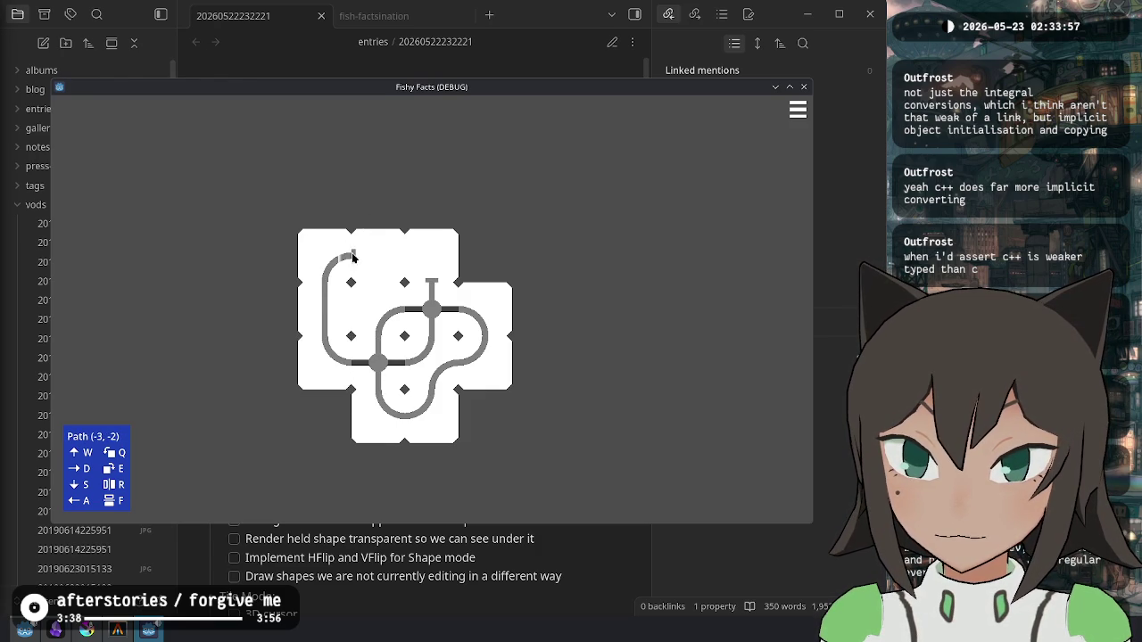
{"action": "left_click", "coordinate": [403, 257]}
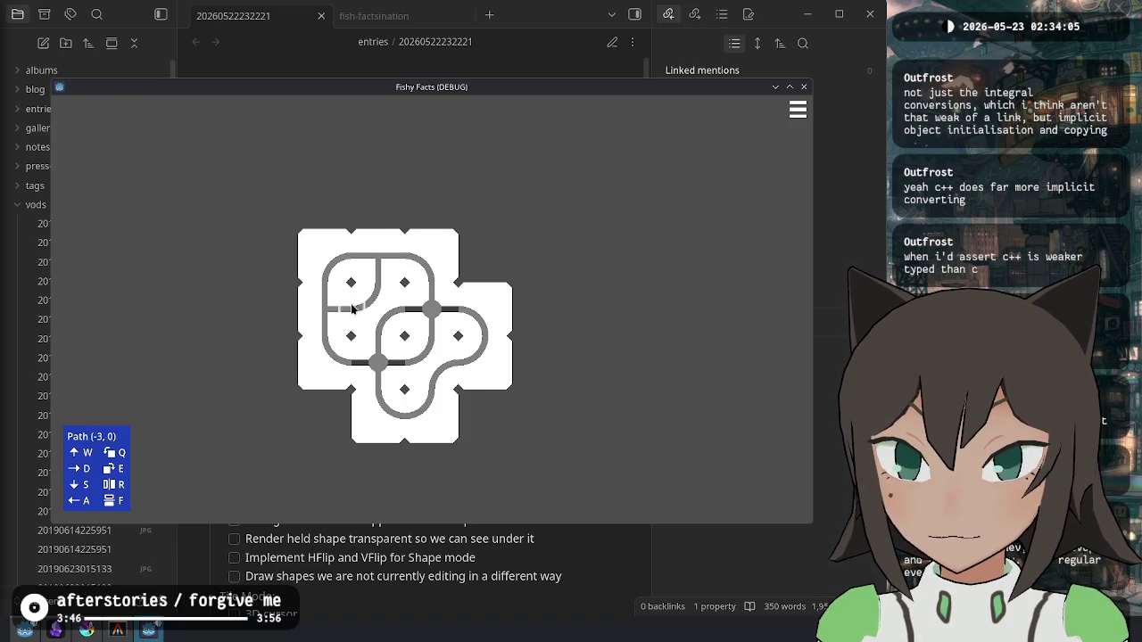
{"action": "left_click", "coordinate": [332, 281]}
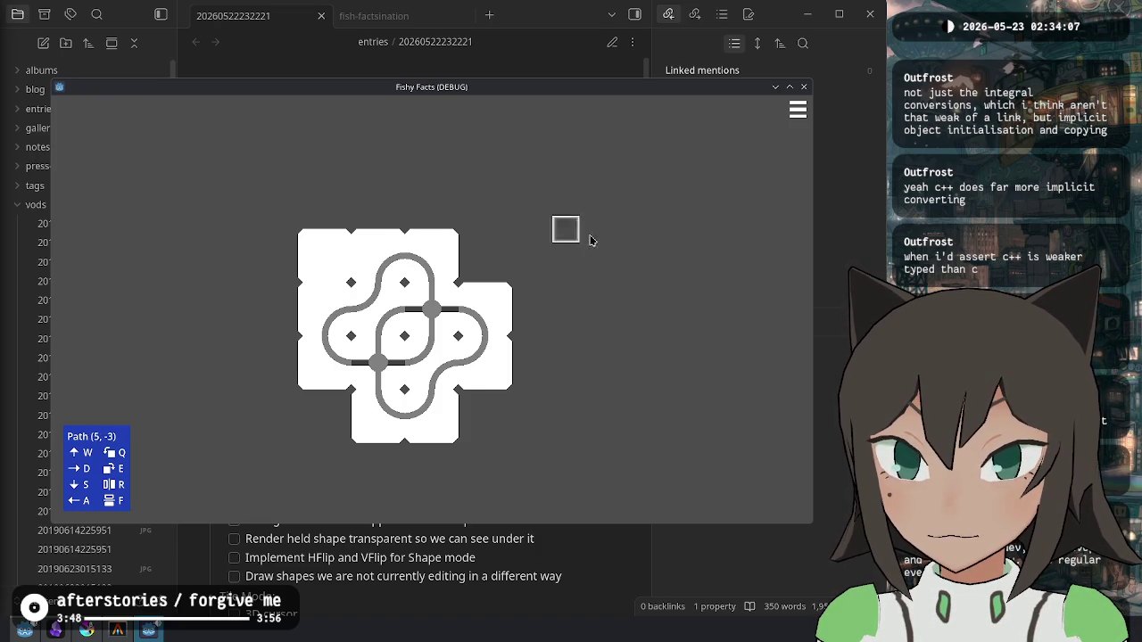
{"action": "key", "text": "Escape"}
{"action": "left_click", "coordinate": [325, 253]}
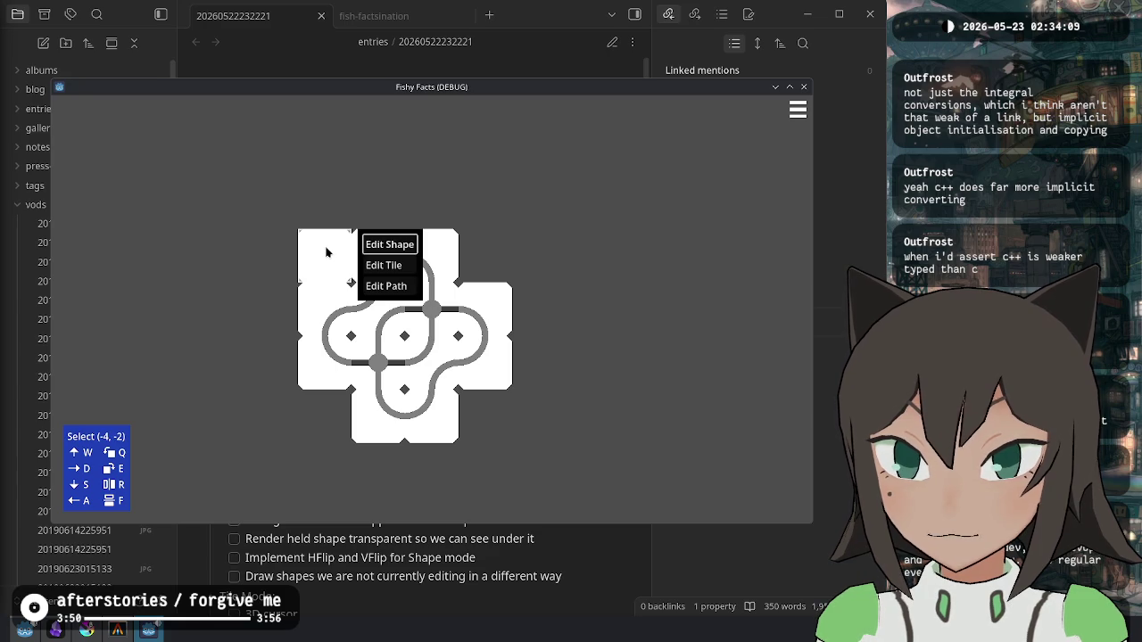
{"action": "key", "text": "Escape"}
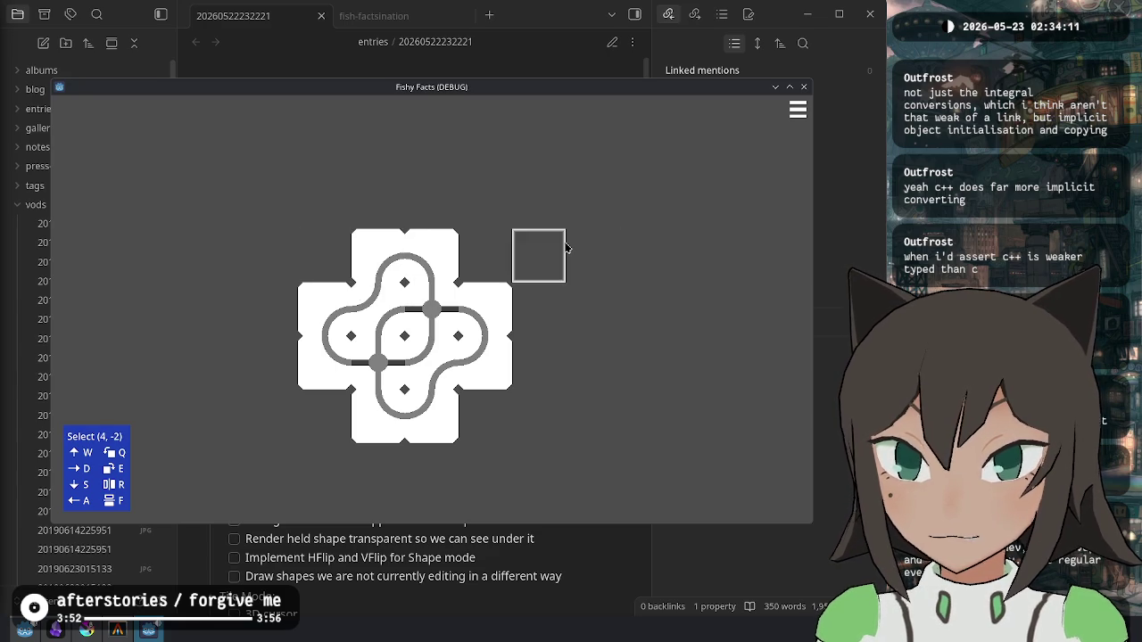
Step: Save the puzzle over levels/test-2.json, confirming the overwrite
{"action": "left_click", "coordinate": [798, 109]}
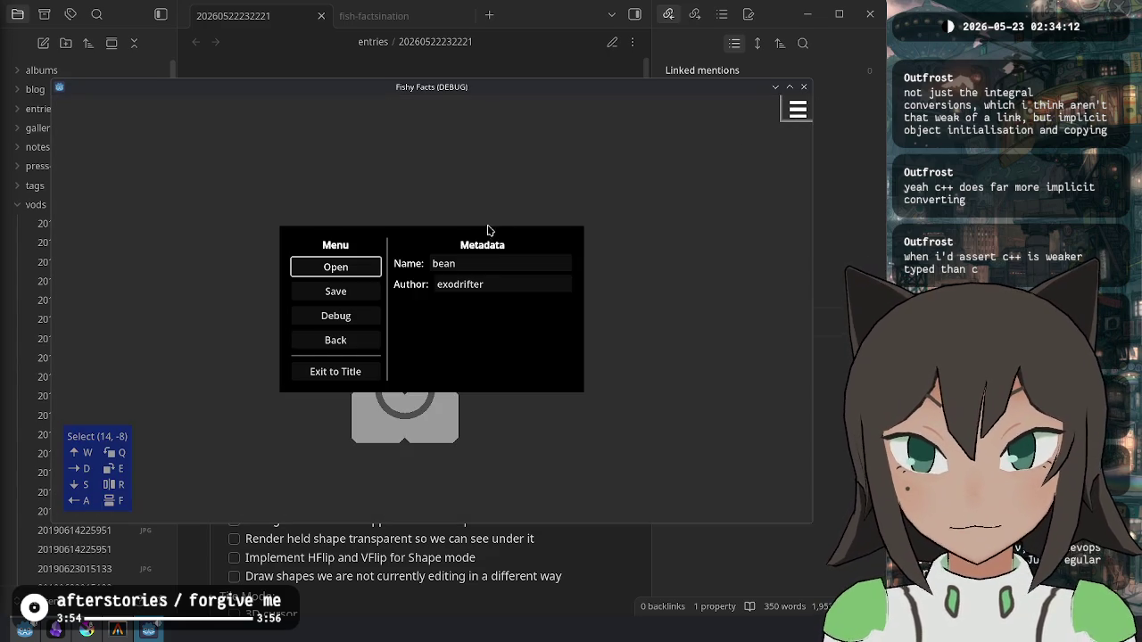
{"action": "left_click", "coordinate": [373, 292]}
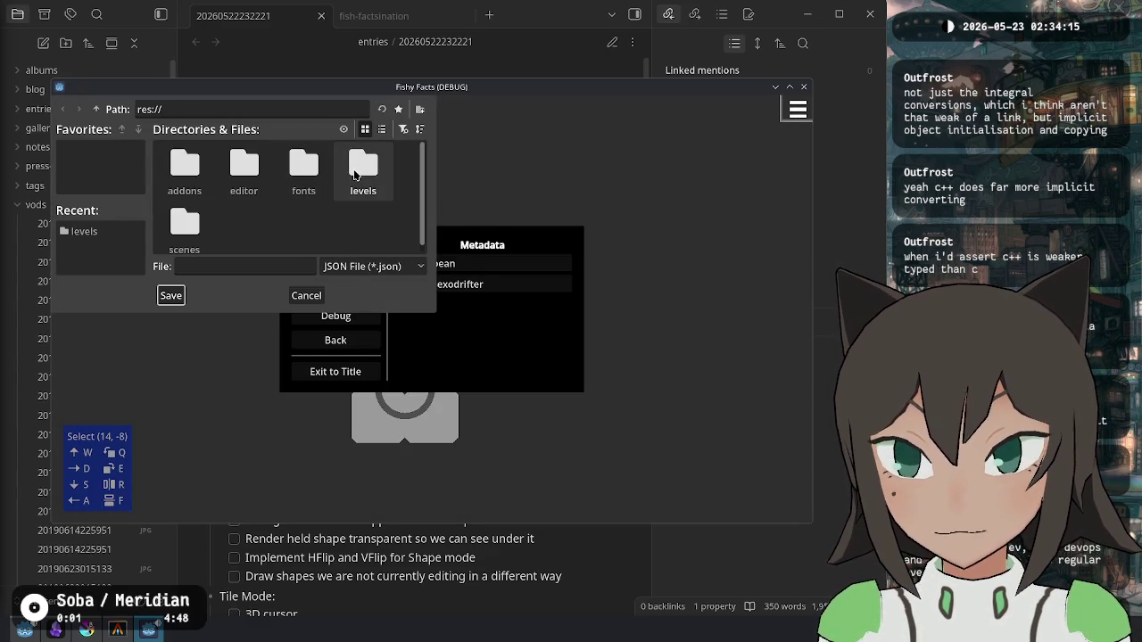
{"action": "double_click", "coordinate": [354, 175]}
{"action": "double_click", "coordinate": [183, 172]}
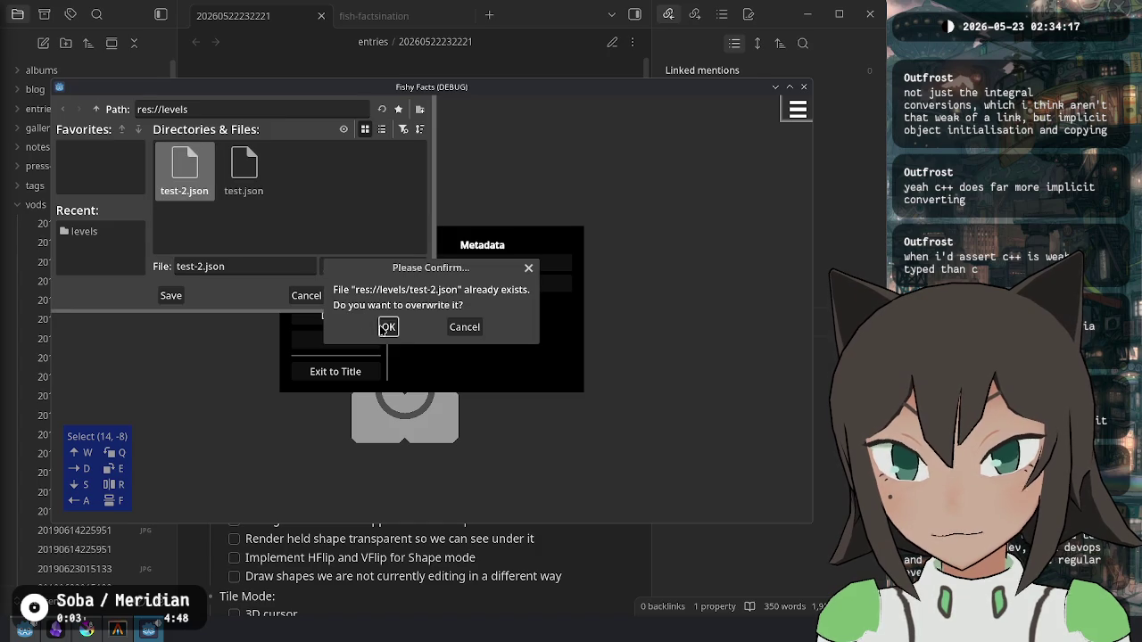
{"action": "left_click", "coordinate": [384, 327]}
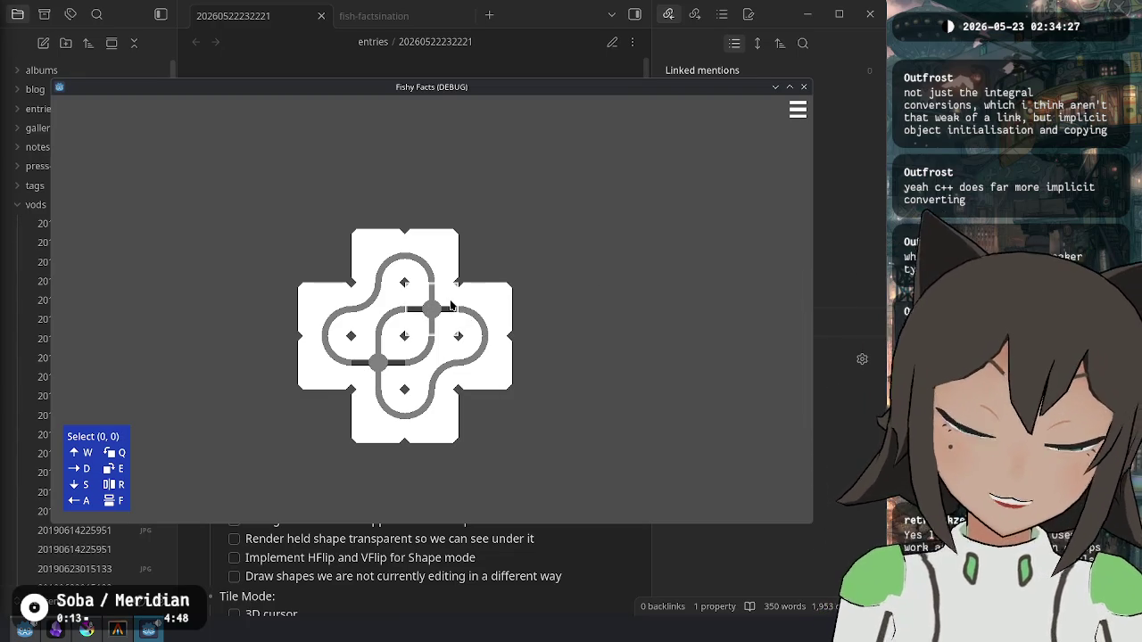
Step: Rearrange the board tiles to fill the holes, close two loops and complete the cross
{"action": "right_click", "coordinate": [555, 270]}
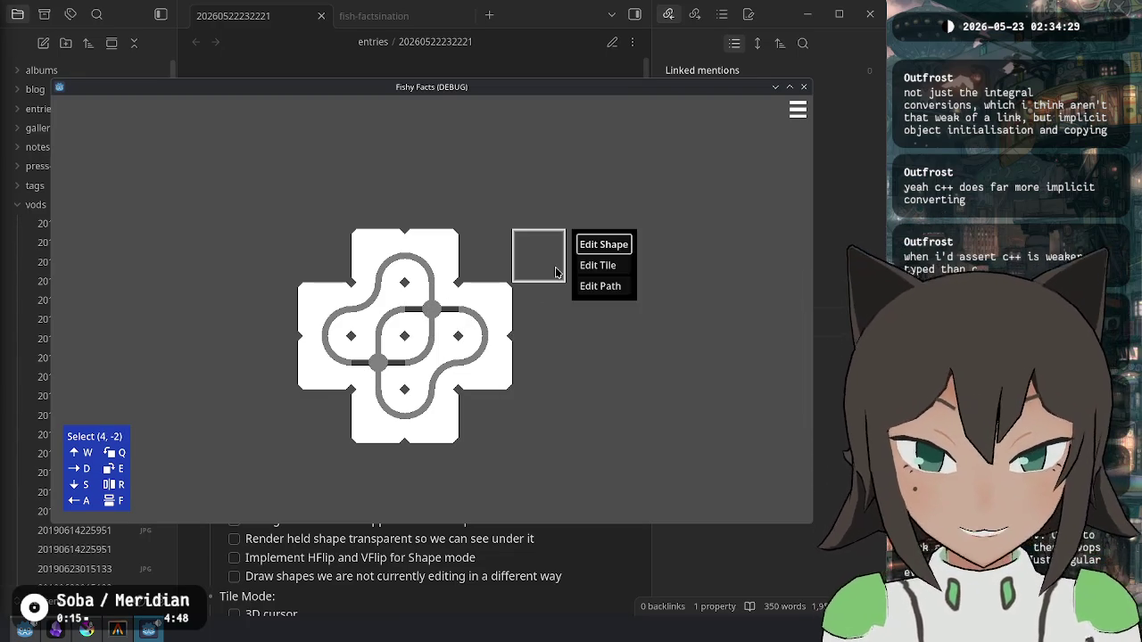
{"action": "left_click", "coordinate": [597, 245]}
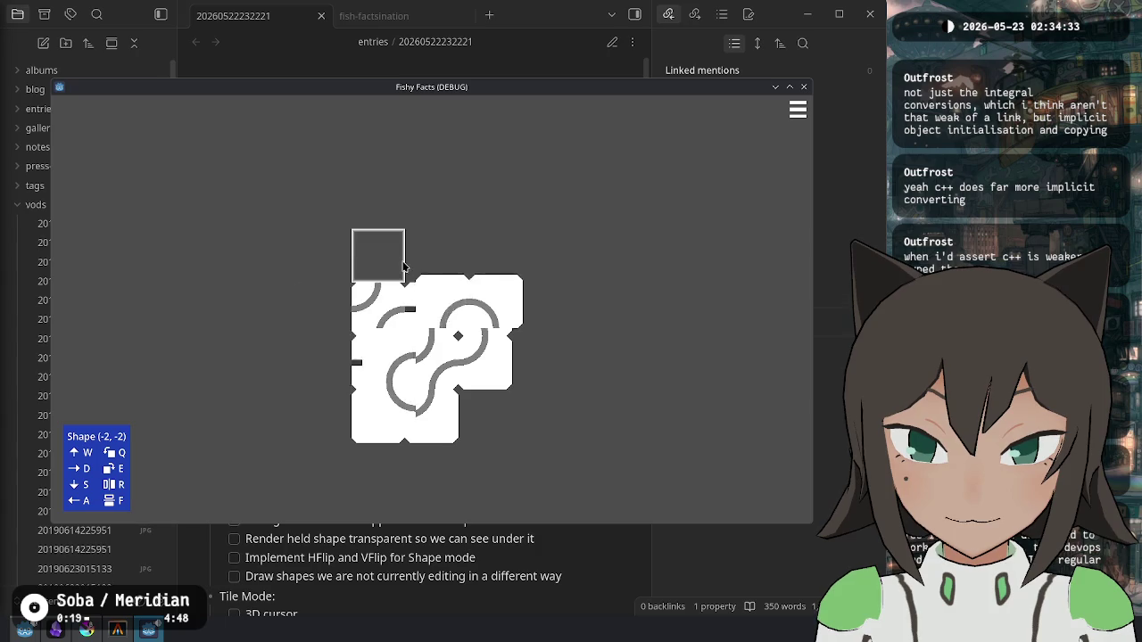
{"action": "left_click", "coordinate": [452, 315]}
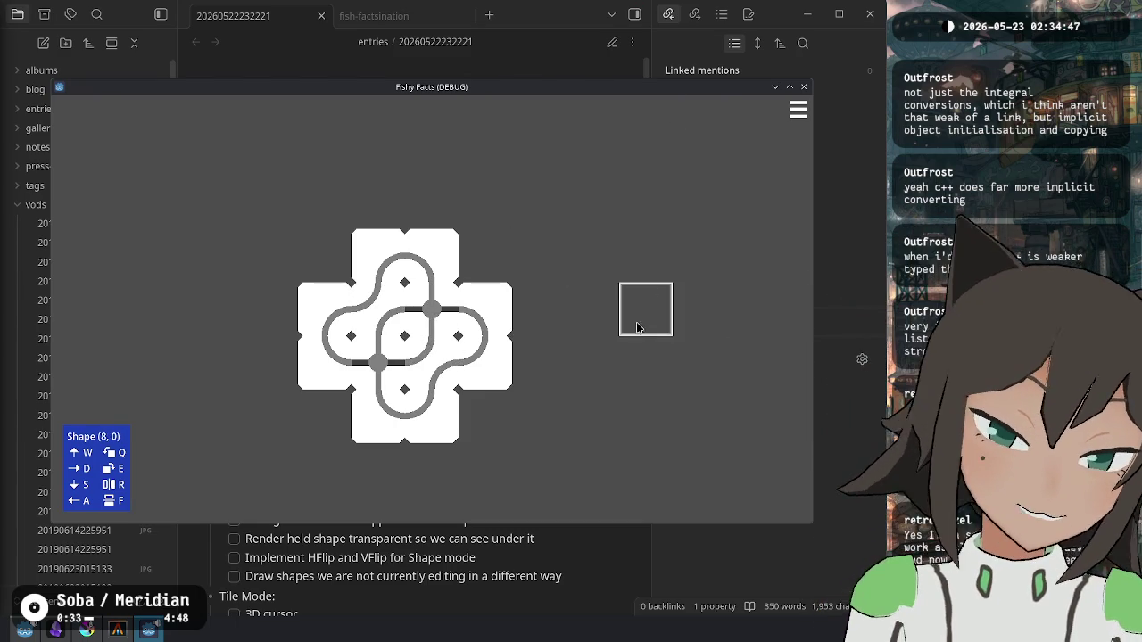
{"action": "left_click", "coordinate": [378, 308]}
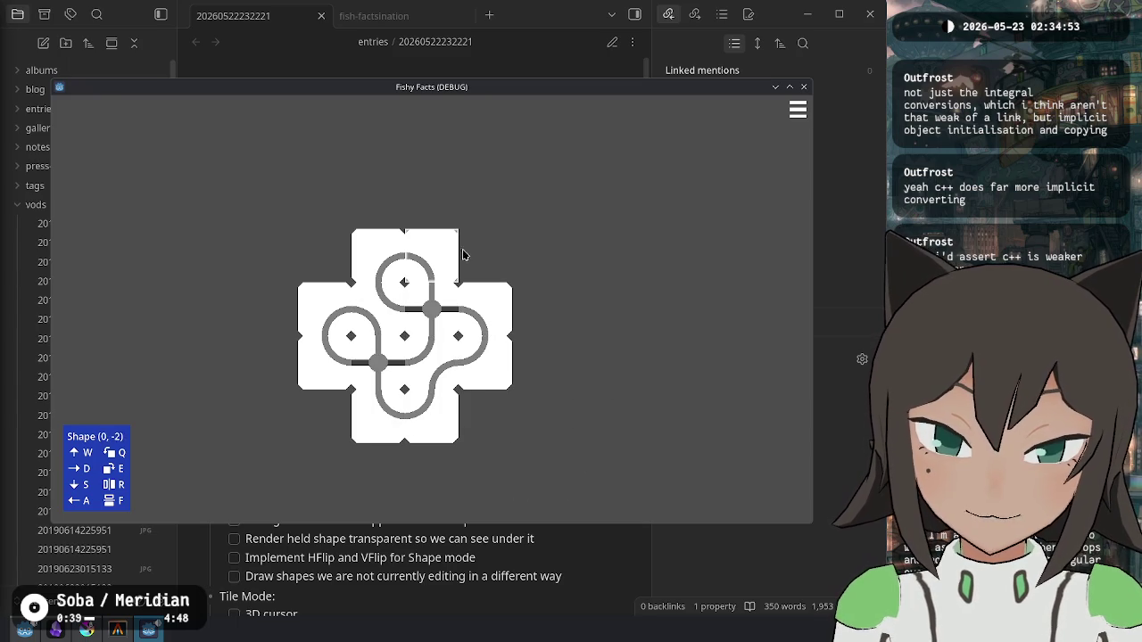
{"action": "left_click", "coordinate": [367, 308]}
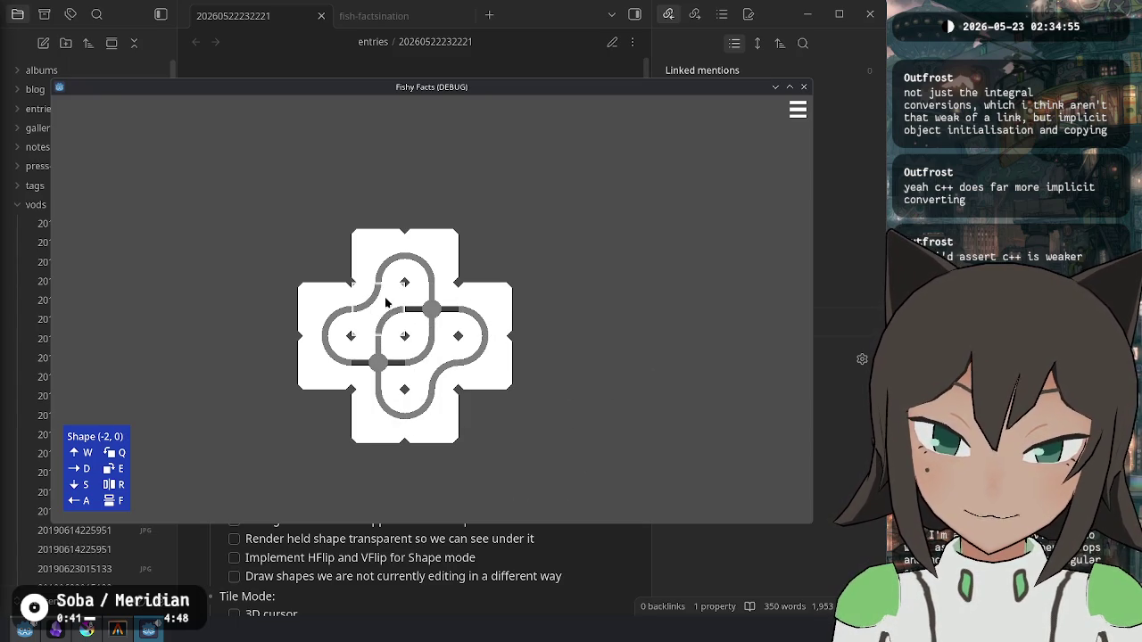
{"action": "left_click", "coordinate": [388, 310]}
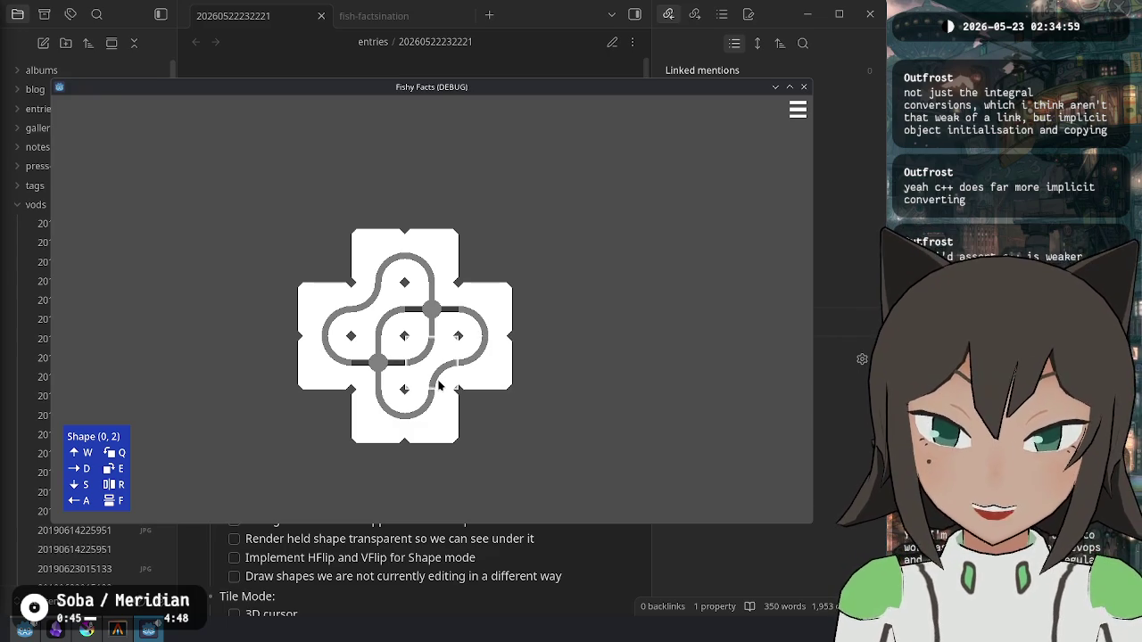
{"action": "left_click", "coordinate": [433, 423]}
{"action": "left_click", "coordinate": [450, 311]}
{"action": "left_click", "coordinate": [401, 309]}
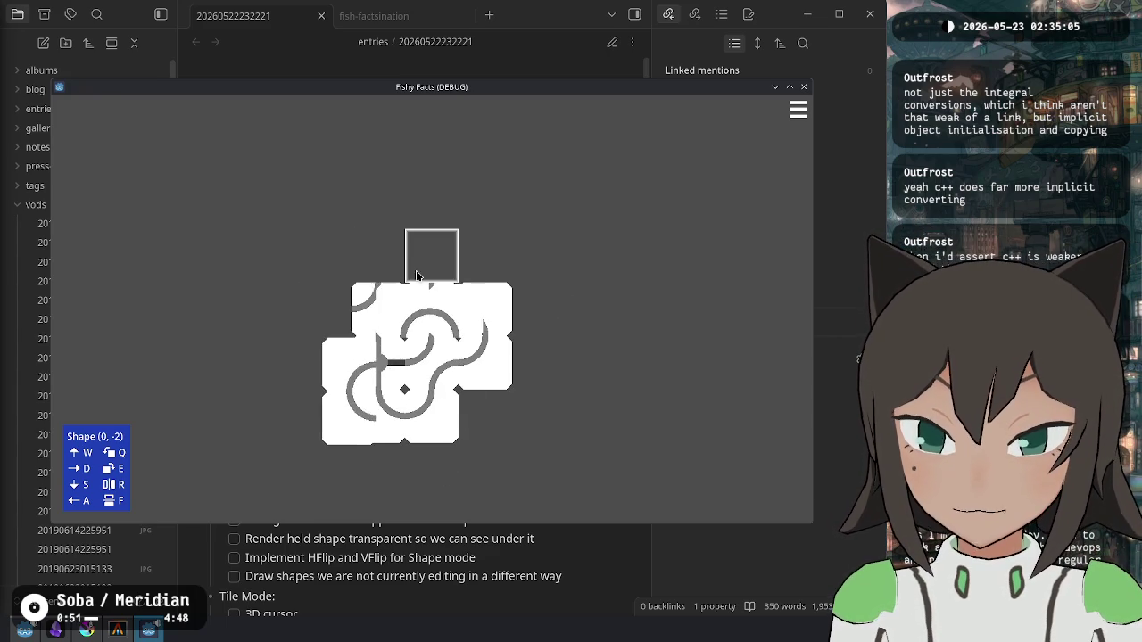
{"action": "left_click", "coordinate": [384, 356]}
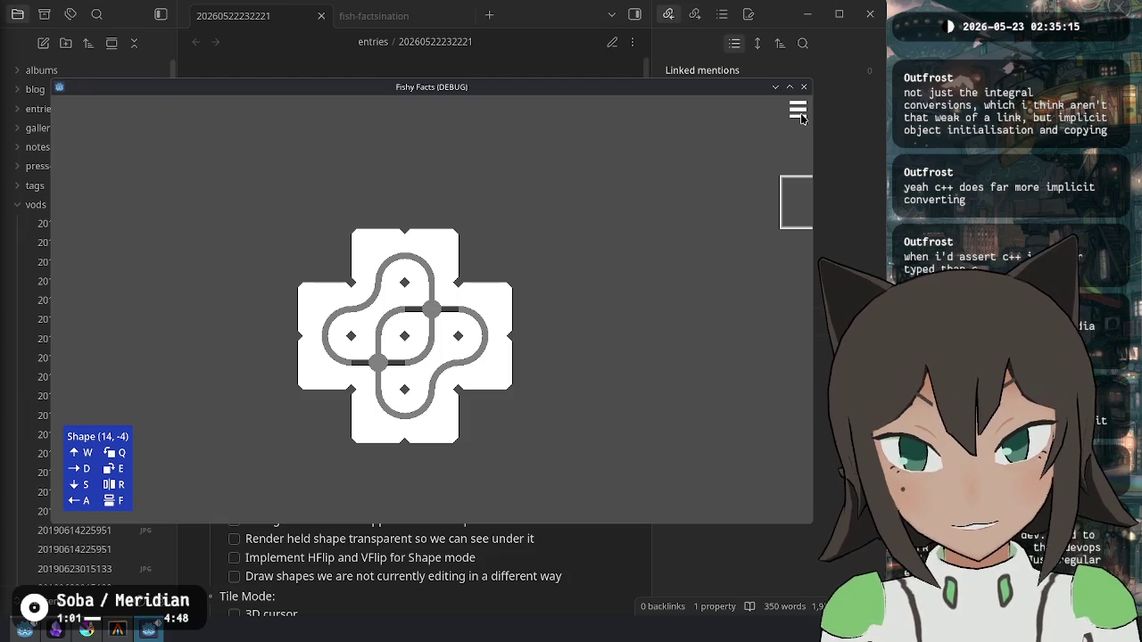
Step: Rotate one board tile a quarter turn with E, then bring up the open-puzzle file dialog
{"action": "left_click", "coordinate": [397, 314]}
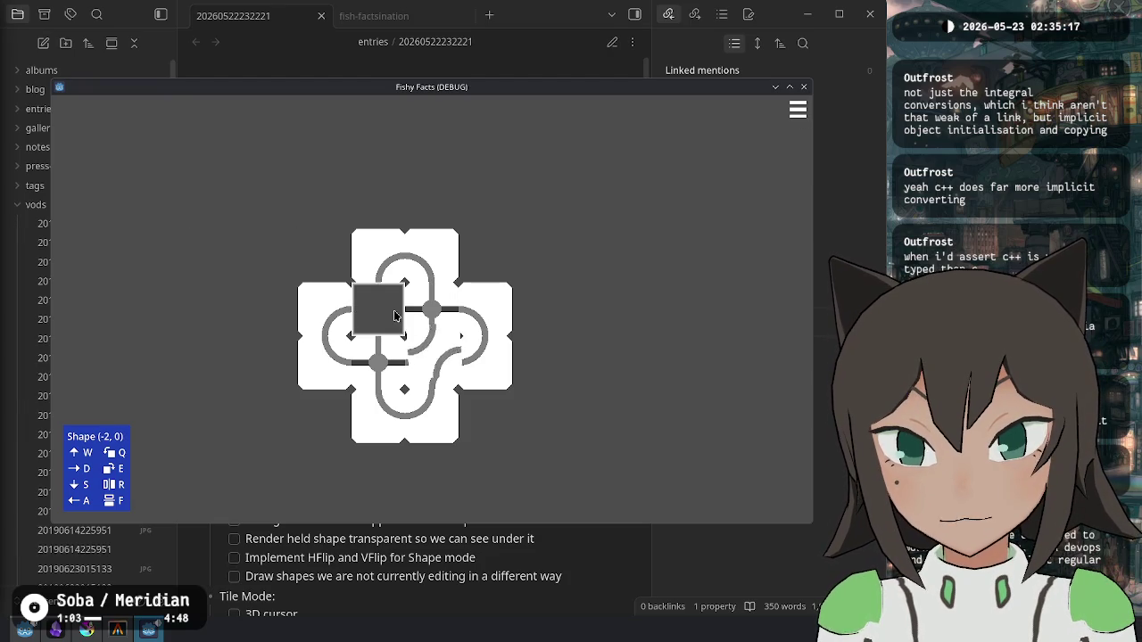
{"action": "key", "text": "e"}
{"action": "left_click", "coordinate": [396, 314]}
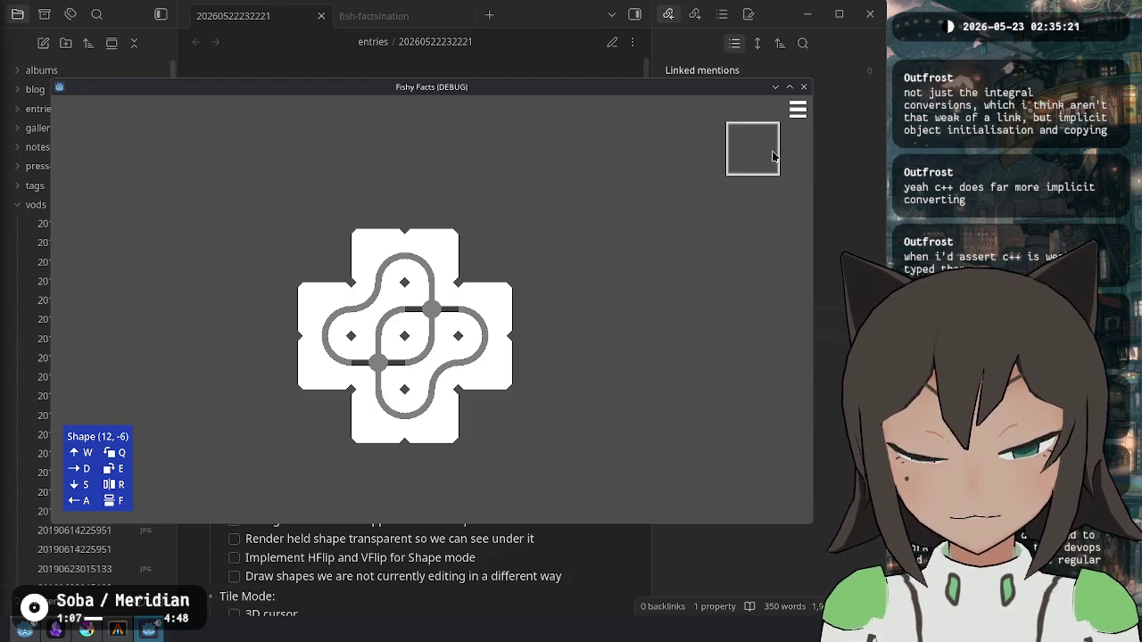
{"action": "left_click", "coordinate": [798, 109]}
{"action": "left_click", "coordinate": [336, 267]}
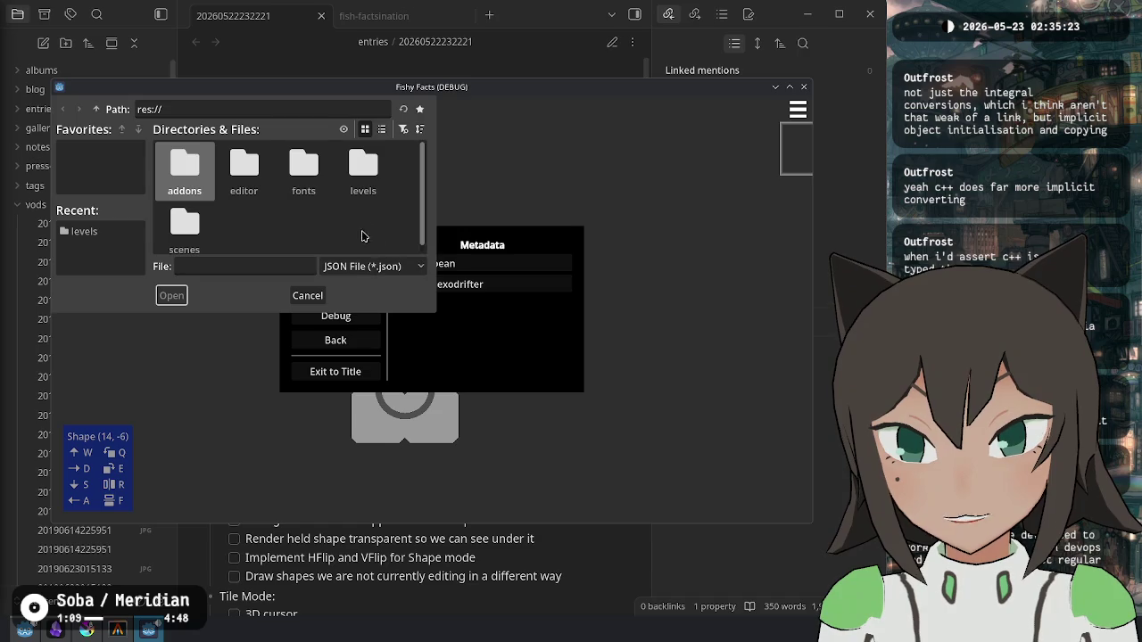
Step: Load levels/test-2.json and try placing a tile at the top-right empty cell
{"action": "double_click", "coordinate": [362, 172]}
{"action": "double_click", "coordinate": [211, 183]}
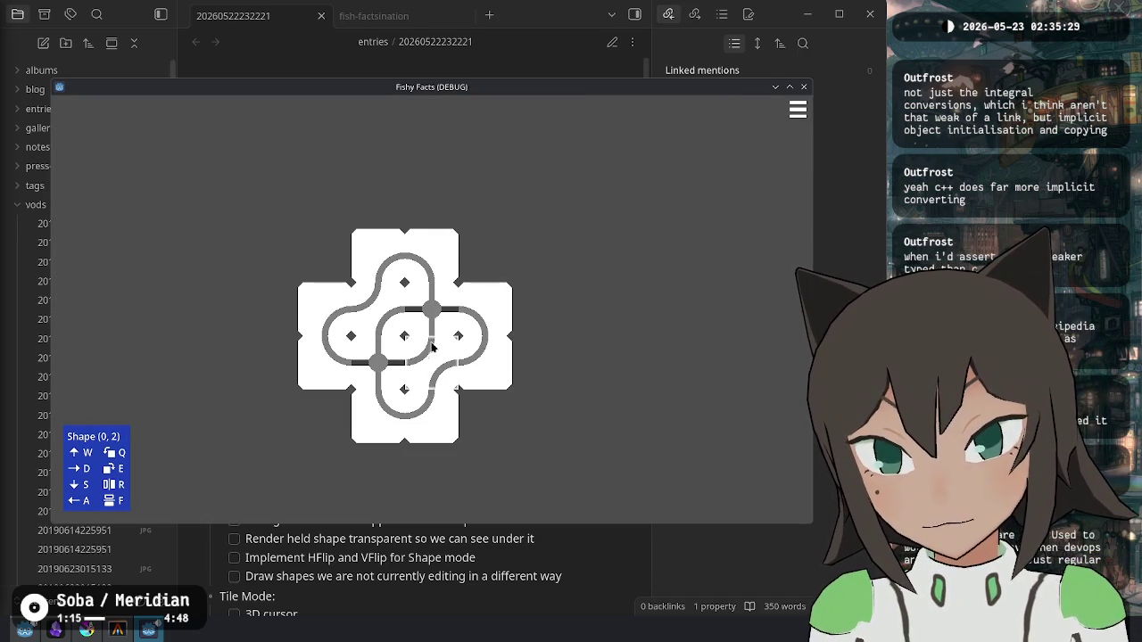
{"action": "left_click", "coordinate": [498, 256]}
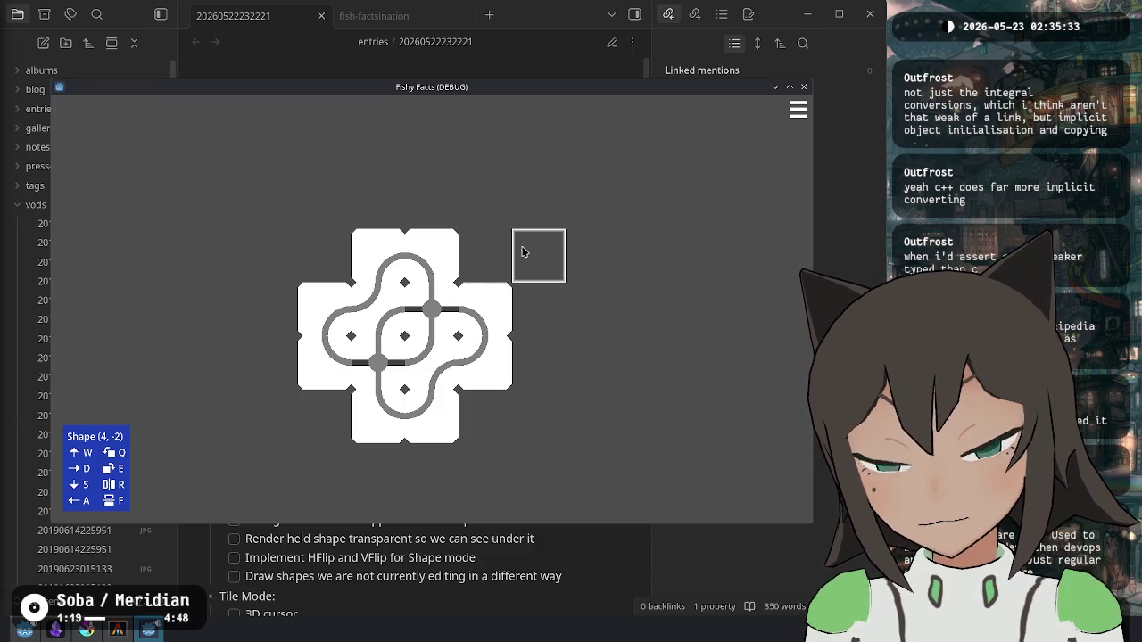
{"action": "right_click", "coordinate": [498, 265]}
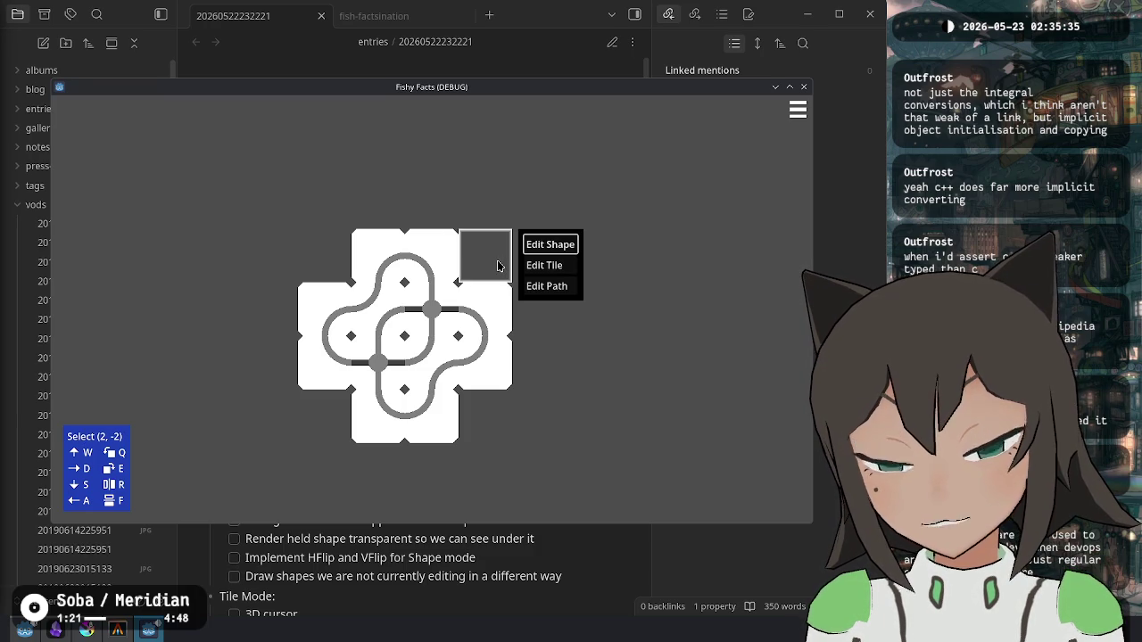
Step: Open and dismiss the edit-mode menu repeatedly, switch to shape editing, then close the game window
{"action": "left_click", "coordinate": [486, 269]}
{"action": "right_click", "coordinate": [485, 256]}
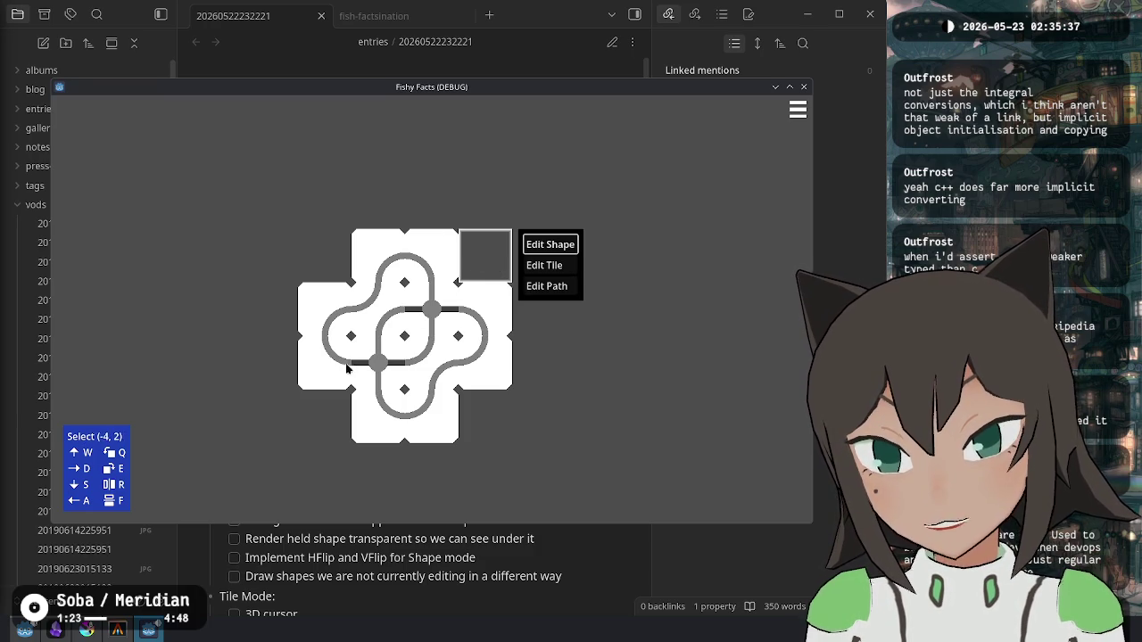
{"action": "left_click", "coordinate": [501, 260]}
{"action": "right_click", "coordinate": [502, 258]}
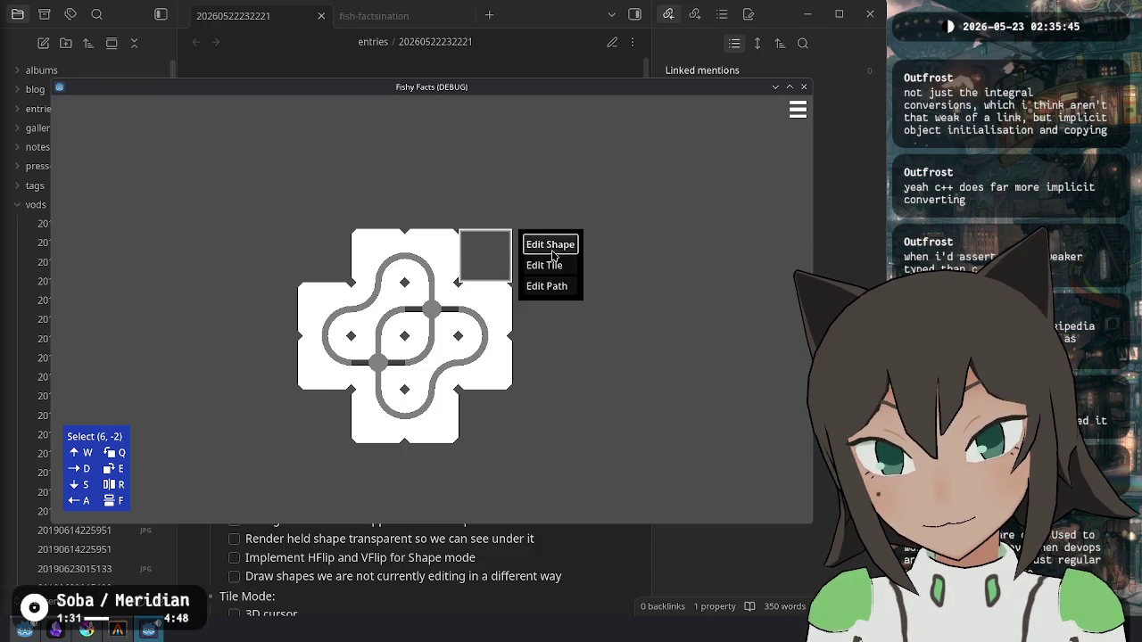
{"action": "left_click", "coordinate": [555, 255]}
{"action": "right_click", "coordinate": [478, 244]}
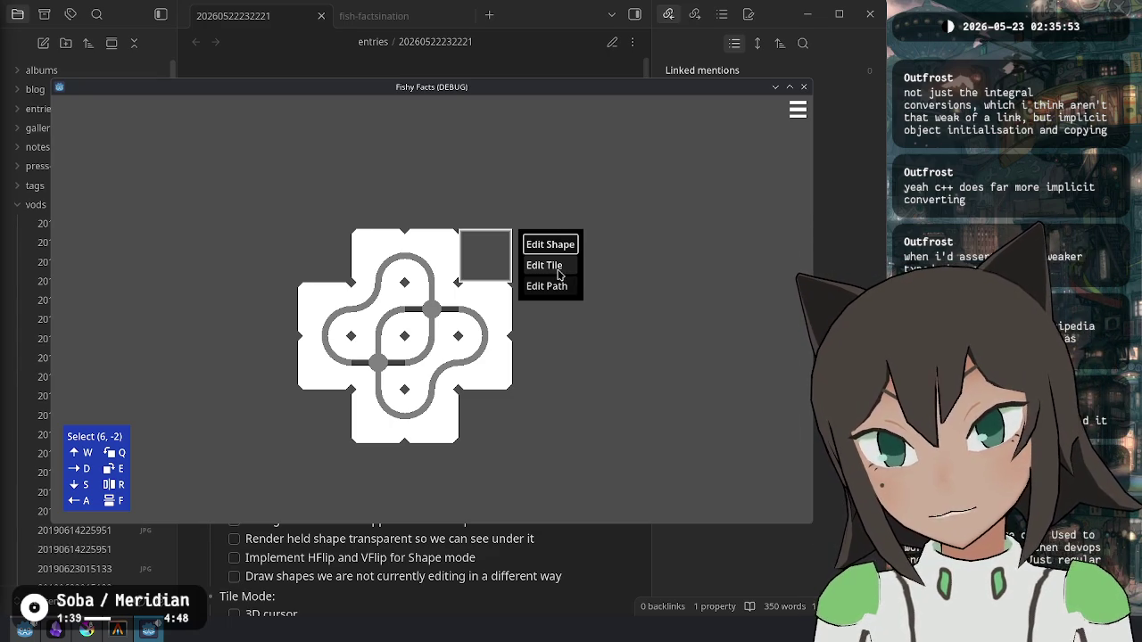
{"action": "key", "text": "Escape"}
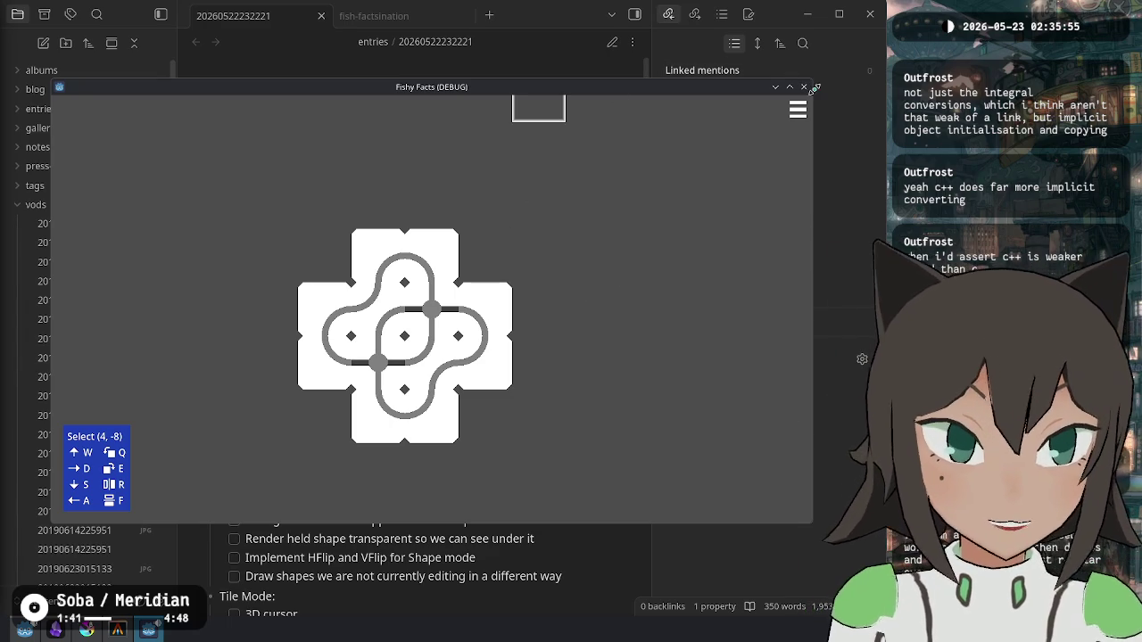
{"action": "left_click", "coordinate": [806, 89]}
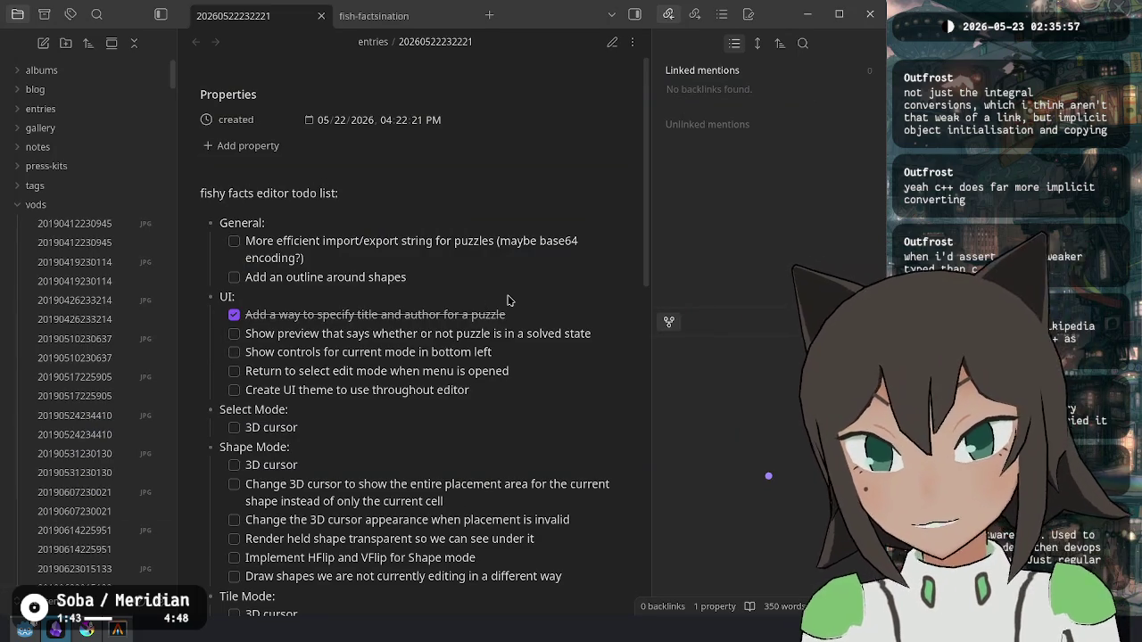
Step: Run git status in the fishy-facts terminal, look over the todo list, and return to Godot
{"action": "left_click", "coordinate": [117, 630]}
{"action": "type", "text": "git status"}
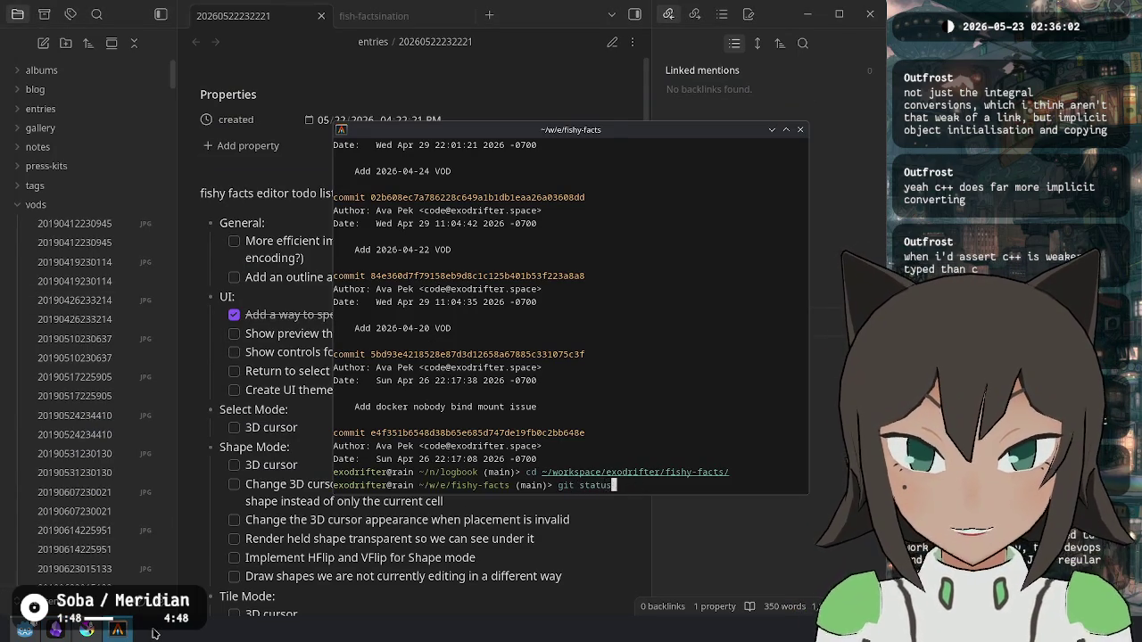
{"action": "key", "text": "Return"}
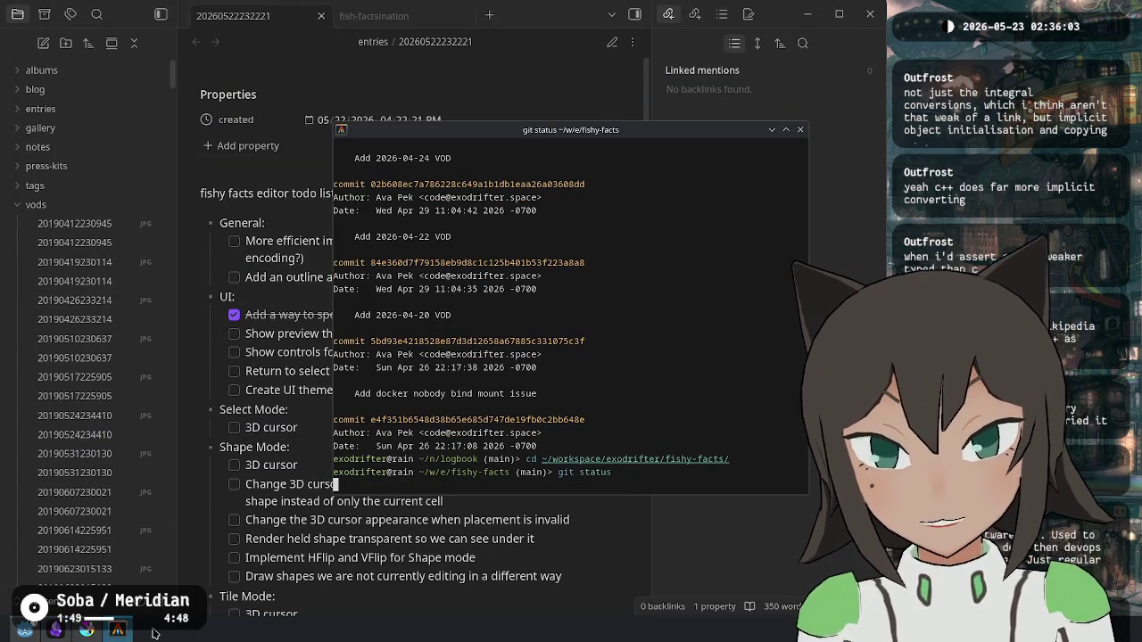
{"action": "key", "text": "alt+Tab"}
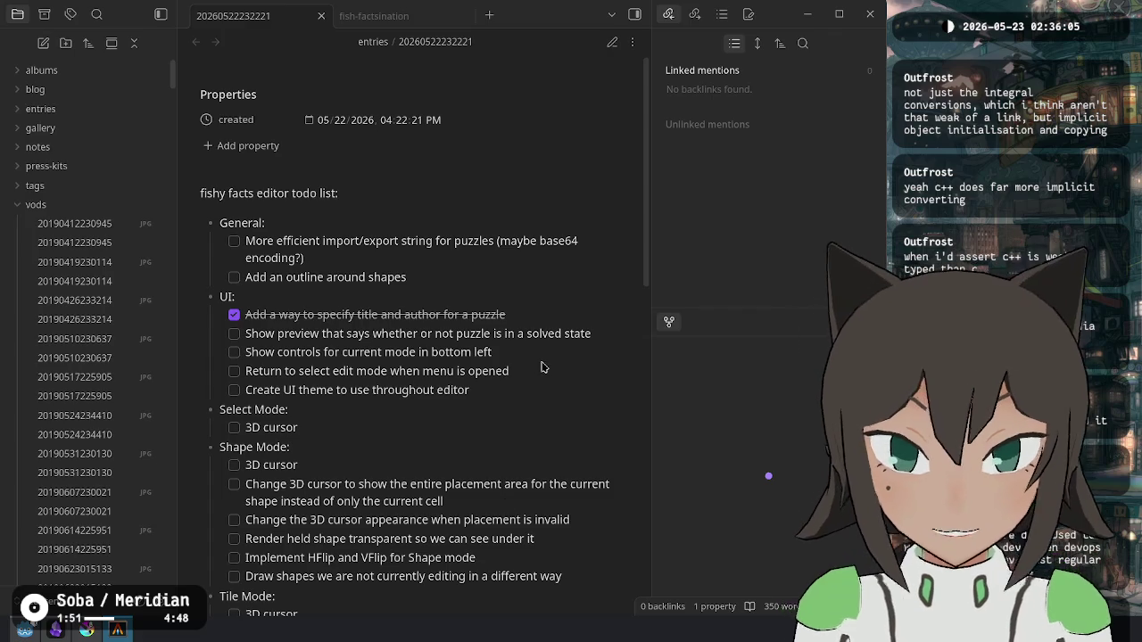
{"action": "mouse_move", "coordinate": [294, 334]}
{"action": "left_mouse_down"}
{"action": "mouse_move", "coordinate": [246, 334]}
{"action": "mouse_move", "coordinate": [574, 332]}
{"action": "left_mouse_up"}
{"action": "left_click", "coordinate": [570, 347]}
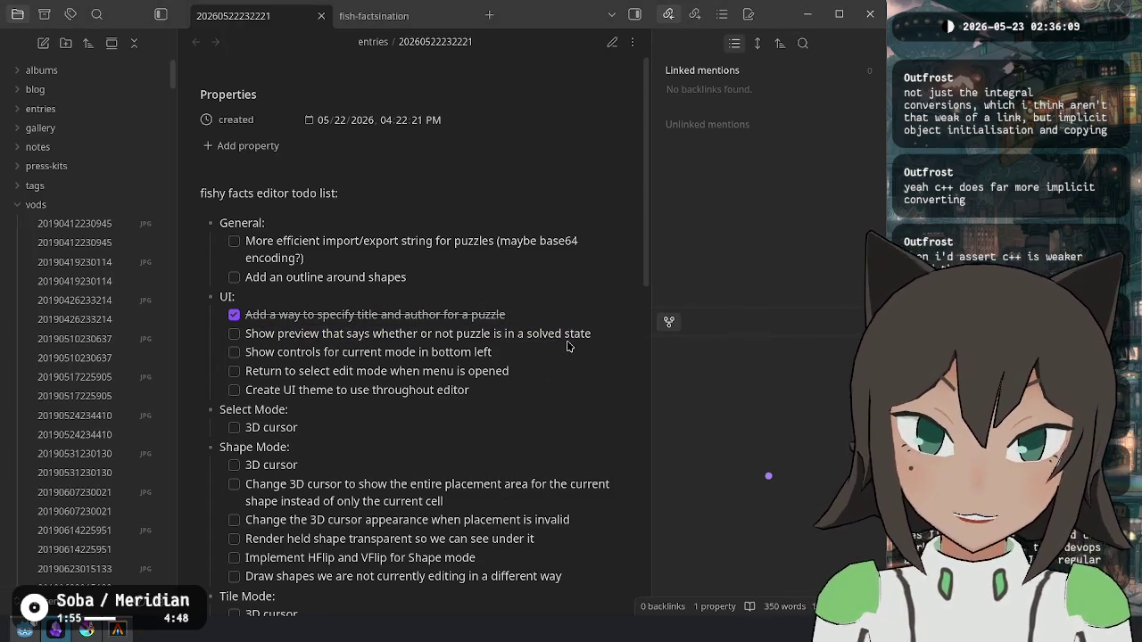
{"action": "key", "text": "alt+Tab"}
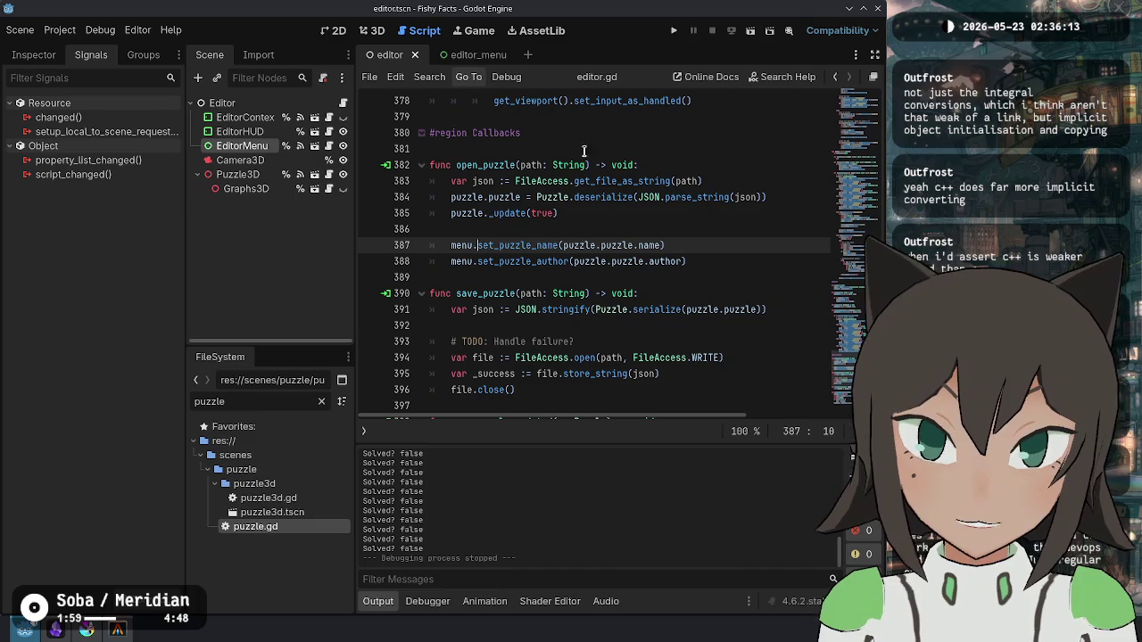
Step: Look over open_puzzle in editor.gd, then run the game, start the puzzle editor and move the selection with W and A
{"action": "left_click", "coordinate": [658, 214]}
{"action": "key", "text": "Up"}
{"action": "key", "text": "Up"}
{"action": "key", "text": "Up"}
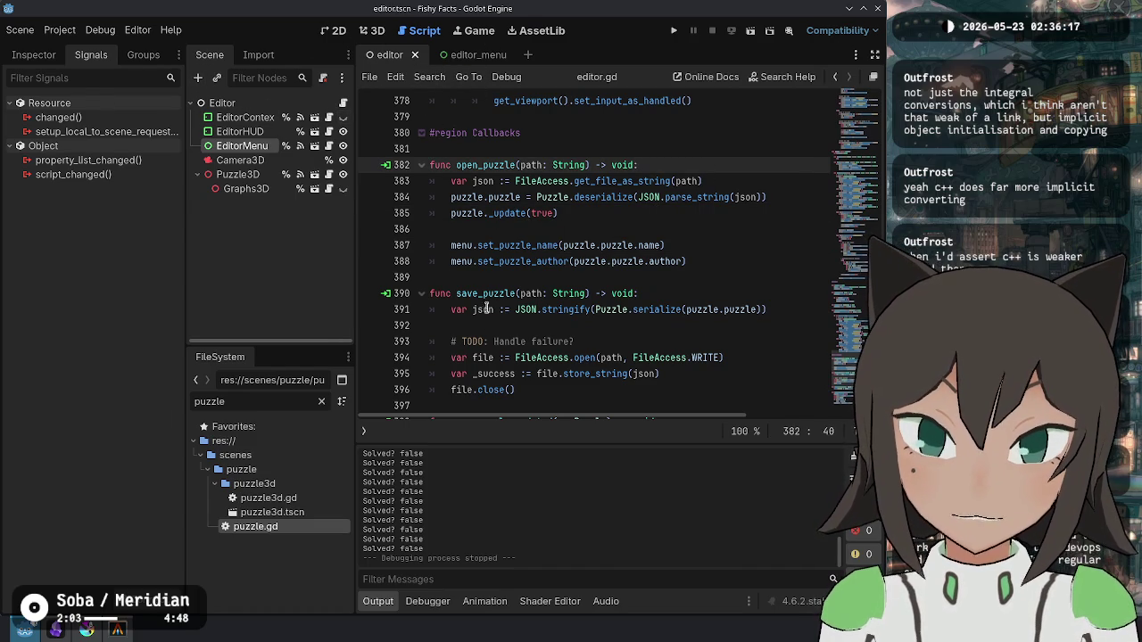
{"action": "left_click", "coordinate": [607, 262]}
{"action": "left_click", "coordinate": [673, 30]}
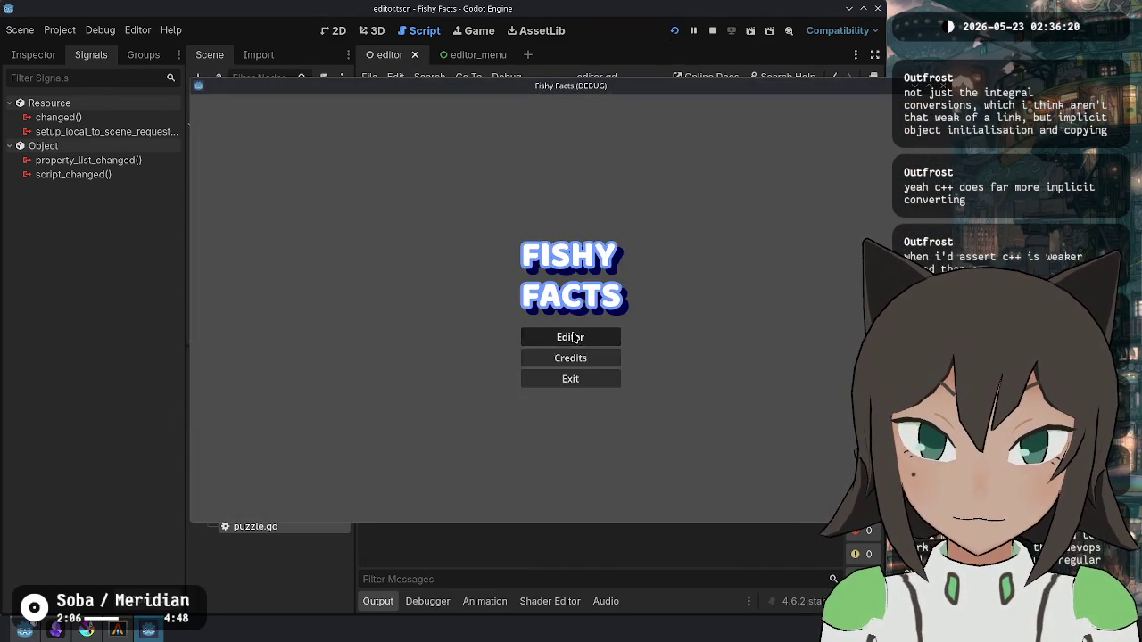
{"action": "left_click", "coordinate": [580, 339]}
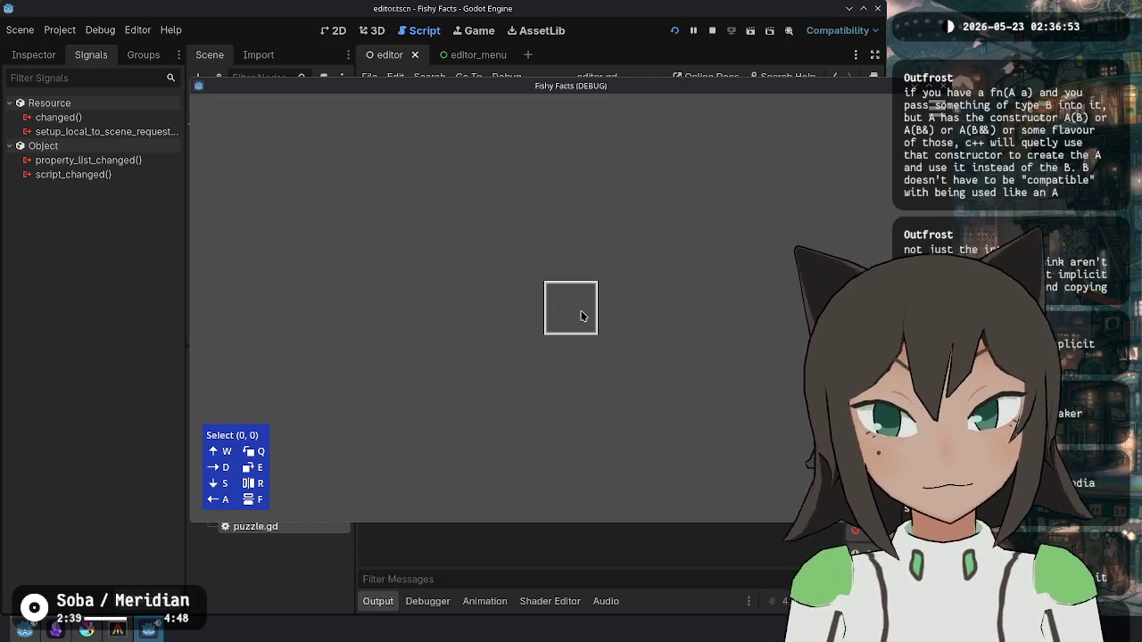
{"action": "key", "text": "w"}
{"action": "key", "text": "w"}
{"action": "key", "text": "w"}
{"action": "key", "text": "a"}
{"action": "key", "text": "a"}
{"action": "key", "text": "a"}
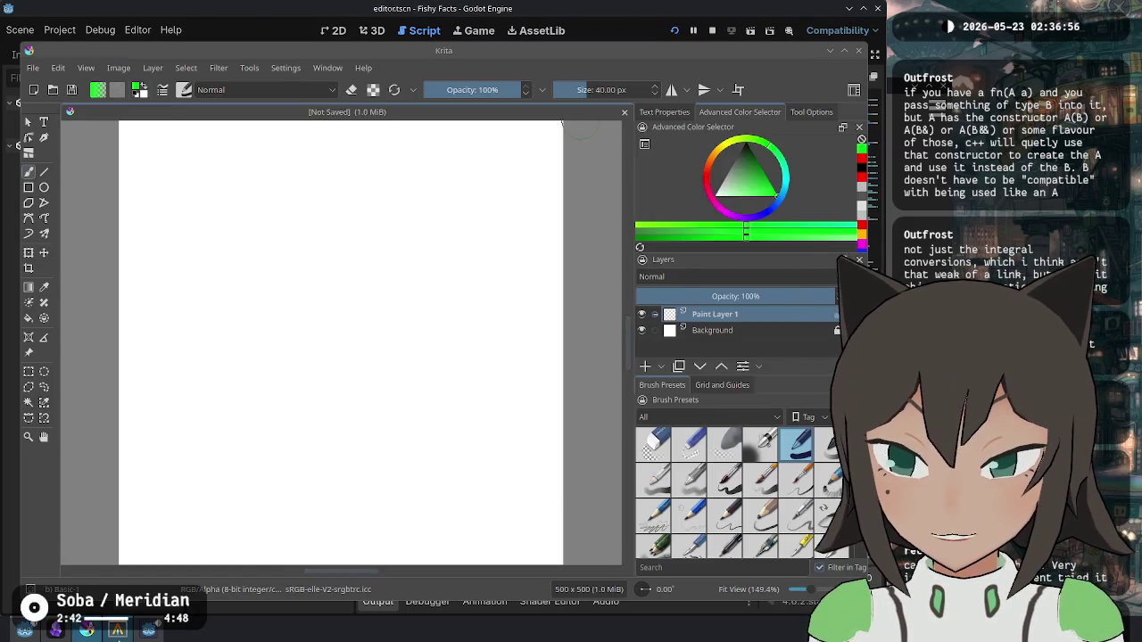
Step: Close Krita from the taskbar and bring the Obsidian todo note to the front
{"action": "left_click", "coordinate": [117, 630]}
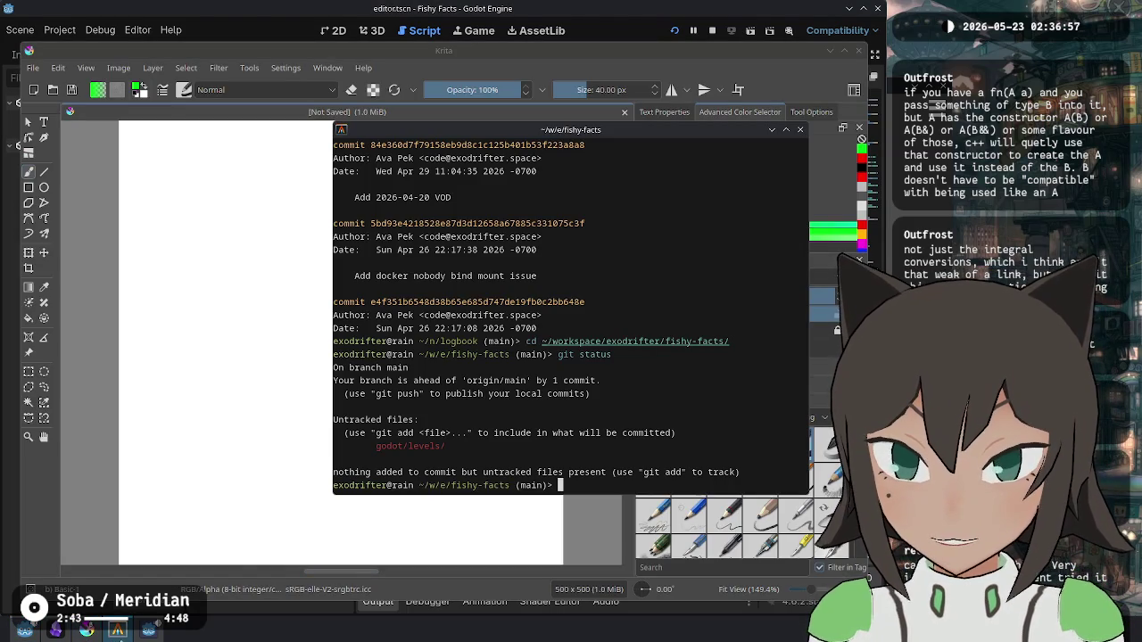
{"action": "right_click", "coordinate": [86, 630]}
{"action": "left_click", "coordinate": [107, 605]}
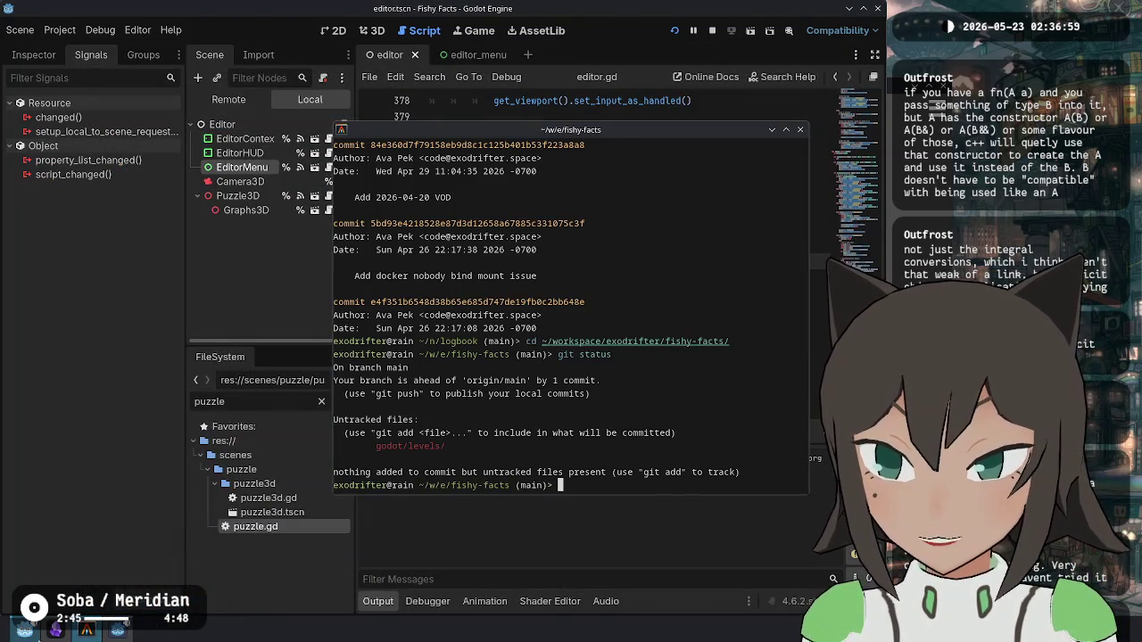
{"action": "left_click", "coordinate": [118, 630]}
{"action": "left_click", "coordinate": [55, 630]}
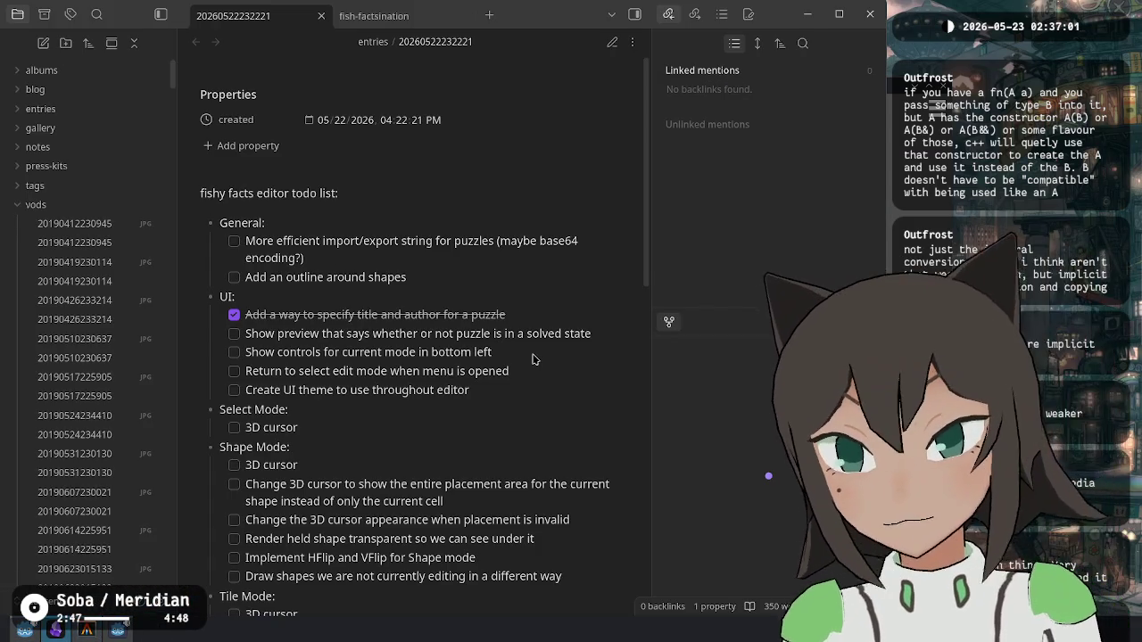
Step: Move the solved-state preview todo item to the note's end, nested under the play mode feature
{"action": "key", "text": "ctrl+e"}
{"action": "triple_click", "coordinate": [565, 314]}
{"action": "left_click", "coordinate": [565, 313]}
{"action": "left_click_drag", "start_coordinate": [572, 303], "coordinate": [587, 273]}
{"action": "key", "text": "ctrl+c"}
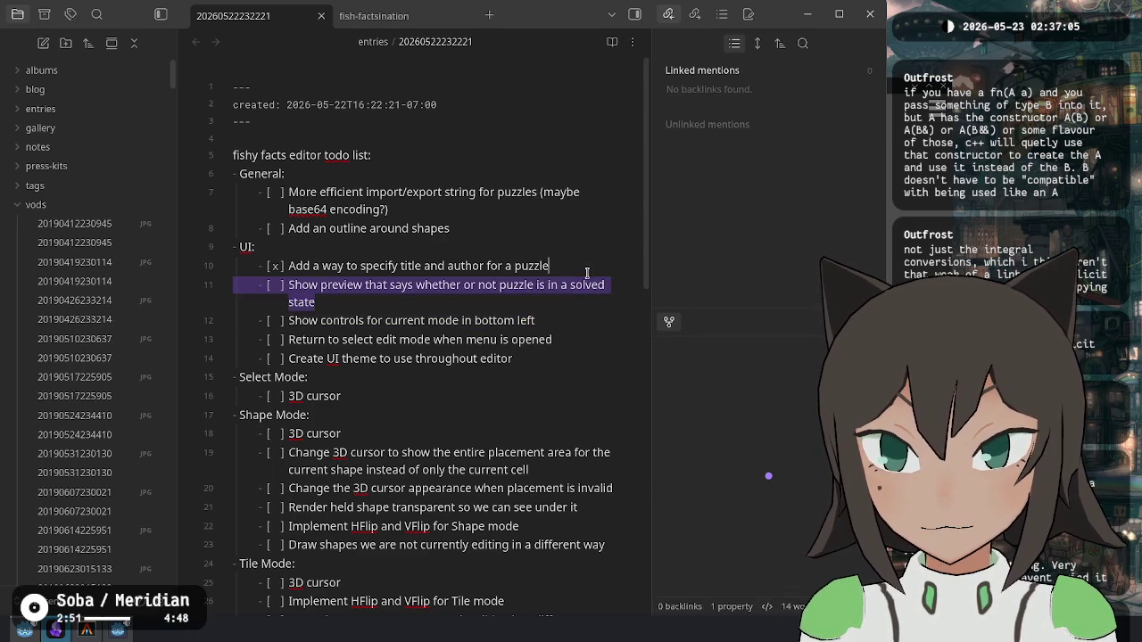
{"action": "key", "text": "ctrl+End"}
{"action": "scroll", "coordinate": [405, 520], "scroll_direction": "down", "scroll_amount": 3}
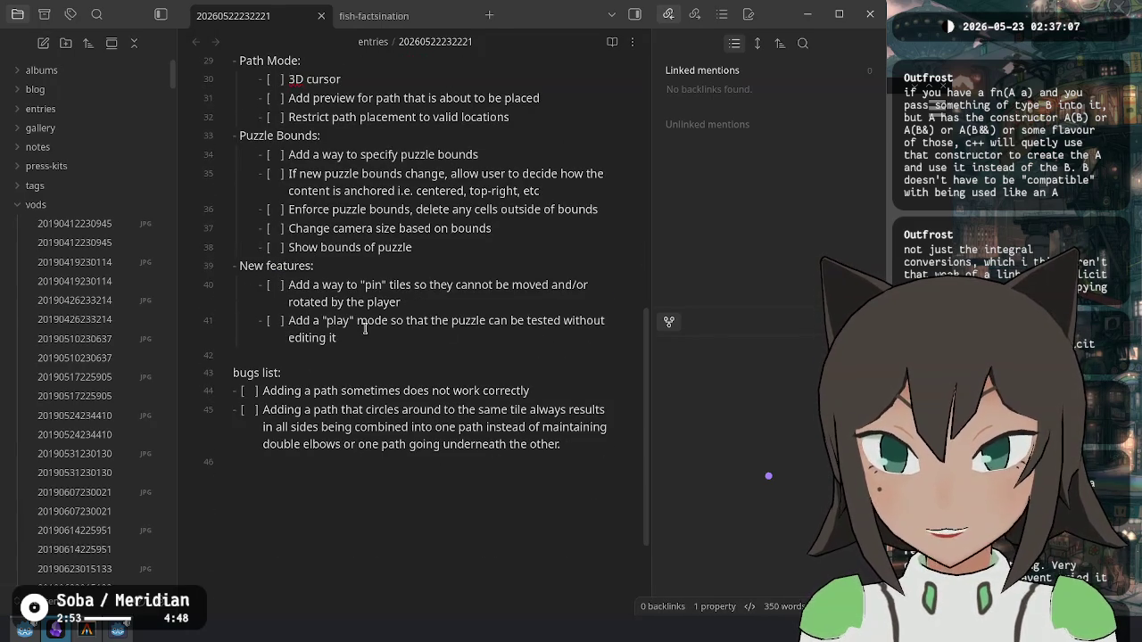
{"action": "key", "text": "Return"}
{"action": "key", "text": "ctrl+v"}
{"action": "key", "text": "Tab"}
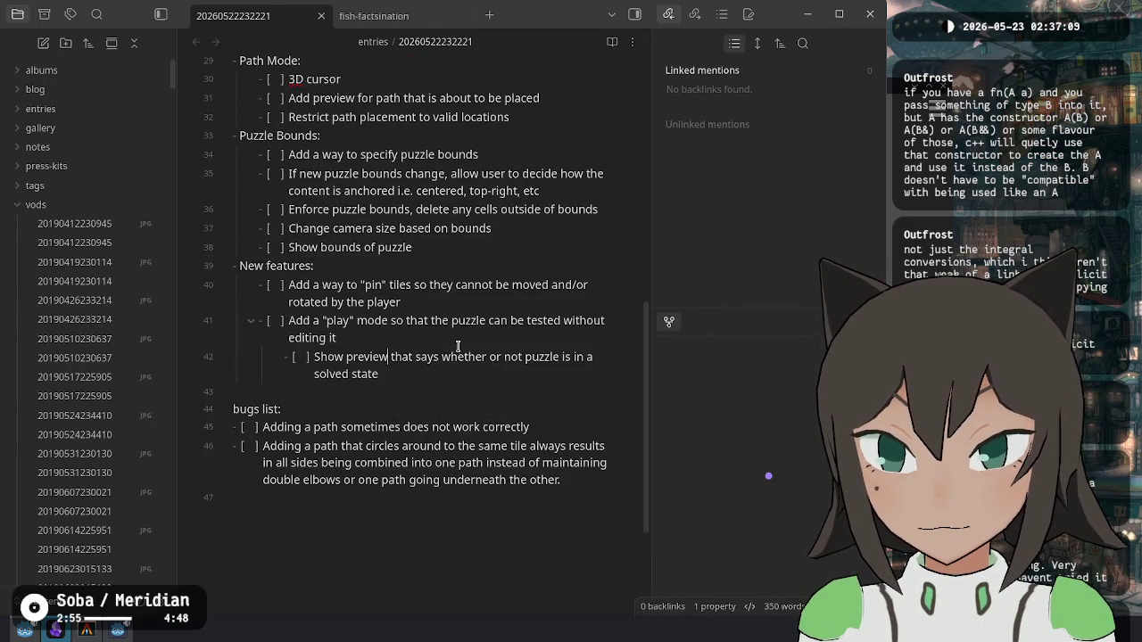
{"action": "scroll", "coordinate": [460, 437], "scroll_direction": "up", "scroll_amount": 12}
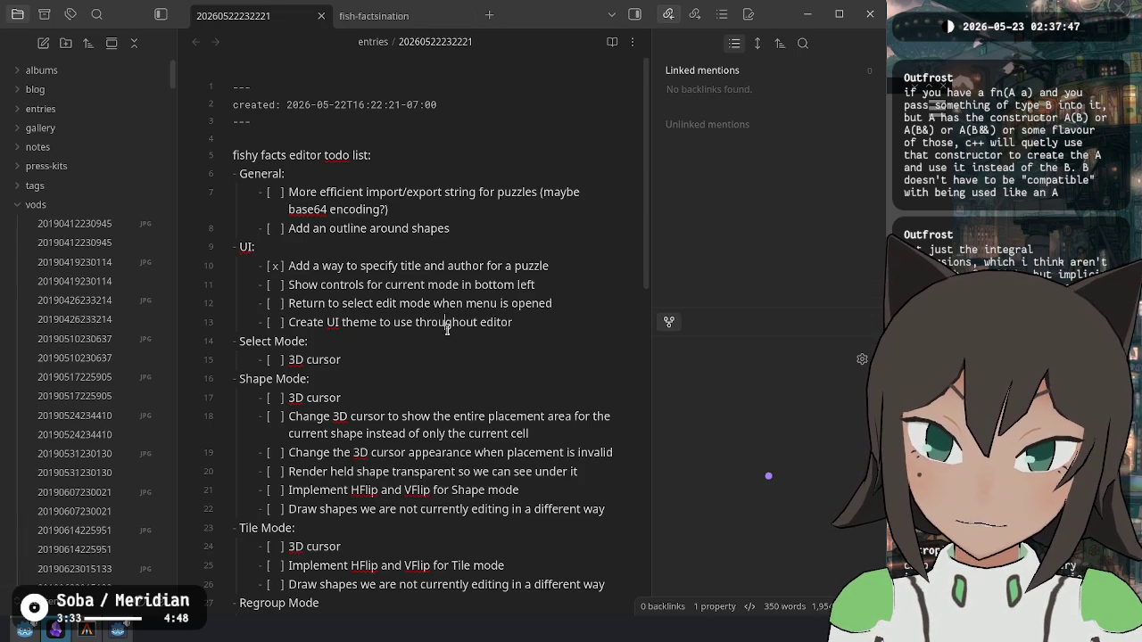
Step: Review the Select and Shape Mode todo items, then select the bottom-left controls item's text
{"action": "left_click", "coordinate": [564, 327]}
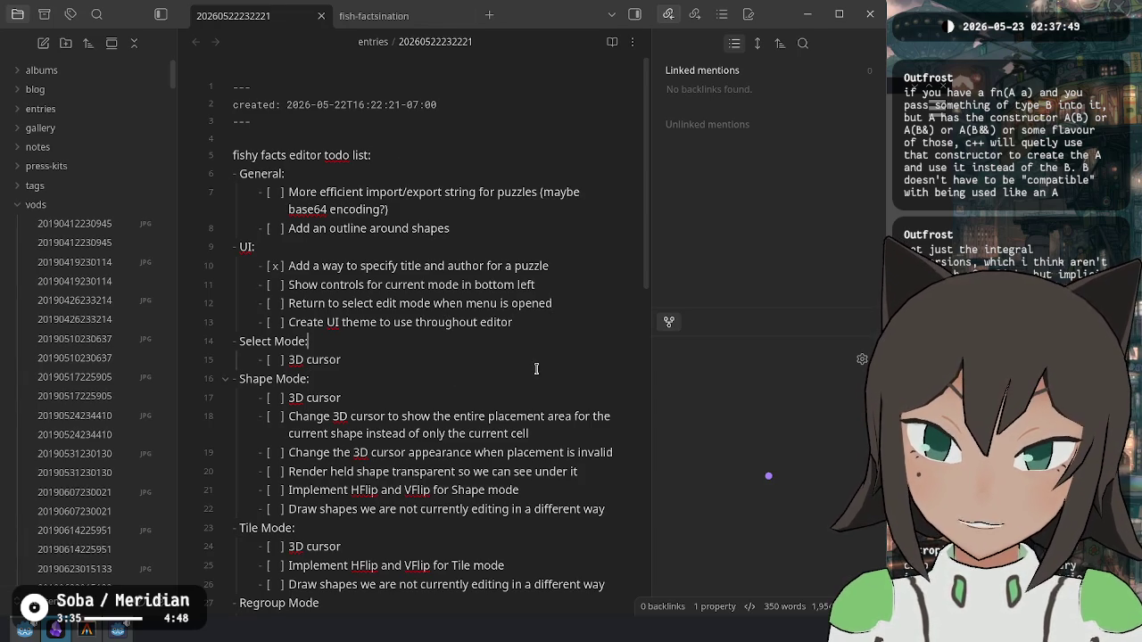
{"action": "left_click", "coordinate": [500, 401]}
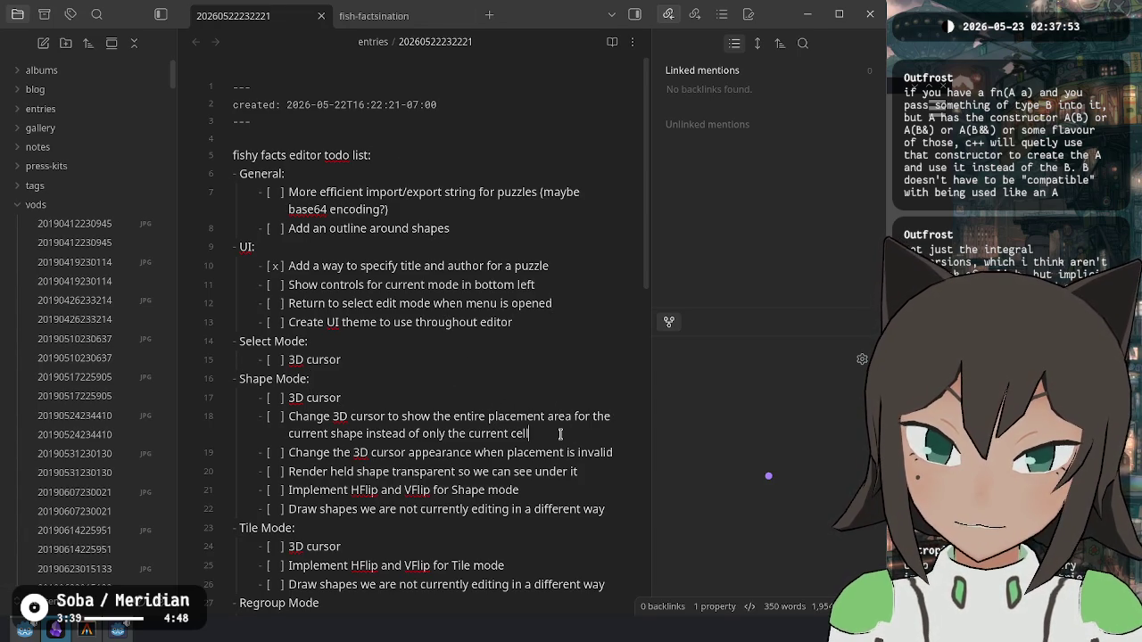
{"action": "left_click", "coordinate": [562, 377]}
{"action": "left_click", "coordinate": [564, 358]}
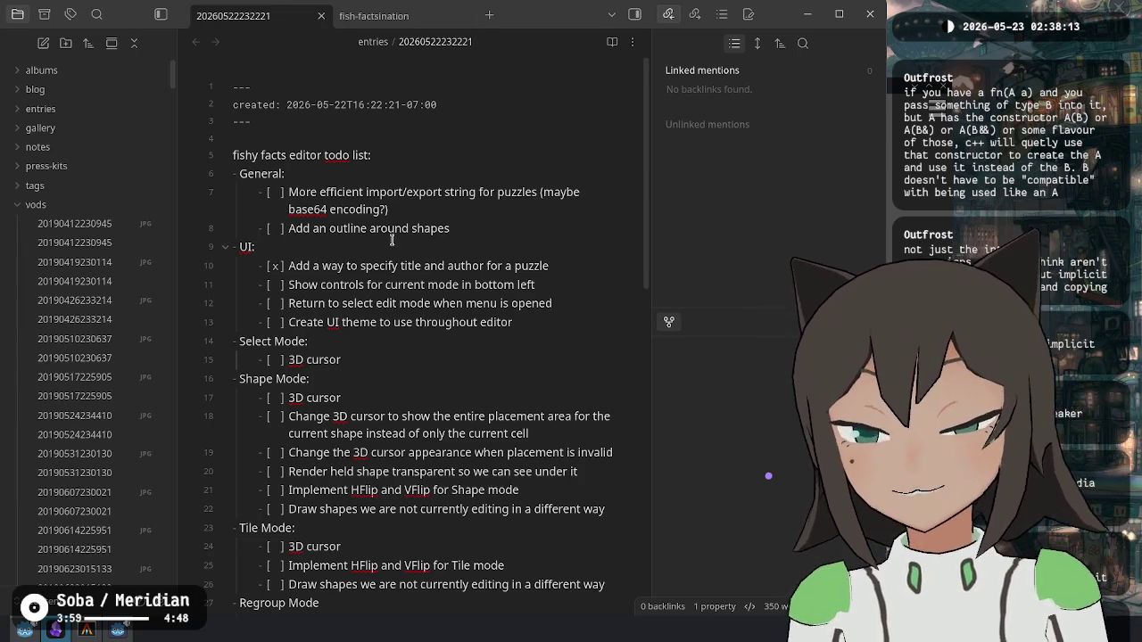
{"action": "scroll", "coordinate": [499, 303], "scroll_direction": "down", "scroll_amount": 8}
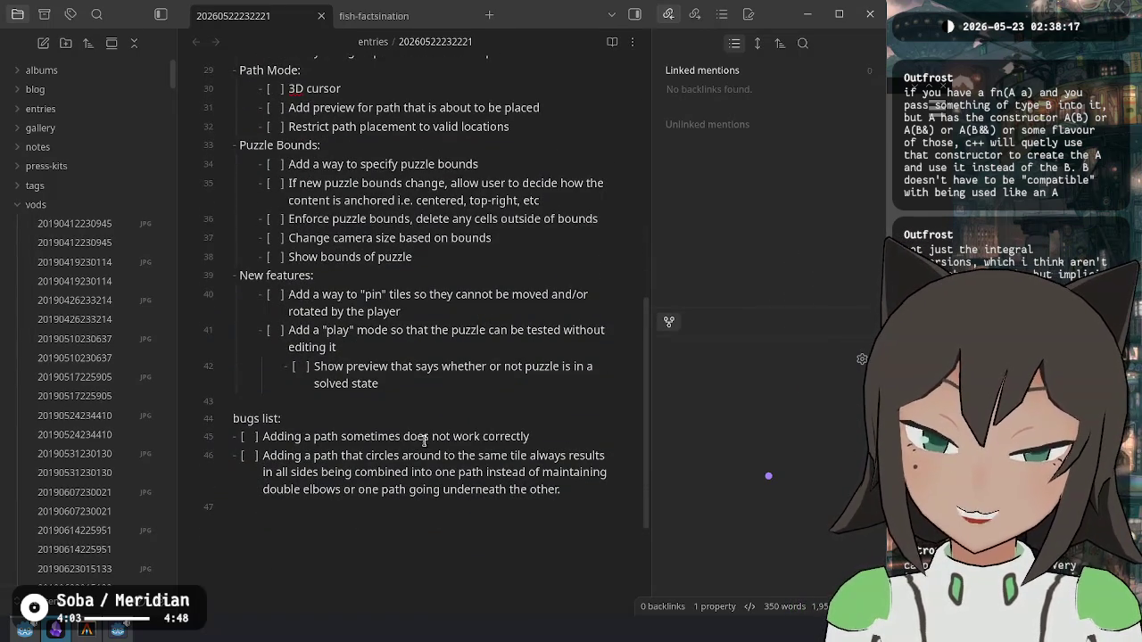
{"action": "scroll", "coordinate": [448, 536], "scroll_direction": "up", "scroll_amount": 8}
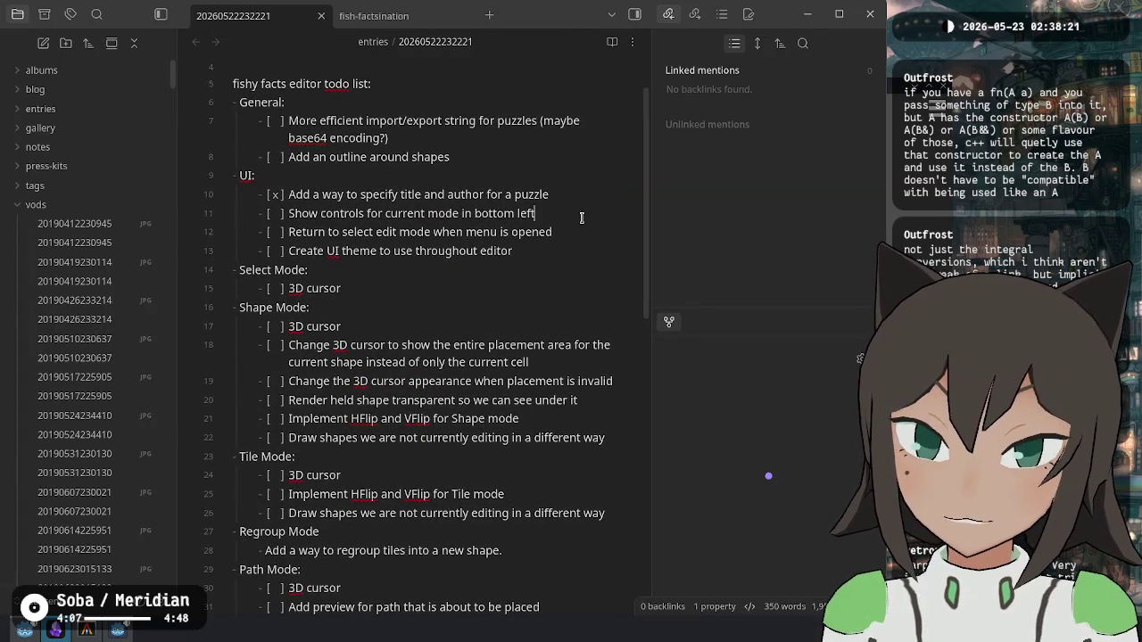
{"action": "left_click_drag", "start_coordinate": [565, 215], "coordinate": [288, 215]}
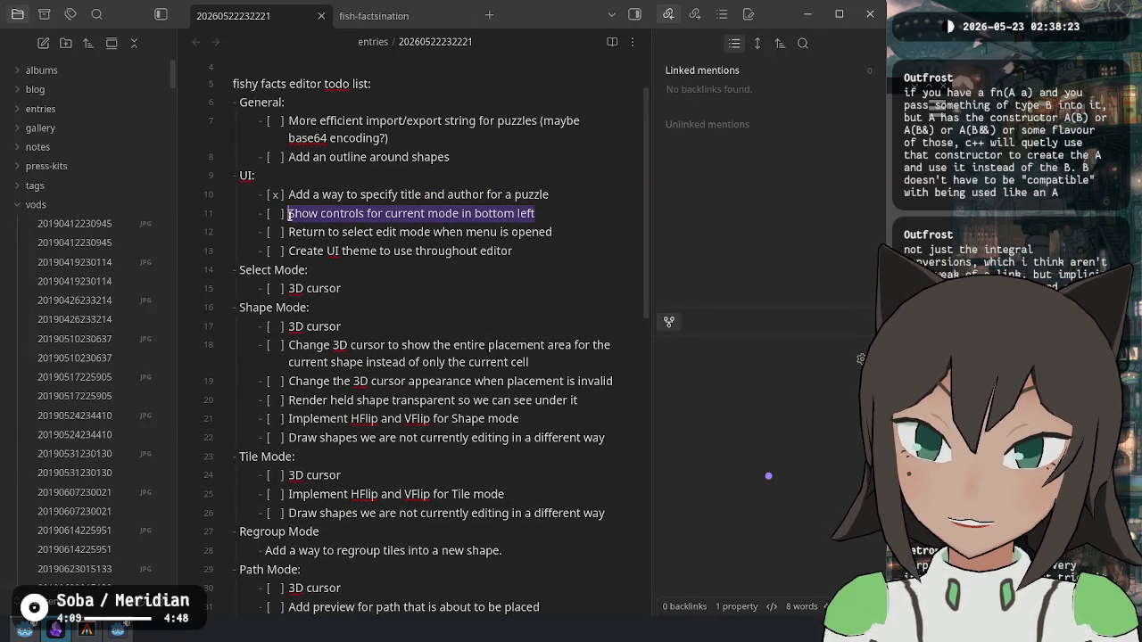
{"action": "left_click_drag", "start_coordinate": [567, 214], "coordinate": [297, 211]}
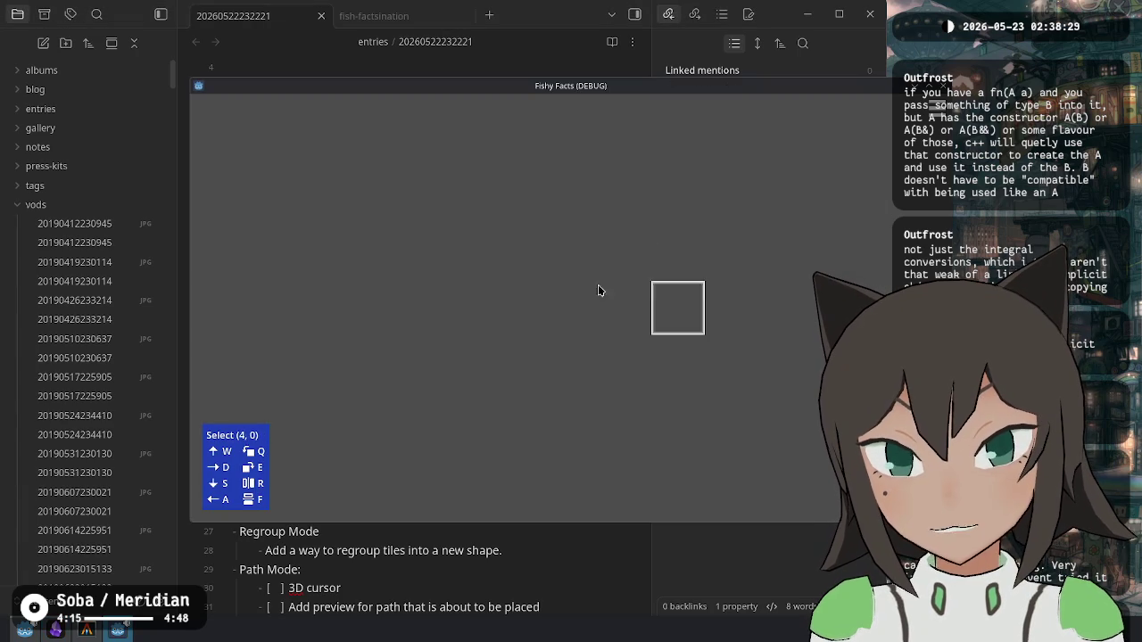
Step: Open and dismiss the centre cell's edit menu in the debug game, then close it with Alt+F4
{"action": "left_click", "coordinate": [568, 287]}
{"action": "left_click", "coordinate": [500, 379]}
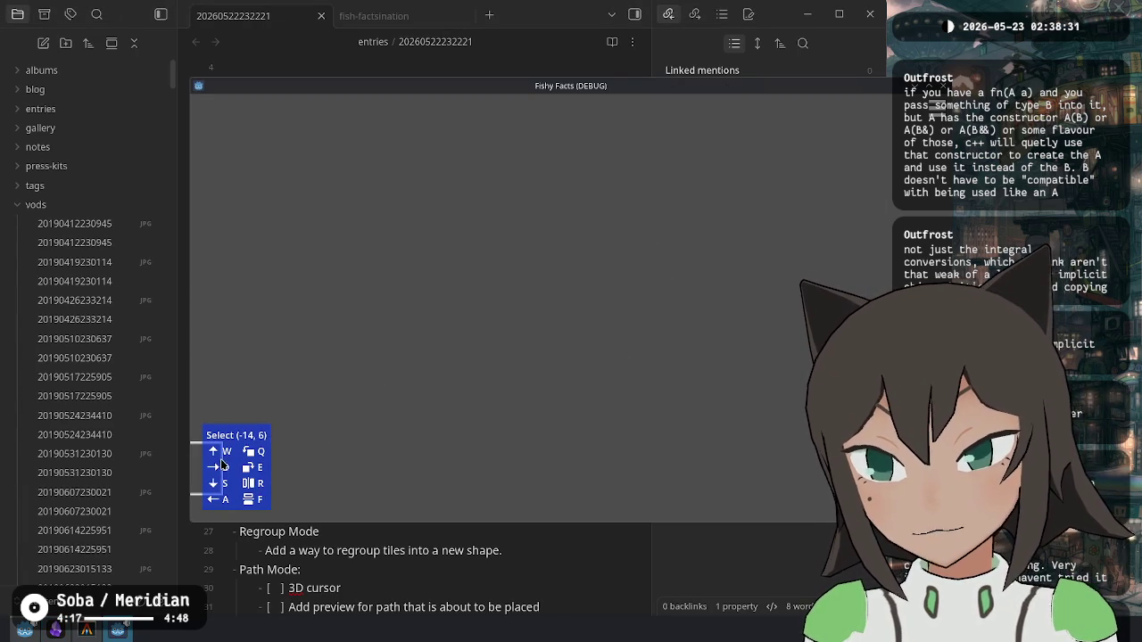
{"action": "left_click", "coordinate": [580, 299]}
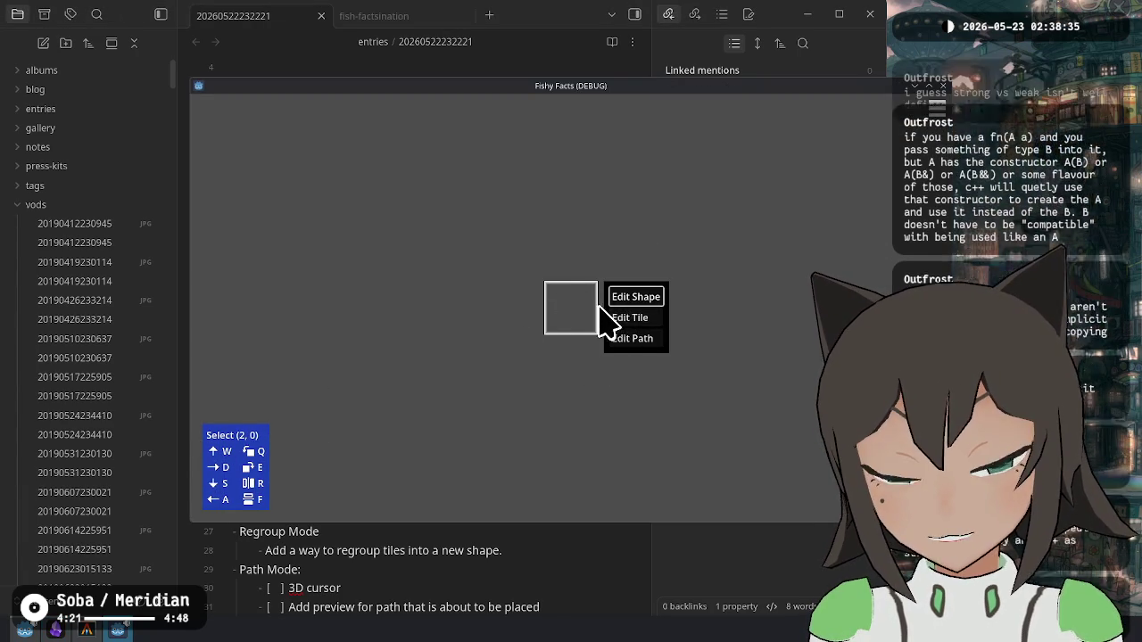
{"action": "left_click", "coordinate": [538, 310]}
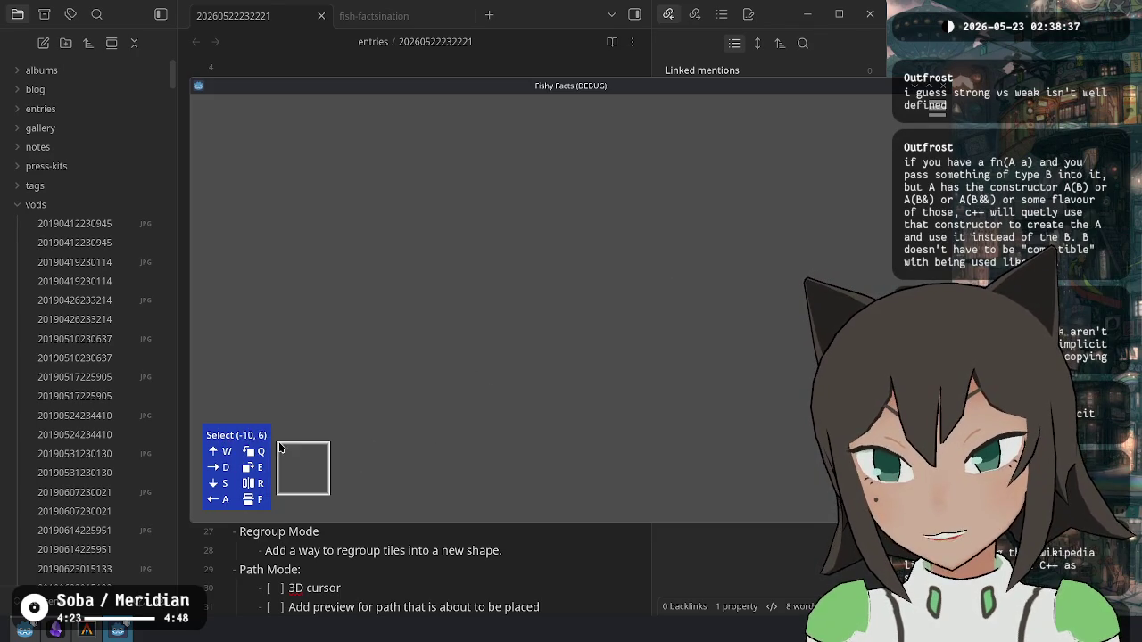
{"action": "left_click", "coordinate": [571, 308]}
{"action": "left_click", "coordinate": [581, 305]}
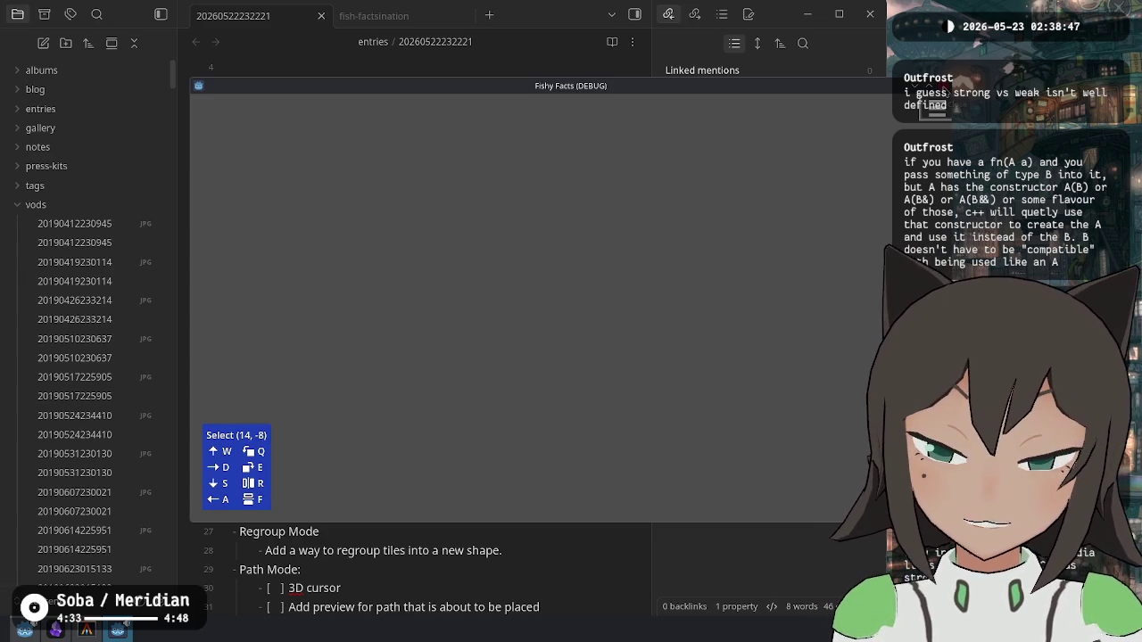
{"action": "key", "text": "alt+F4"}
{"action": "left_click", "coordinate": [25, 630]}
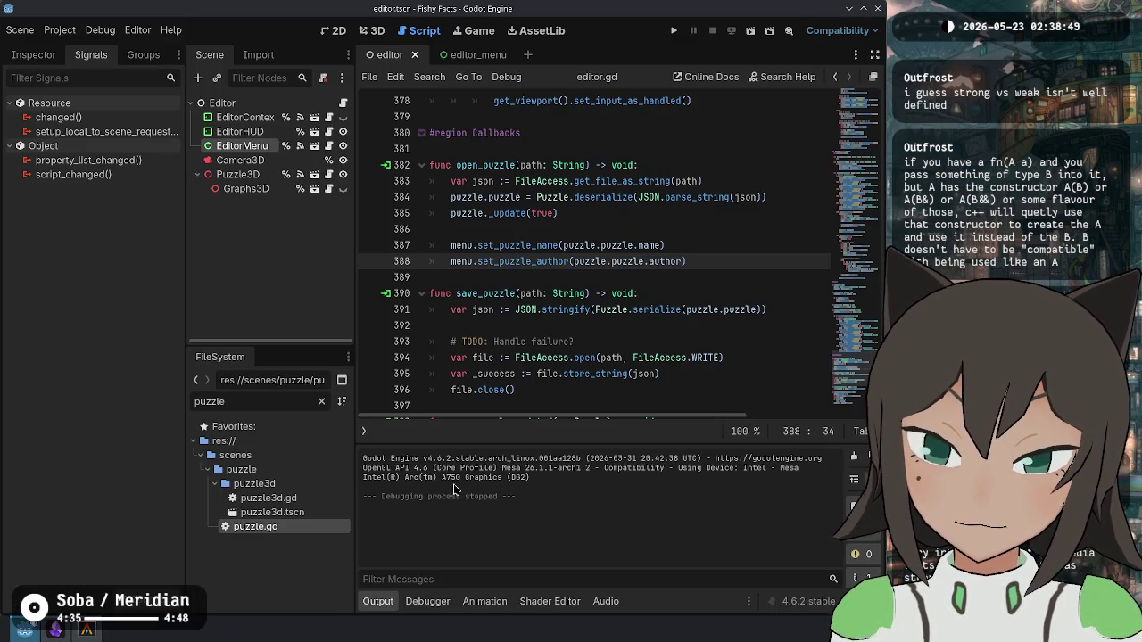
Step: Delete 'puzzle' from the FileSystem filter, then launch Dolphin from KRunner
{"action": "double_click", "coordinate": [268, 401]}
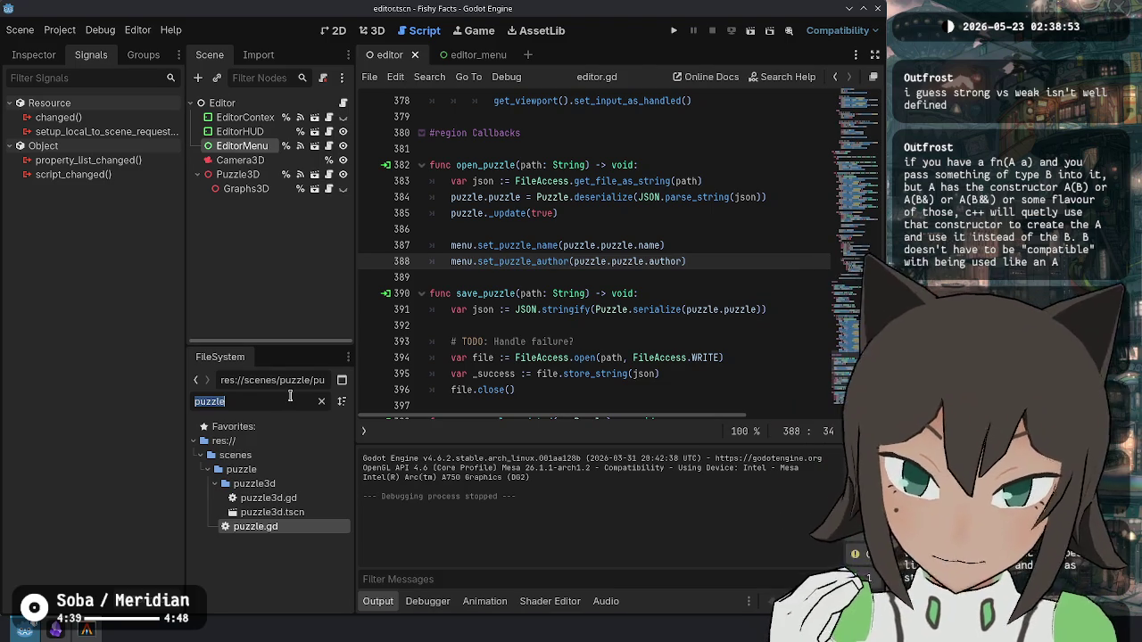
{"action": "key", "text": "BackSpace"}
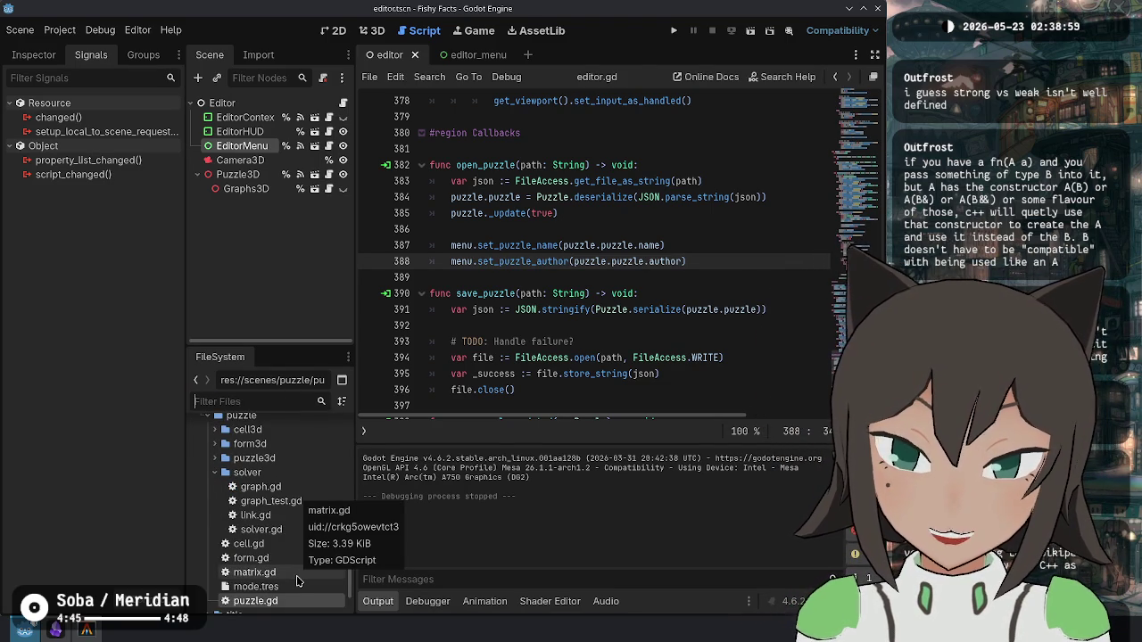
{"action": "key", "text": "alt+space"}
{"action": "type", "text": "dolphin"}
{"action": "key", "text": "Return"}
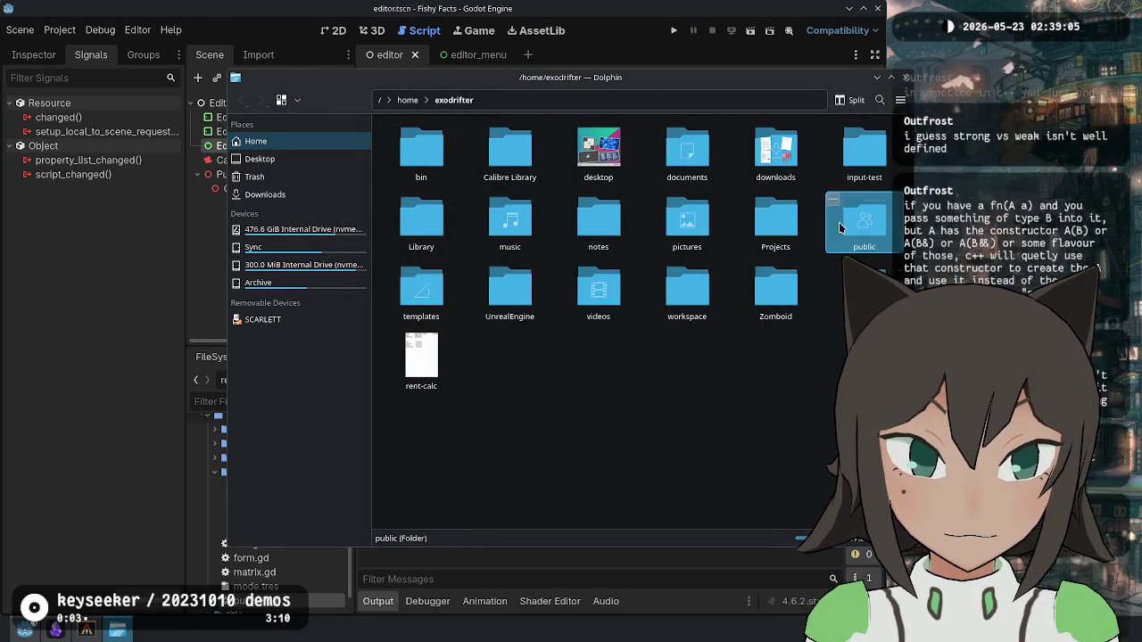
Step: Browse the Sync drive, selecting the files, videos and vods folders, then clear the selection
{"action": "left_click", "coordinate": [304, 254]}
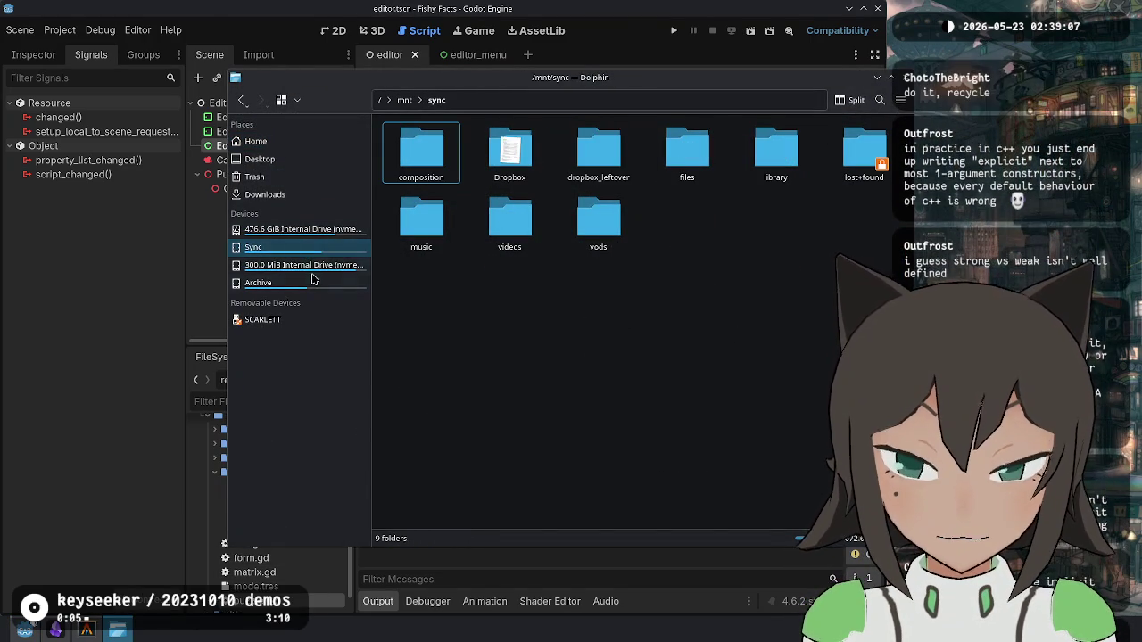
{"action": "left_click", "coordinate": [698, 184]}
{"action": "left_click", "coordinate": [534, 254]}
{"action": "left_click", "coordinate": [598, 234]}
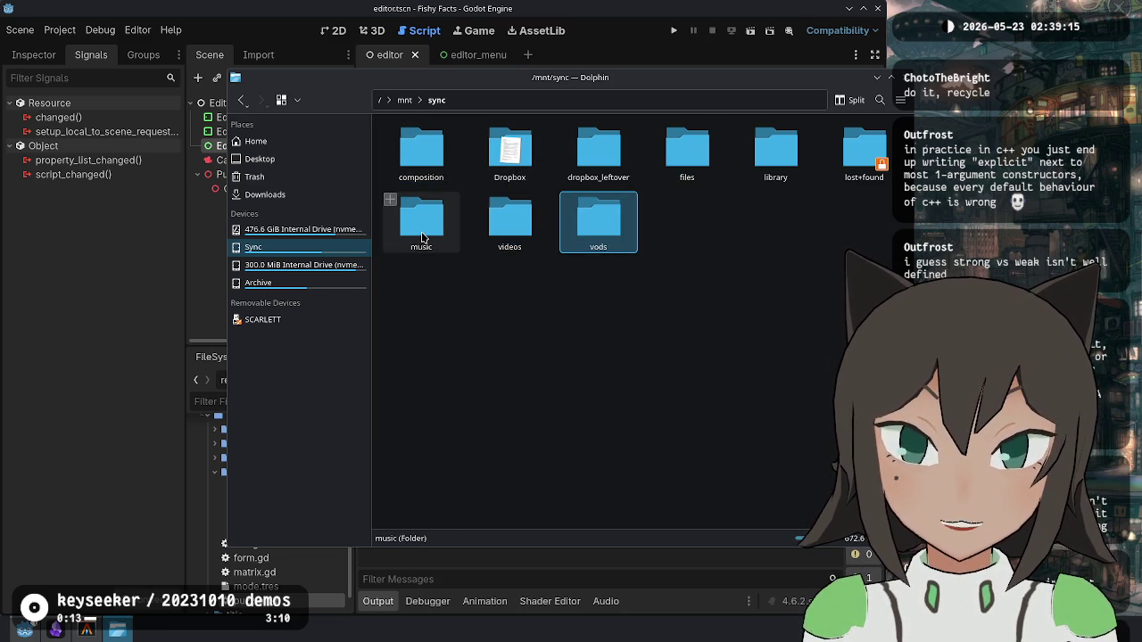
{"action": "left_click", "coordinate": [563, 328]}
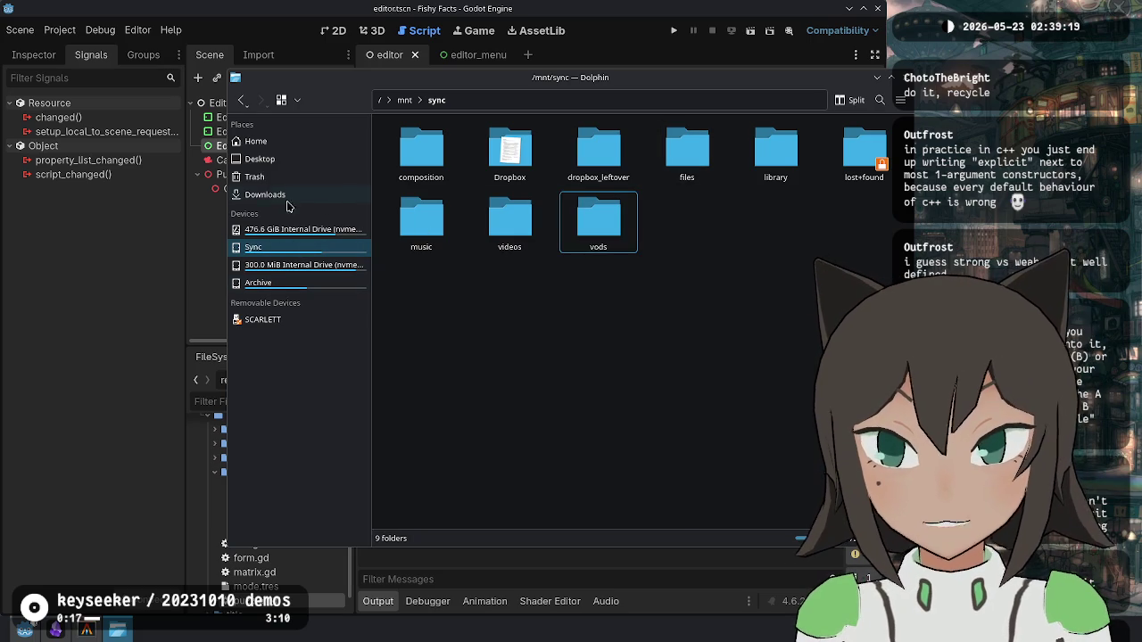
Step: From Home, open workspace, the personal projects folder, and then lost-contact
{"action": "left_click", "coordinate": [298, 145]}
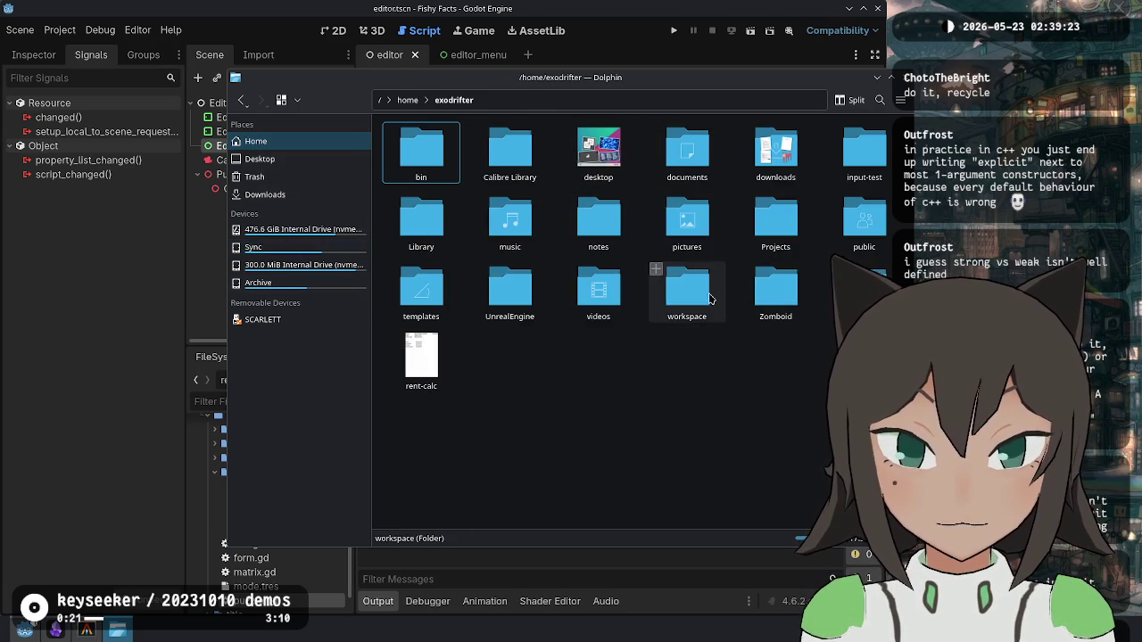
{"action": "double_click", "coordinate": [710, 296]}
{"action": "double_click", "coordinate": [507, 161]}
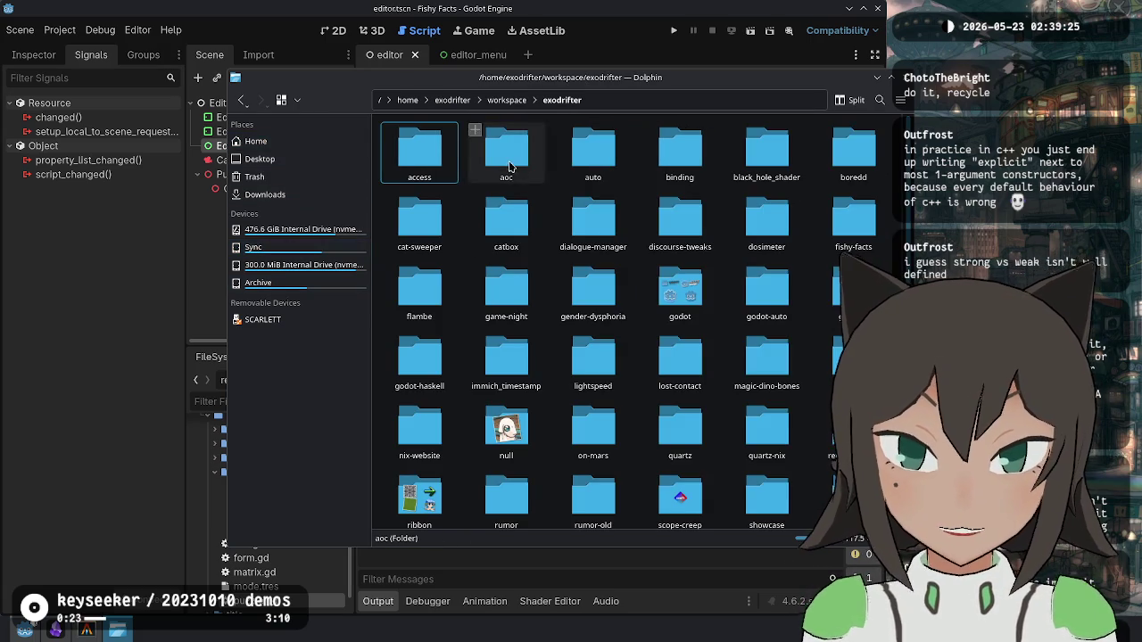
{"action": "scroll", "coordinate": [768, 375], "scroll_direction": "down", "scroll_amount": 5}
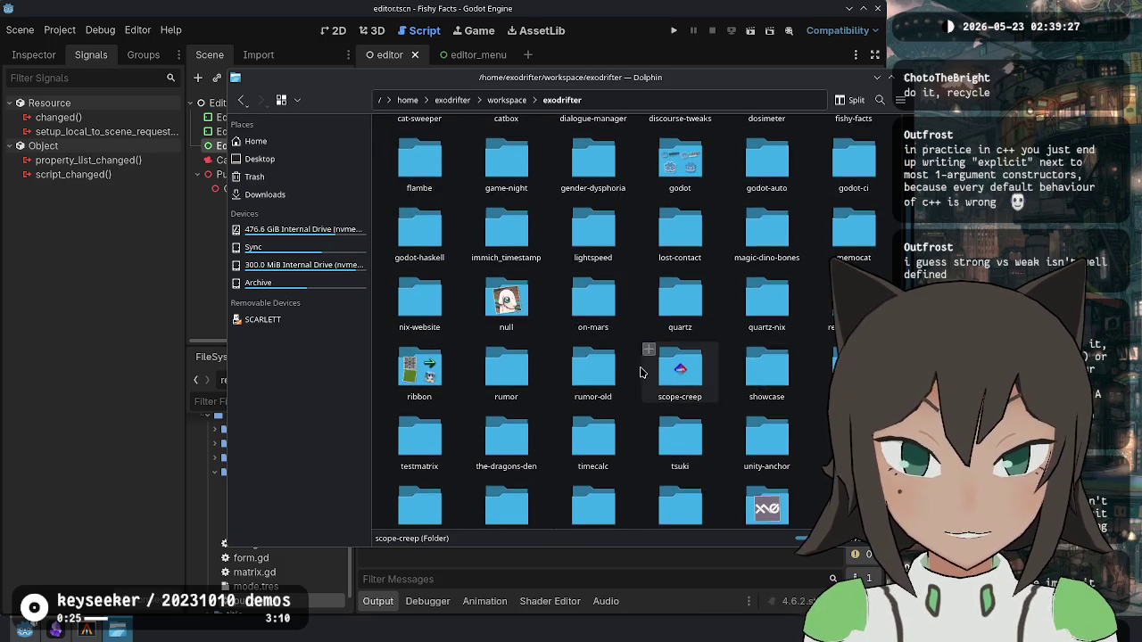
{"action": "scroll", "coordinate": [625, 285], "scroll_direction": "up", "scroll_amount": 3}
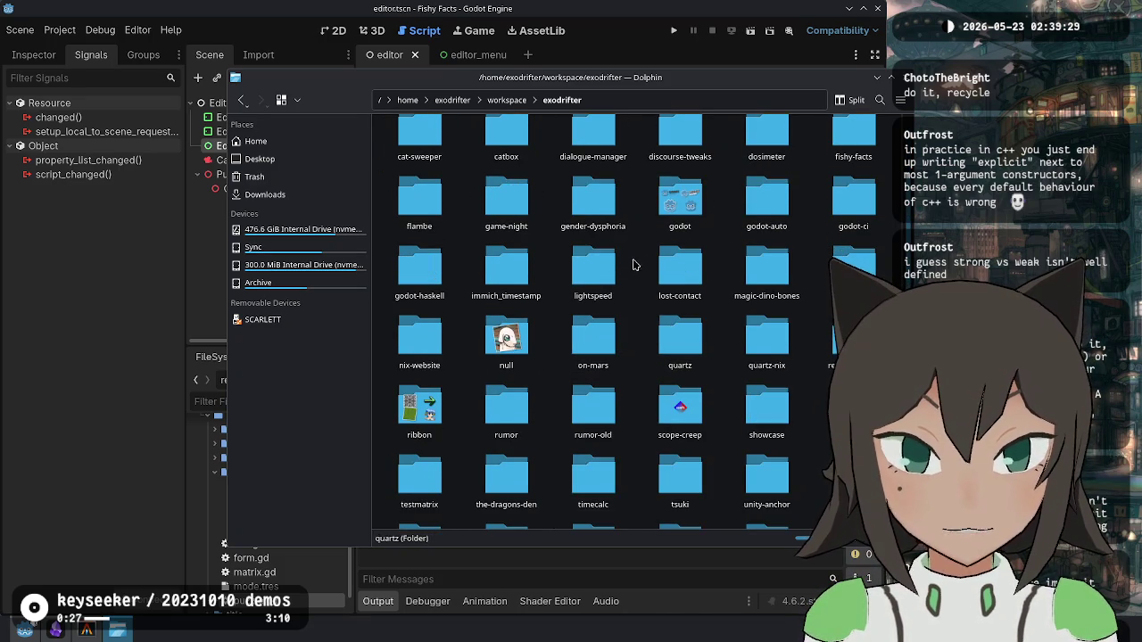
{"action": "double_click", "coordinate": [681, 268]}
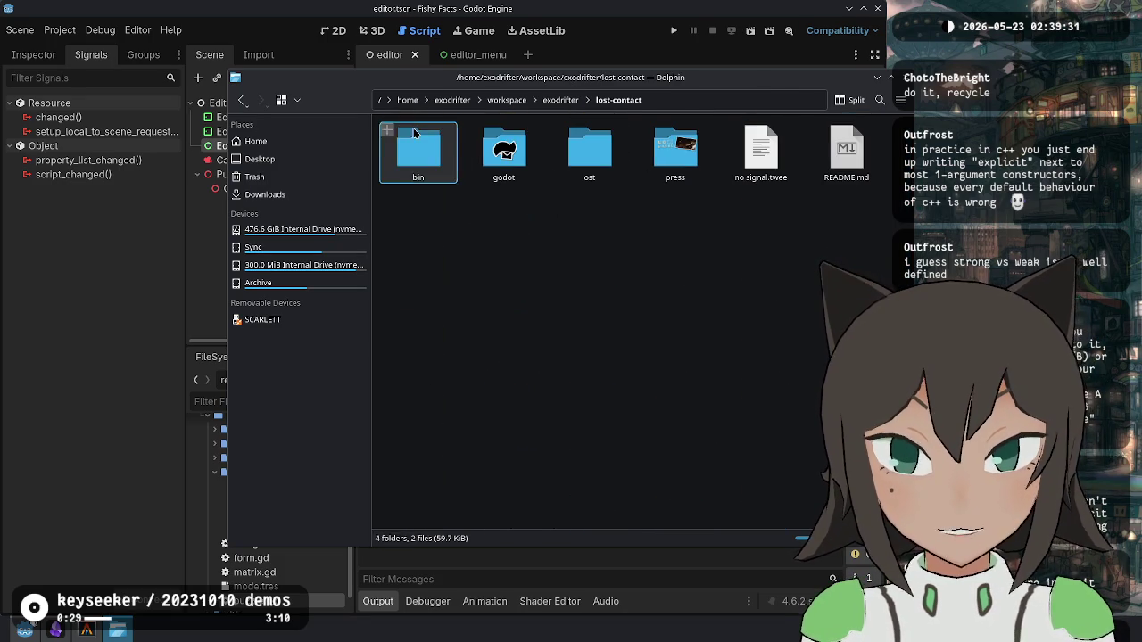
Step: Open lost-contact's godot folder and peek into addons/exobind before returning to godot
{"action": "double_click", "coordinate": [501, 159]}
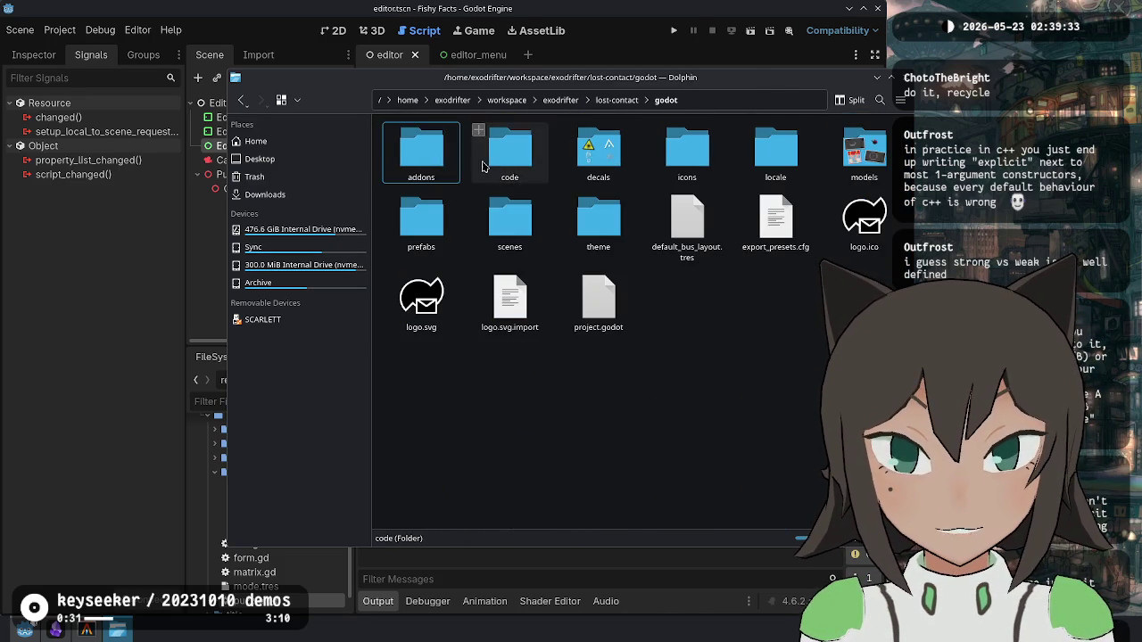
{"action": "double_click", "coordinate": [420, 156]}
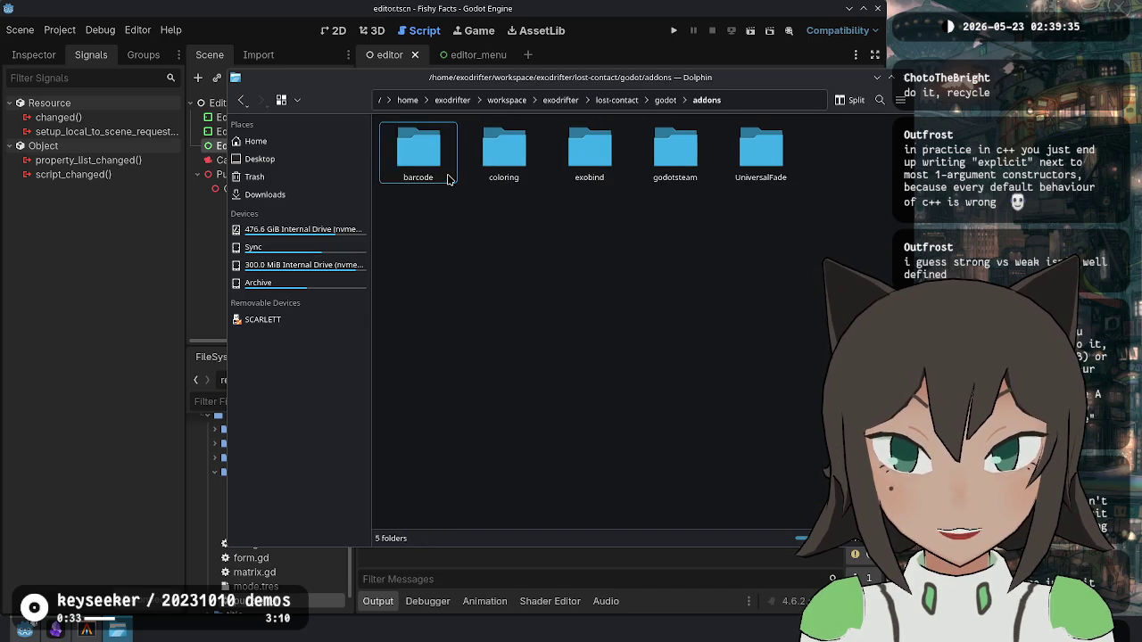
{"action": "double_click", "coordinate": [589, 161]}
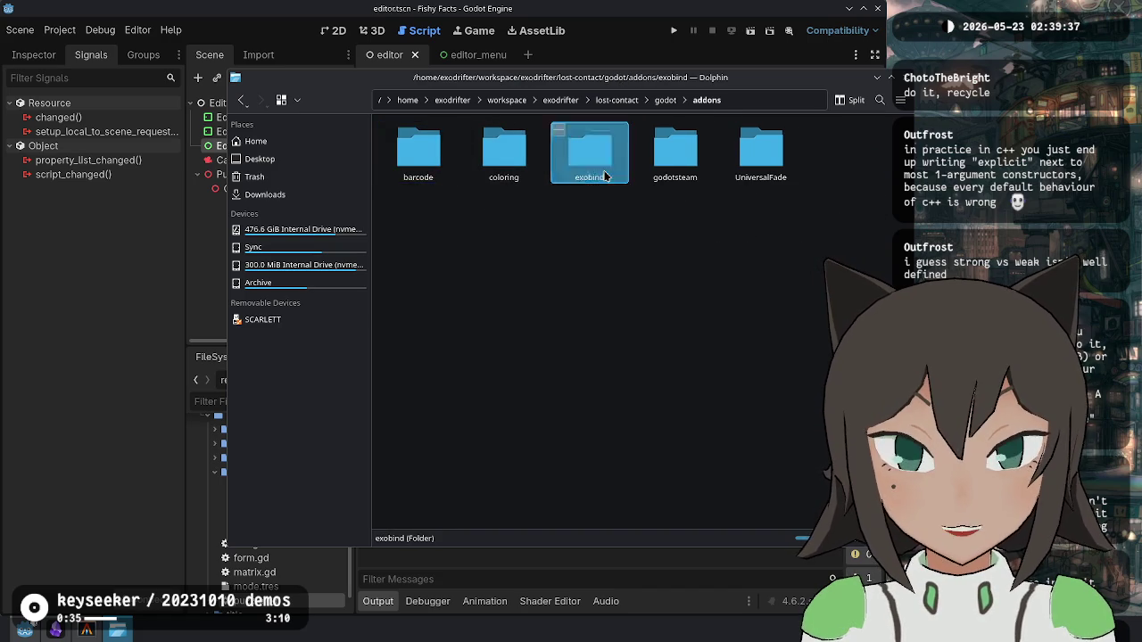
{"action": "left_click", "coordinate": [698, 103]}
{"action": "left_click", "coordinate": [676, 105]}
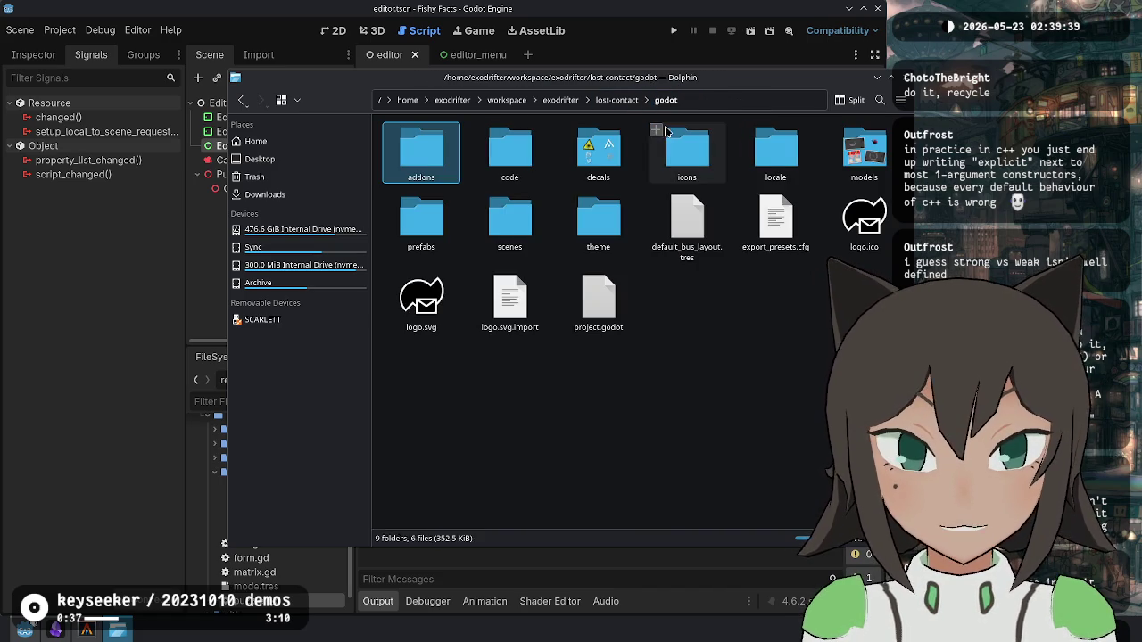
Step: Look through the scenes folder, briefly peeking into the title scene folder
{"action": "double_click", "coordinate": [519, 214]}
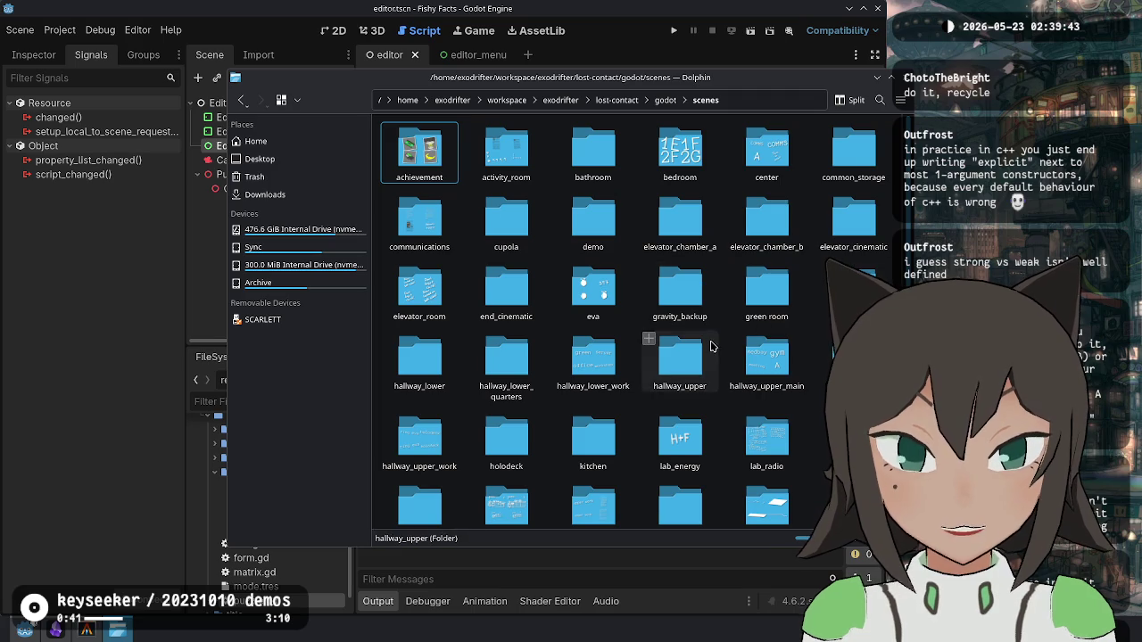
{"action": "scroll", "coordinate": [714, 348], "scroll_direction": "down", "scroll_amount": 2}
{"action": "scroll", "coordinate": [743, 352], "scroll_direction": "down", "scroll_amount": 2}
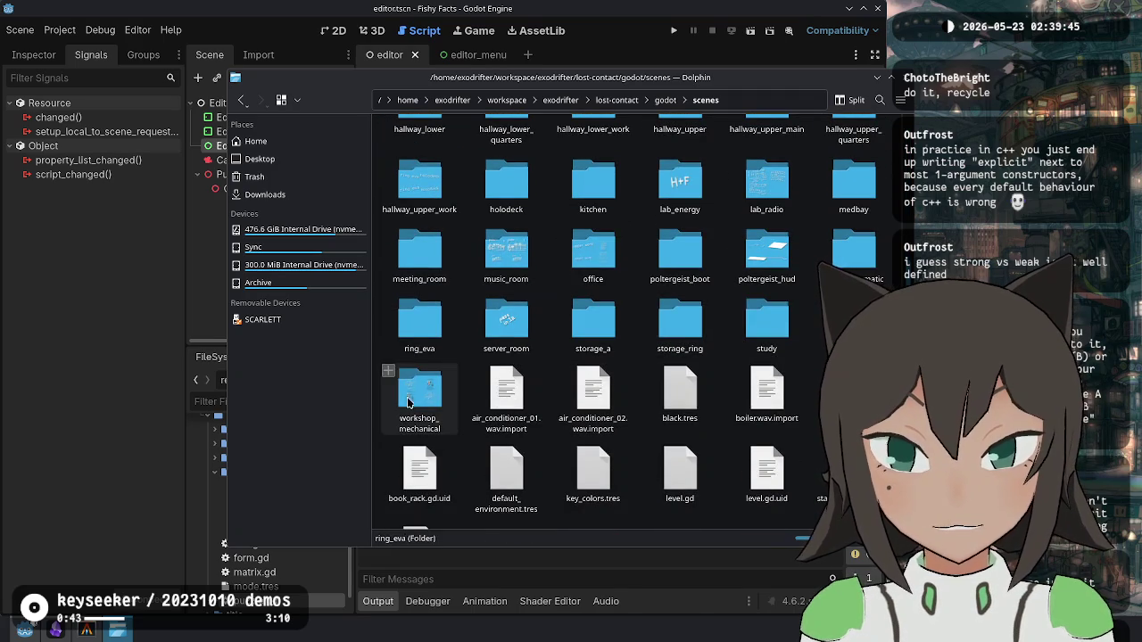
{"action": "scroll", "coordinate": [571, 330], "scroll_direction": "up", "scroll_amount": 3}
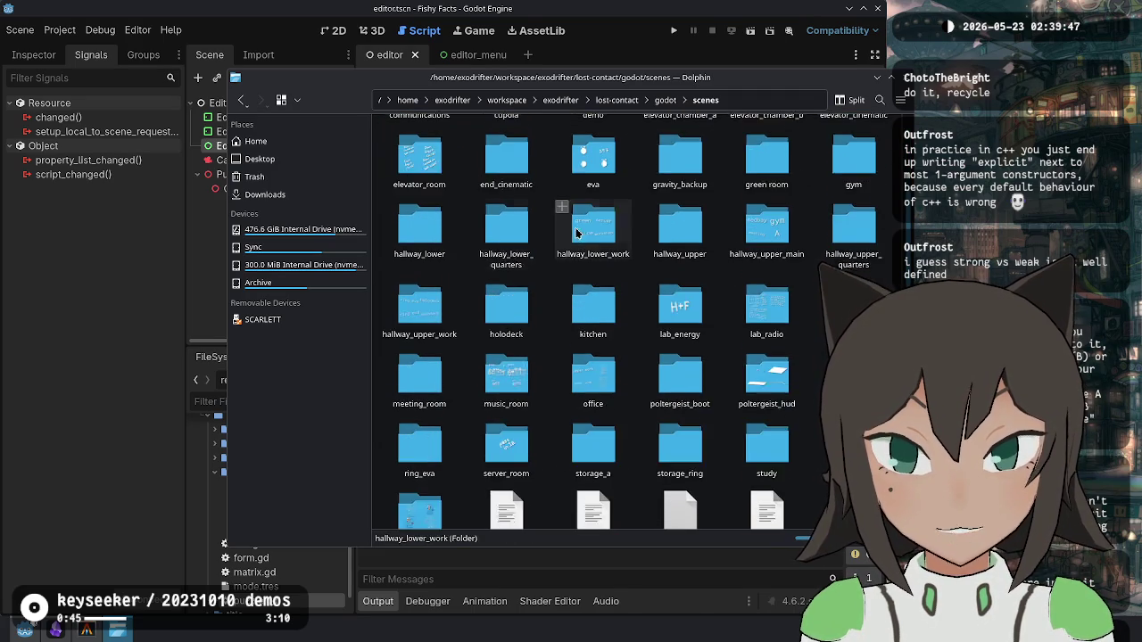
{"action": "scroll", "coordinate": [593, 348], "scroll_direction": "up", "scroll_amount": 1}
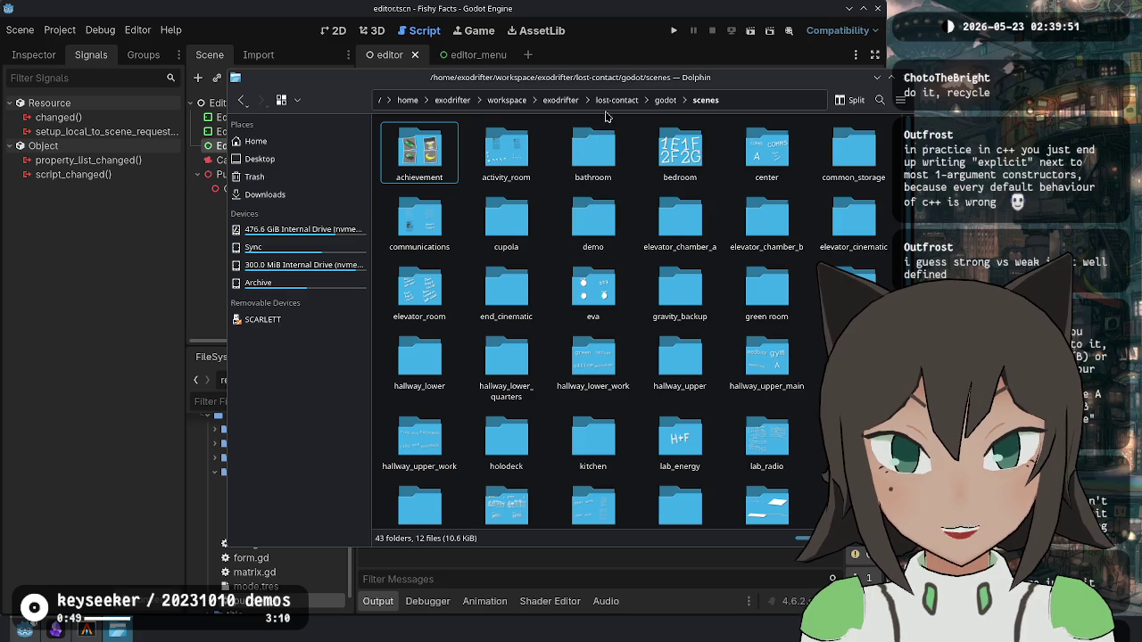
{"action": "left_click", "coordinate": [665, 100]}
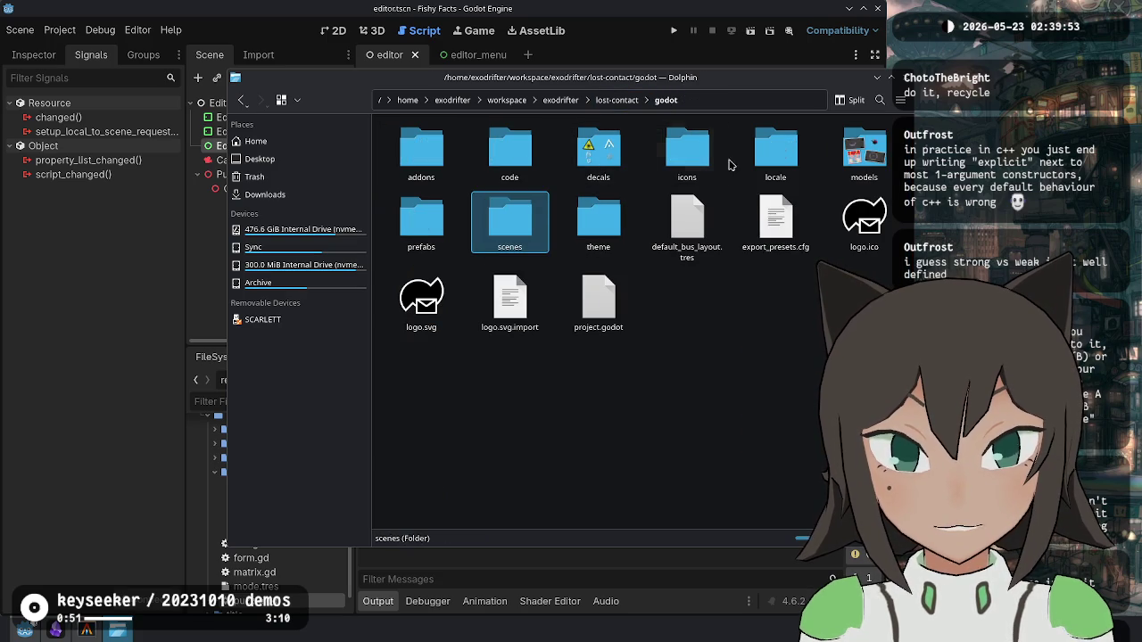
{"action": "left_click", "coordinate": [512, 229]}
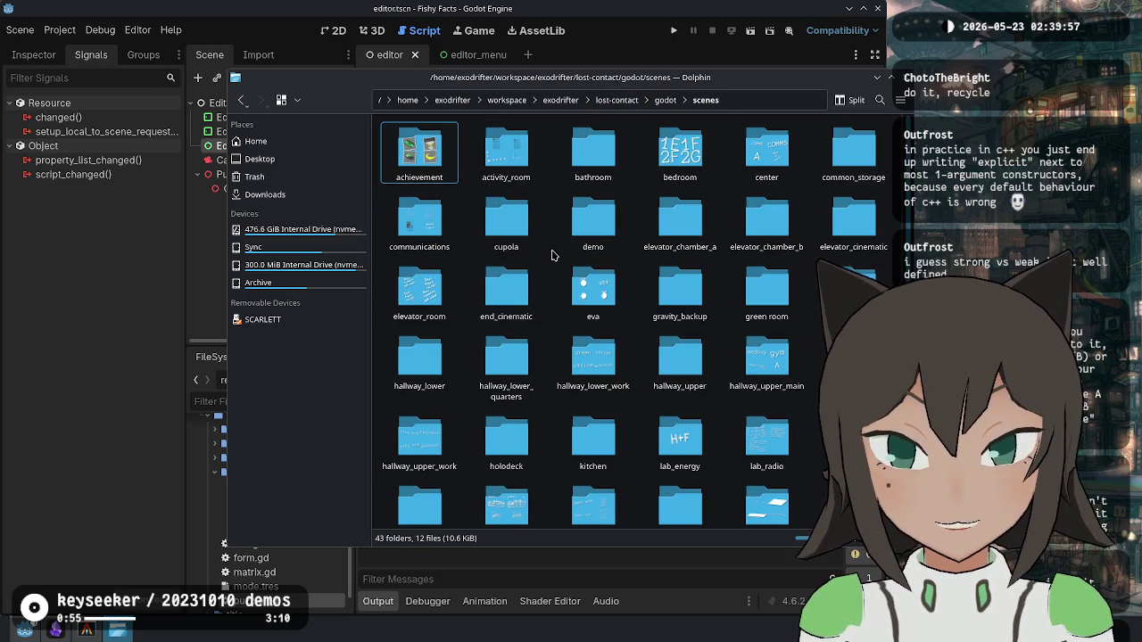
{"action": "scroll", "coordinate": [552, 256], "scroll_direction": "down", "scroll_amount": 5}
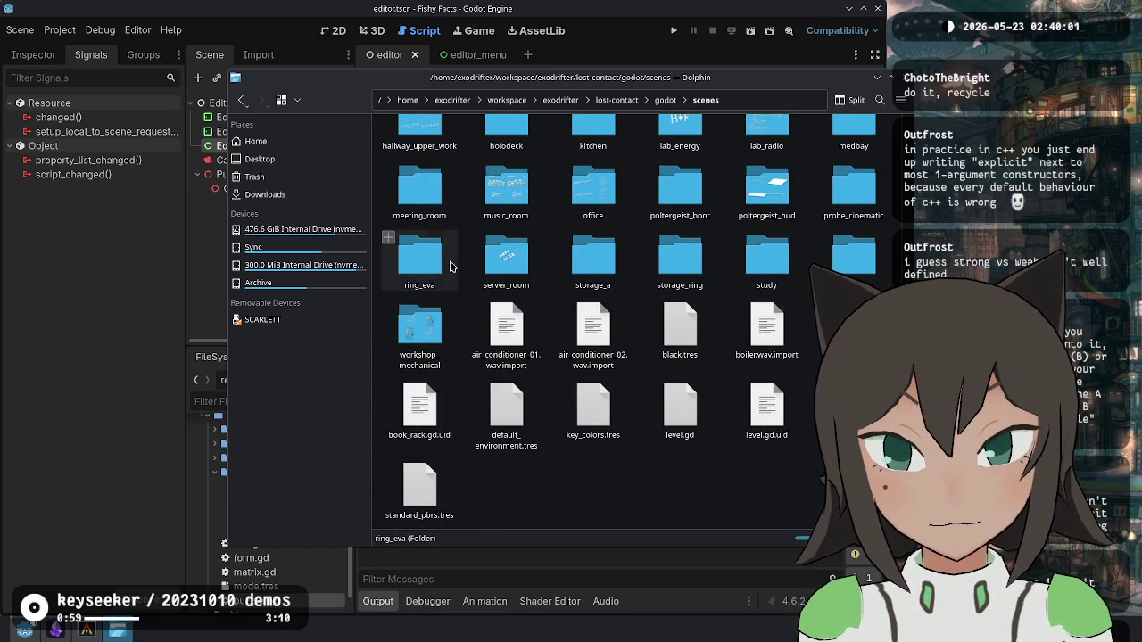
{"action": "left_click", "coordinate": [848, 259]}
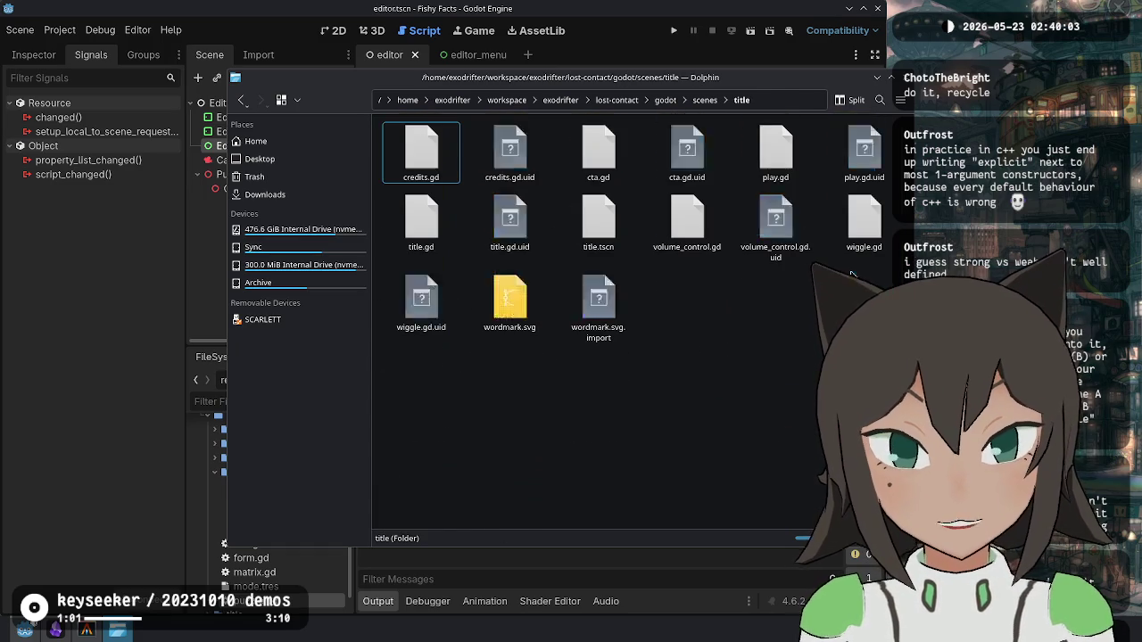
{"action": "key", "text": "alt+Left"}
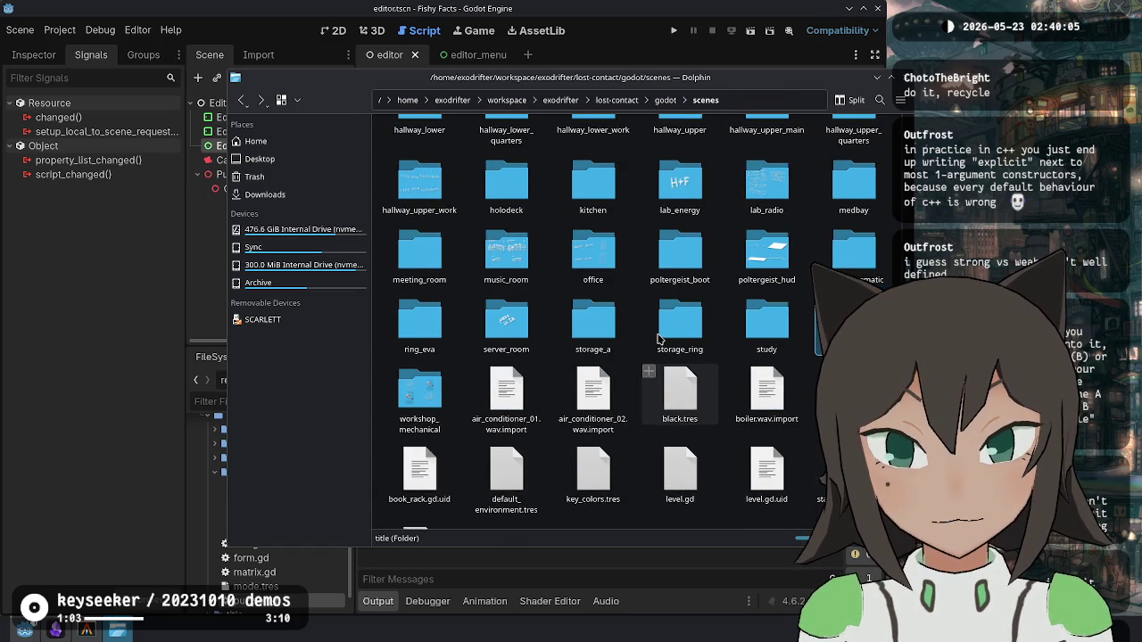
Step: Go up to the godot folder and open prefabs, scrolling to its bottom
{"action": "scroll", "coordinate": [572, 330], "scroll_direction": "up", "scroll_amount": 2}
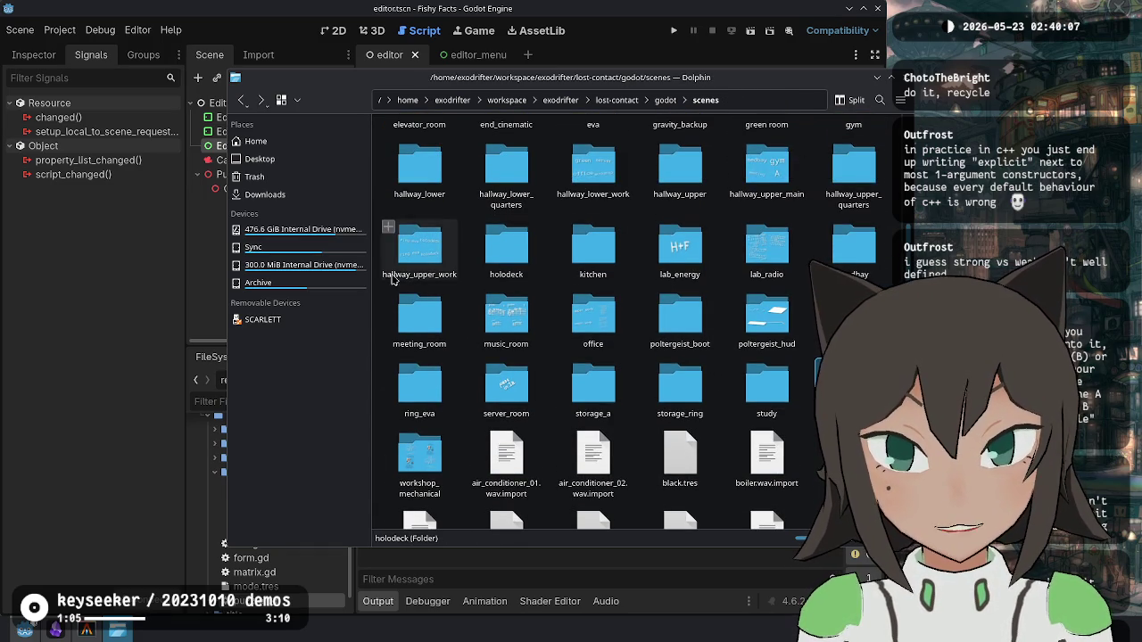
{"action": "scroll", "coordinate": [678, 304], "scroll_direction": "up", "scroll_amount": 2}
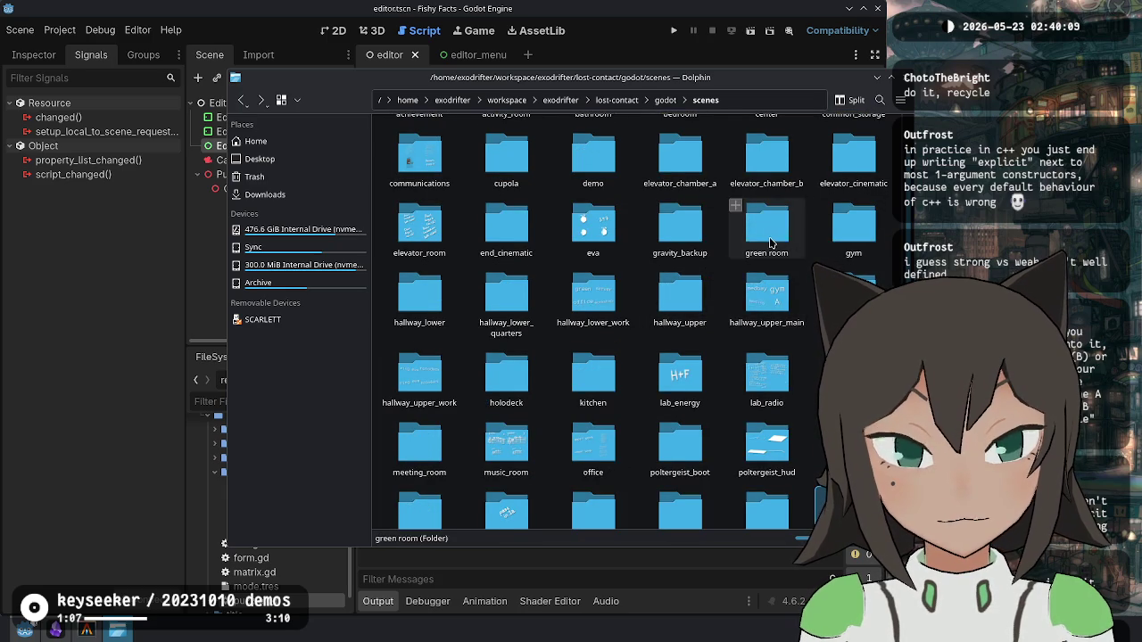
{"action": "scroll", "coordinate": [437, 245], "scroll_direction": "up", "scroll_amount": 1}
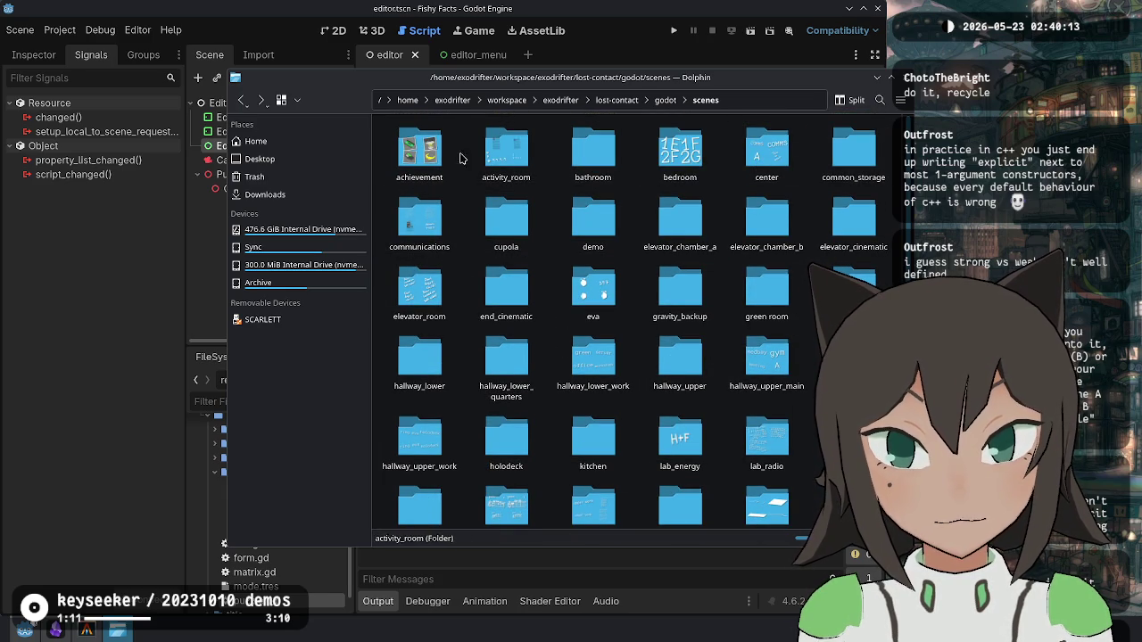
{"action": "left_click", "coordinate": [665, 100]}
{"action": "double_click", "coordinate": [447, 232]}
{"action": "scroll", "coordinate": [707, 243], "scroll_direction": "down", "scroll_amount": 5}
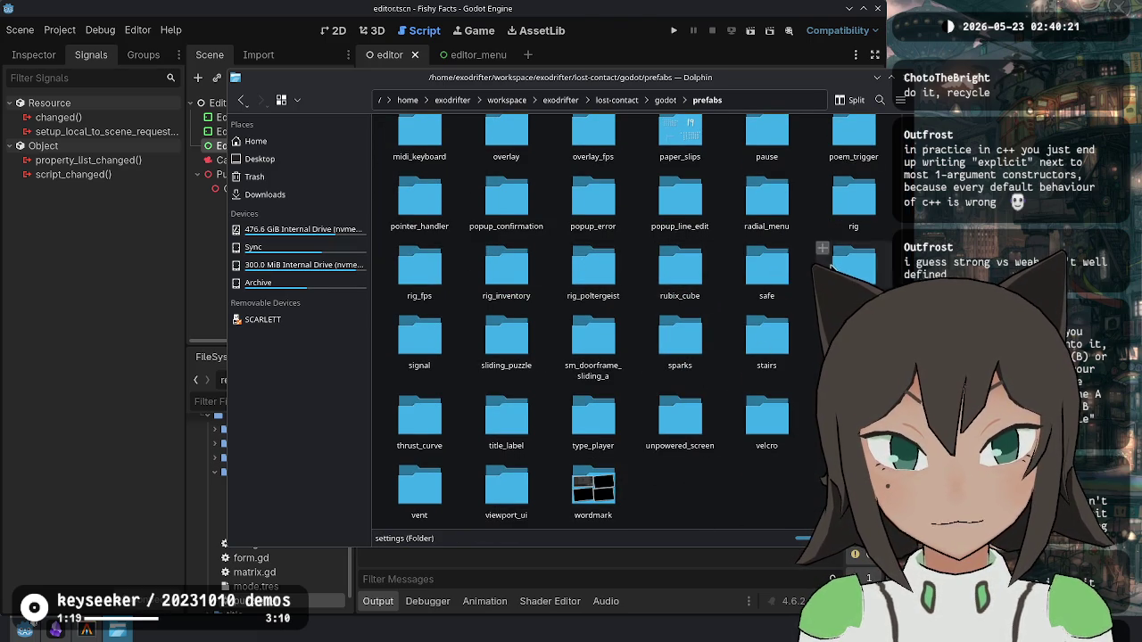
Step: Open the settings prefab and check its control, gameplay, audio and accessibility subfolders
{"action": "left_click", "coordinate": [854, 268]}
{"action": "double_click", "coordinate": [598, 151]}
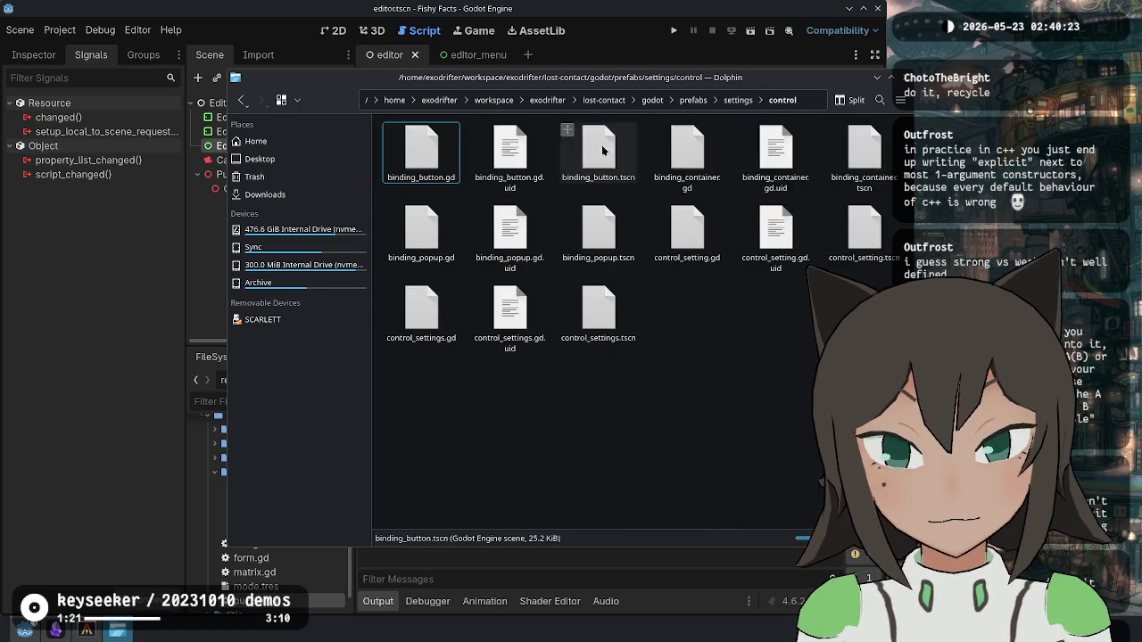
{"action": "key", "text": "alt+Left"}
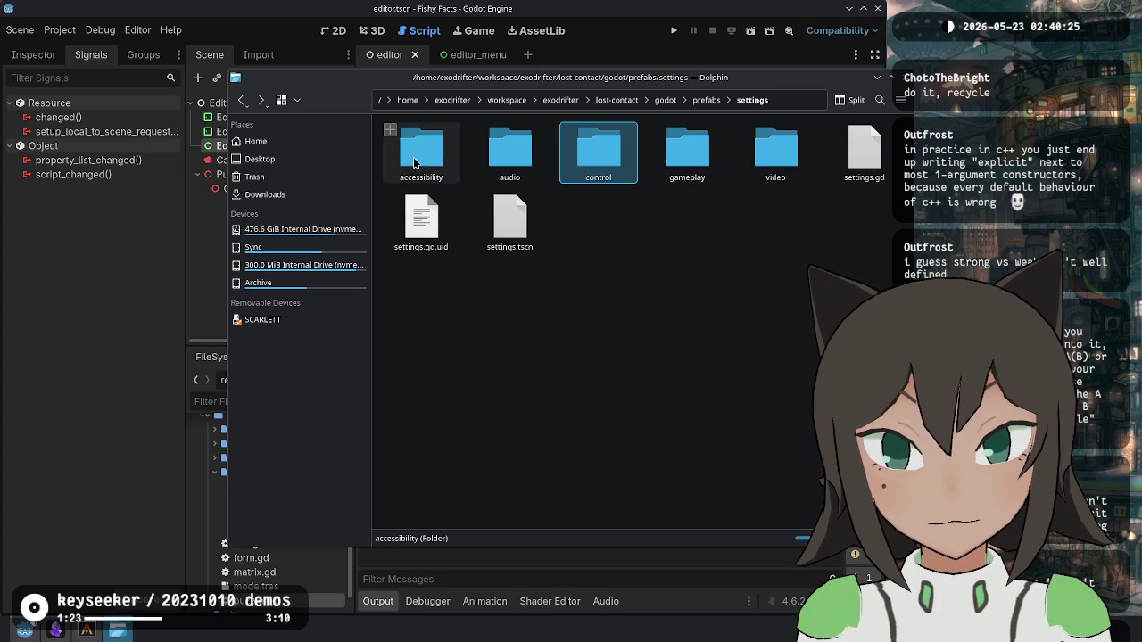
{"action": "left_click", "coordinate": [714, 165]}
{"action": "key", "text": "alt+Left"}
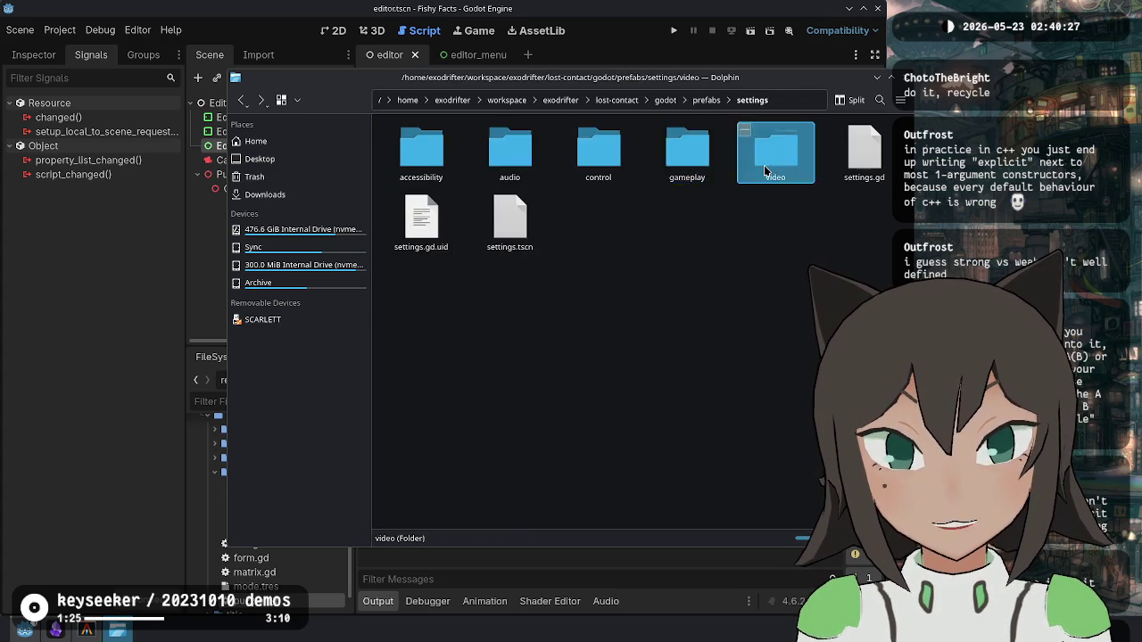
{"action": "left_click", "coordinate": [522, 156]}
{"action": "key", "text": "alt+Left"}
{"action": "left_click", "coordinate": [418, 160]}
{"action": "key", "text": "alt+Left"}
{"action": "left_click", "coordinate": [611, 168]}
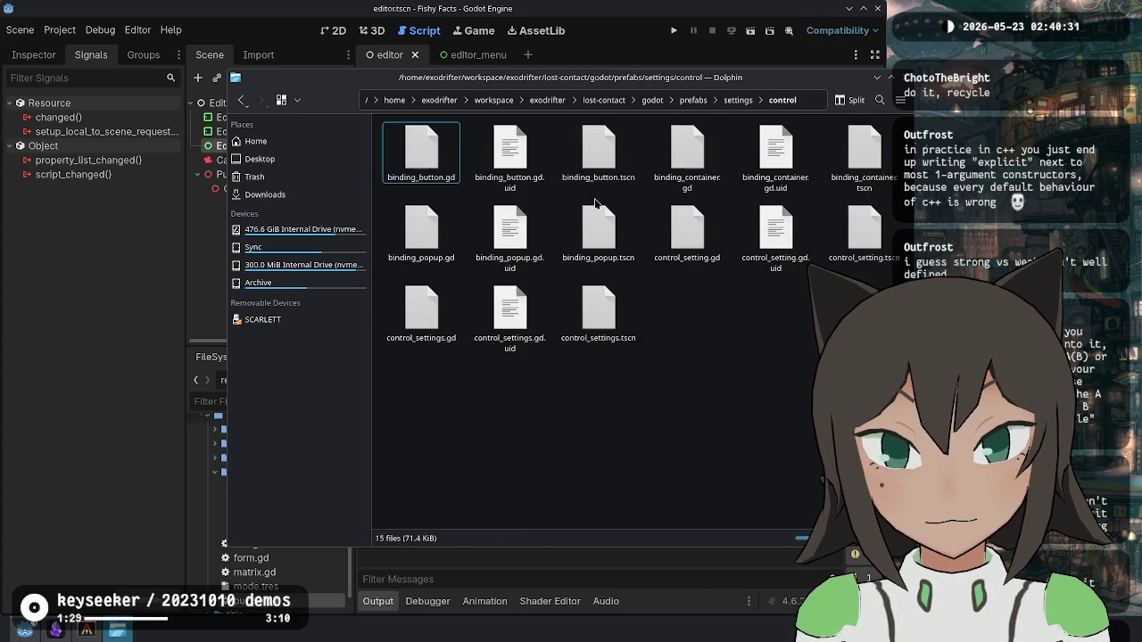
Step: Check godot's decals, addons and code folders, then open the icons folder
{"action": "key", "text": "alt+Up"}
{"action": "key", "text": "alt+Up"}
{"action": "key", "text": "alt+Up"}
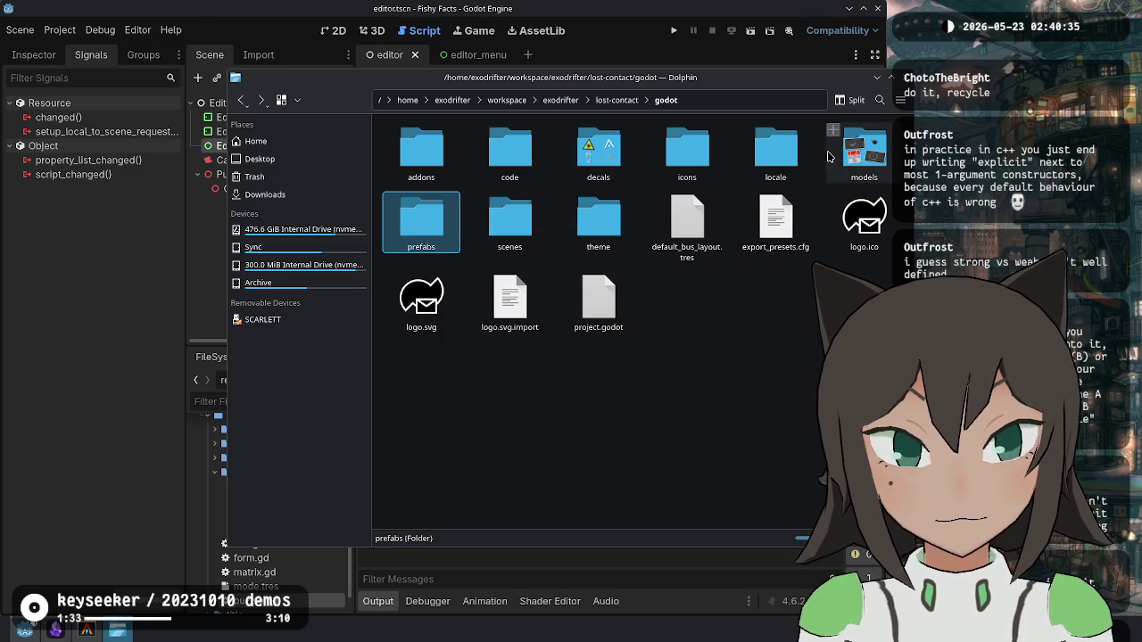
{"action": "left_click", "coordinate": [601, 168]}
{"action": "key", "text": "alt+Up"}
{"action": "left_click", "coordinate": [454, 160]}
{"action": "key", "text": "alt+Up"}
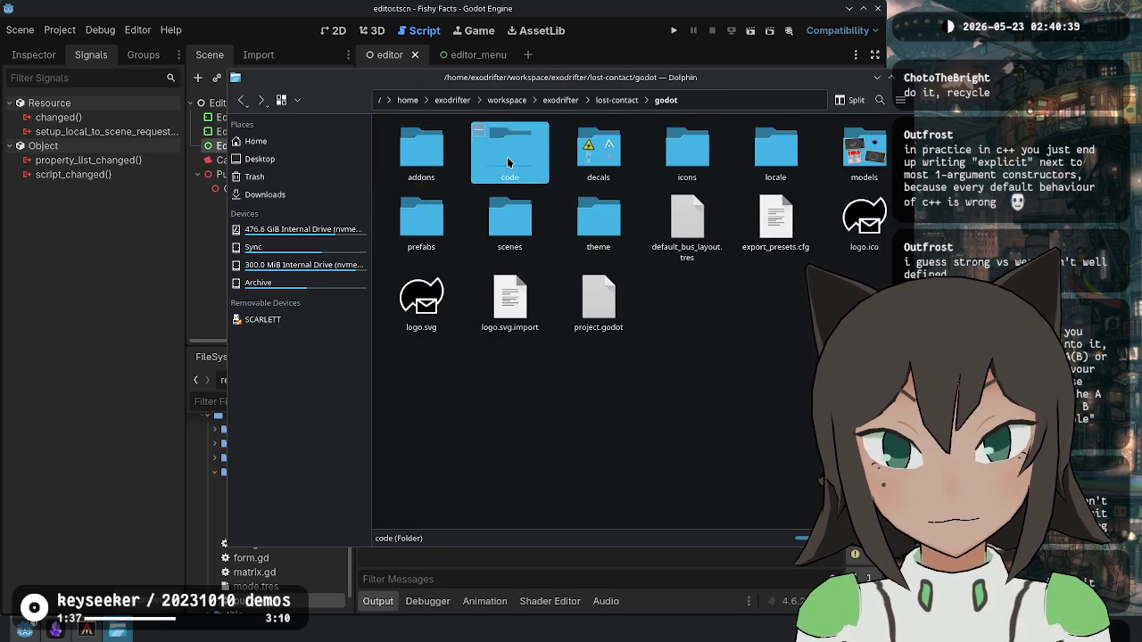
{"action": "left_click", "coordinate": [510, 153]}
{"action": "key", "text": "alt+Up"}
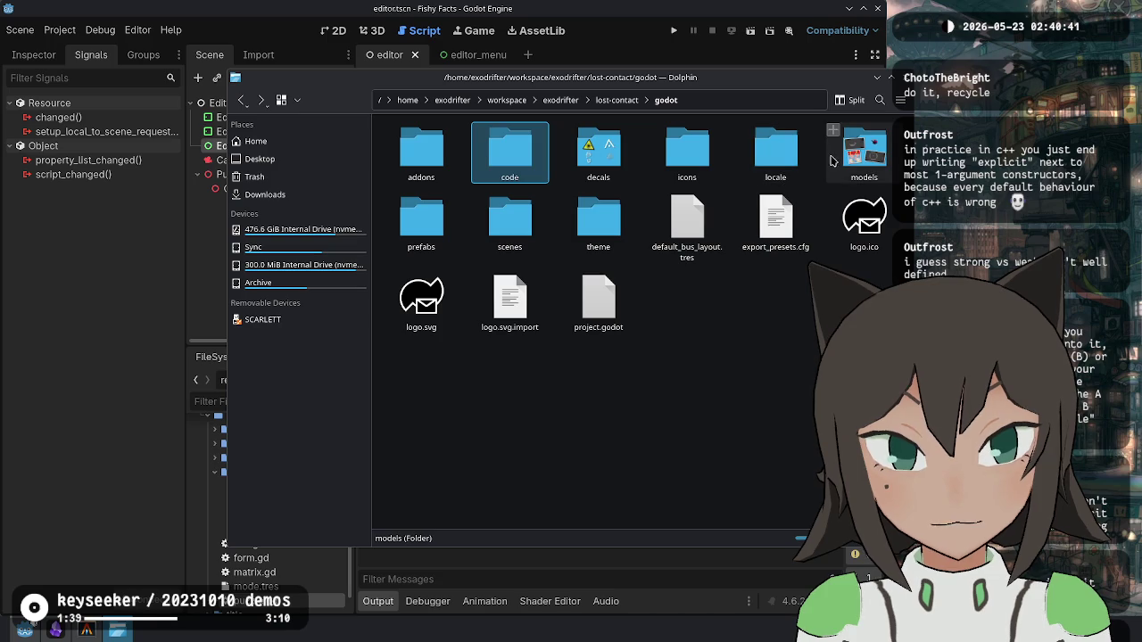
{"action": "left_click", "coordinate": [685, 157]}
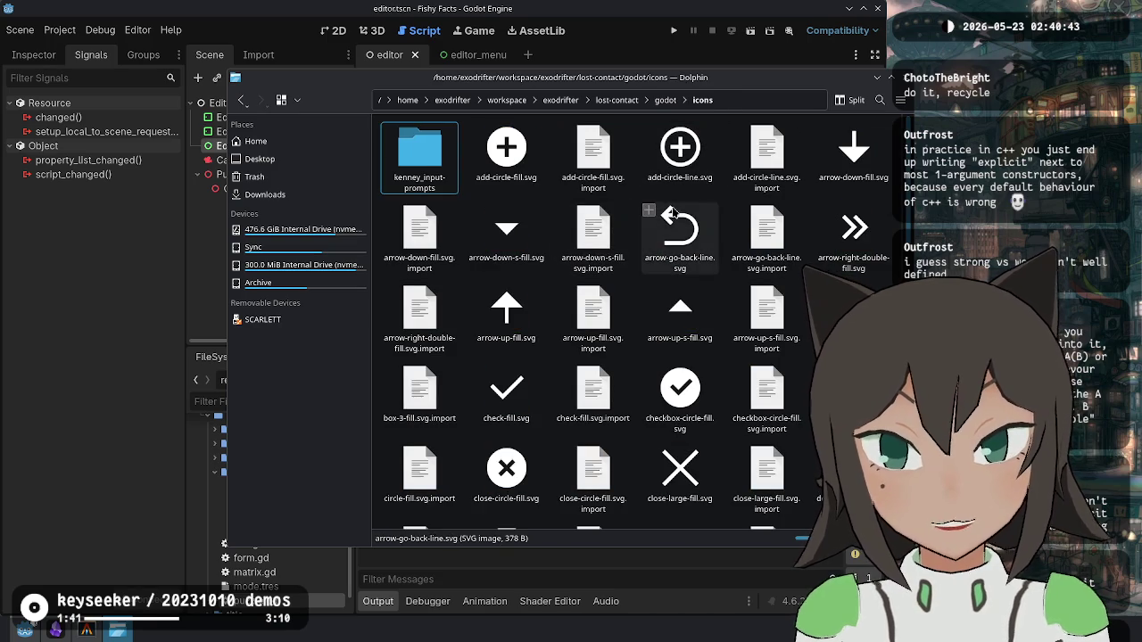
Step: Open kenney_input-prompts, then Keyboard & Mouse, and scroll through its key icons
{"action": "left_click", "coordinate": [419, 152]}
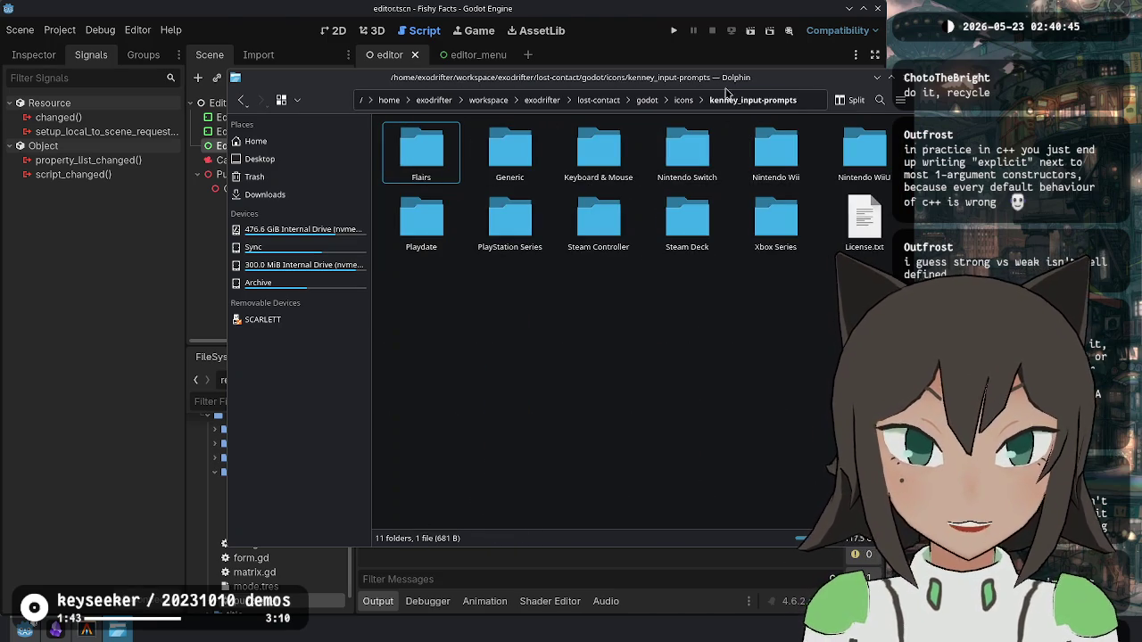
{"action": "left_click", "coordinate": [613, 157]}
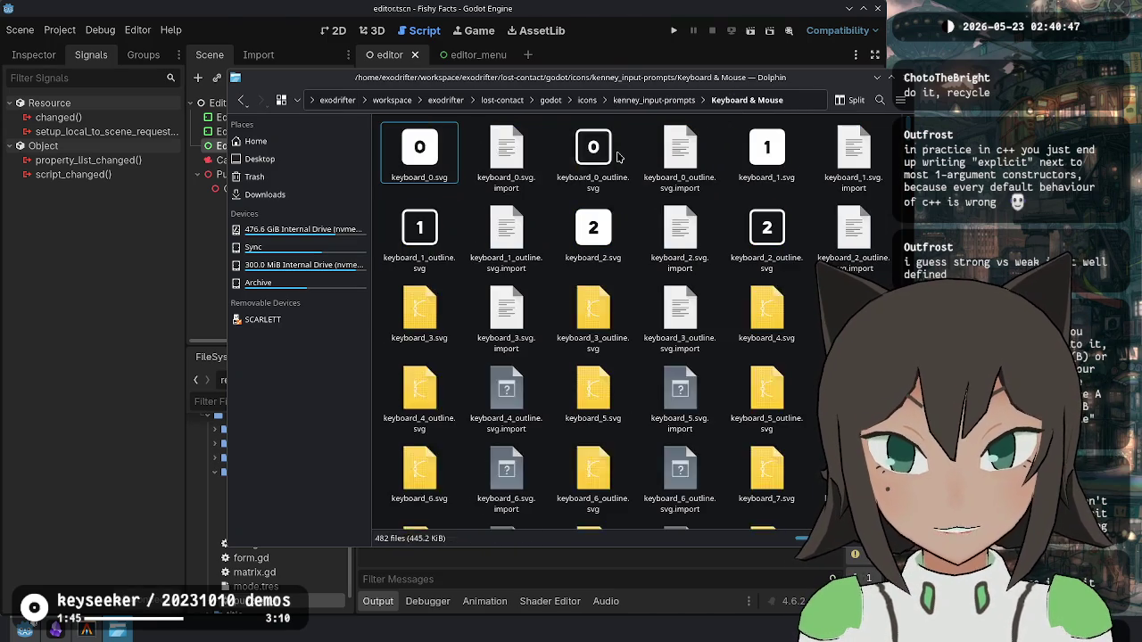
{"action": "scroll", "coordinate": [637, 315], "scroll_direction": "down", "scroll_amount": 5}
{"action": "scroll", "coordinate": [637, 315], "scroll_direction": "down", "scroll_amount": 6}
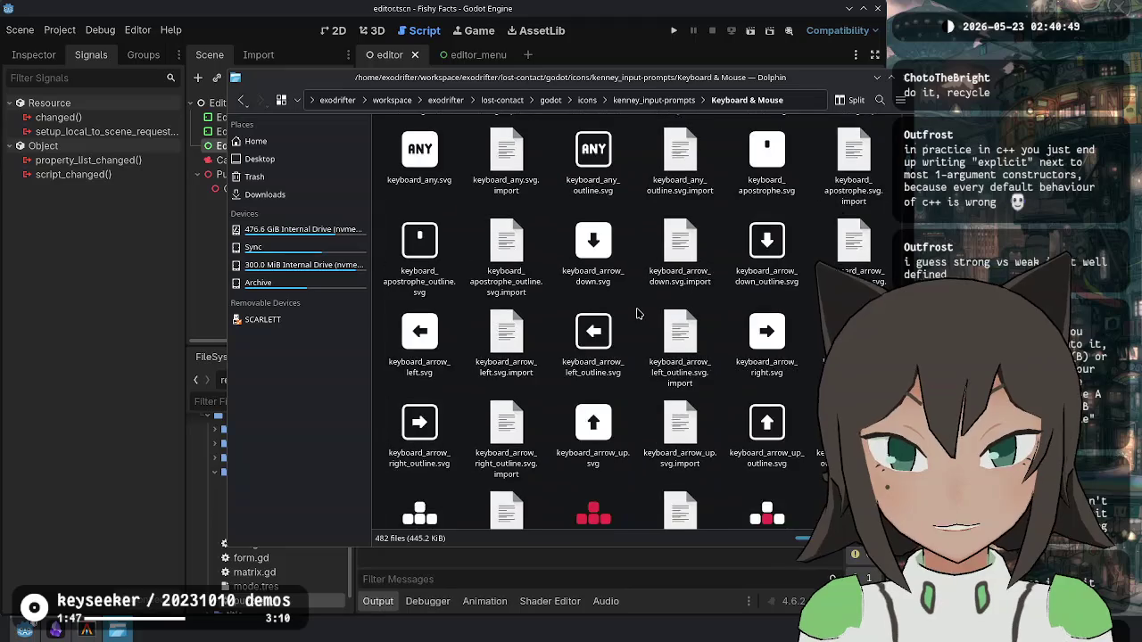
{"action": "scroll", "coordinate": [605, 350], "scroll_direction": "up", "scroll_amount": 8}
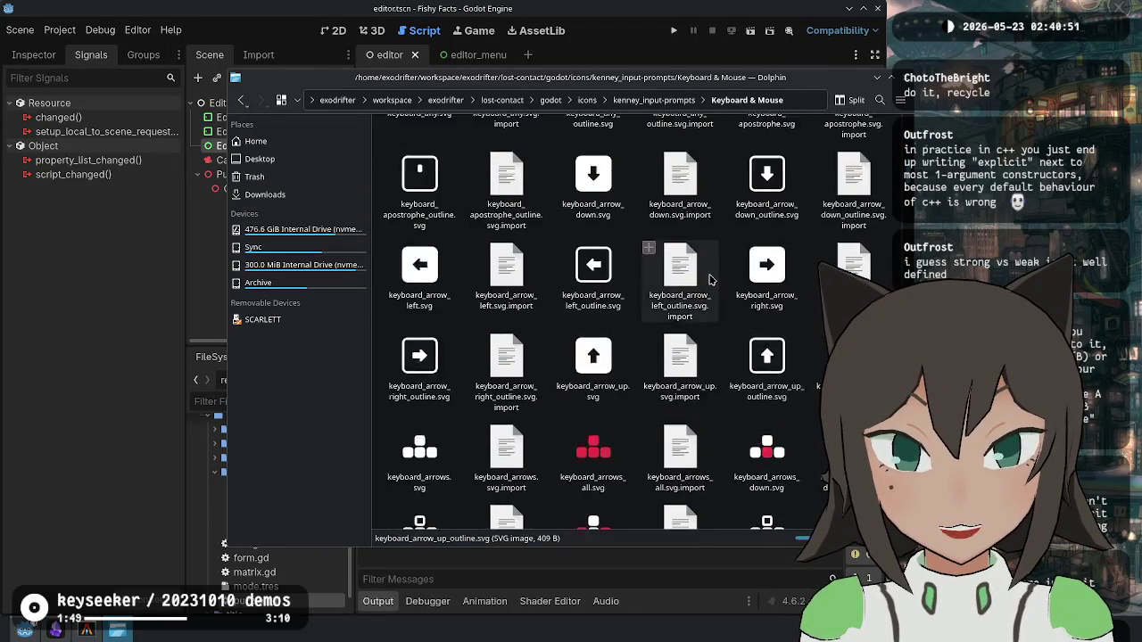
{"action": "scroll", "coordinate": [551, 252], "scroll_direction": "down", "scroll_amount": 5}
{"action": "scroll", "coordinate": [551, 252], "scroll_direction": "down", "scroll_amount": 20}
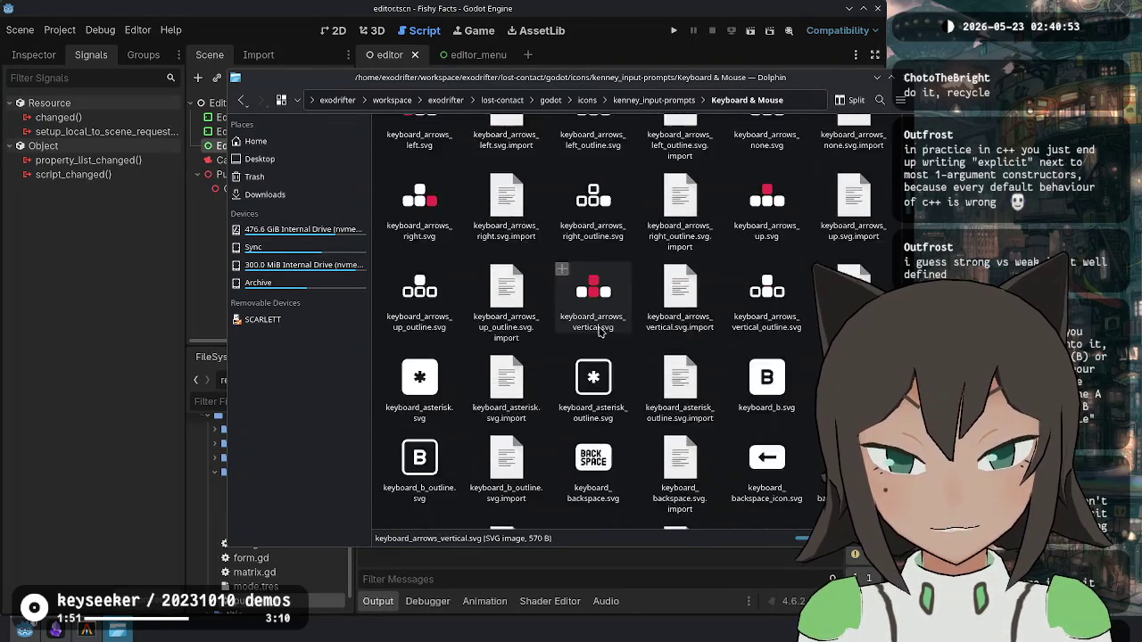
{"action": "scroll", "coordinate": [614, 360], "scroll_direction": "down", "scroll_amount": 5}
{"action": "scroll", "coordinate": [603, 312], "scroll_direction": "up", "scroll_amount": 4}
Step: Inspect keyboard_f10.svg and keyboard_g_outline.svg, then quit Dolphin and refocus Godot's script editor
{"action": "left_click", "coordinate": [593, 268]}
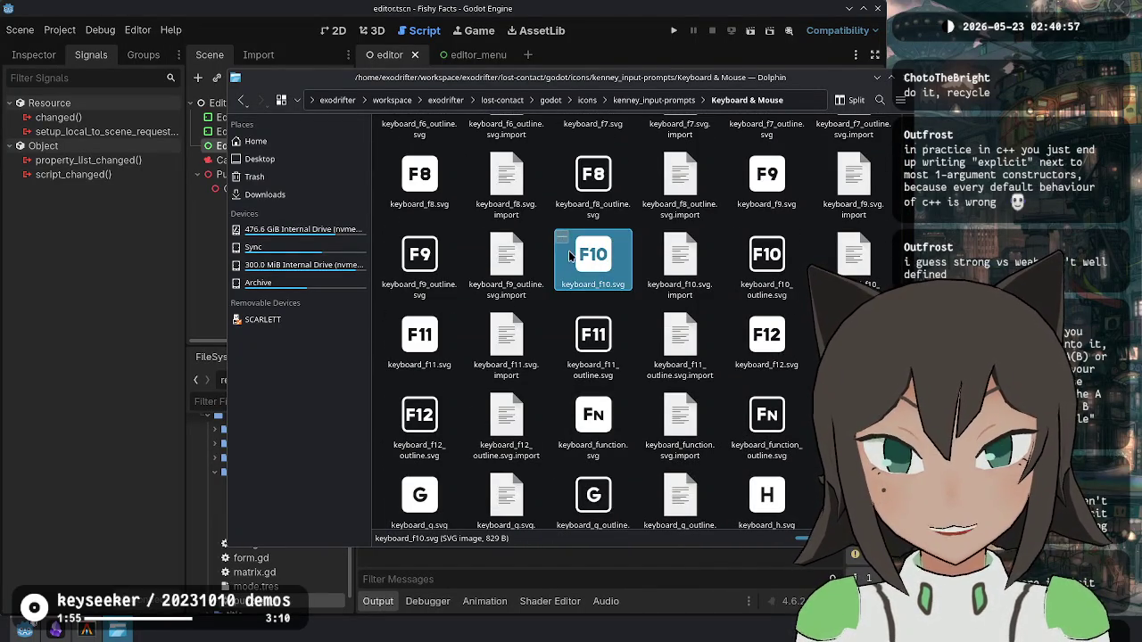
{"action": "scroll", "coordinate": [594, 419], "scroll_direction": "up", "scroll_amount": 1}
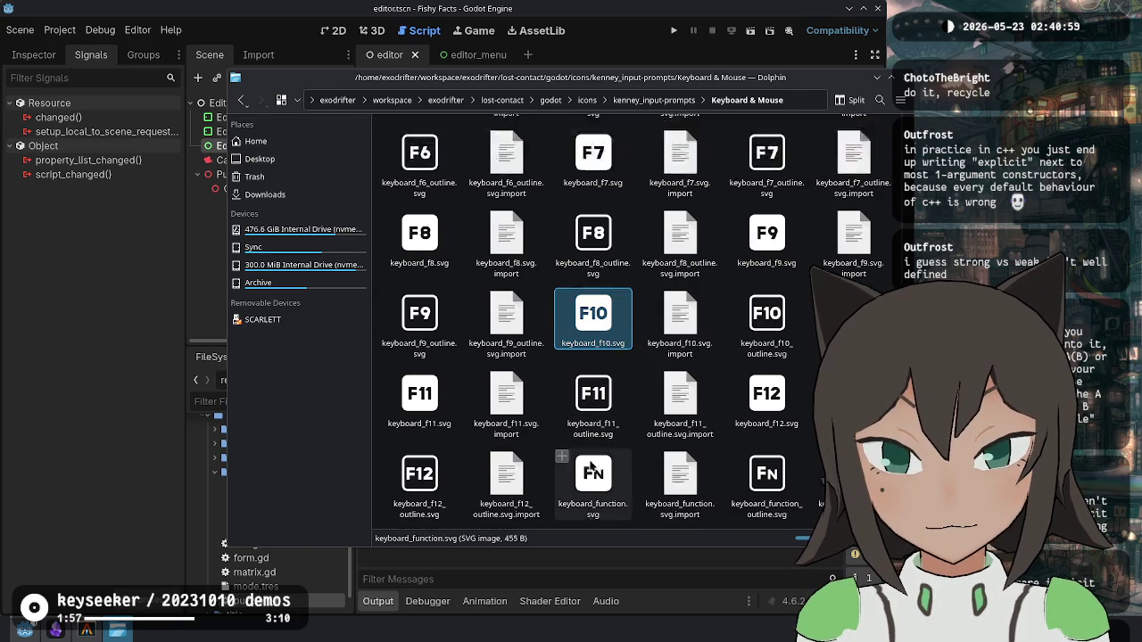
{"action": "scroll", "coordinate": [594, 375], "scroll_direction": "down", "scroll_amount": 3}
{"action": "left_click", "coordinate": [593, 375]}
{"action": "key", "text": "Escape"}
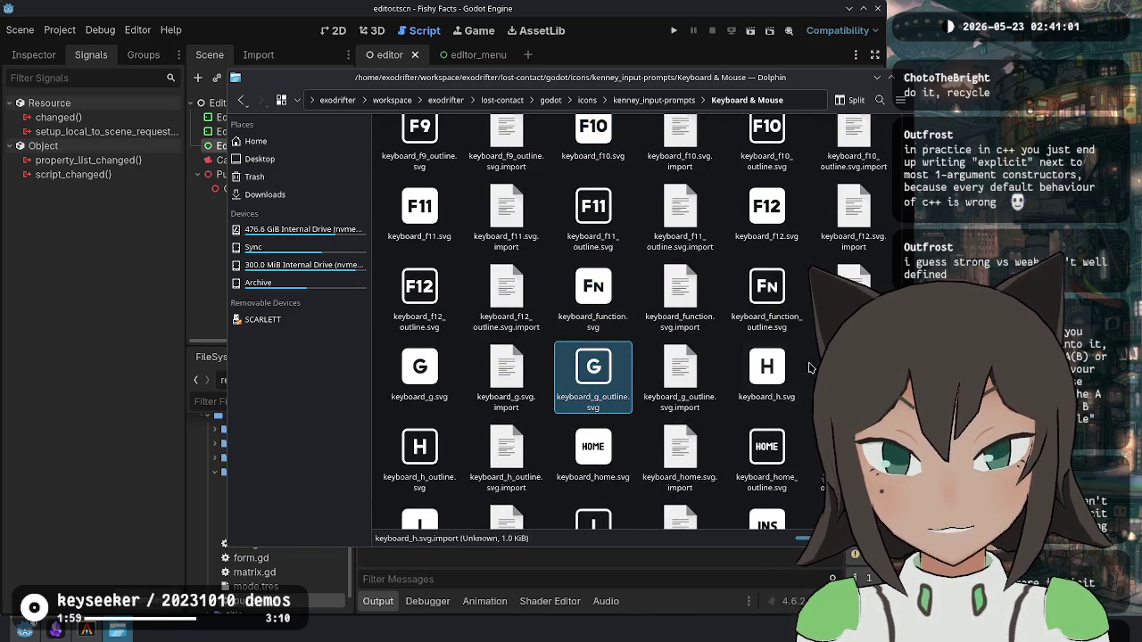
{"action": "scroll", "coordinate": [732, 362], "scroll_direction": "up", "scroll_amount": 15}
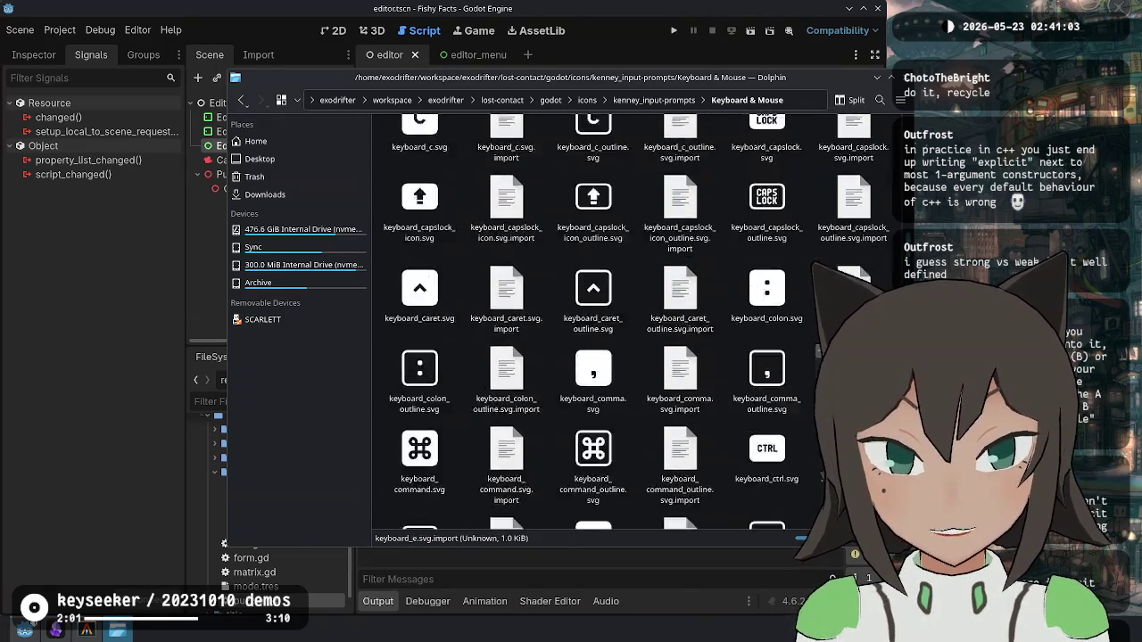
{"action": "scroll", "coordinate": [732, 361], "scroll_direction": "up", "scroll_amount": 15}
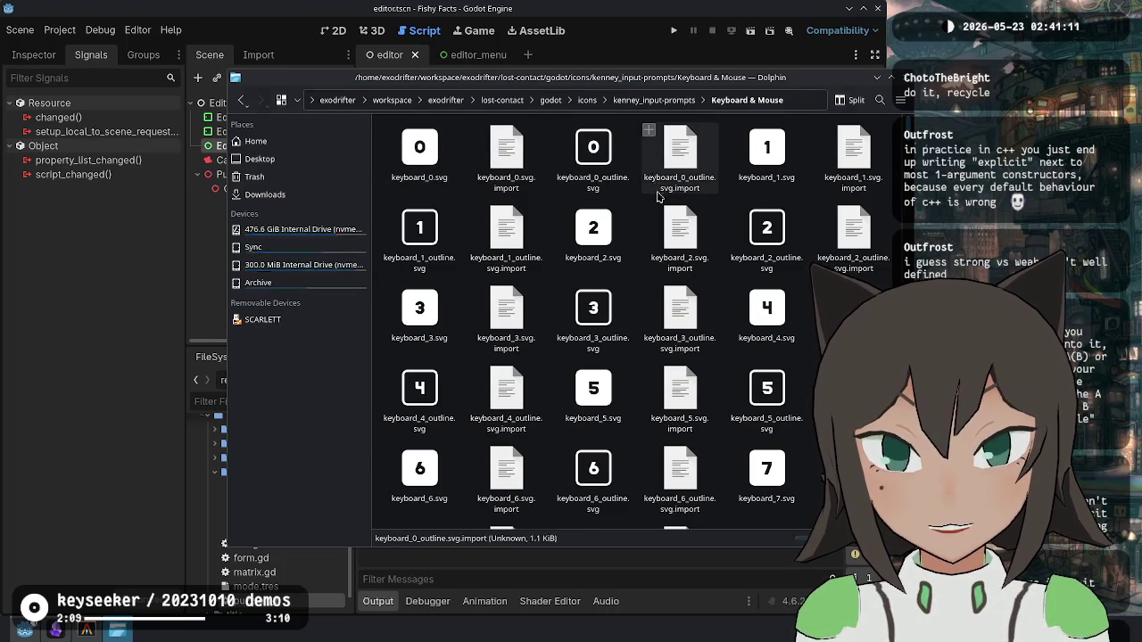
{"action": "key", "text": "ctrl+q"}
{"action": "left_click", "coordinate": [685, 309]}
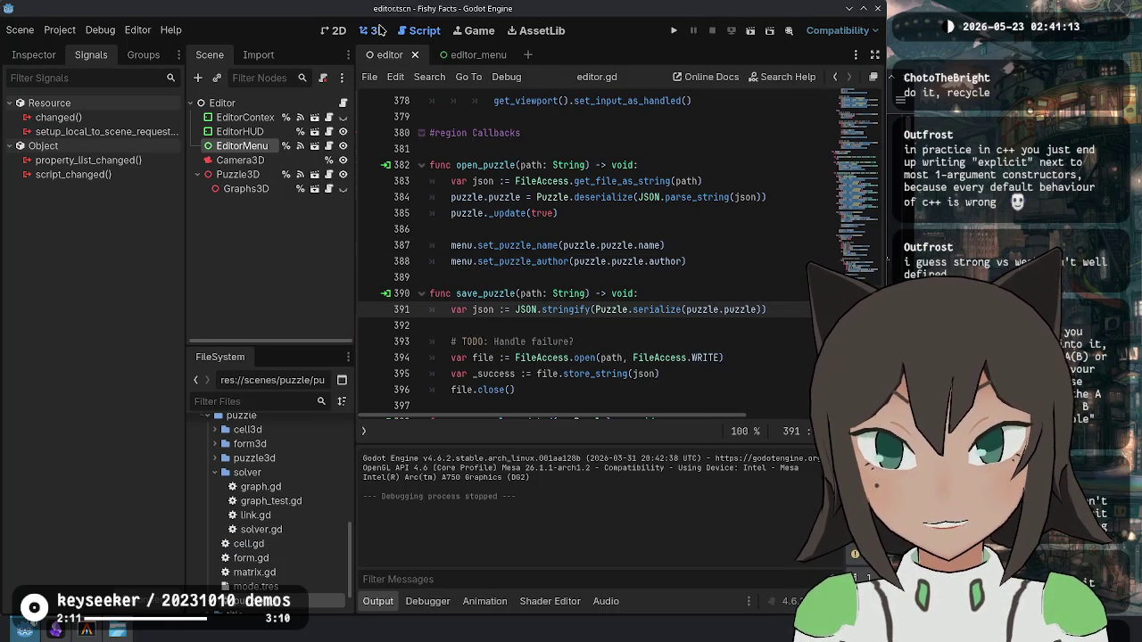
Step: Switch Godot to the 2D workspace and zoom in on the editor scene's Mode key-hint panel
{"action": "left_click", "coordinate": [334, 31]}
{"action": "scroll", "coordinate": [566, 287], "scroll_direction": "up", "scroll_amount": 8}
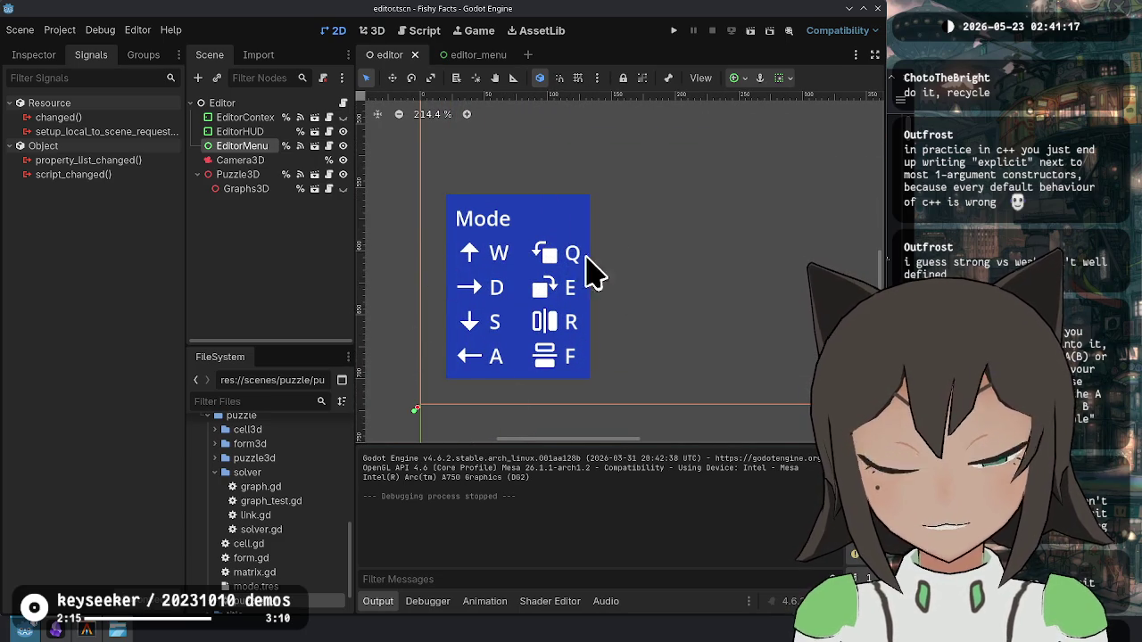
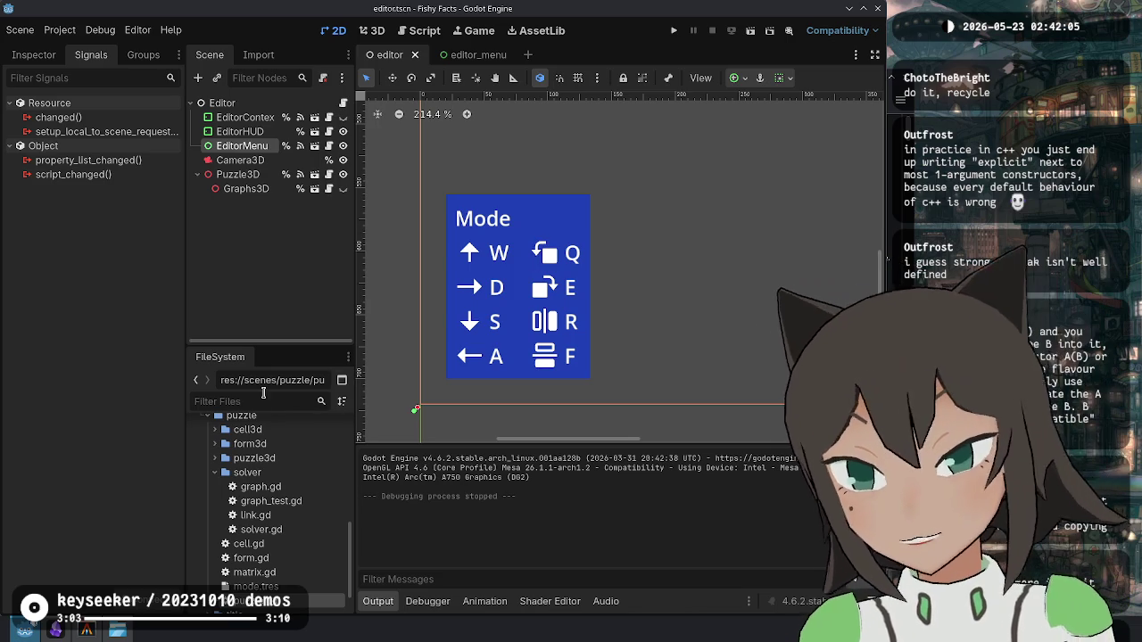
Step: Collapse the scenes folder and toggle the fonts and editor folders in the FileSystem dock
{"action": "scroll", "coordinate": [263, 468], "scroll_direction": "up", "scroll_amount": 2}
{"action": "scroll", "coordinate": [211, 512], "scroll_direction": "up", "scroll_amount": 10}
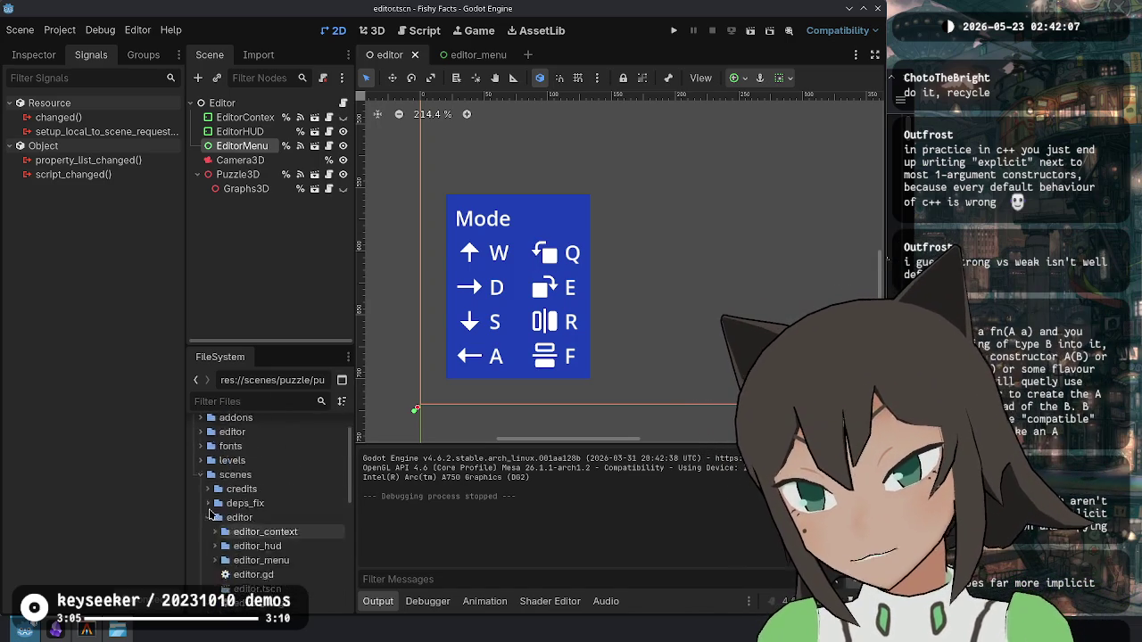
{"action": "left_click", "coordinate": [199, 513]}
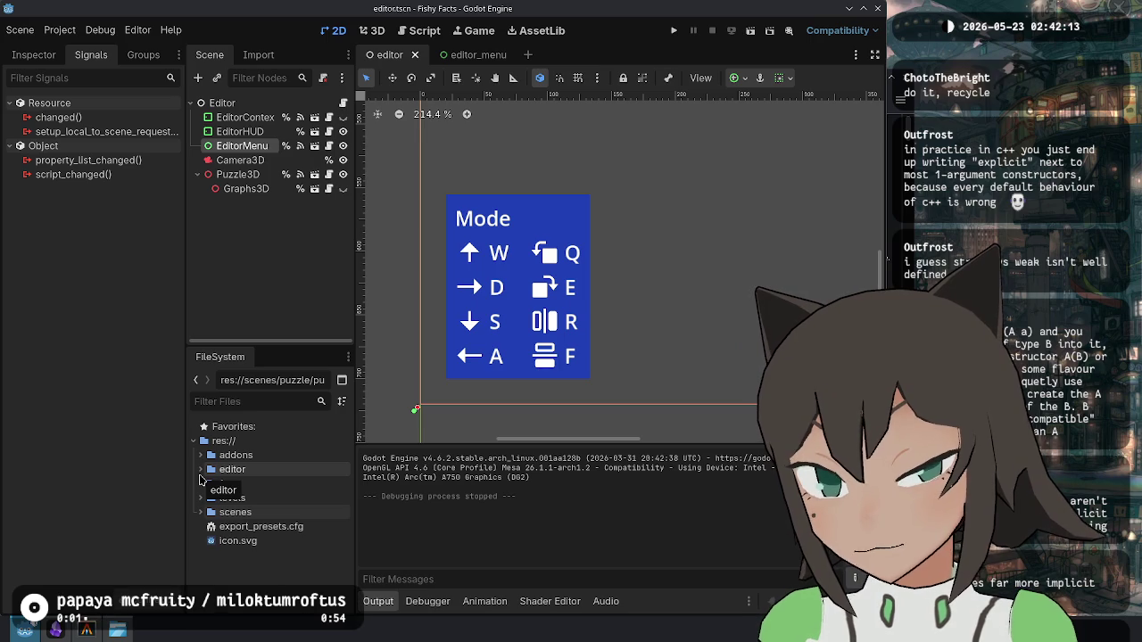
{"action": "left_click", "coordinate": [200, 484]}
{"action": "left_click", "coordinate": [200, 484]}
{"action": "left_click", "coordinate": [200, 484]}
{"action": "left_click", "coordinate": [199, 484]}
{"action": "left_click", "coordinate": [200, 470]}
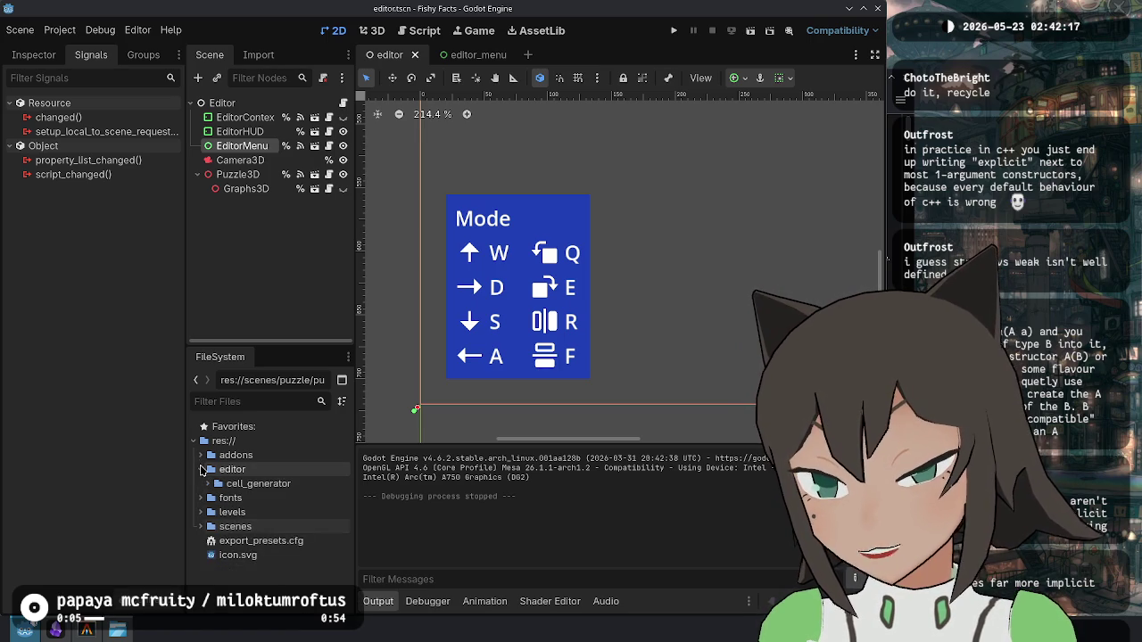
{"action": "left_click", "coordinate": [200, 469]}
{"action": "left_click", "coordinate": [200, 469]}
{"action": "left_click", "coordinate": [200, 470]}
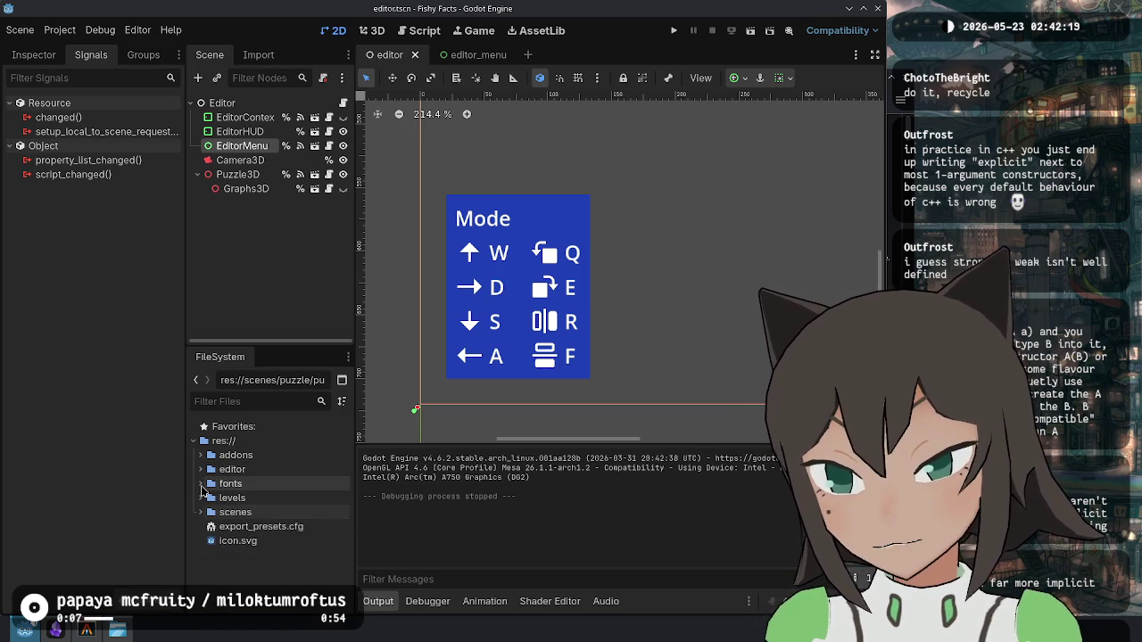
{"action": "left_click", "coordinate": [200, 470]}
{"action": "left_click", "coordinate": [218, 483]}
{"action": "left_click", "coordinate": [200, 470]}
Step: Expand scenes > editor > editor_hud to list its icon SVGs and select that folder
{"action": "left_click", "coordinate": [199, 513]}
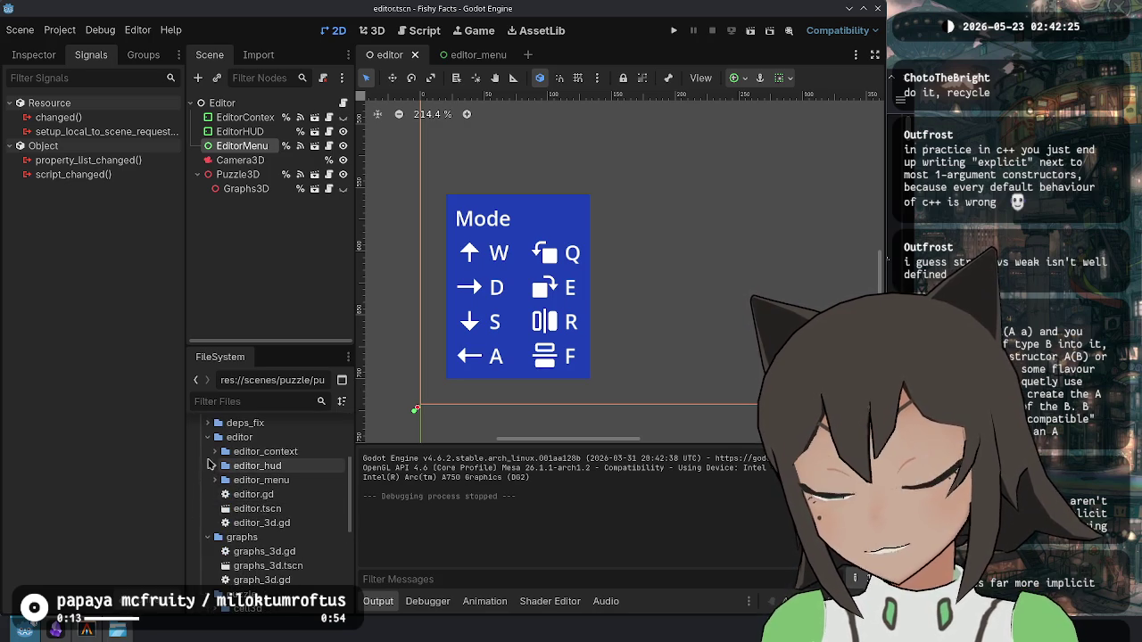
{"action": "left_click", "coordinate": [225, 490]}
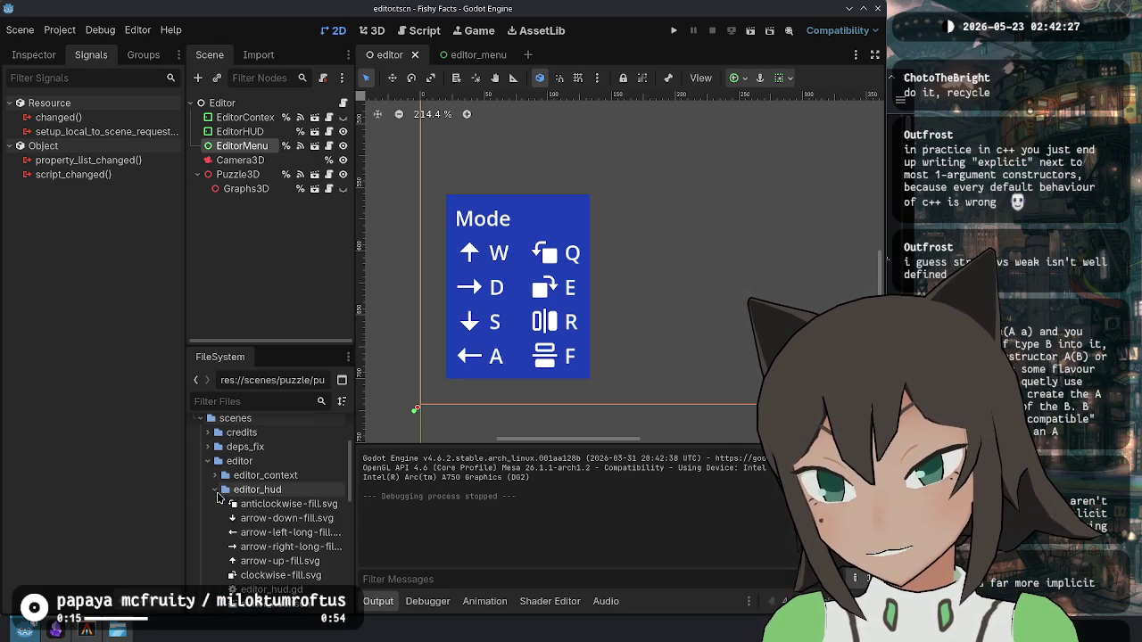
{"action": "scroll", "coordinate": [272, 486], "scroll_direction": "down", "scroll_amount": 3}
{"action": "scroll", "coordinate": [275, 485], "scroll_direction": "up", "scroll_amount": 2}
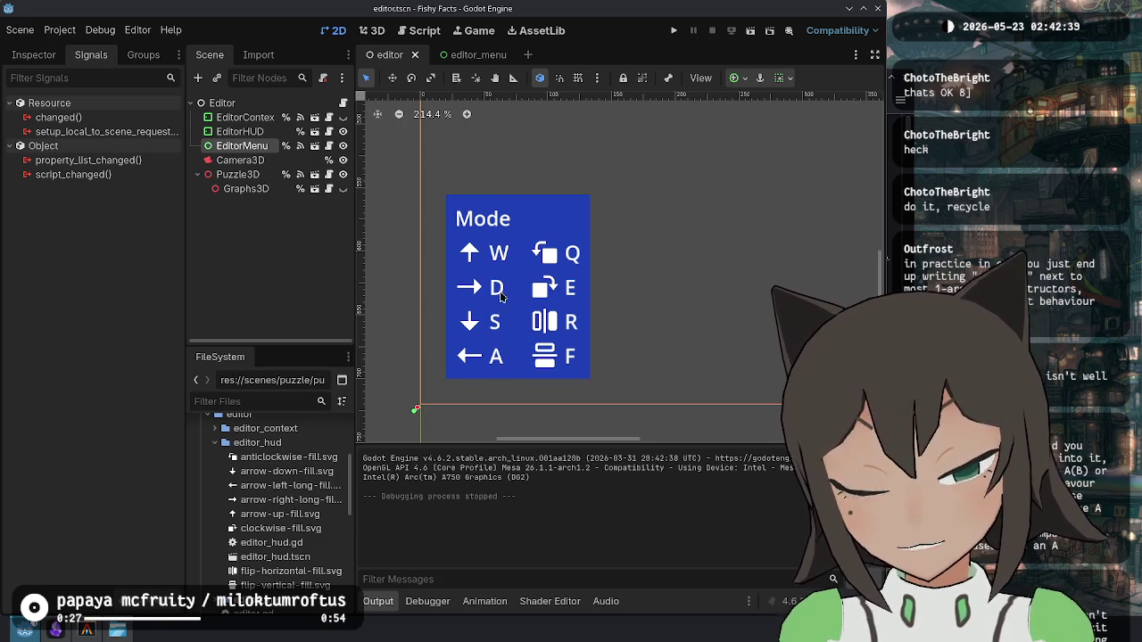
{"action": "left_click", "coordinate": [292, 443]}
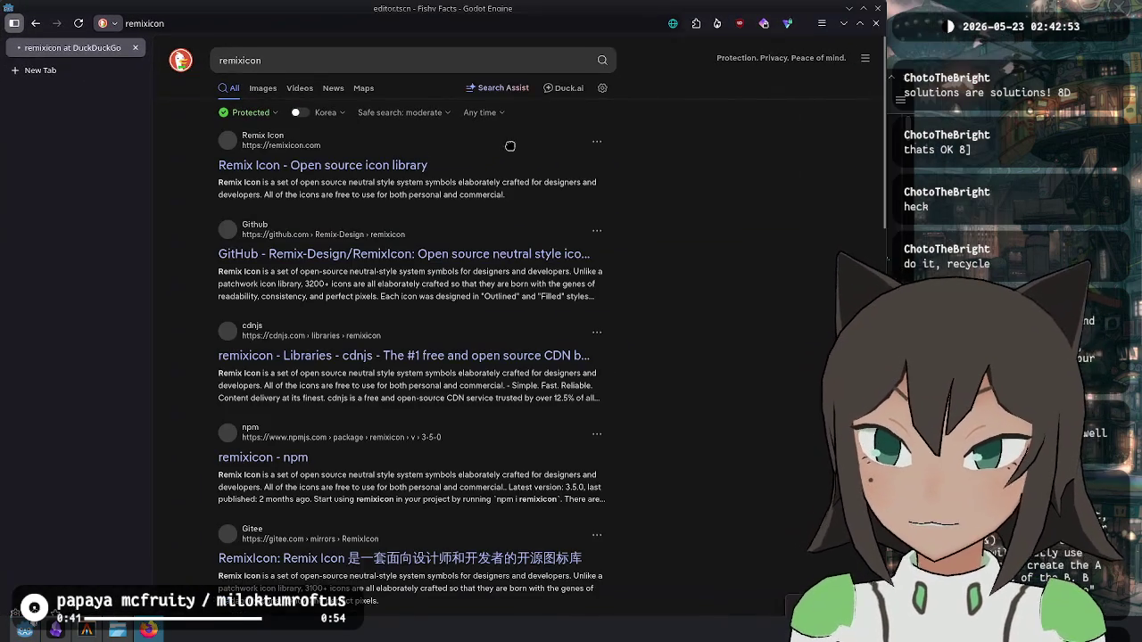
Step: Open the remixicon.com site and browse its icon category list
{"action": "left_click", "coordinate": [475, 195]}
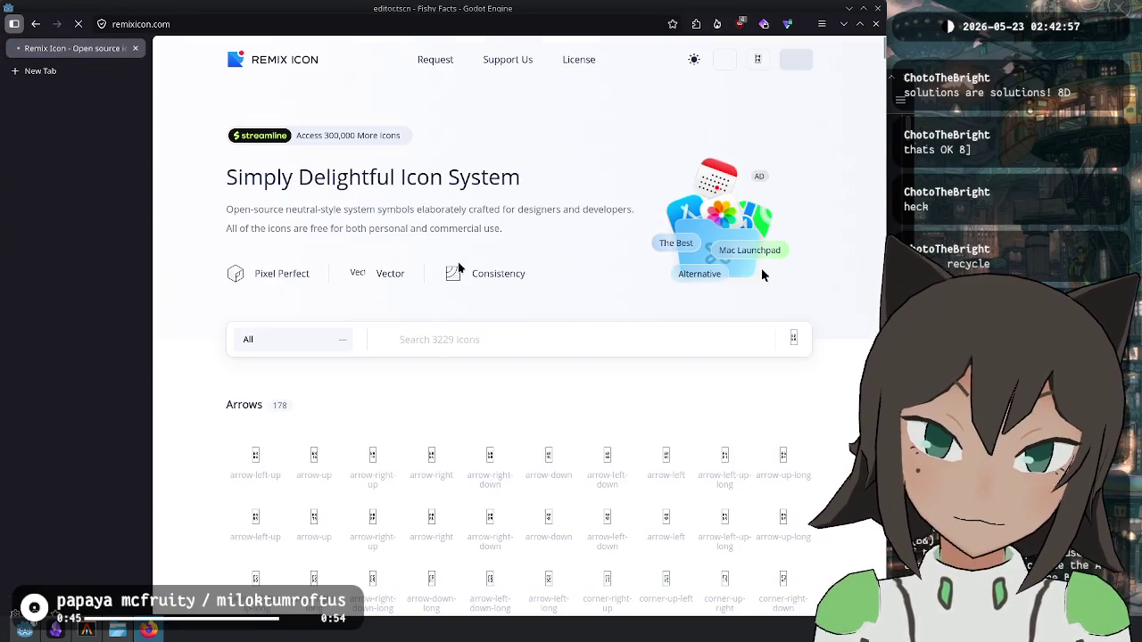
{"action": "left_click", "coordinate": [323, 347]}
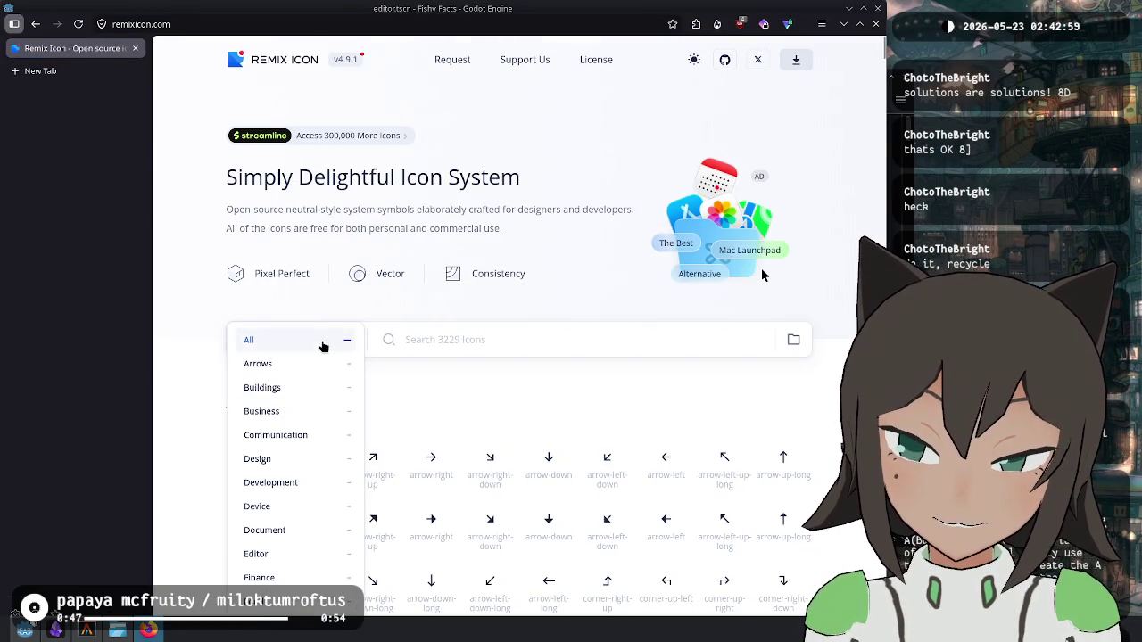
{"action": "scroll", "coordinate": [323, 286], "scroll_direction": "down", "scroll_amount": 2}
{"action": "scroll", "coordinate": [709, 275], "scroll_direction": "down", "scroll_amount": 3}
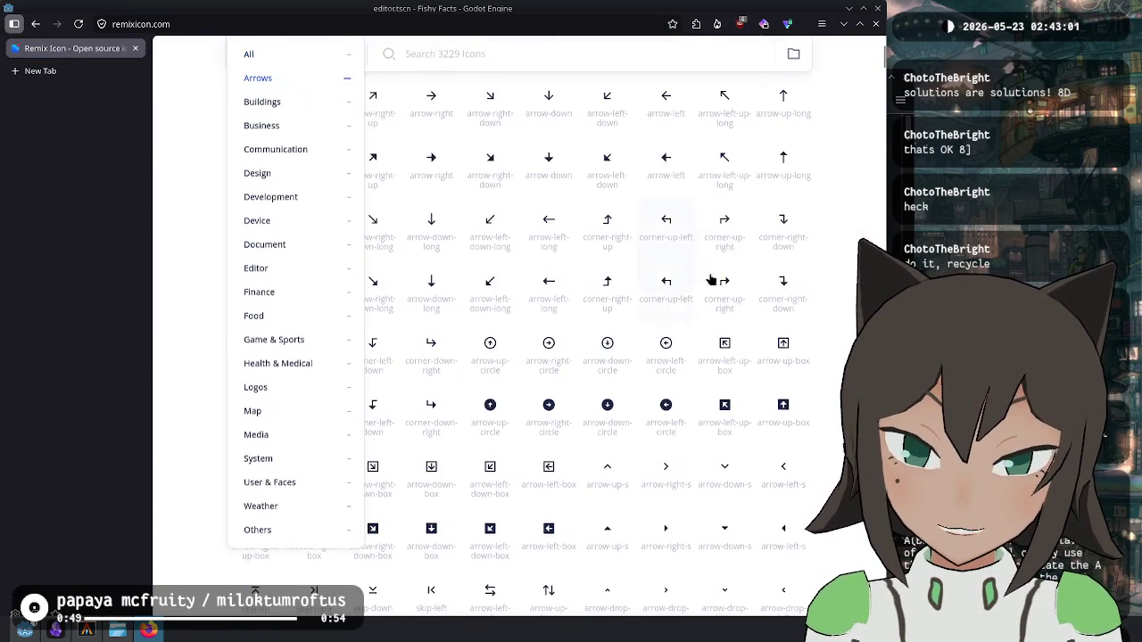
{"action": "scroll", "coordinate": [489, 361], "scroll_direction": "down", "scroll_amount": 1}
{"action": "scroll", "coordinate": [488, 361], "scroll_direction": "down", "scroll_amount": 5}
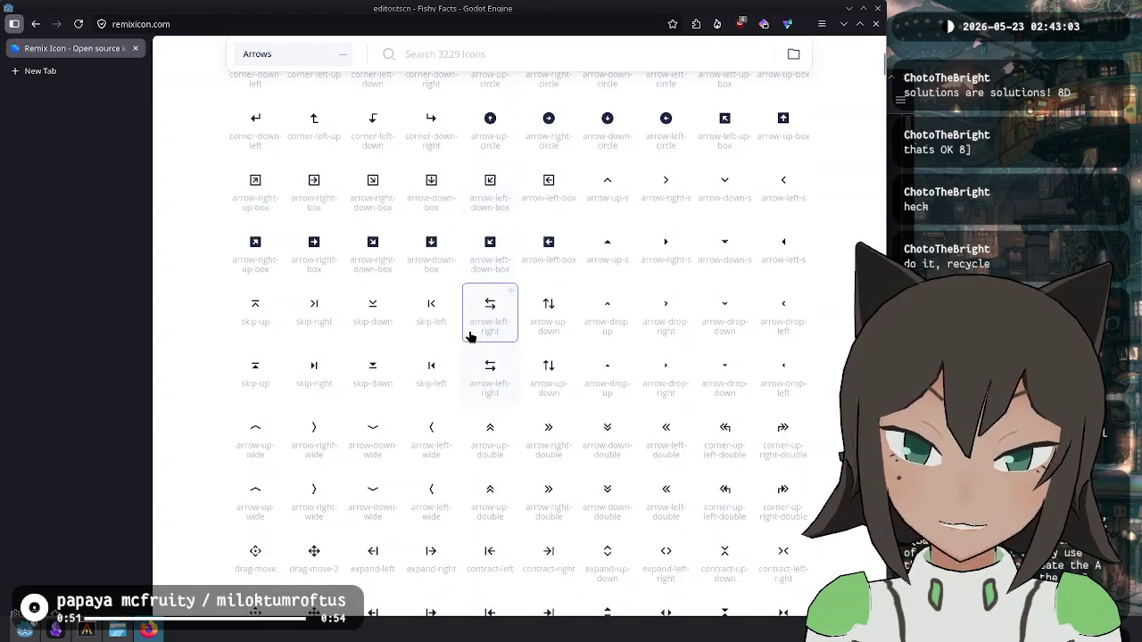
{"action": "scroll", "coordinate": [596, 299], "scroll_direction": "down", "scroll_amount": 2}
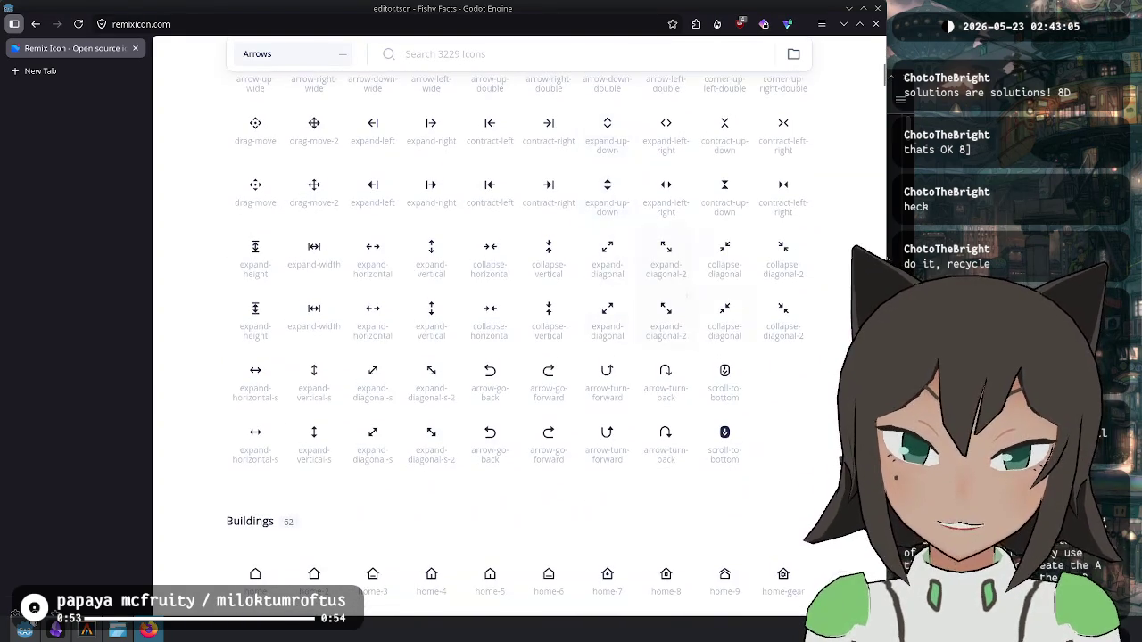
{"action": "scroll", "coordinate": [384, 330], "scroll_direction": "down", "scroll_amount": 2}
{"action": "scroll", "coordinate": [481, 321], "scroll_direction": "down", "scroll_amount": 5}
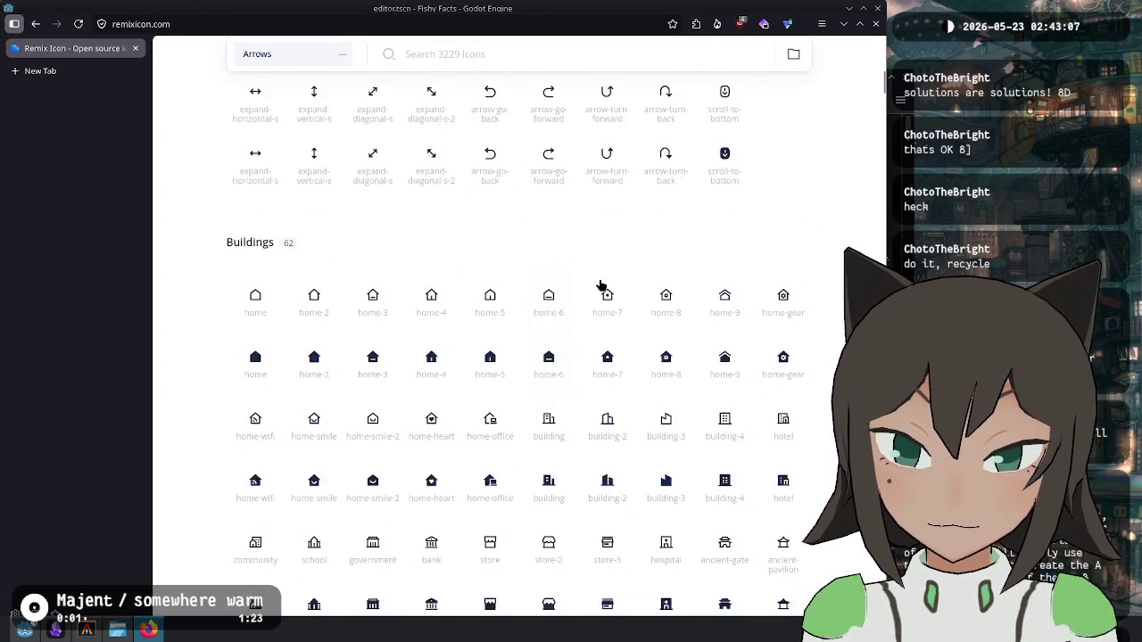
{"action": "scroll", "coordinate": [482, 319], "scroll_direction": "down", "scroll_amount": 2}
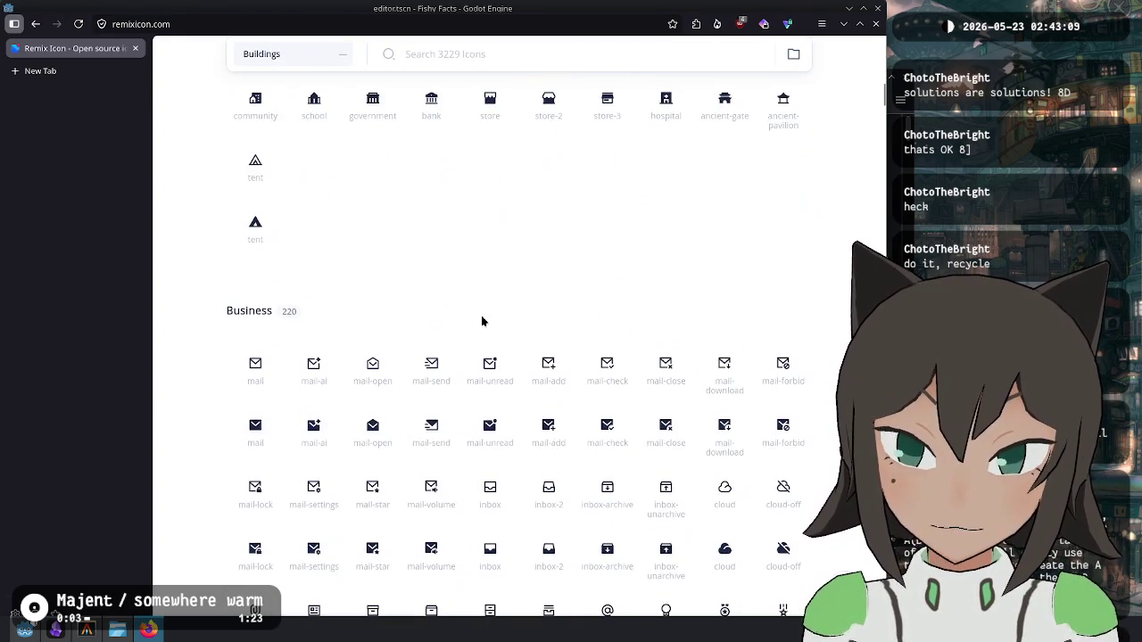
{"action": "scroll", "coordinate": [437, 299], "scroll_direction": "up", "scroll_amount": 10}
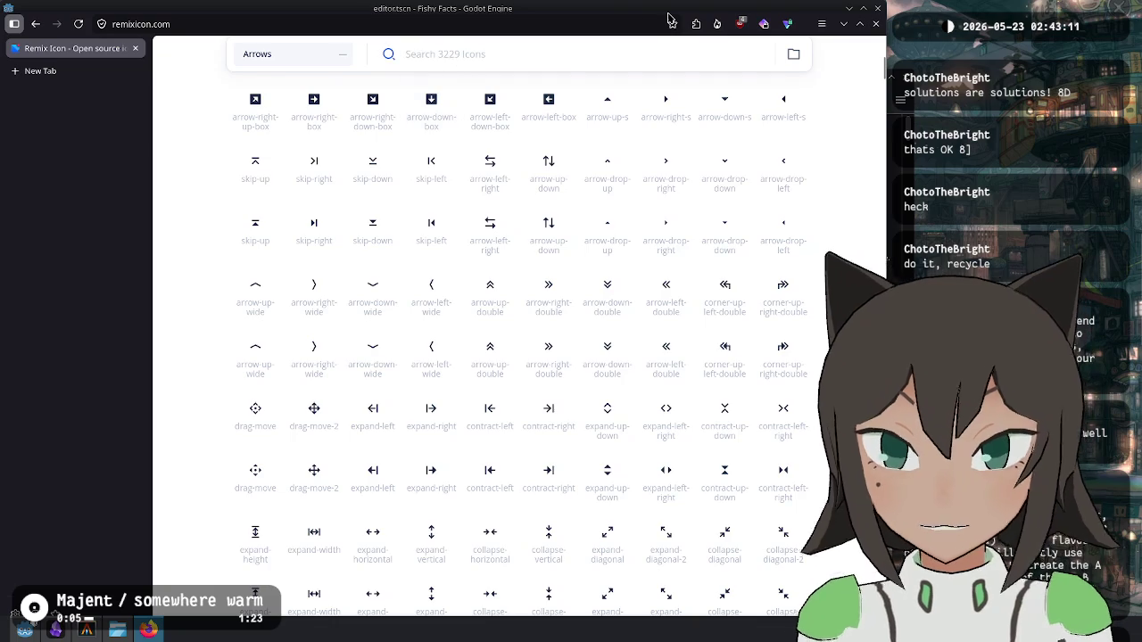
Step: Search the Remix Icon library for 'cursor' and browse the results
{"action": "type", "text": "cursor"}
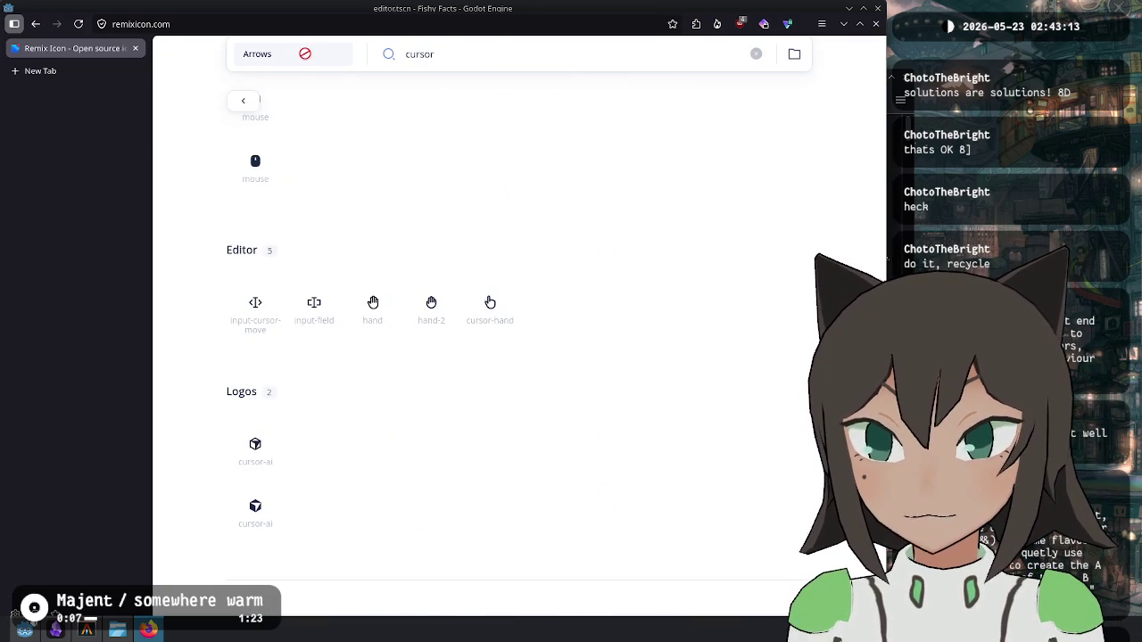
{"action": "scroll", "coordinate": [384, 160], "scroll_direction": "up", "scroll_amount": 8}
{"action": "scroll", "coordinate": [321, 268], "scroll_direction": "down", "scroll_amount": 4}
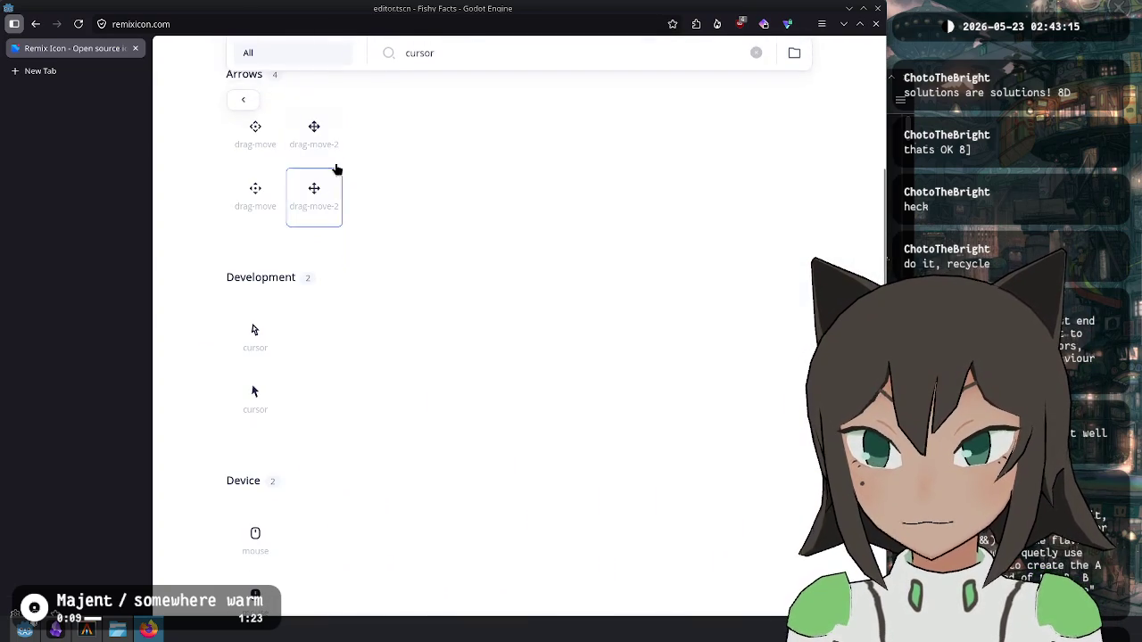
{"action": "scroll", "coordinate": [274, 246], "scroll_direction": "down", "scroll_amount": 1}
{"action": "scroll", "coordinate": [272, 344], "scroll_direction": "down", "scroll_amount": 8}
{"action": "scroll", "coordinate": [256, 360], "scroll_direction": "down", "scroll_amount": 1}
{"action": "scroll", "coordinate": [275, 319], "scroll_direction": "up", "scroll_amount": 10}
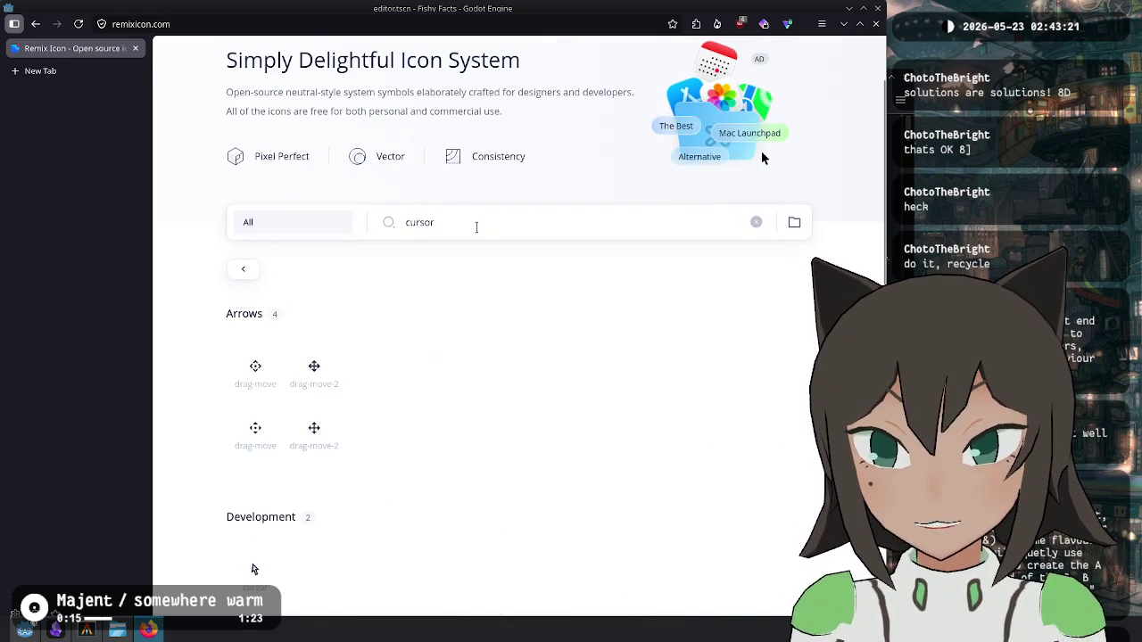
Step: Search for 'click' instead, checking Godot's Mode panel before returning to the results
{"action": "type", "text": "click"}
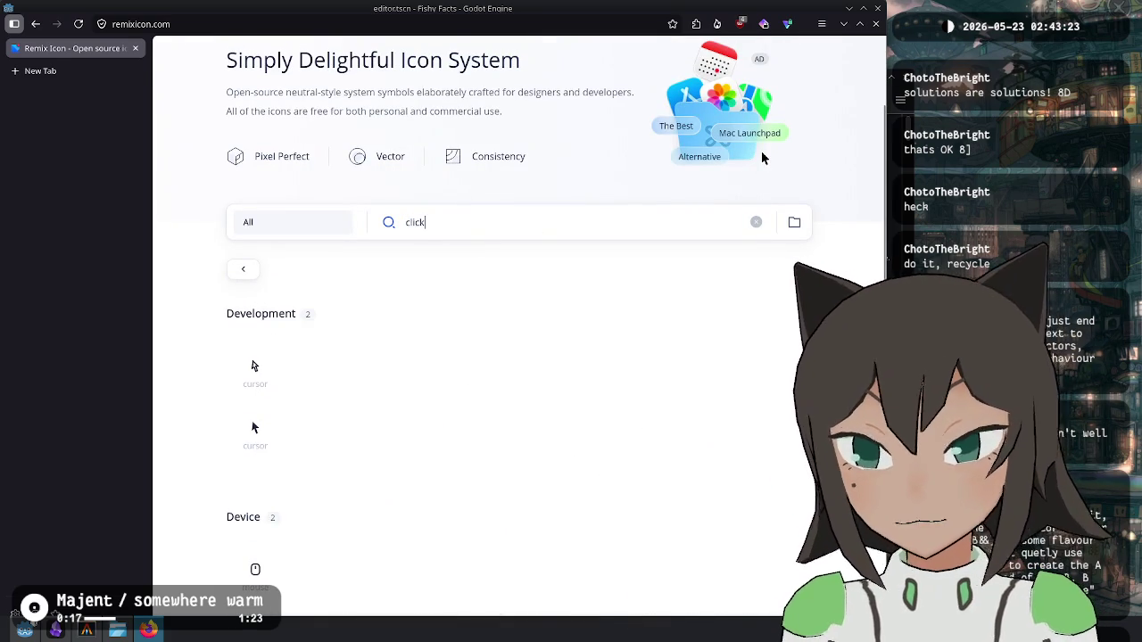
{"action": "scroll", "coordinate": [268, 378], "scroll_direction": "down", "scroll_amount": 4}
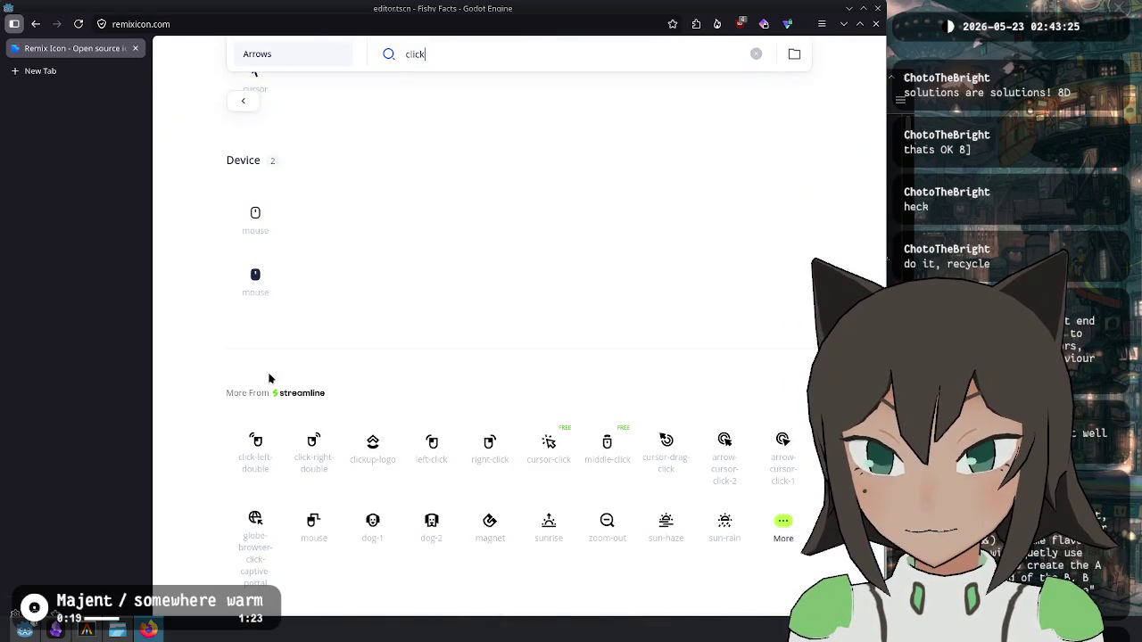
{"action": "scroll", "coordinate": [269, 378], "scroll_direction": "up", "scroll_amount": 3}
{"action": "scroll", "coordinate": [271, 378], "scroll_direction": "up", "scroll_amount": 1}
{"action": "scroll", "coordinate": [286, 348], "scroll_direction": "down", "scroll_amount": 3}
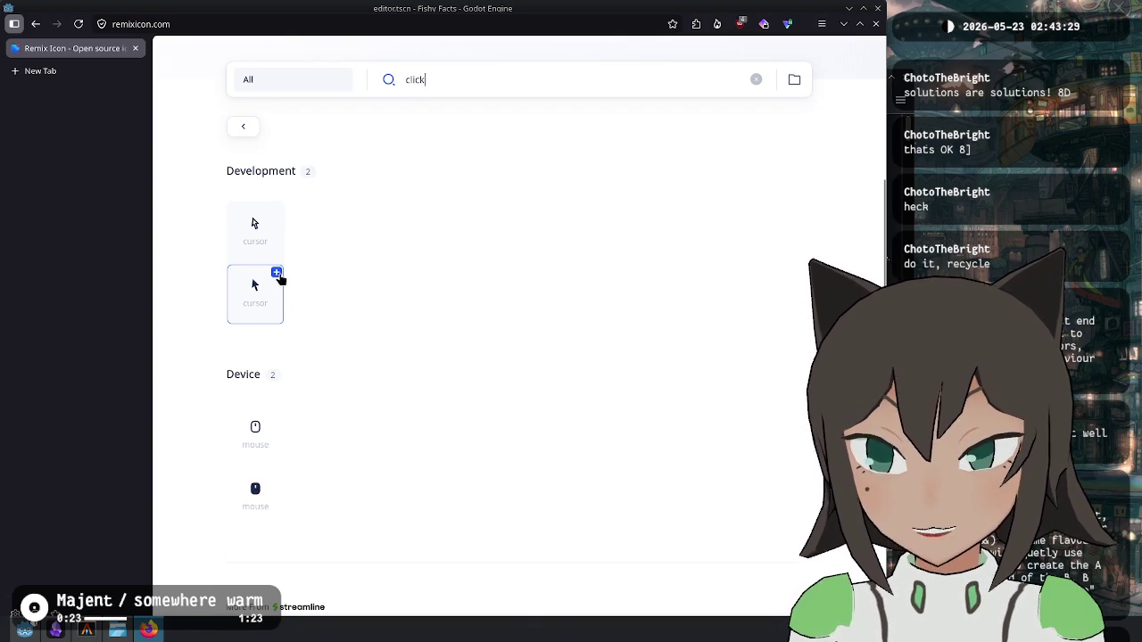
{"action": "key", "text": "alt+Tab"}
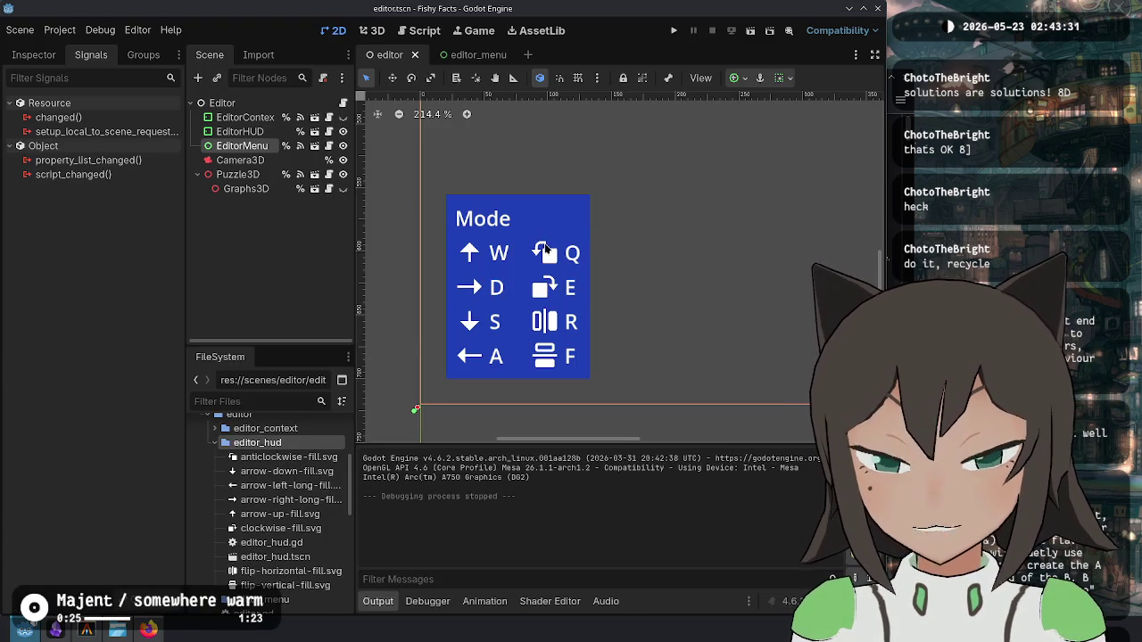
{"action": "key", "text": "alt+Tab"}
{"action": "scroll", "coordinate": [374, 201], "scroll_direction": "up", "scroll_amount": 2}
Step: Add the filled cursor icon to the collection and download it as RemixIcon_SVG_2605221943.zip
{"action": "left_click", "coordinate": [275, 415]}
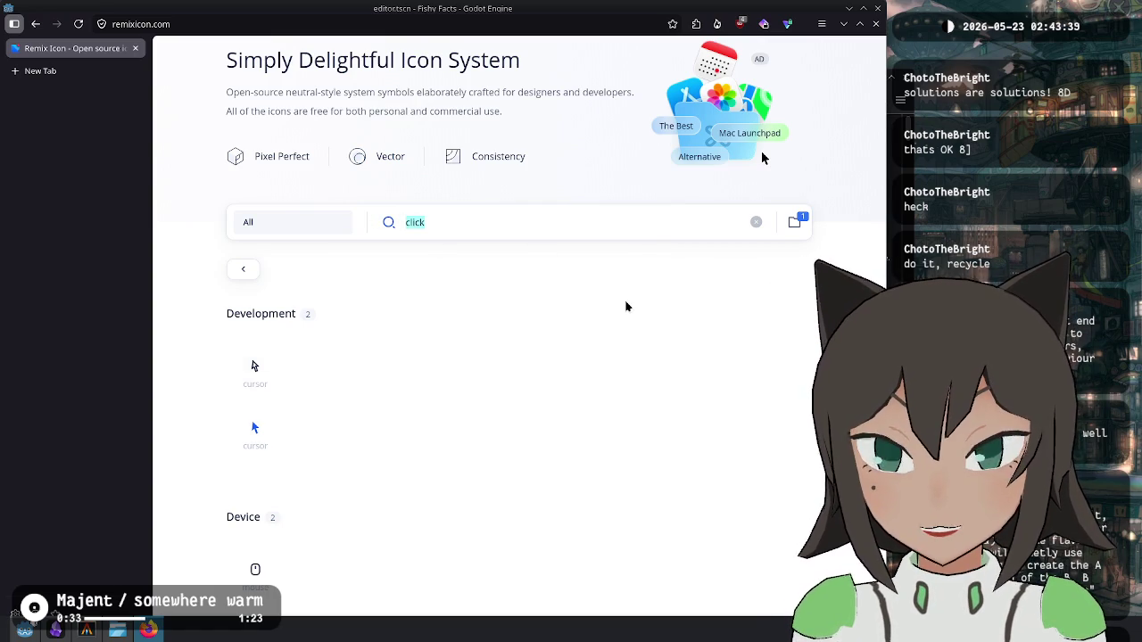
{"action": "type", "text": "dele"}
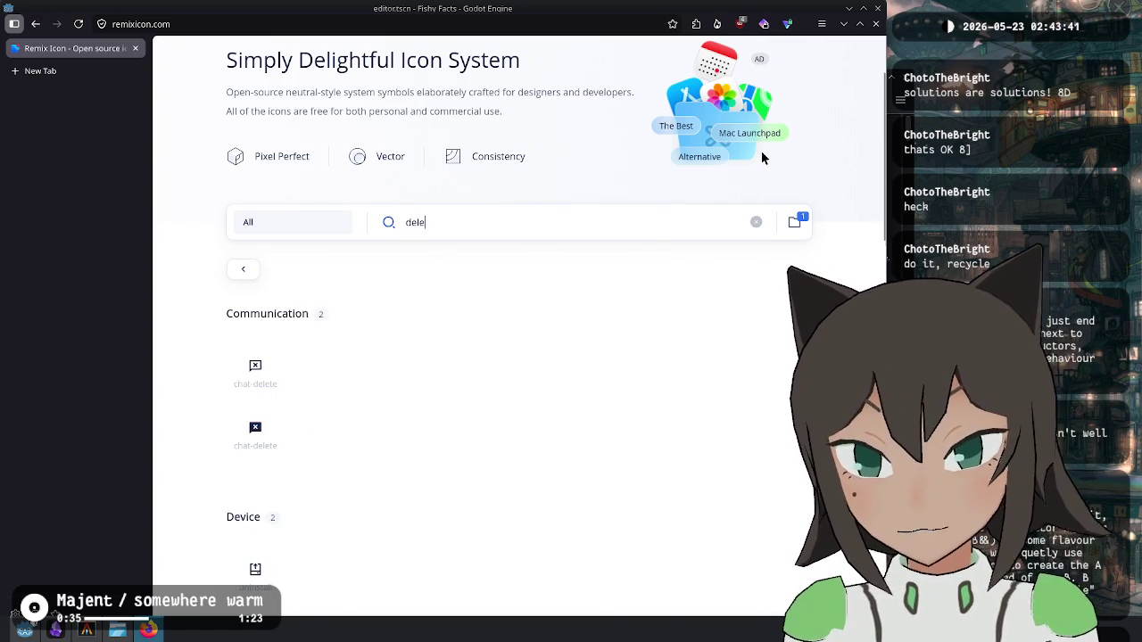
{"action": "scroll", "coordinate": [398, 352], "scroll_direction": "down", "scroll_amount": 4}
{"action": "scroll", "coordinate": [401, 348], "scroll_direction": "down", "scroll_amount": 5}
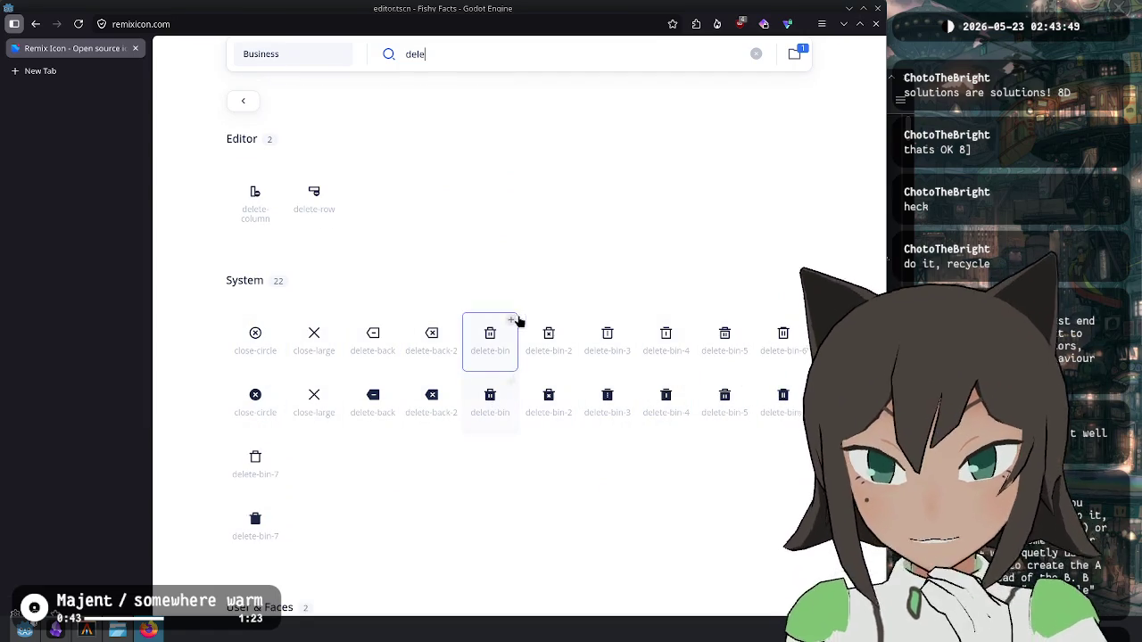
{"action": "scroll", "coordinate": [681, 327], "scroll_direction": "up", "scroll_amount": 10}
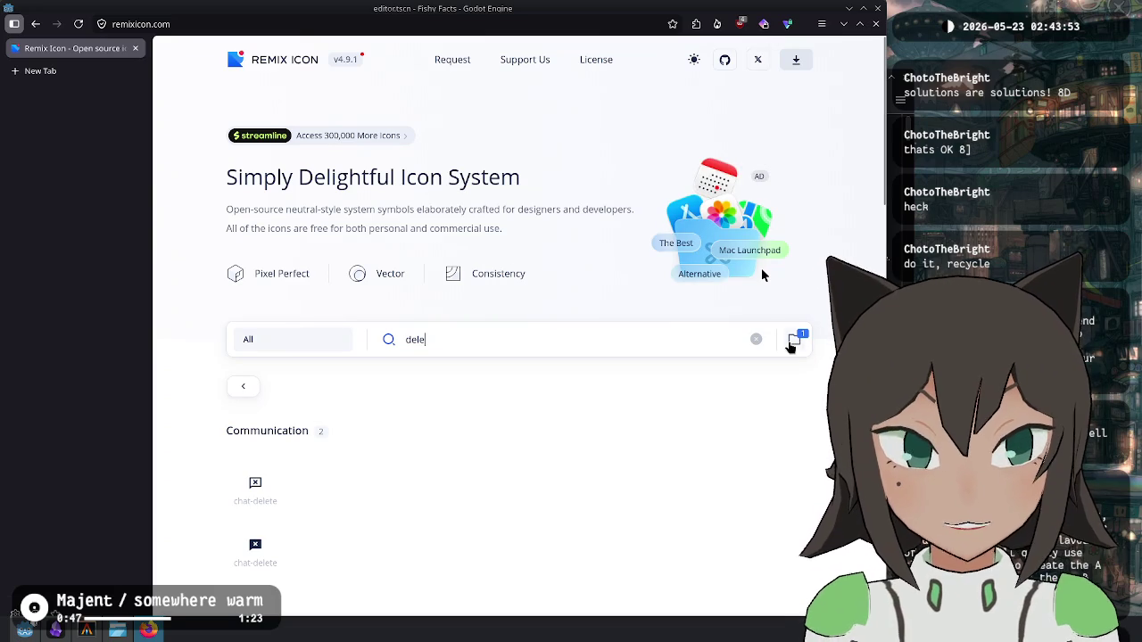
{"action": "left_click", "coordinate": [794, 339]}
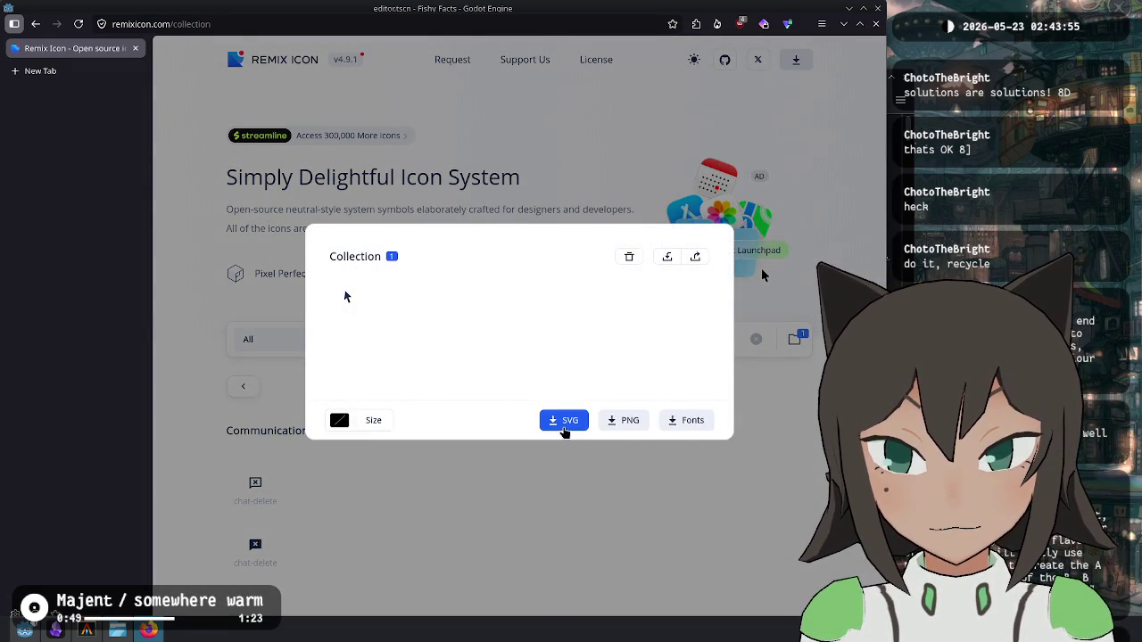
{"action": "left_click", "coordinate": [666, 59]}
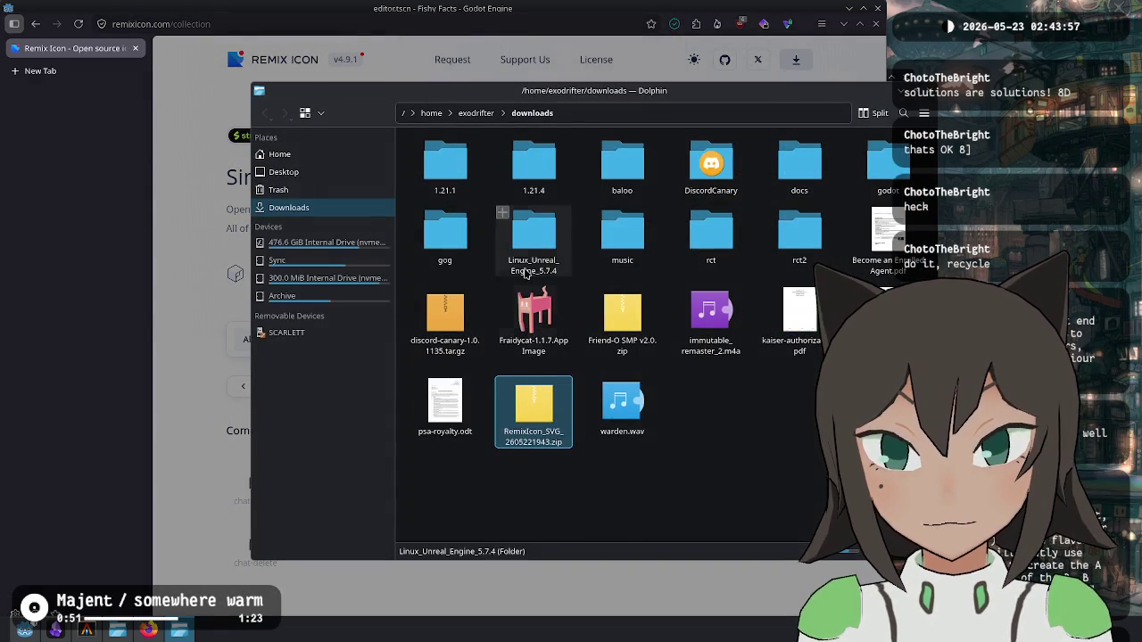
Step: Extract the first RemixIcon zip, trash the old archive, and navigate back into Downloads
{"action": "right_click", "coordinate": [538, 410]}
{"action": "mouse_move", "coordinate": [648, 584]}
{"action": "left_click", "coordinate": [725, 577]}
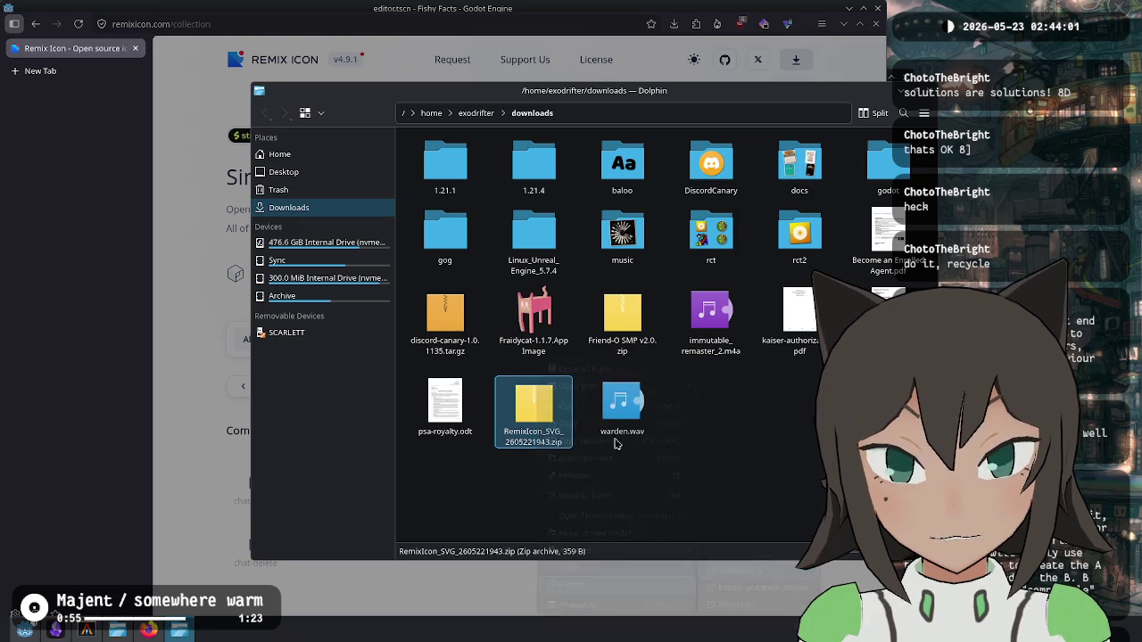
{"action": "key", "text": "Delete"}
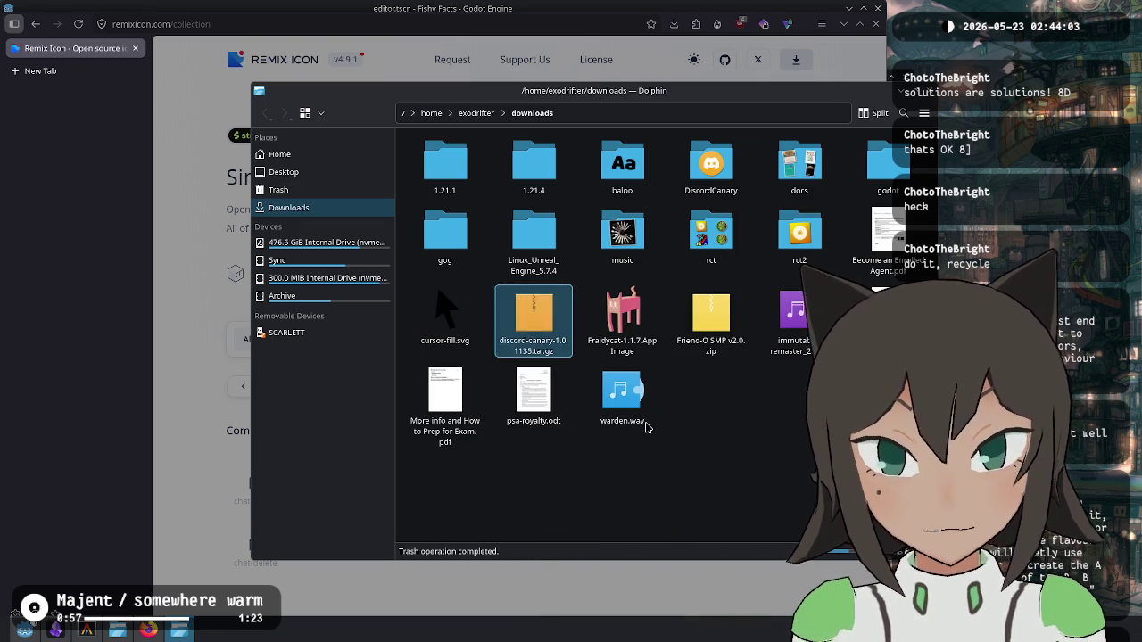
{"action": "key", "text": "Up"}
{"action": "key", "text": "Up"}
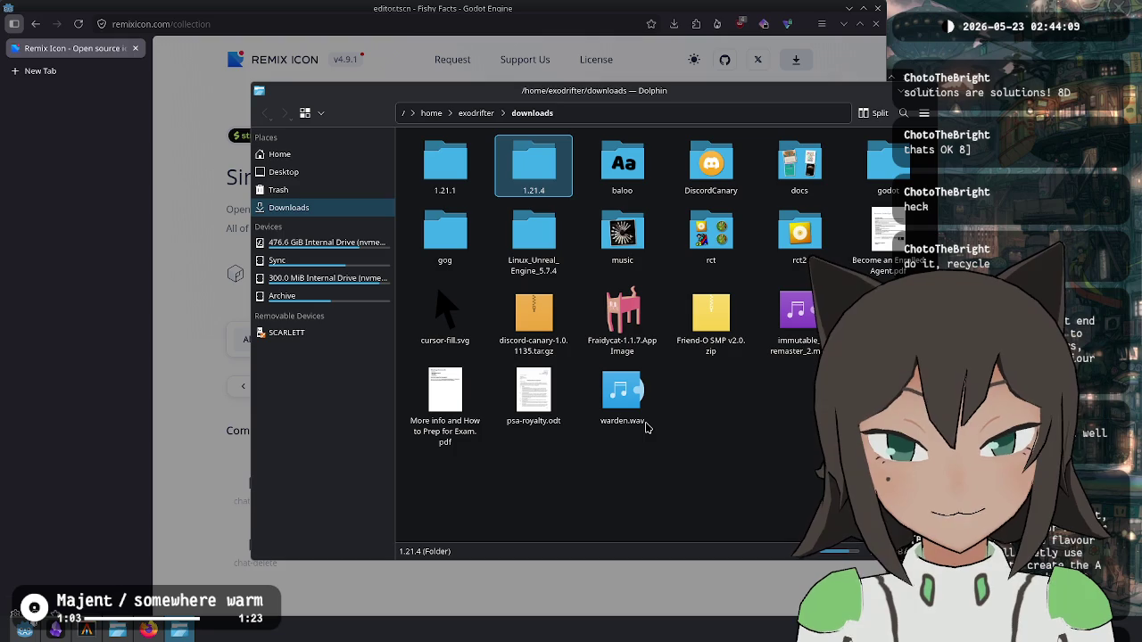
{"action": "key", "text": "Down"}
{"action": "key", "text": "Right"}
{"action": "key", "text": "Right"}
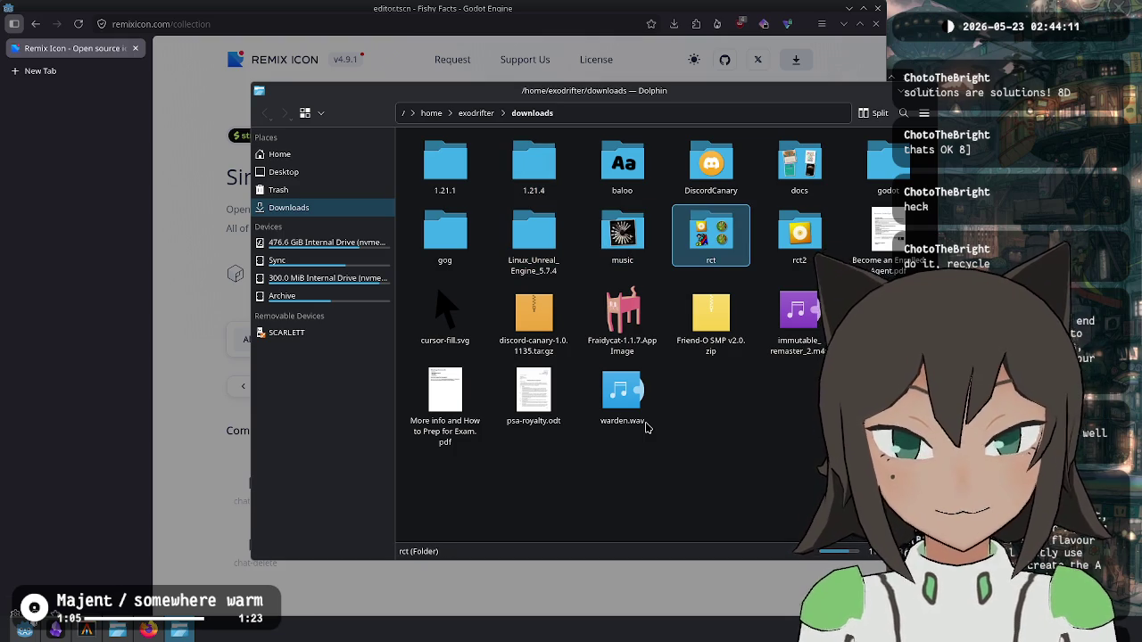
{"action": "key", "text": "alt+Up"}
{"action": "key", "text": "Return"}
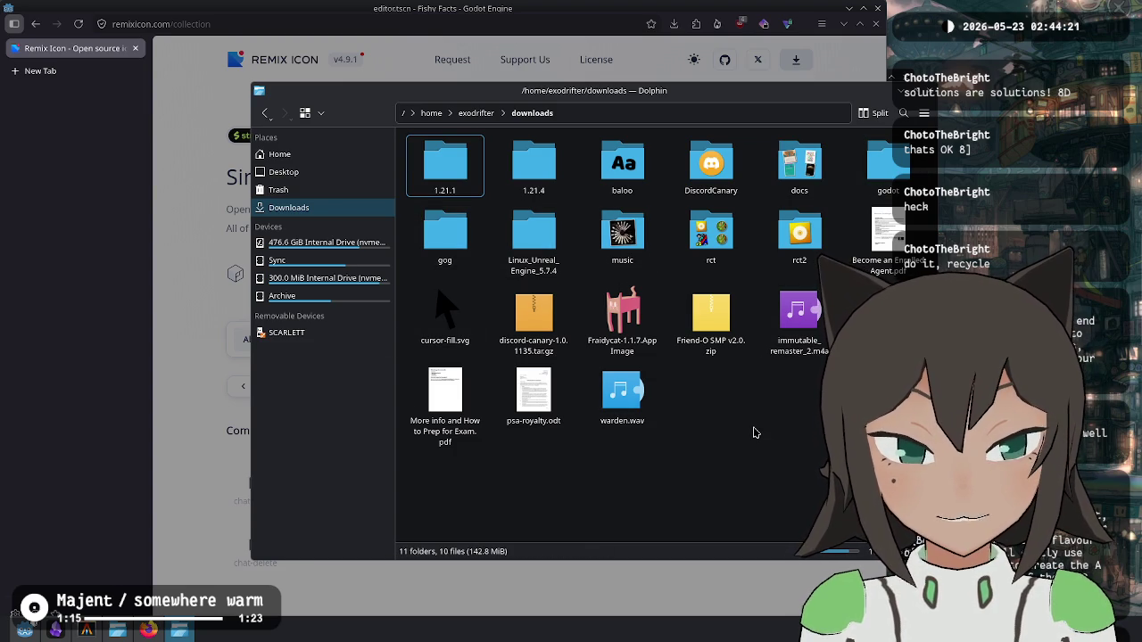
Step: Extract the new RemixIcon zip here, overwriting cursor-fill.svg, then permanently delete the zip
{"action": "right_click", "coordinate": [627, 364]}
{"action": "mouse_move", "coordinate": [712, 588]}
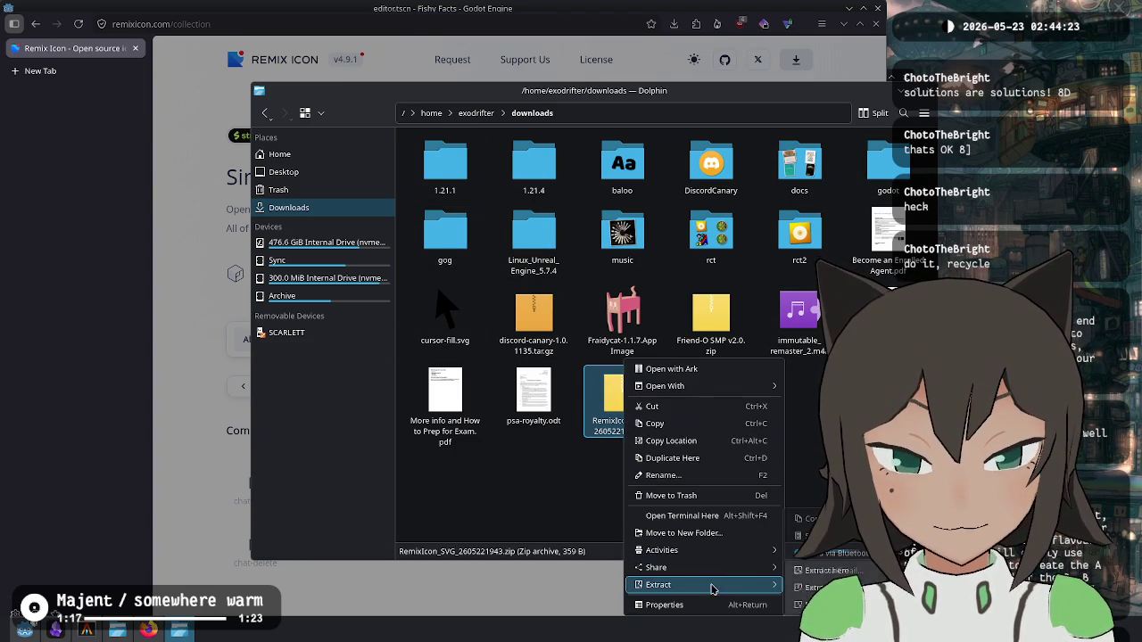
{"action": "left_click", "coordinate": [837, 572]}
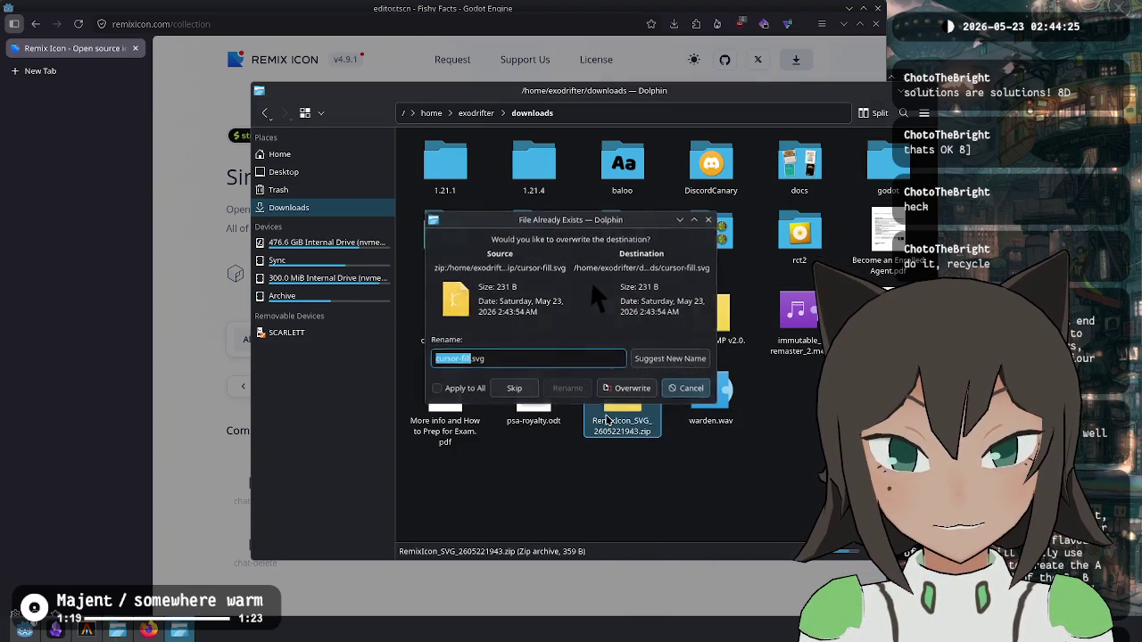
{"action": "left_click", "coordinate": [607, 425]}
{"action": "key", "text": "shift+Delete"}
{"action": "key", "text": "Return"}
Step: Open cursor-fill.svg in the code editor
{"action": "left_click", "coordinate": [442, 312]}
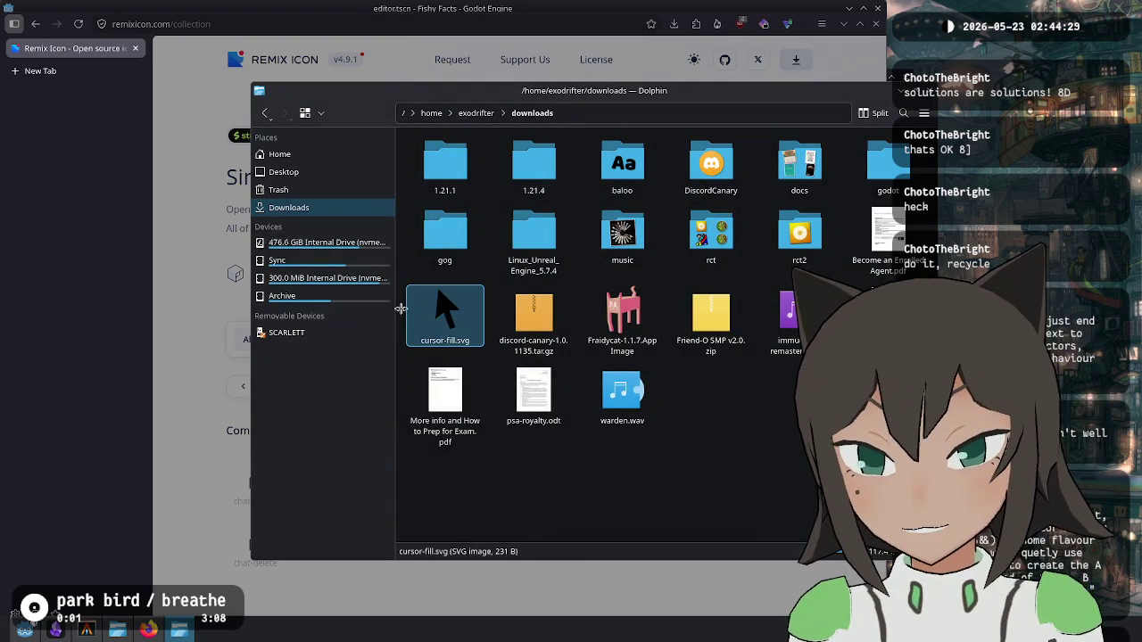
{"action": "right_click", "coordinate": [441, 325]}
{"action": "left_click", "coordinate": [481, 332]}
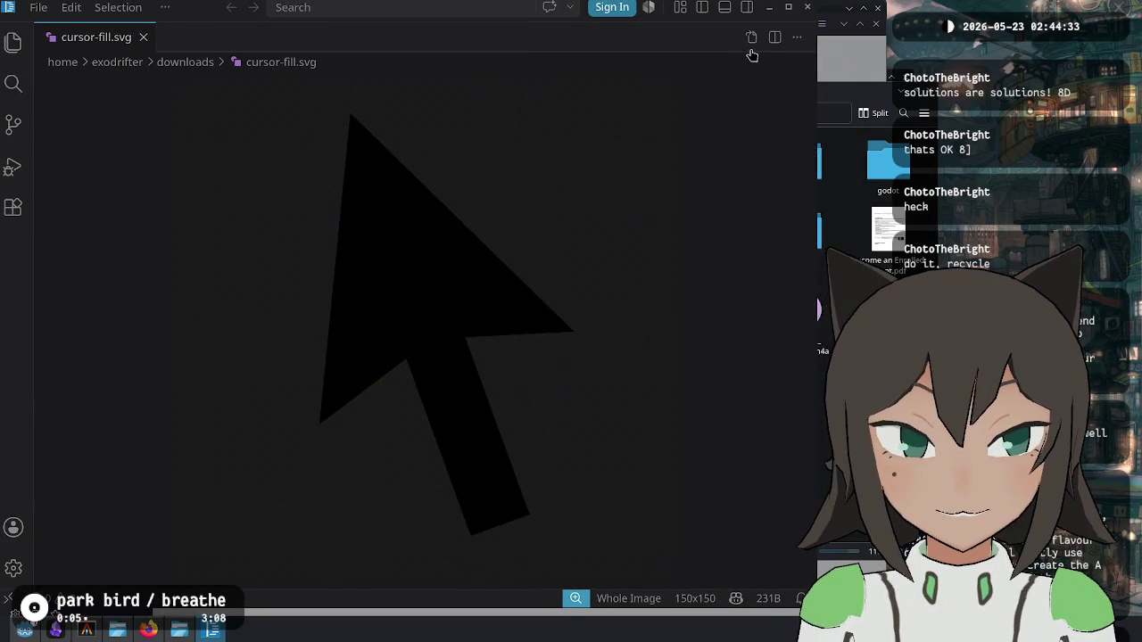
Step: Replace the currentColor fill in cursor-fill.svg with #fff, save, and close the code editor
{"action": "left_click", "coordinate": [759, 45]}
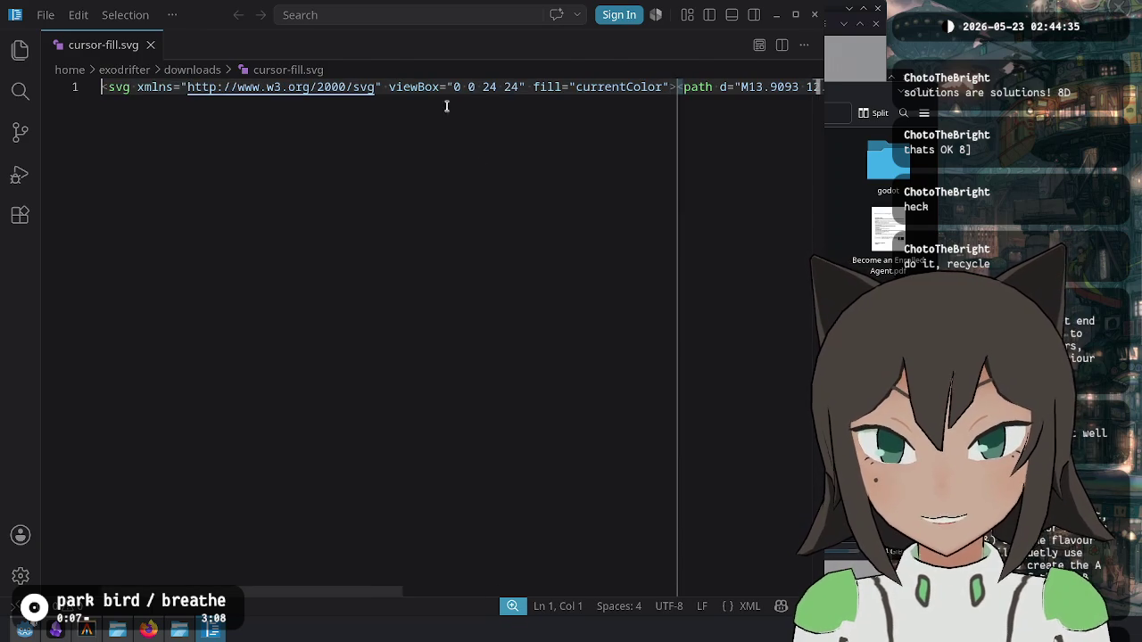
{"action": "left_click", "coordinate": [604, 87]}
{"action": "double_click", "coordinate": [630, 86]}
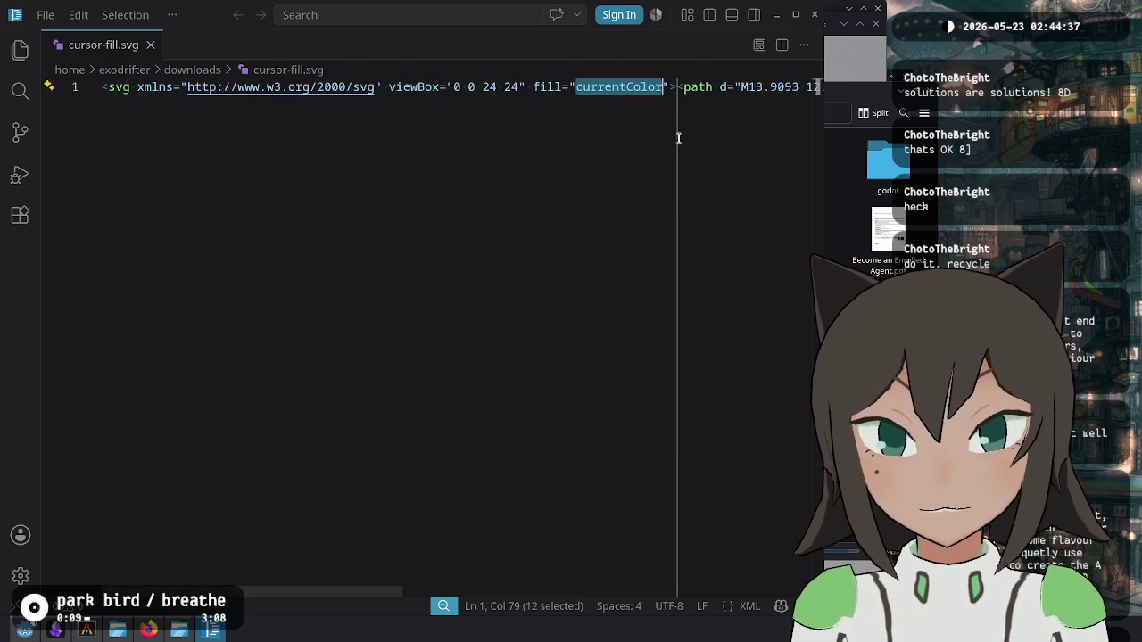
{"action": "type", "text": "#fff"}
{"action": "key", "text": "ctrl+s"}
{"action": "key", "text": "ctrl+w"}
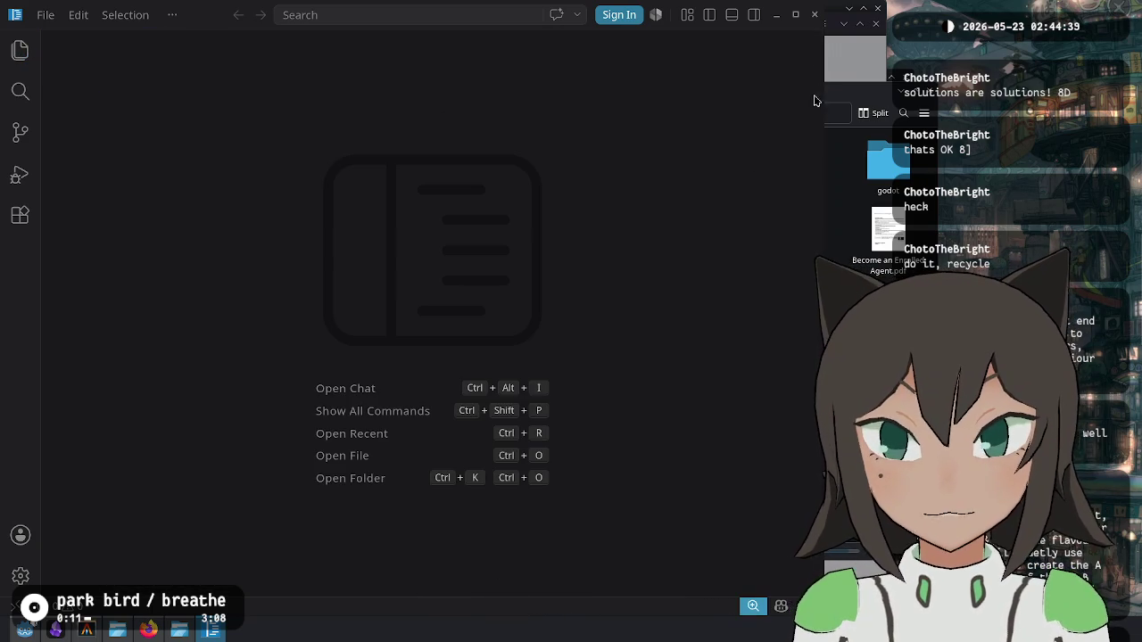
{"action": "left_click", "coordinate": [820, 16]}
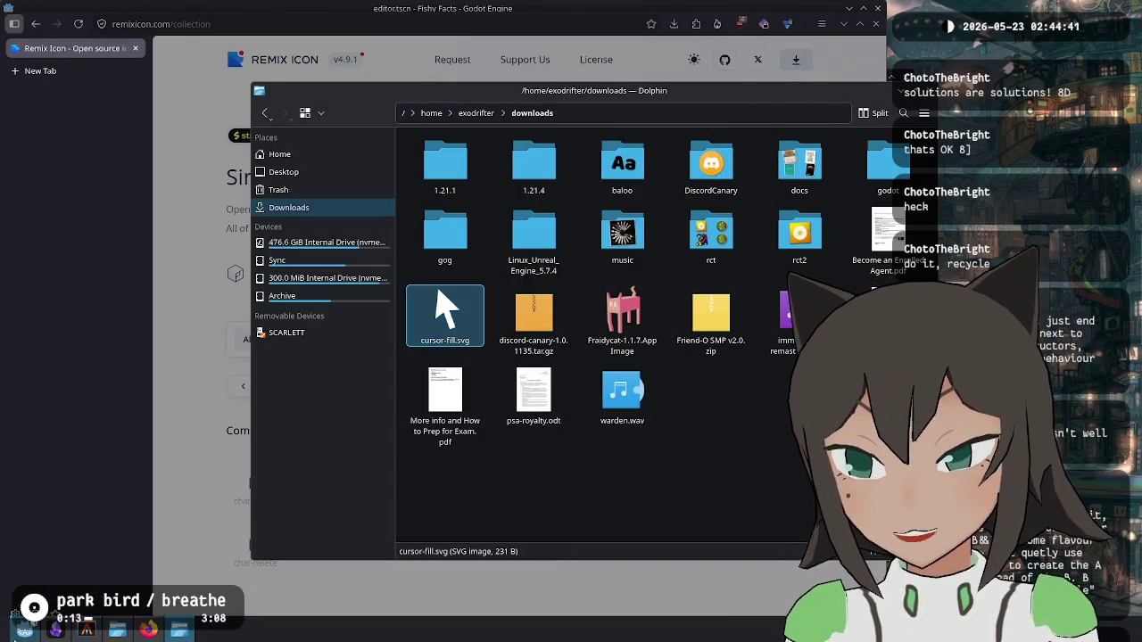
Step: Copy cursor-fill.svg from Downloads into Godot's editor_hud folder, then glance at the todo notes
{"action": "left_click", "coordinate": [25, 630]}
{"action": "key", "text": "alt+Tab"}
{"action": "mouse_move", "coordinate": [441, 327]}
{"action": "left_mouse_down"}
{"action": "mouse_move", "coordinate": [214, 495]}
{"action": "mouse_move", "coordinate": [228, 489]}
{"action": "left_mouse_up"}
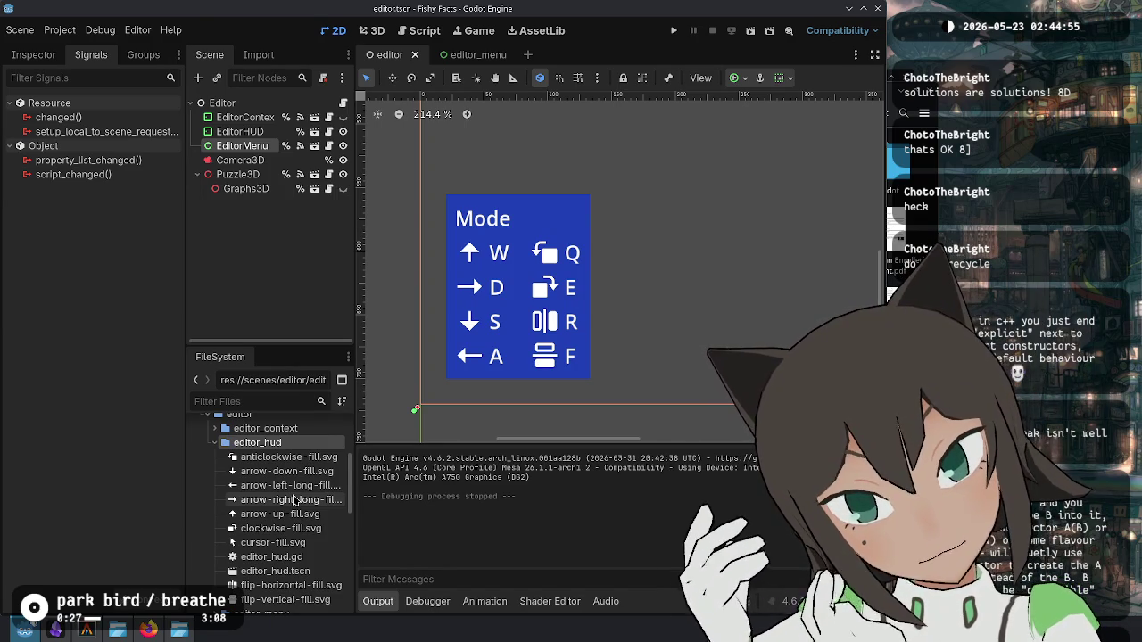
{"action": "mouse_move", "coordinate": [294, 500]}
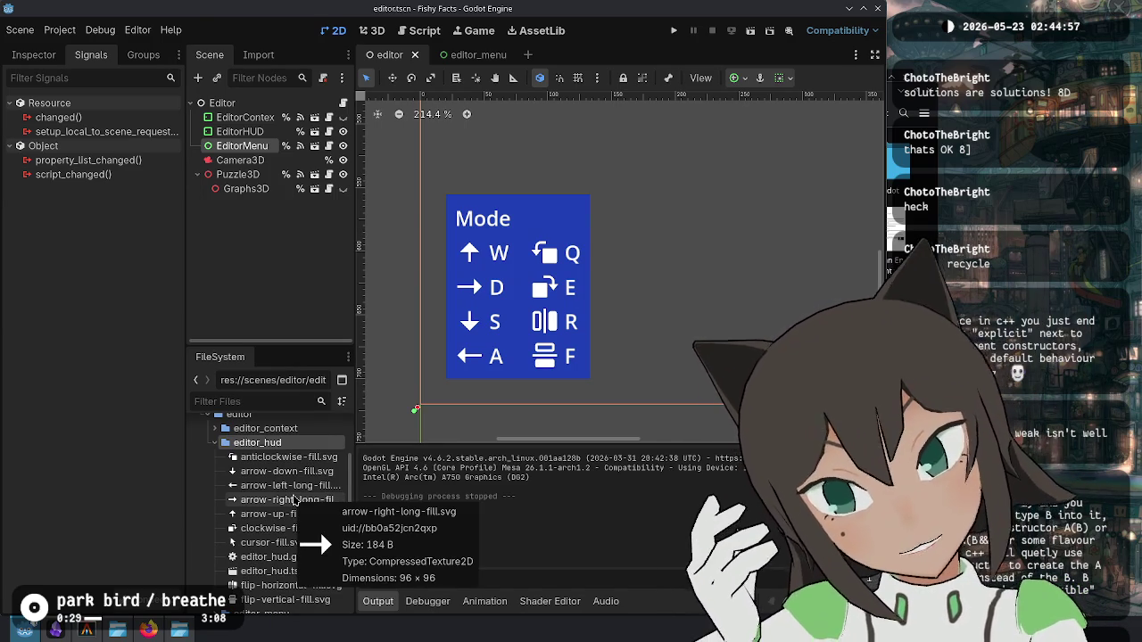
{"action": "key", "text": "alt+Tab"}
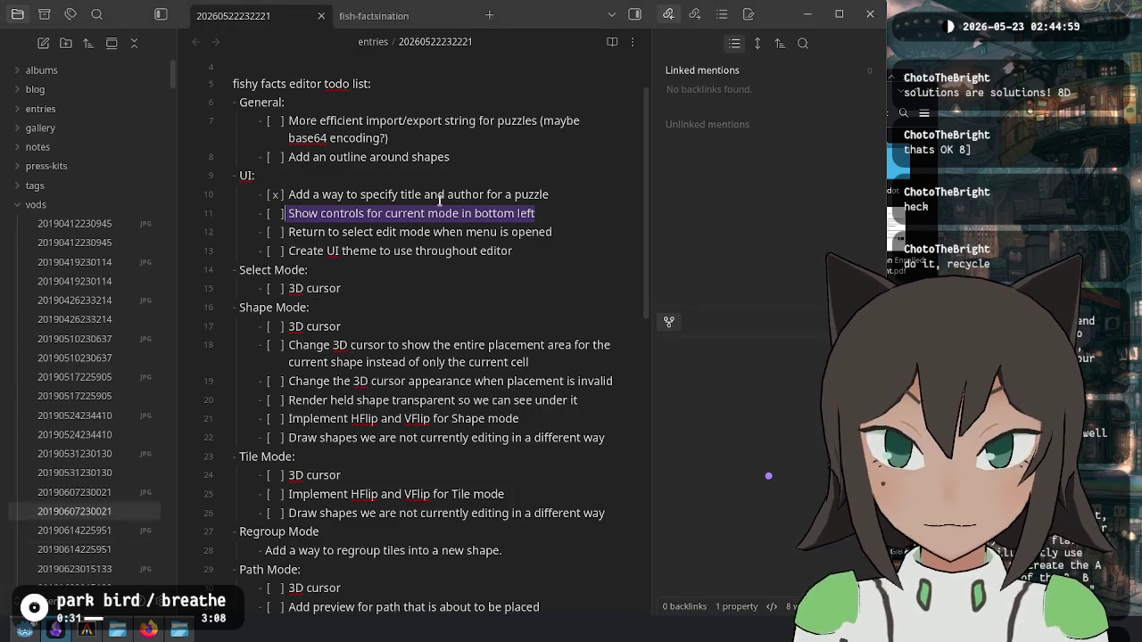
{"action": "key", "text": "alt+Tab"}
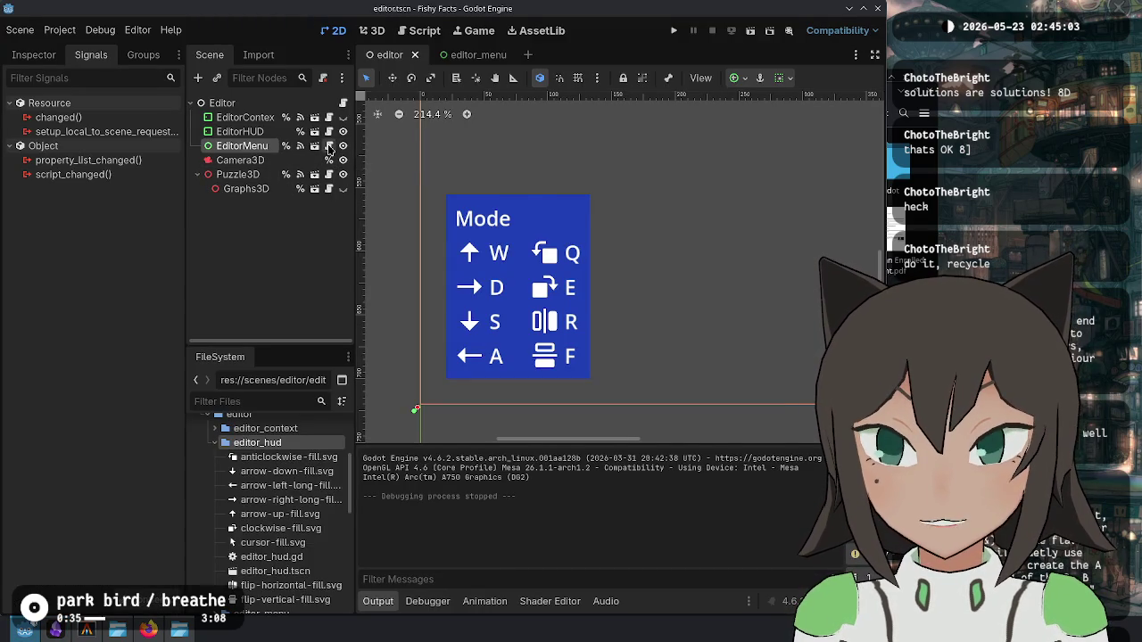
Step: Open the editor.gd script and place the caret near the top of the file
{"action": "left_click", "coordinate": [328, 149]}
{"action": "left_click", "coordinate": [343, 103]}
{"action": "key", "text": "ctrl+Home"}
{"action": "scroll", "coordinate": [671, 246], "scroll_direction": "down", "scroll_amount": 2}
{"action": "scroll", "coordinate": [671, 247], "scroll_direction": "up", "scroll_amount": 2}
{"action": "left_click", "coordinate": [527, 165]}
{"action": "left_click", "coordinate": [585, 165]}
{"action": "left_click", "coordinate": [690, 136]}
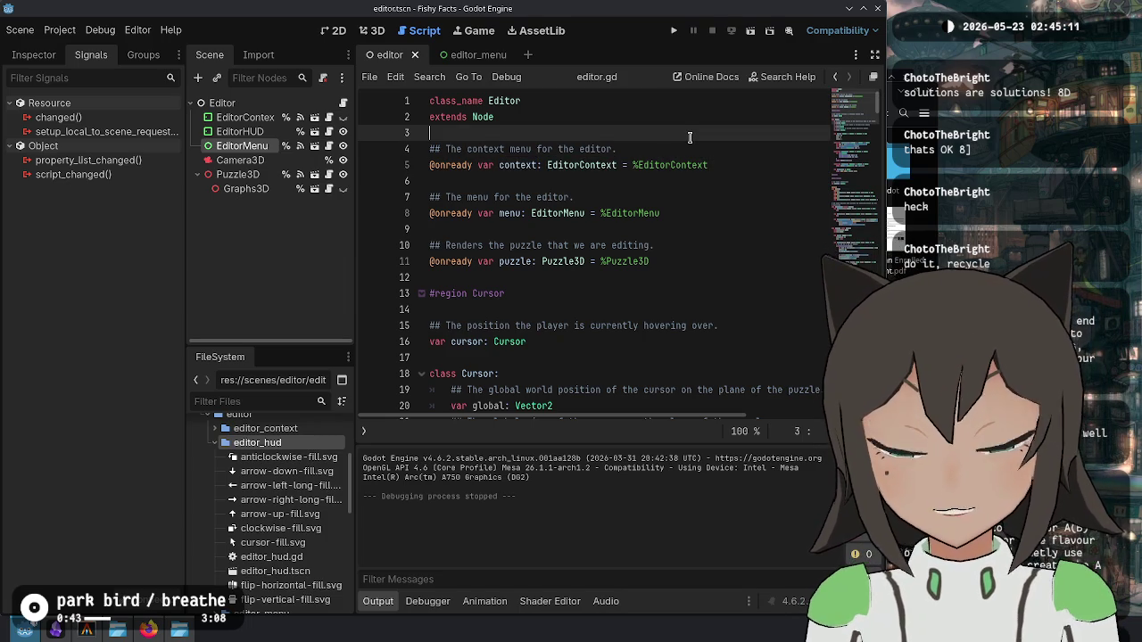
{"action": "key", "text": "Return"}
{"action": "key", "text": "Return"}
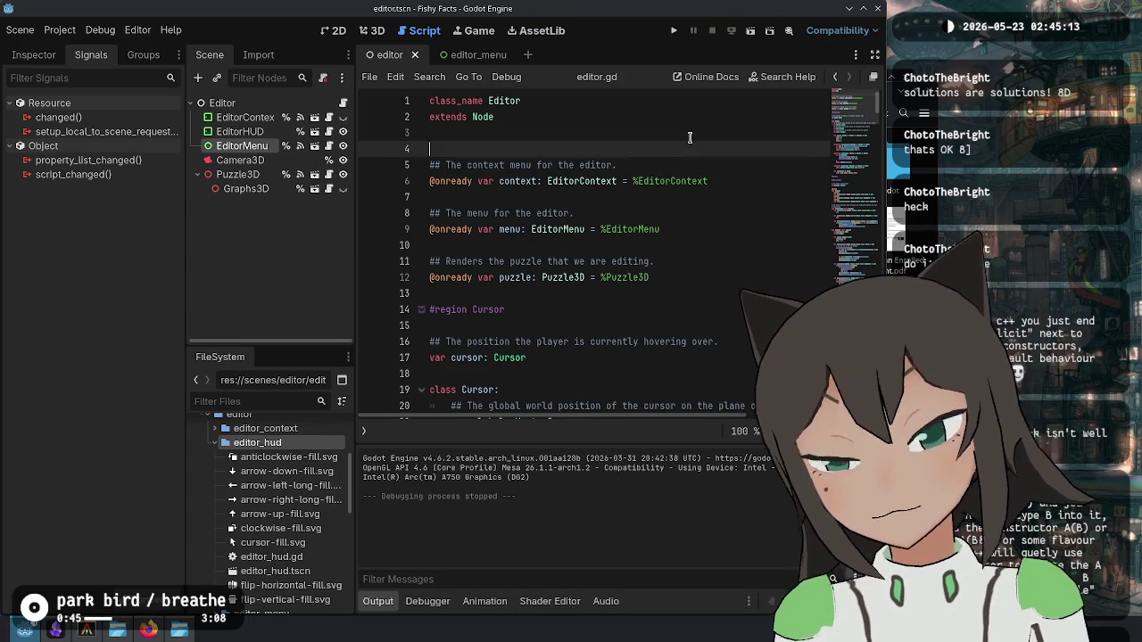
{"action": "key", "text": "Up"}
{"action": "key", "text": "BackSpace"}
{"action": "key", "text": "BackSpace"}
{"action": "key", "text": "BackSpace"}
{"action": "type", "text": "expor"}
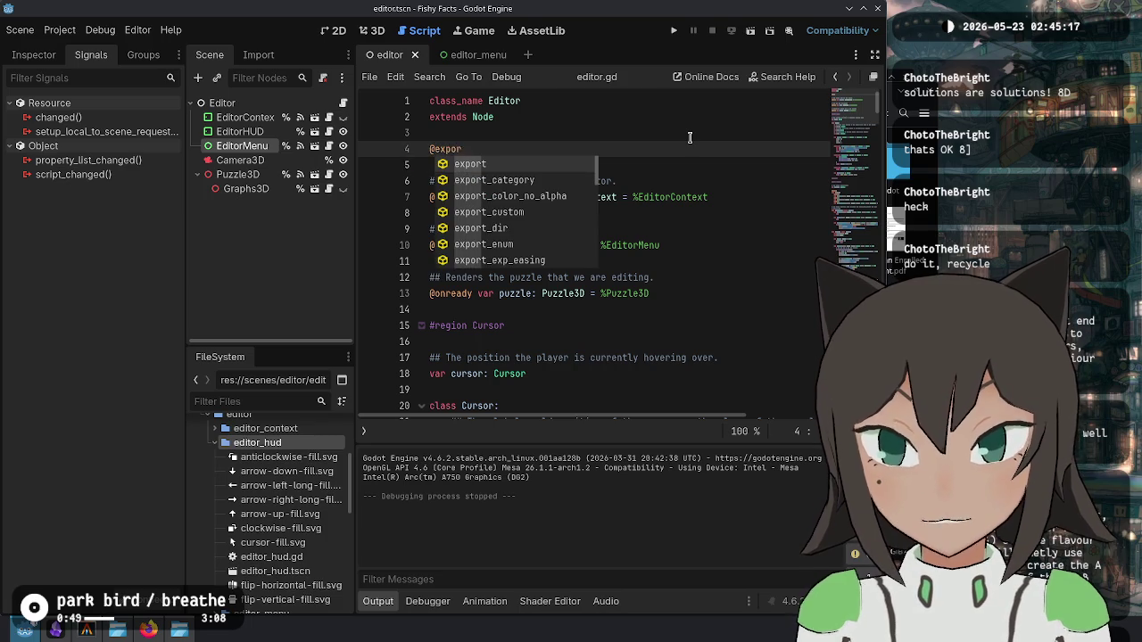
{"action": "key", "text": "ctrl+z"}
{"action": "key", "text": "ctrl+z"}
{"action": "key", "text": "ctrl+z"}
{"action": "key", "text": "ctrl+s"}
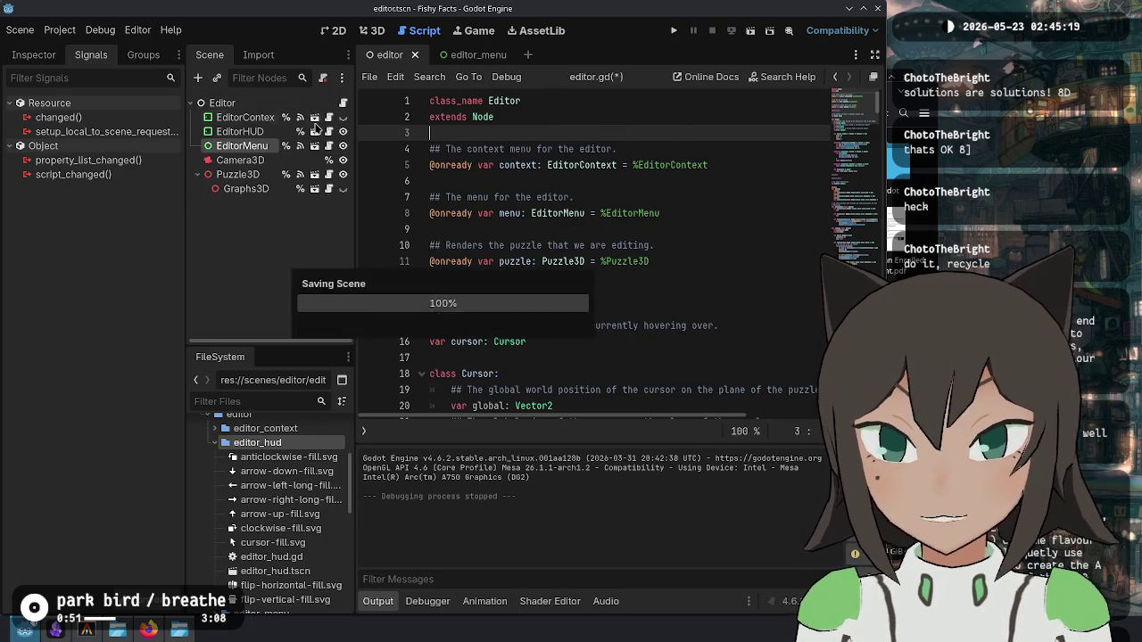
{"action": "left_click", "coordinate": [272, 132]}
Step: Add an exported 'icons: Dictionary[String, Texture2D]' variable to editor_hud.gd
{"action": "left_click", "coordinate": [34, 55]}
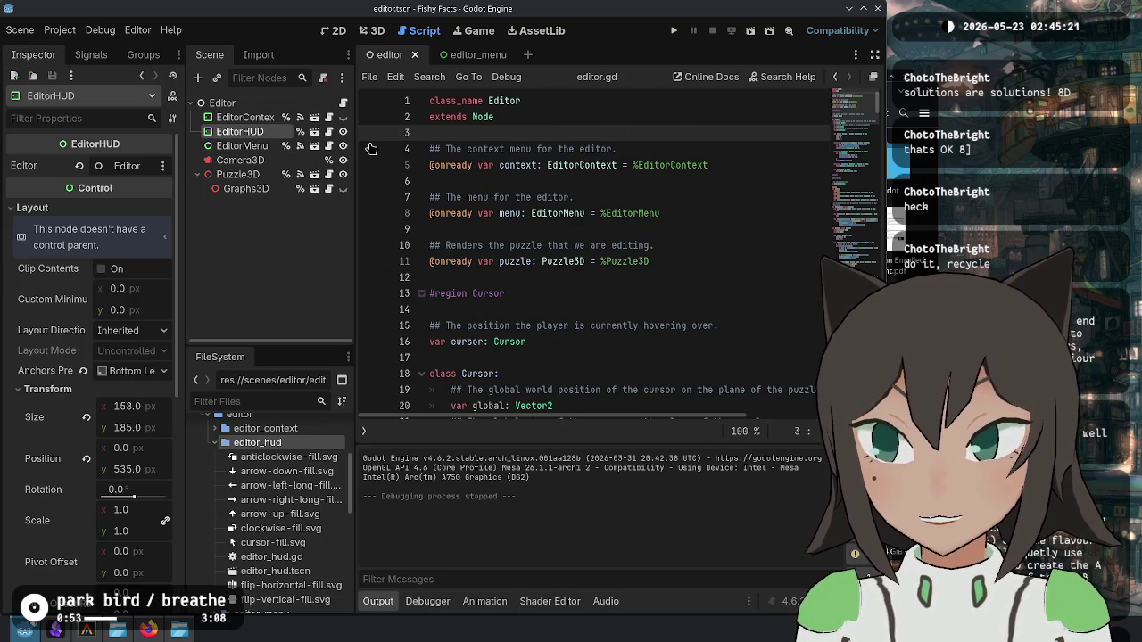
{"action": "left_click", "coordinate": [329, 132]}
{"action": "scroll", "coordinate": [748, 135], "scroll_direction": "up", "scroll_amount": 3}
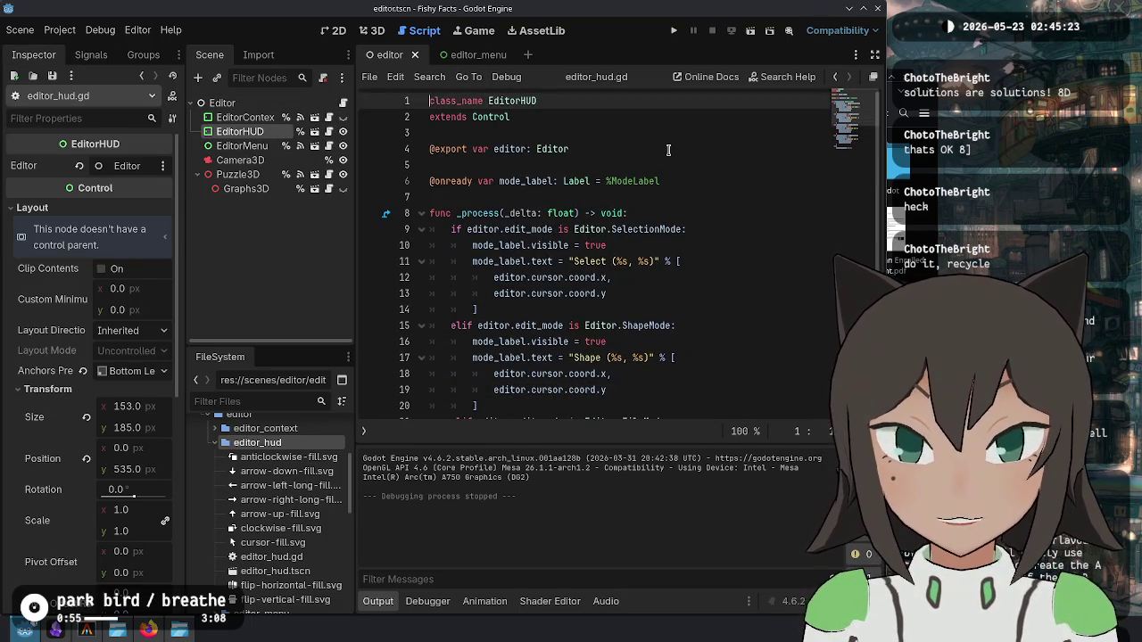
{"action": "key", "text": "Return"}
{"action": "key", "text": "Return"}
{"action": "type", "text": "@expor"}
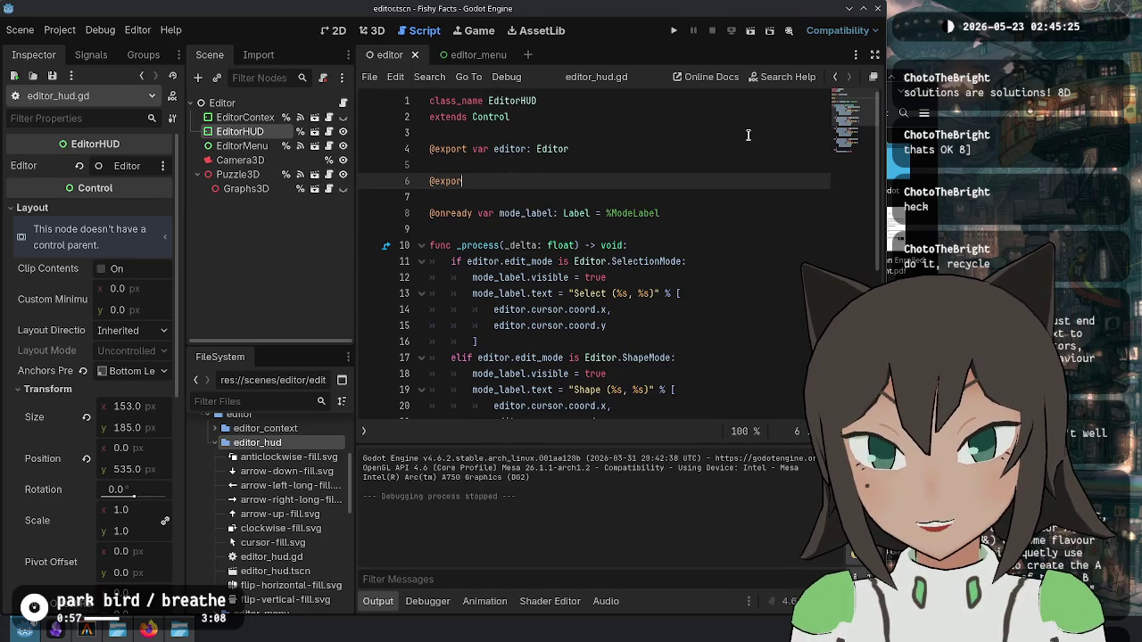
{"action": "type", "text": "t var "}
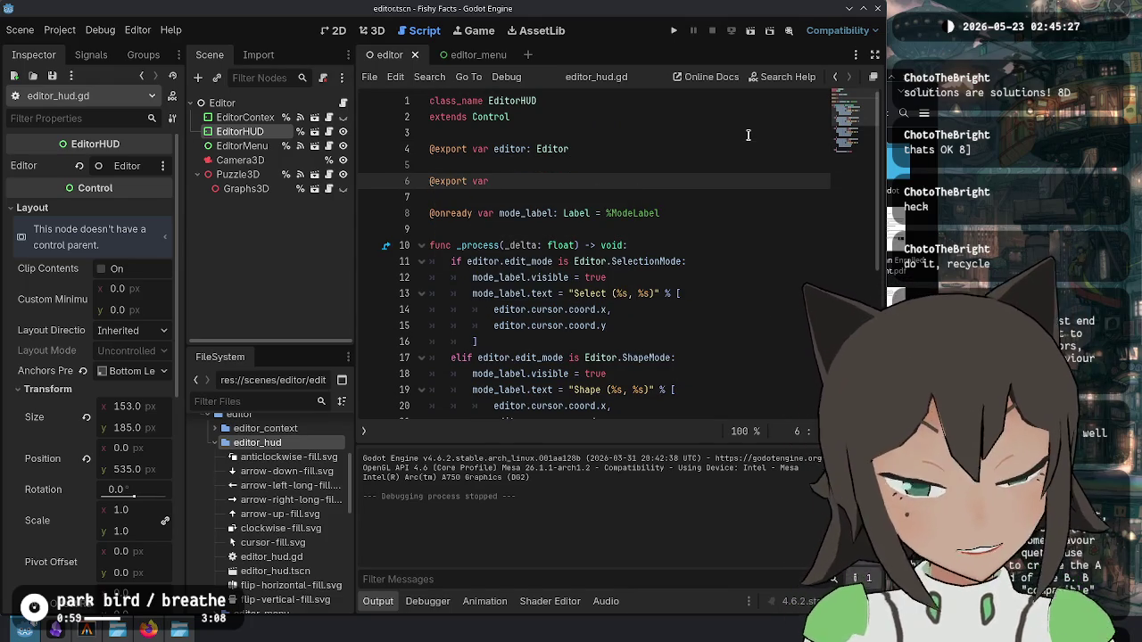
{"action": "type", "text": "icons"}
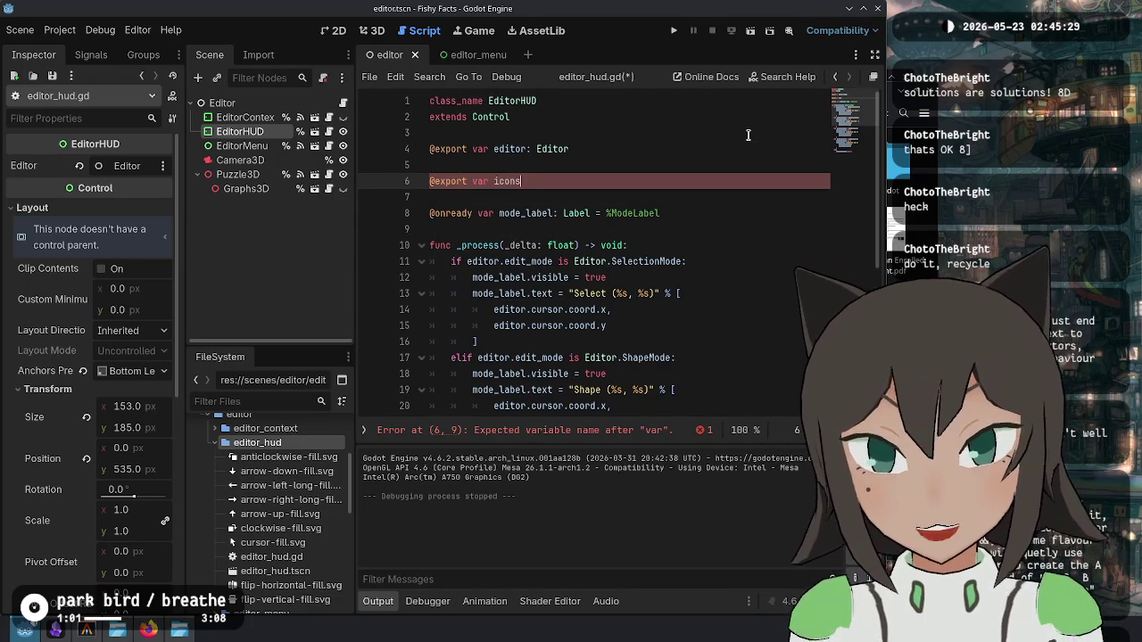
{"action": "type", "text": ": D"}
{"action": "key", "text": "Escape"}
{"action": "type", "text": "ictionary"}
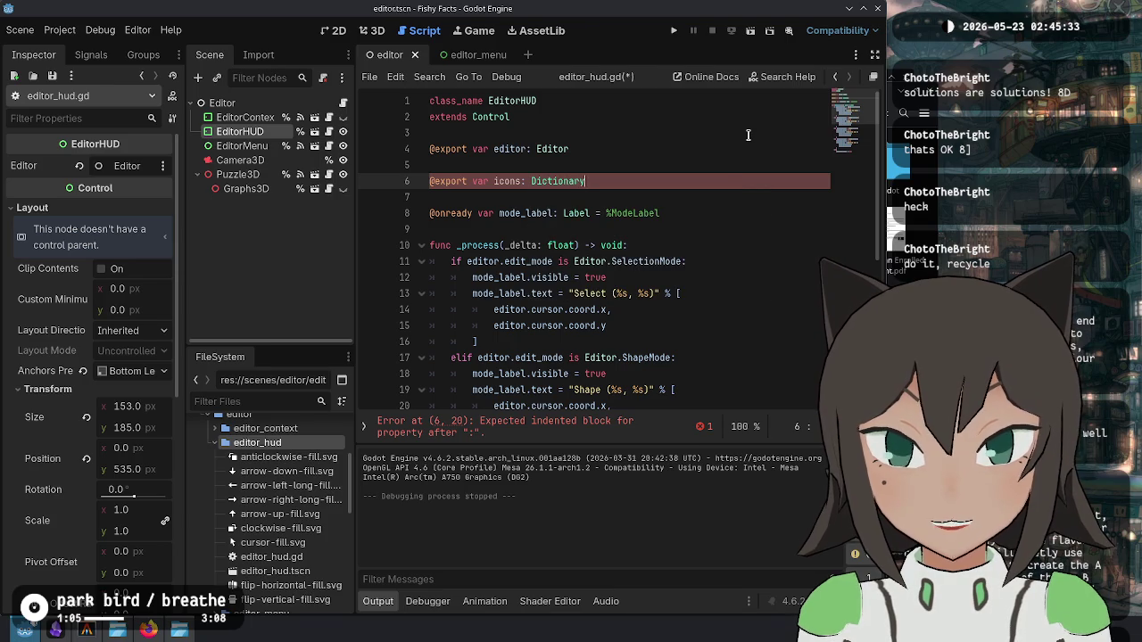
{"action": "key", "text": "Escape"}
{"action": "type", "text": "[String,"}
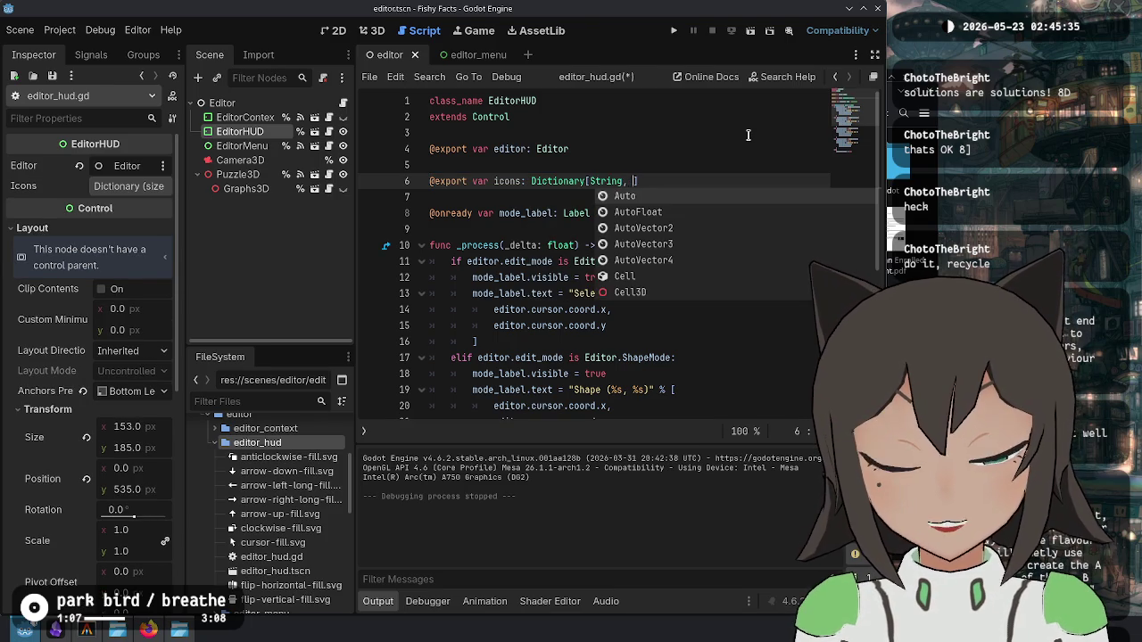
{"action": "key", "text": "Escape"}
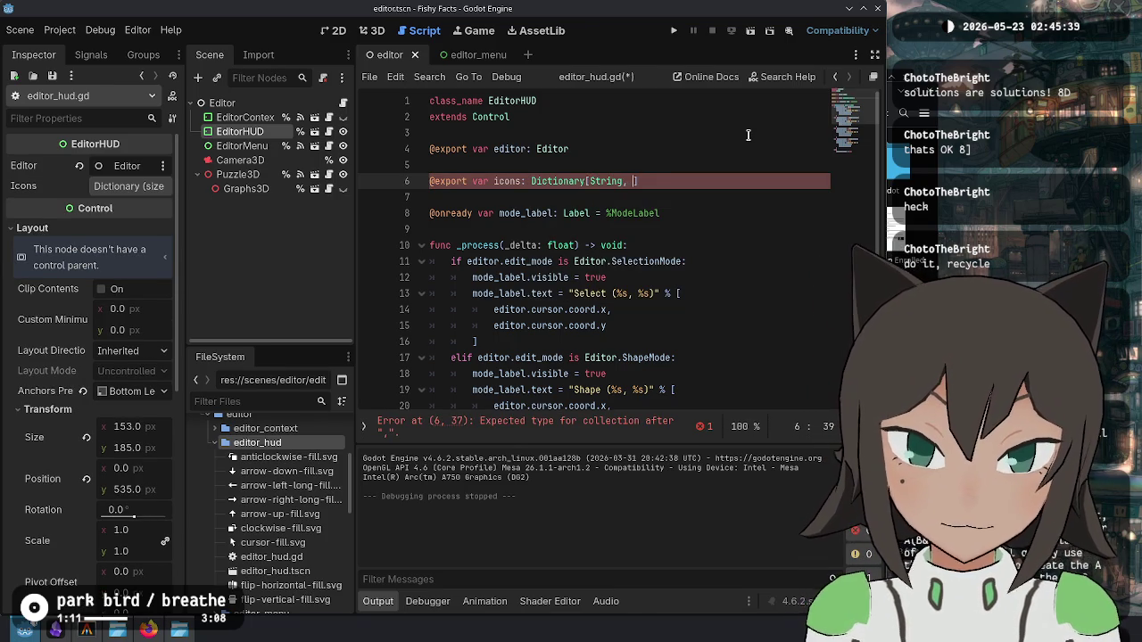
{"action": "type", "text": "I"}
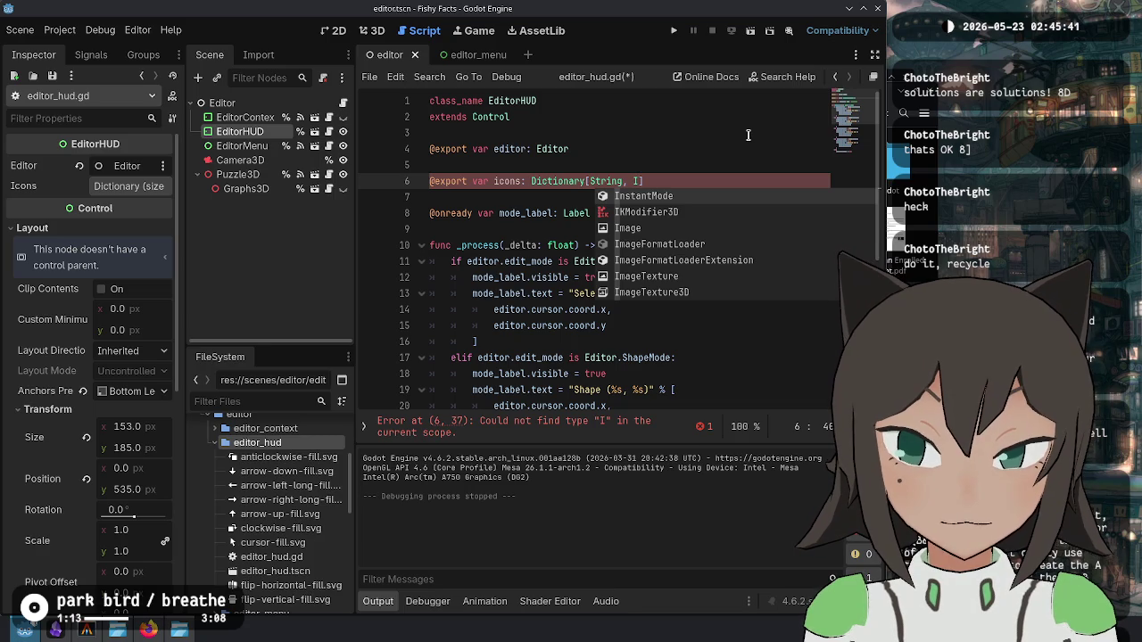
{"action": "key", "text": "BackSpace"}
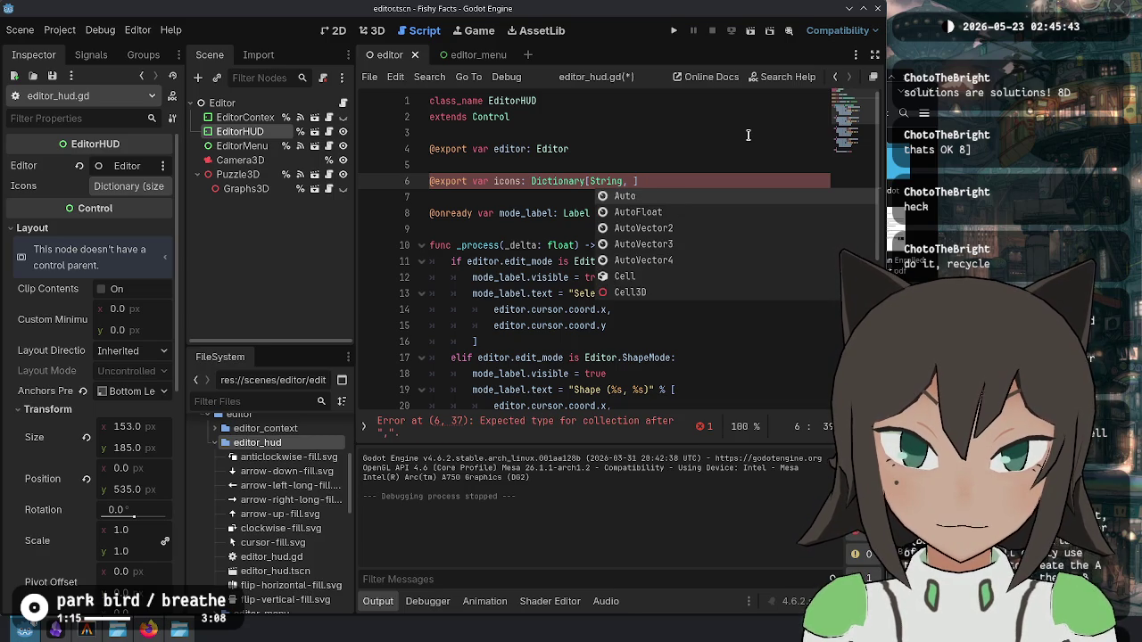
{"action": "type", "text": "Texture"}
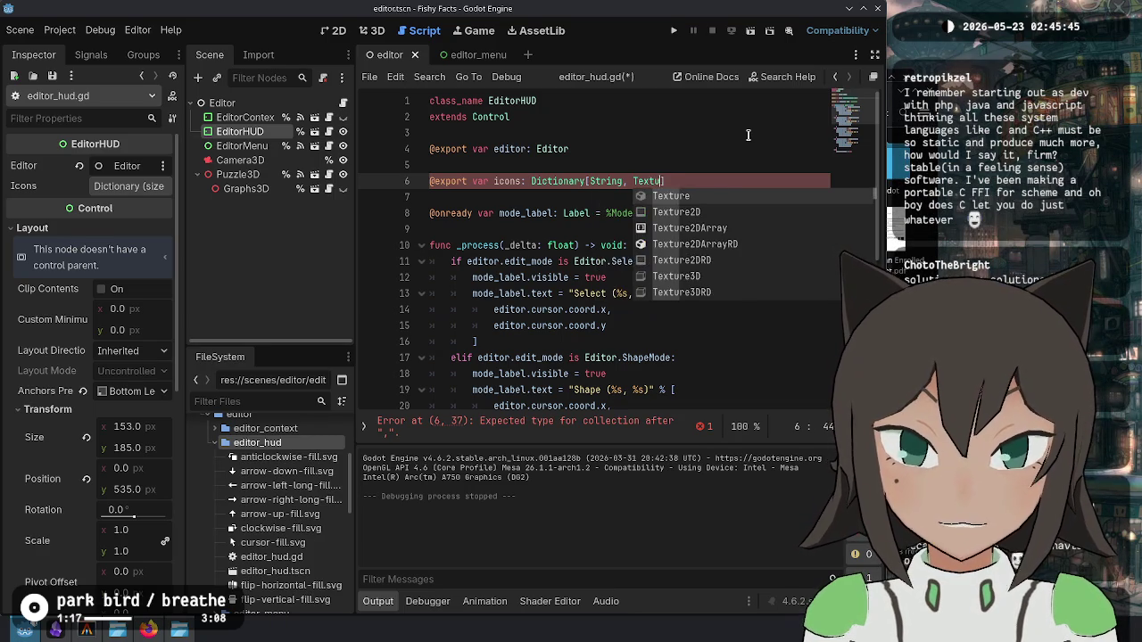
{"action": "type", "text": "2"}
{"action": "key", "text": "Return"}
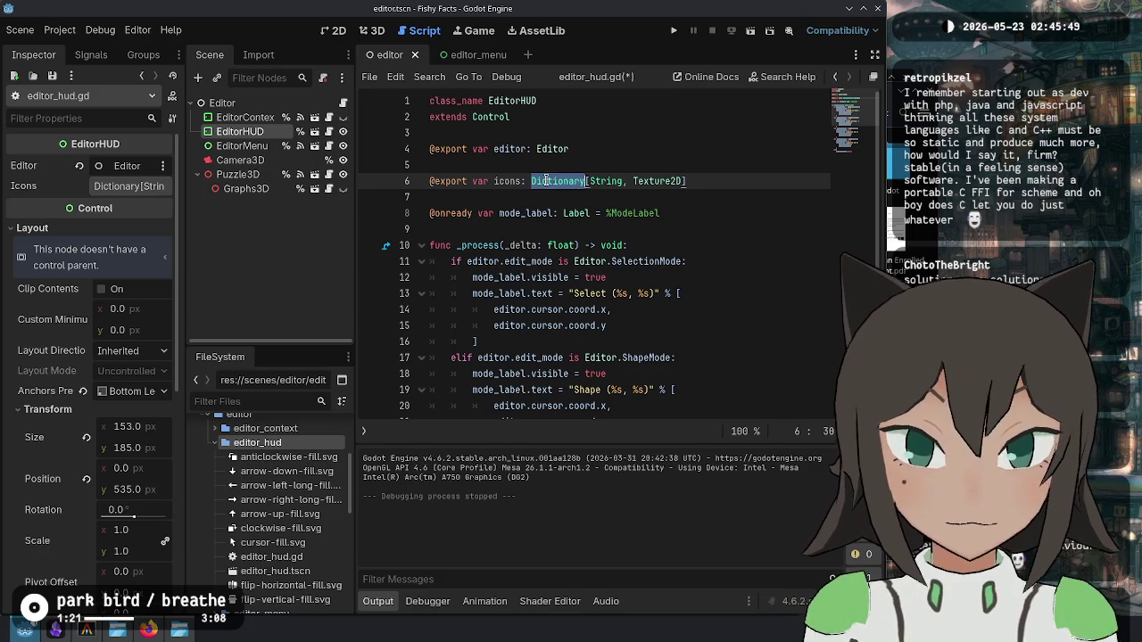
Step: Rename the icons export to selection_icons and save the script
{"action": "left_click", "coordinate": [493, 182]}
{"action": "type", "text": "selection_"}
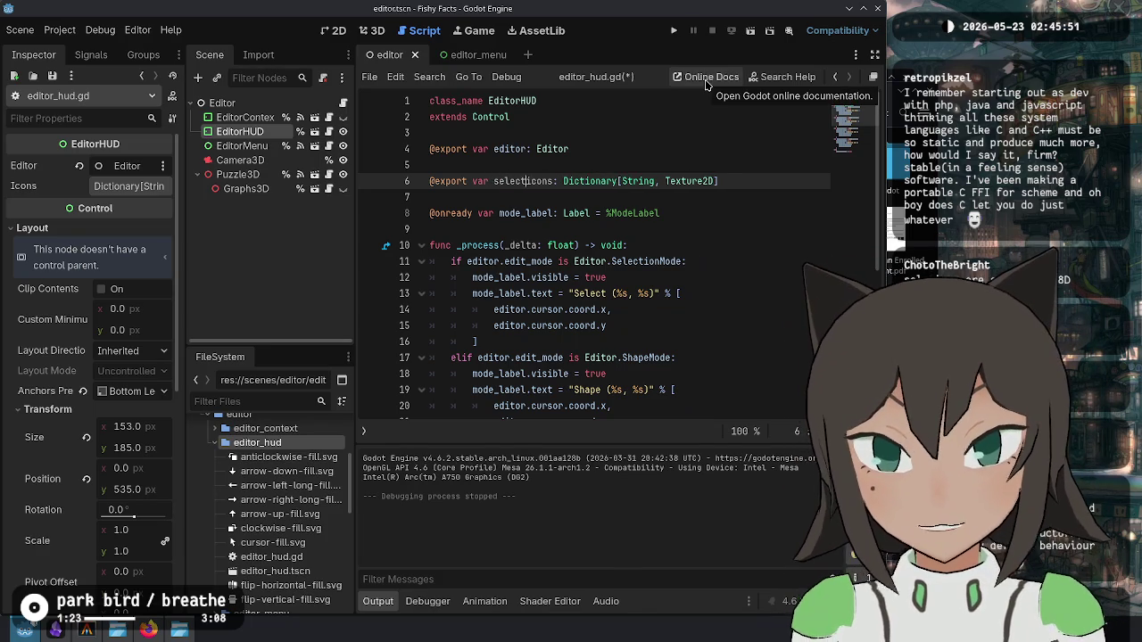
{"action": "key", "text": "ctrl+shift+Right"}
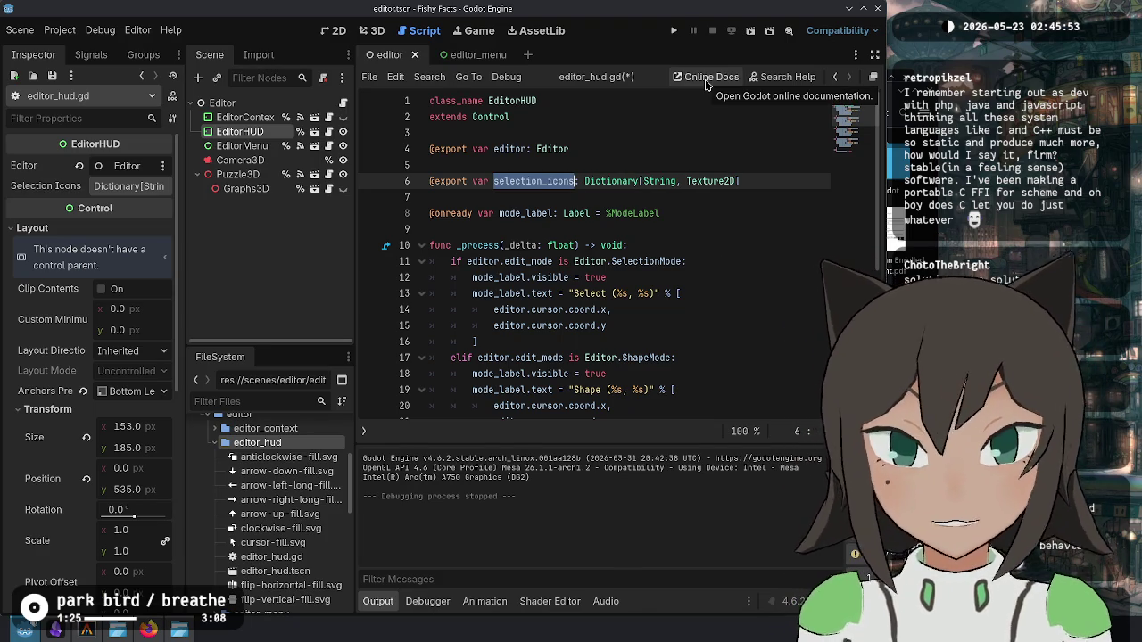
{"action": "key", "text": "Down"}
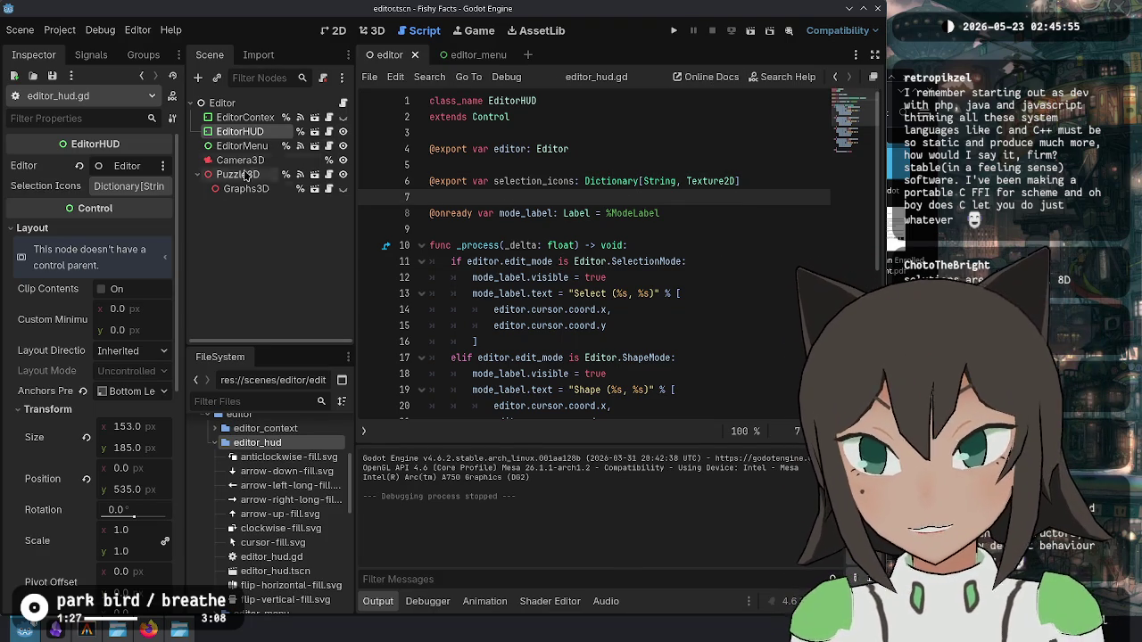
{"action": "left_click", "coordinate": [134, 186]}
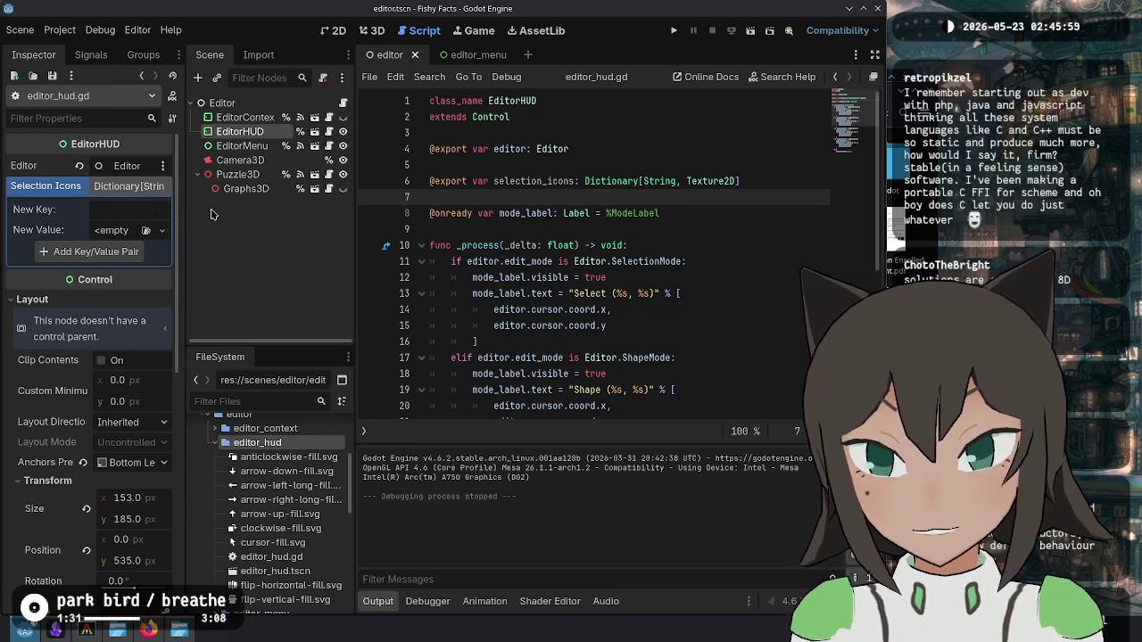
Step: Add an edit_select key with the cursor-fill.svg texture to the Selection Icons dictionary
{"action": "left_click", "coordinate": [375, 33]}
{"action": "left_click", "coordinate": [356, 30]}
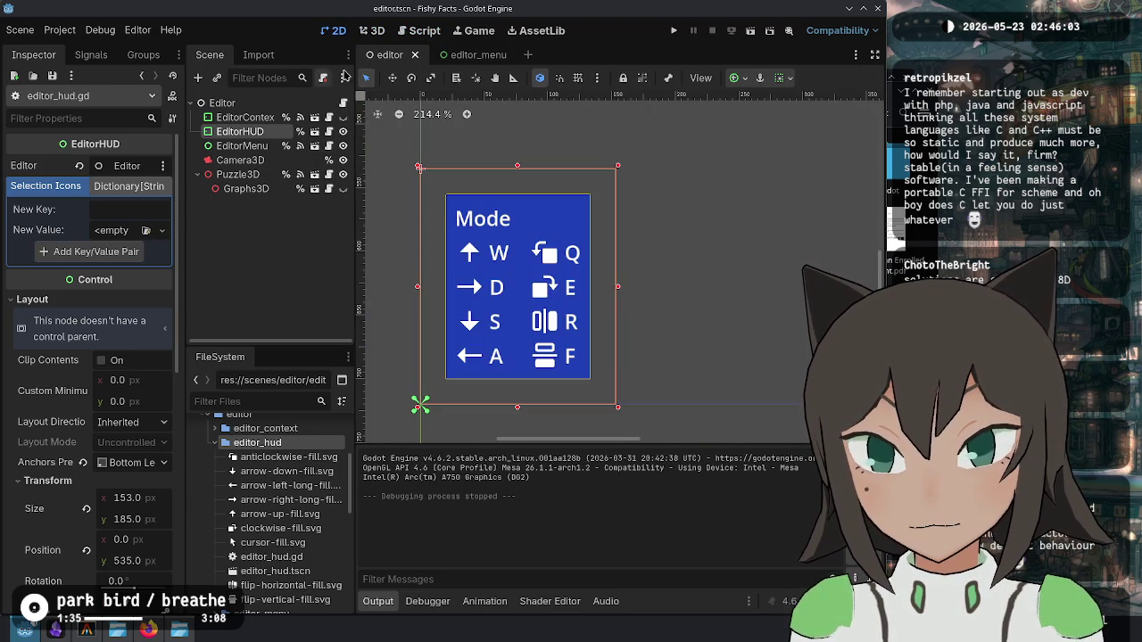
{"action": "left_click", "coordinate": [404, 31]}
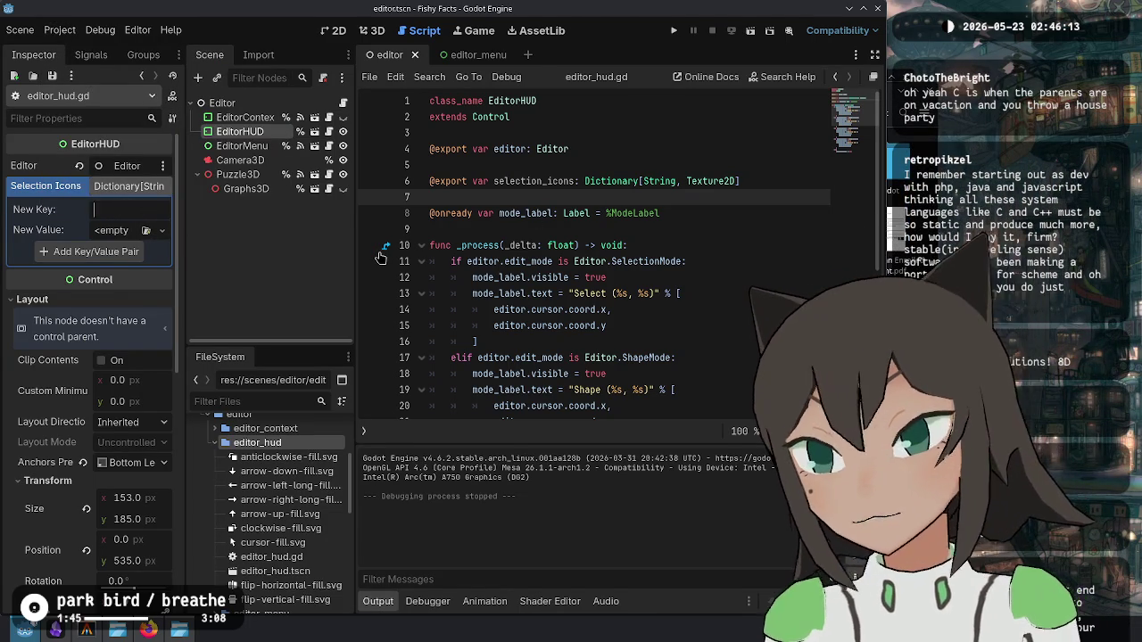
{"action": "type", "text": "edit_select"}
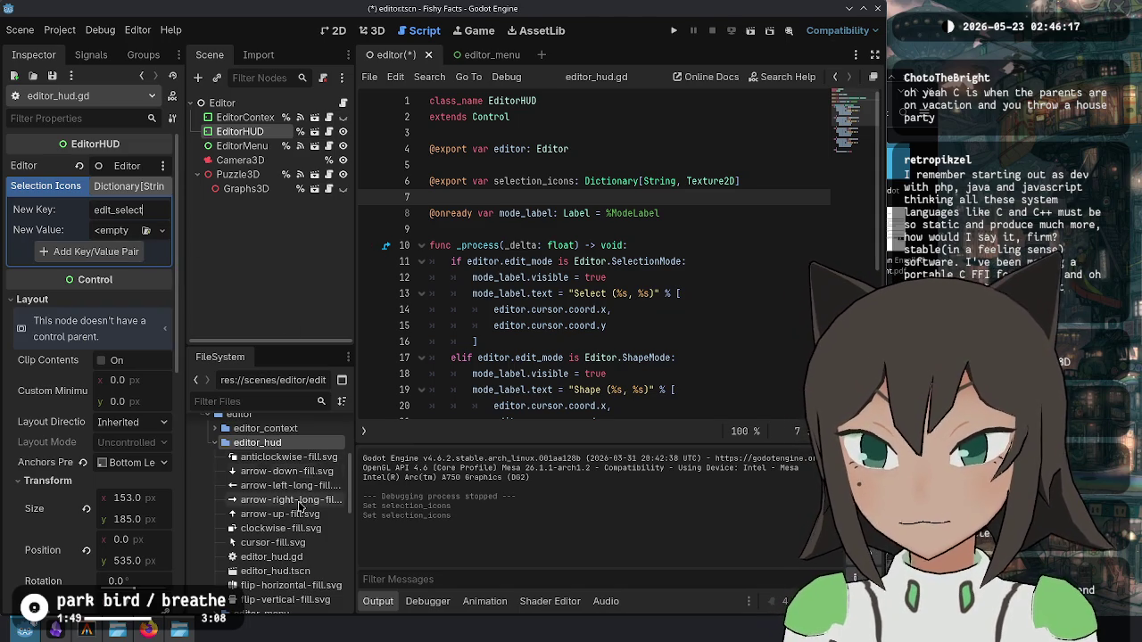
{"action": "left_click", "coordinate": [270, 544]}
{"action": "left_click_drag", "start_coordinate": [270, 546], "coordinate": [111, 230]}
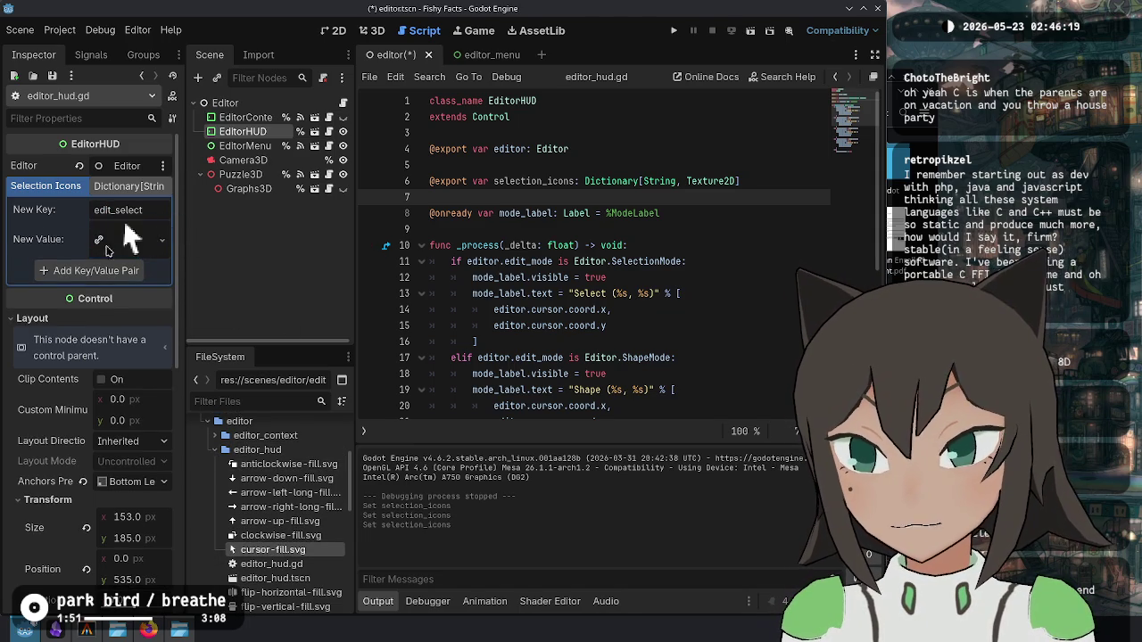
{"action": "left_click", "coordinate": [89, 264]}
{"action": "left_click_drag", "start_coordinate": [183, 246], "coordinate": [202, 238]}
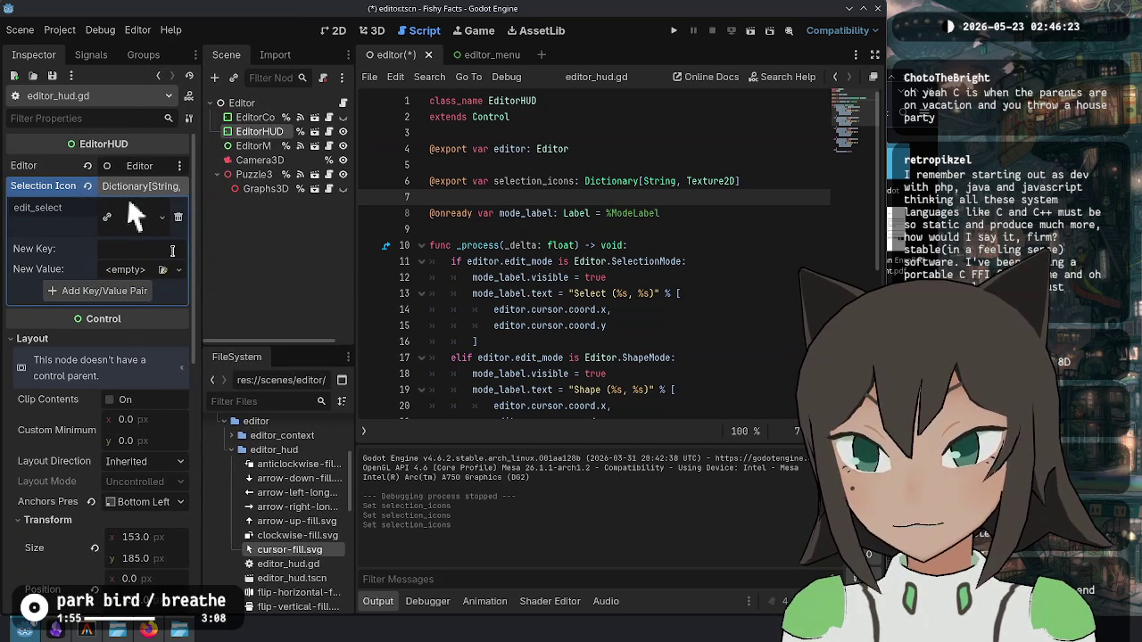
{"action": "left_click", "coordinate": [52, 30]}
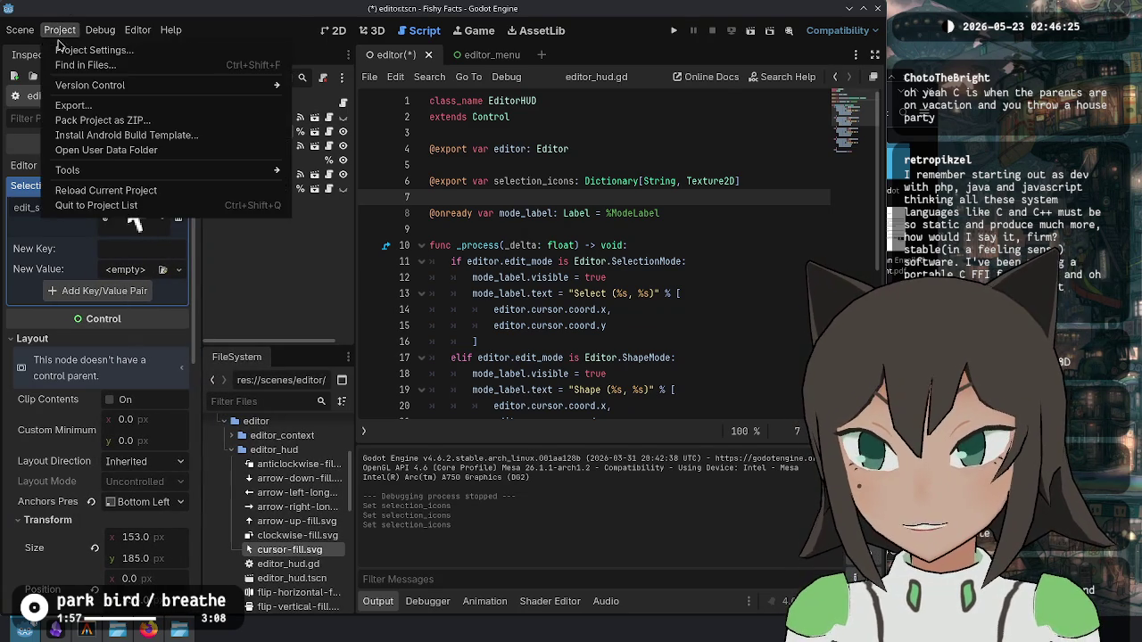
{"action": "left_click", "coordinate": [63, 45]}
{"action": "left_click", "coordinate": [111, 60]}
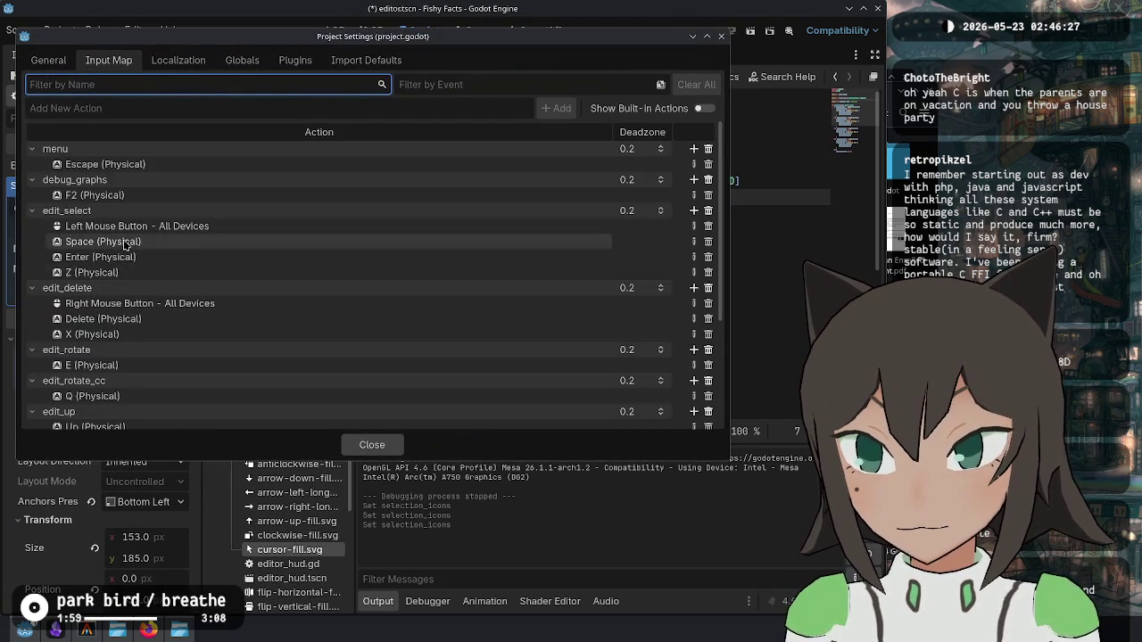
{"action": "scroll", "coordinate": [119, 295], "scroll_direction": "down", "scroll_amount": 3}
{"action": "scroll", "coordinate": [107, 322], "scroll_direction": "down", "scroll_amount": 3}
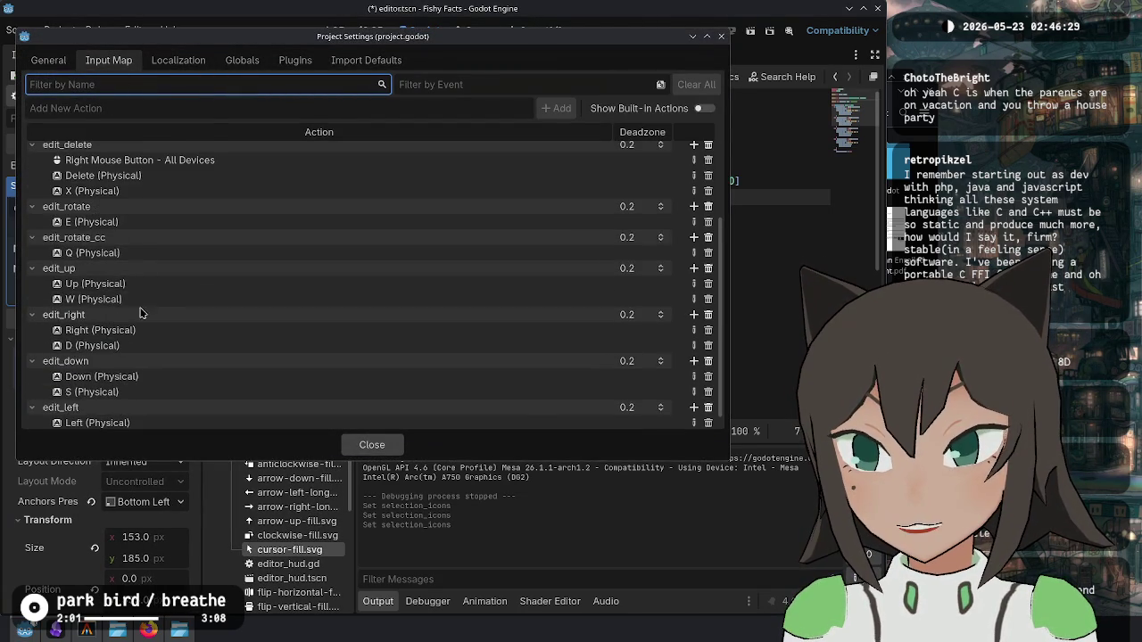
{"action": "scroll", "coordinate": [125, 317], "scroll_direction": "down", "scroll_amount": 1}
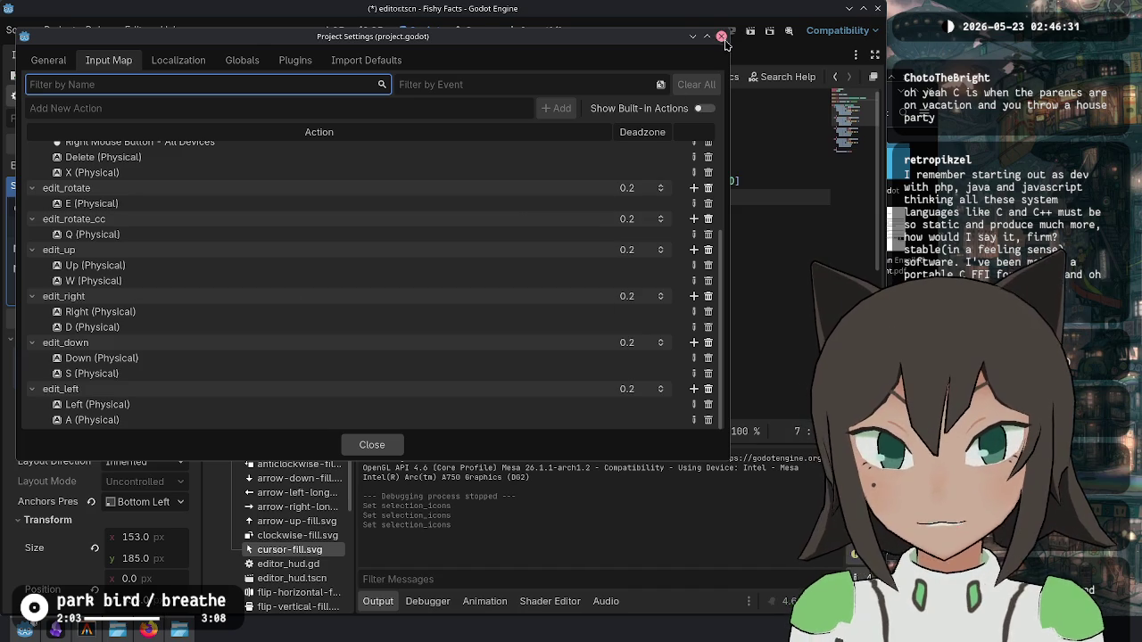
{"action": "left_click", "coordinate": [722, 36]}
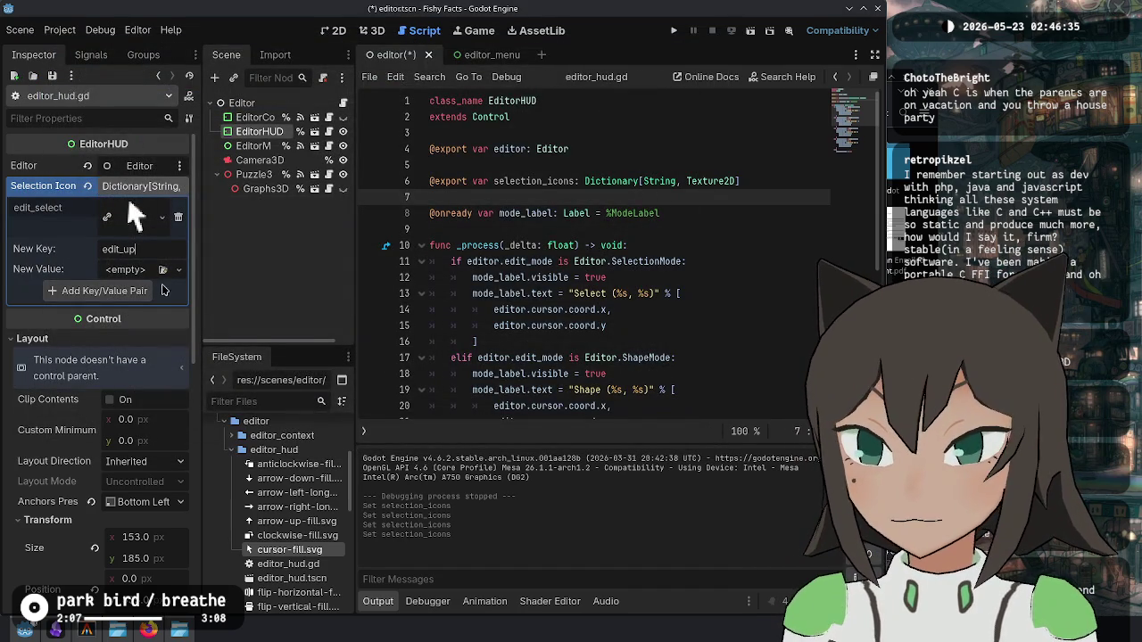
Step: Add edit_up and edit_right pairs with the arrow-up-fill.svg and arrow-right-long-fill.svg textures
{"action": "left_click_drag", "start_coordinate": [294, 521], "coordinate": [122, 268]}
{"action": "left_click", "coordinate": [136, 309]}
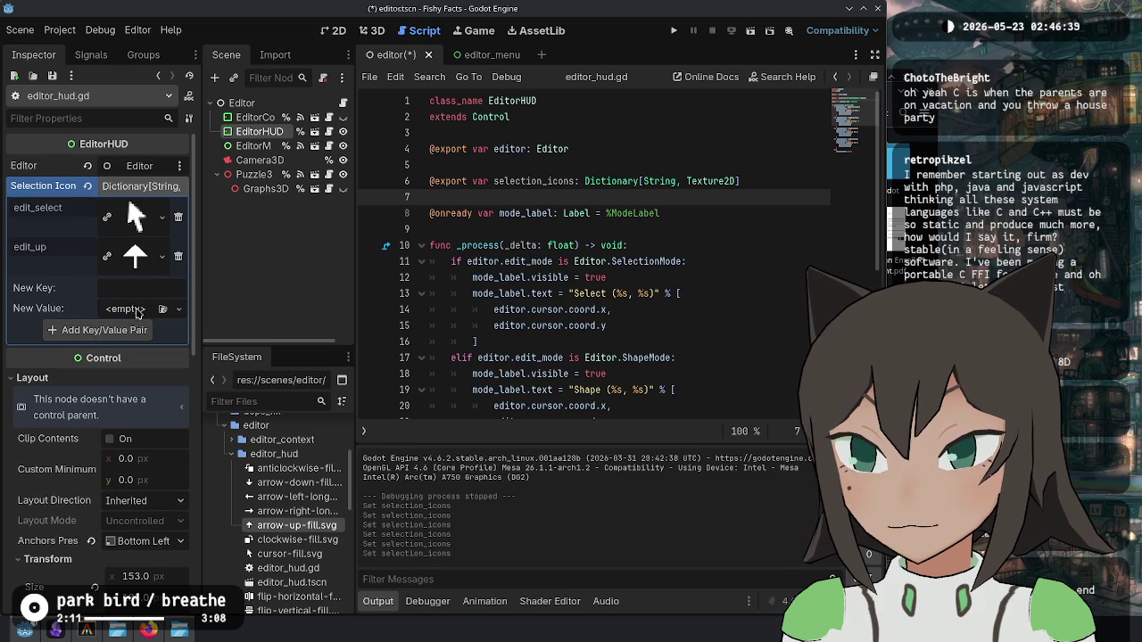
{"action": "left_click", "coordinate": [160, 296]}
{"action": "type", "text": "edit_down"}
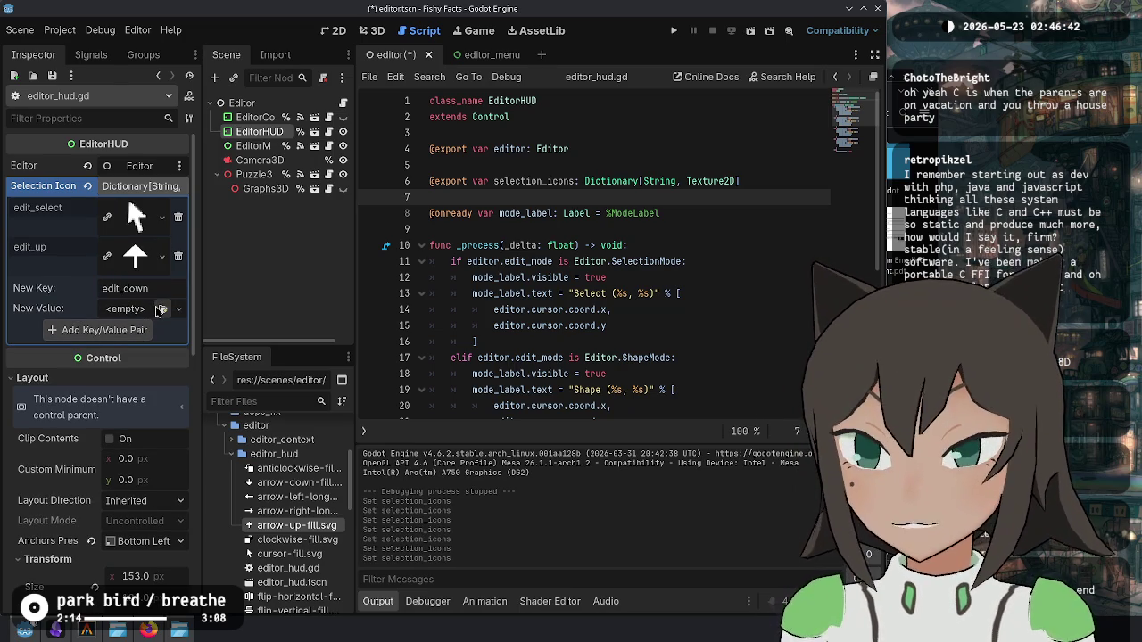
{"action": "key", "text": "ctrl+a"}
{"action": "key", "text": "BackSpace"}
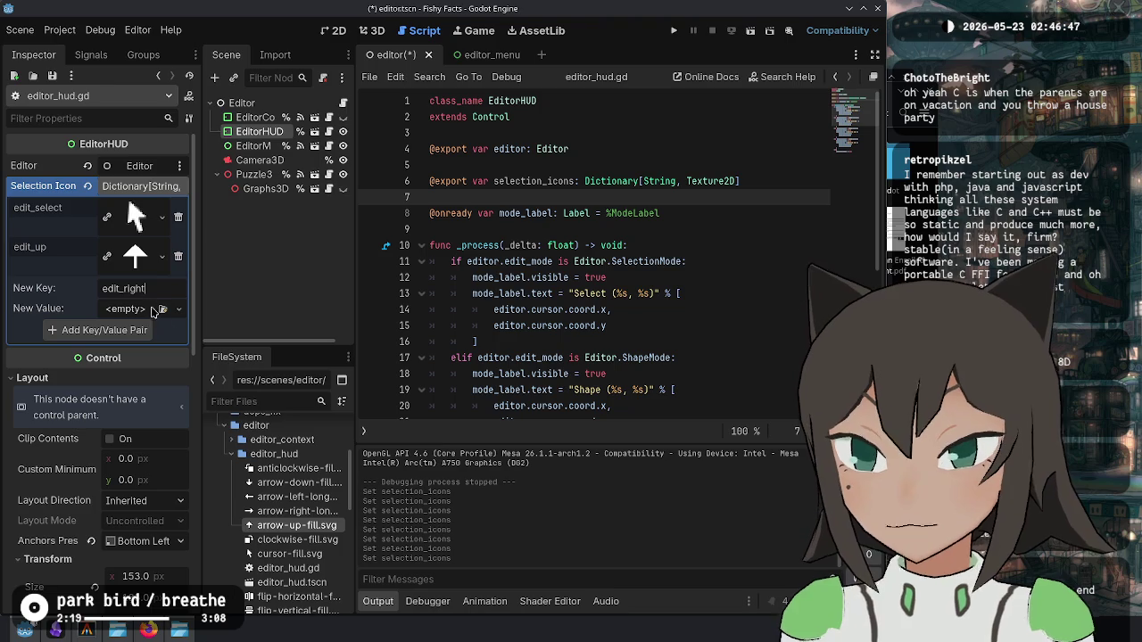
{"action": "left_click_drag", "start_coordinate": [297, 511], "coordinate": [259, 468]}
{"action": "left_click_drag", "start_coordinate": [230, 404], "coordinate": [125, 309]}
{"action": "left_click", "coordinate": [122, 348]}
Step: Add the edit_down key with the arrow-down texture loaded via Quick Load
{"action": "type", "text": "edit"}
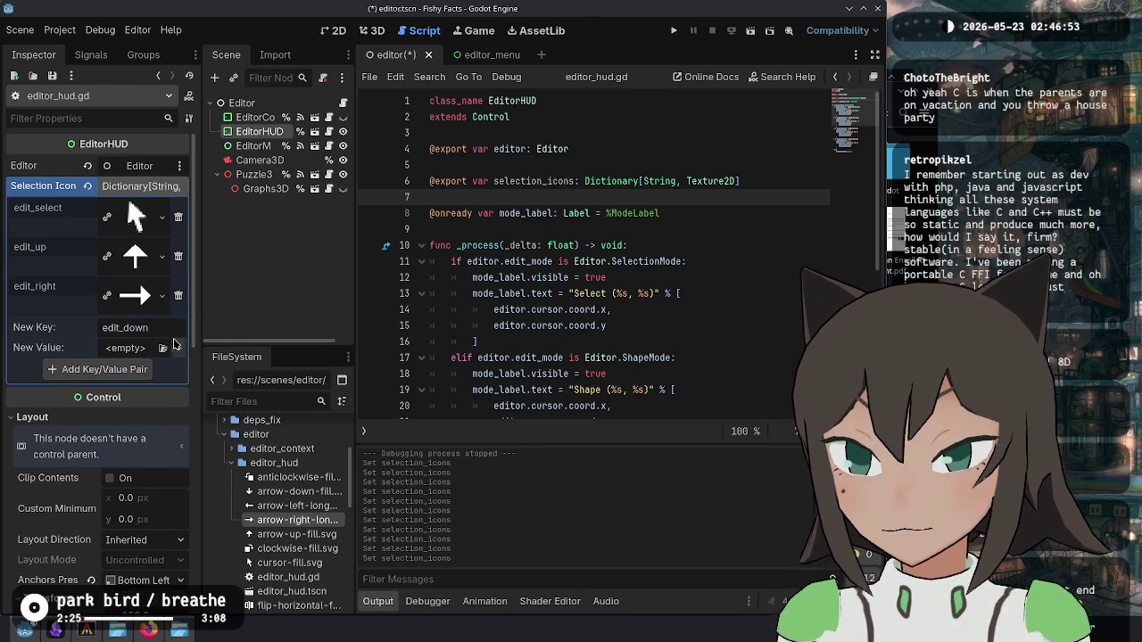
{"action": "left_click", "coordinate": [176, 353]}
{"action": "left_click", "coordinate": [89, 408]}
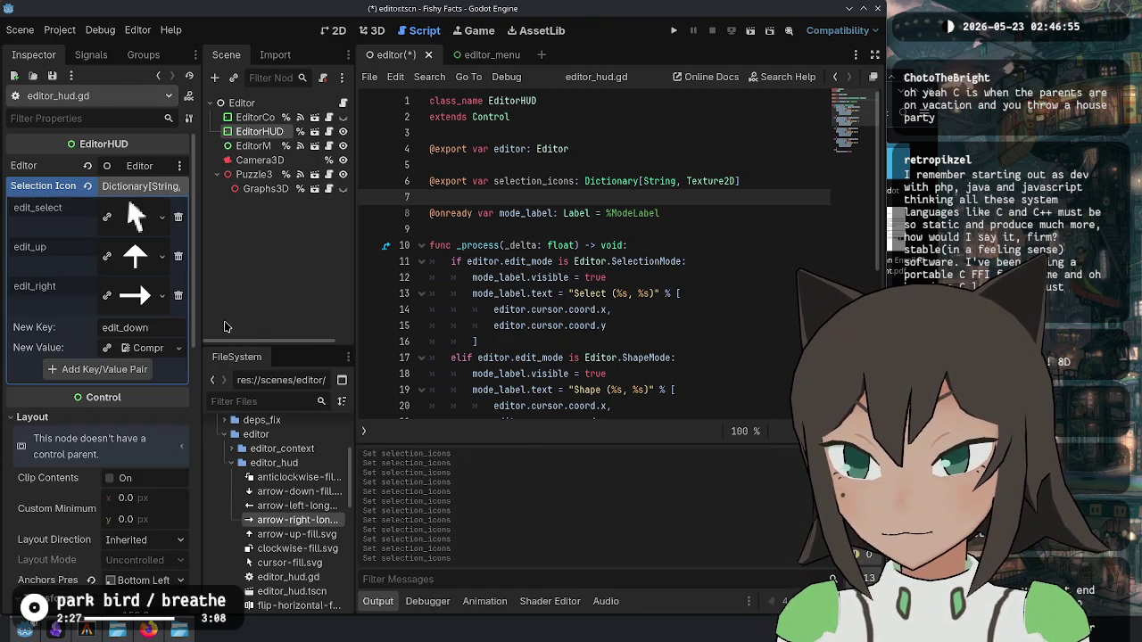
{"action": "right_click", "coordinate": [123, 354]}
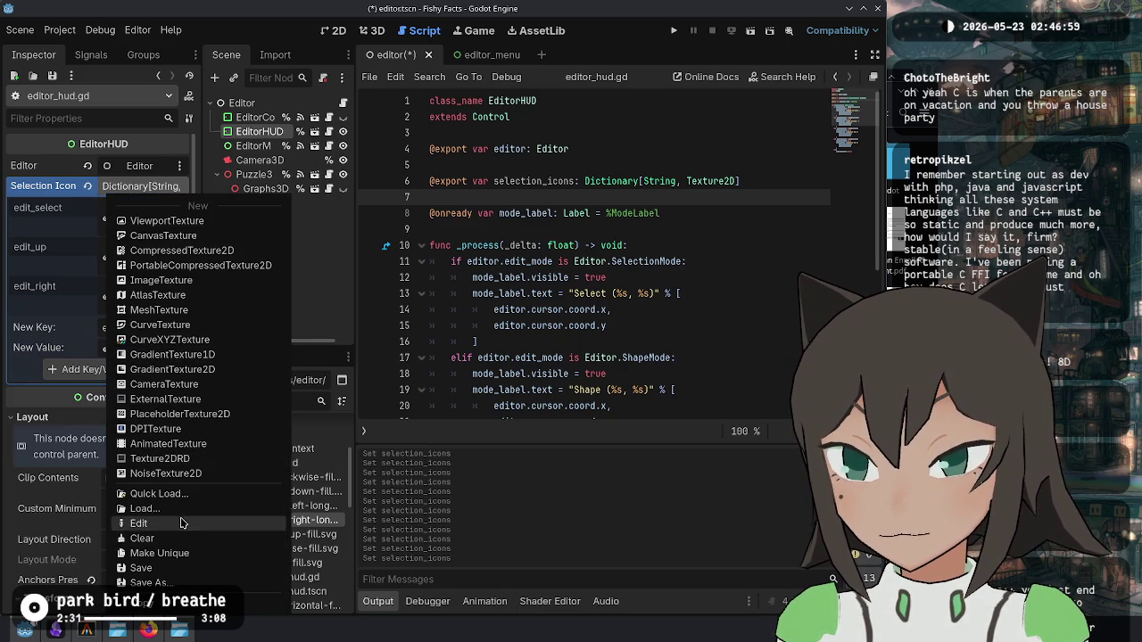
{"action": "left_click", "coordinate": [178, 508]}
{"action": "key", "text": "Escape"}
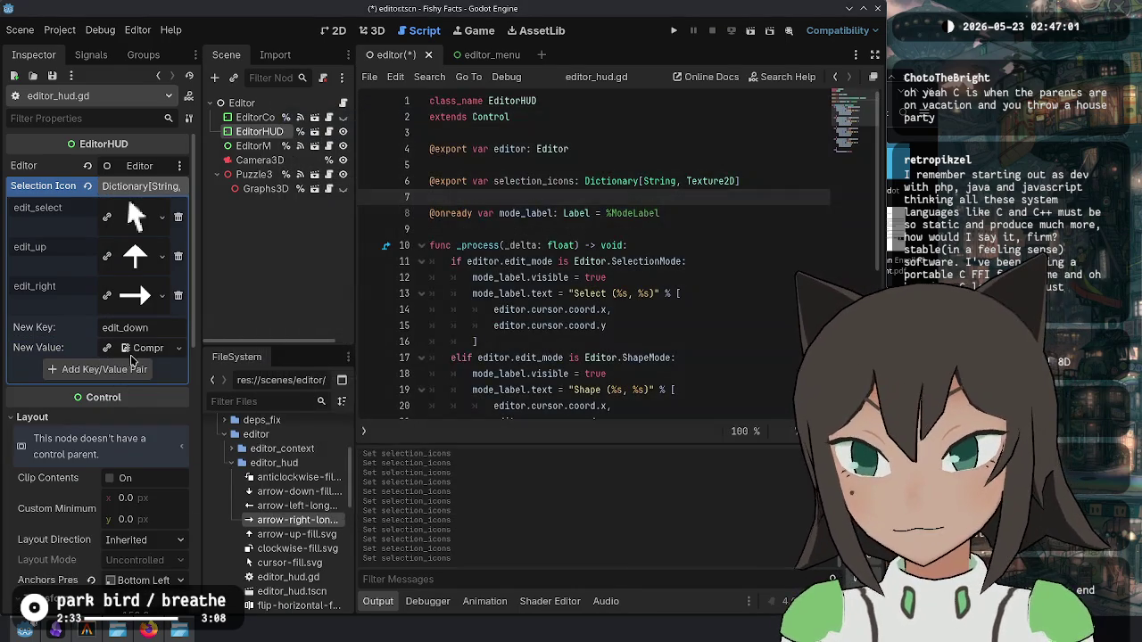
{"action": "left_click", "coordinate": [162, 216]}
{"action": "left_click", "coordinate": [147, 498]}
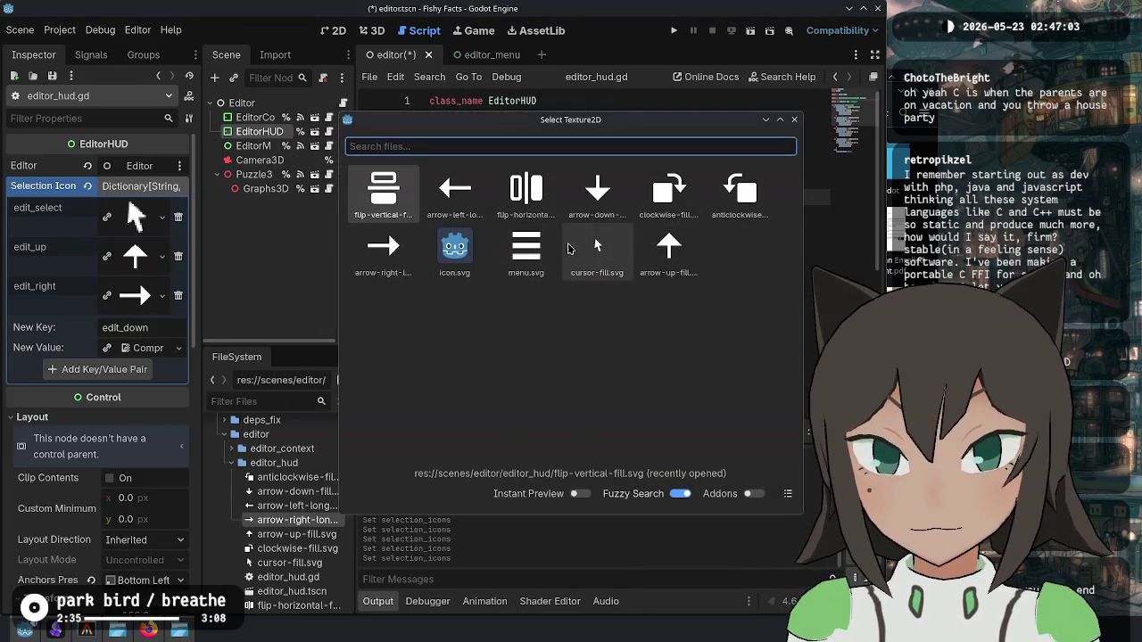
{"action": "double_click", "coordinate": [597, 189]}
{"action": "left_click", "coordinate": [121, 389]}
Step: Add edit_left with the left-arrow texture, then save the scene
{"action": "left_click", "coordinate": [141, 366]}
{"action": "type", "text": "edit_left"}
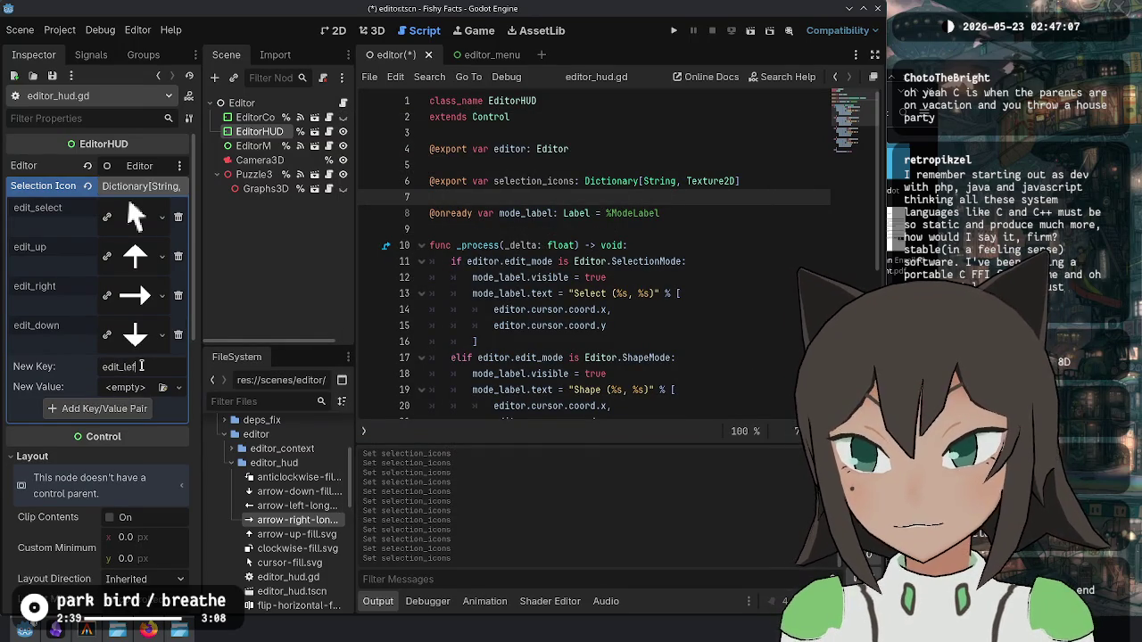
{"action": "left_click", "coordinate": [163, 388]}
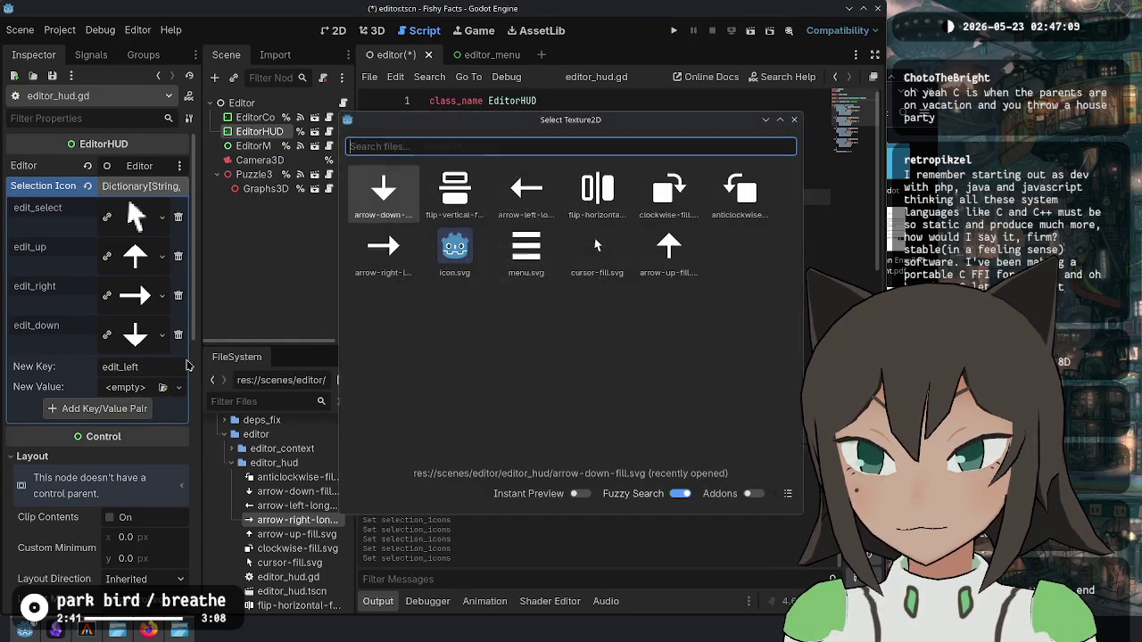
{"action": "double_click", "coordinate": [525, 248]}
{"action": "left_click", "coordinate": [111, 433]}
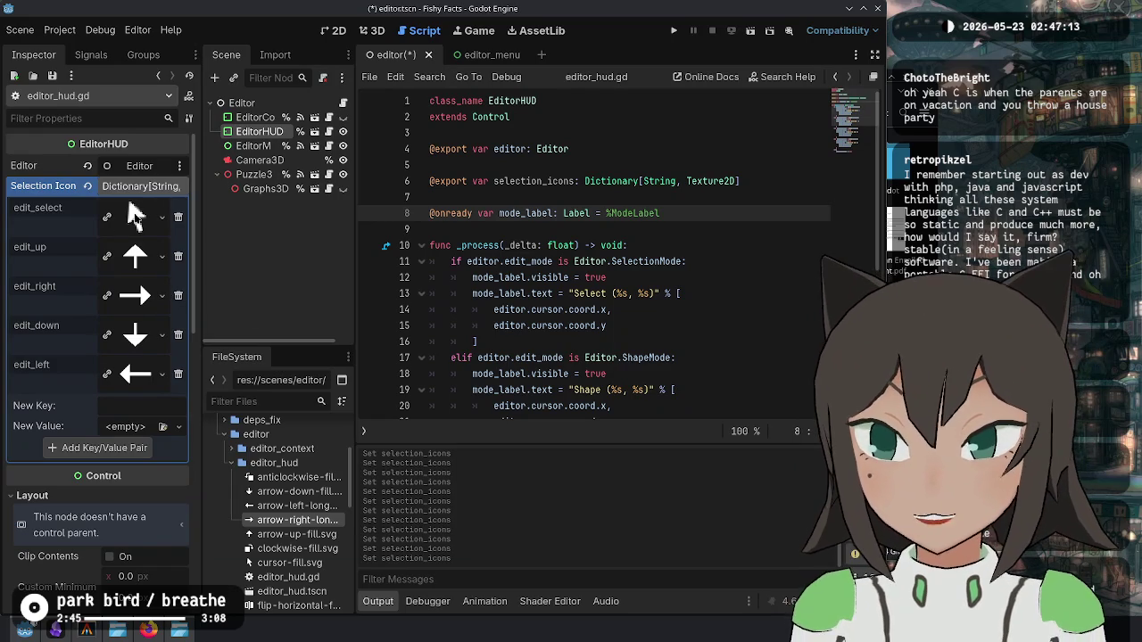
{"action": "key", "text": "ctrl+s"}
{"action": "left_click", "coordinate": [134, 186]}
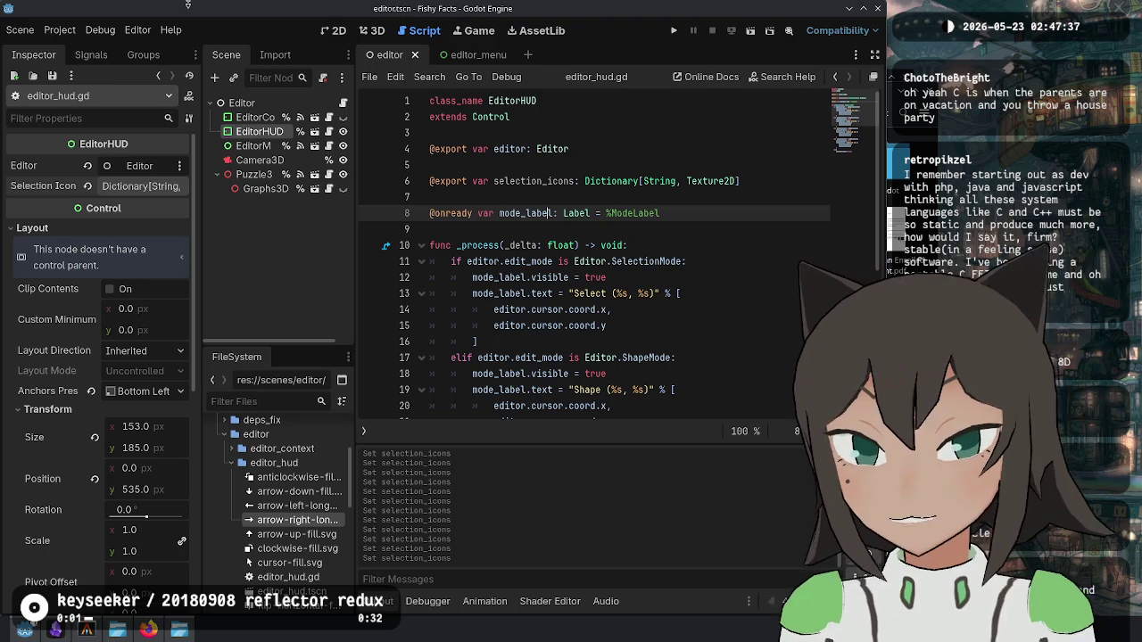
{"action": "left_click", "coordinate": [707, 219]}
{"action": "key", "text": "ctrl+s"}
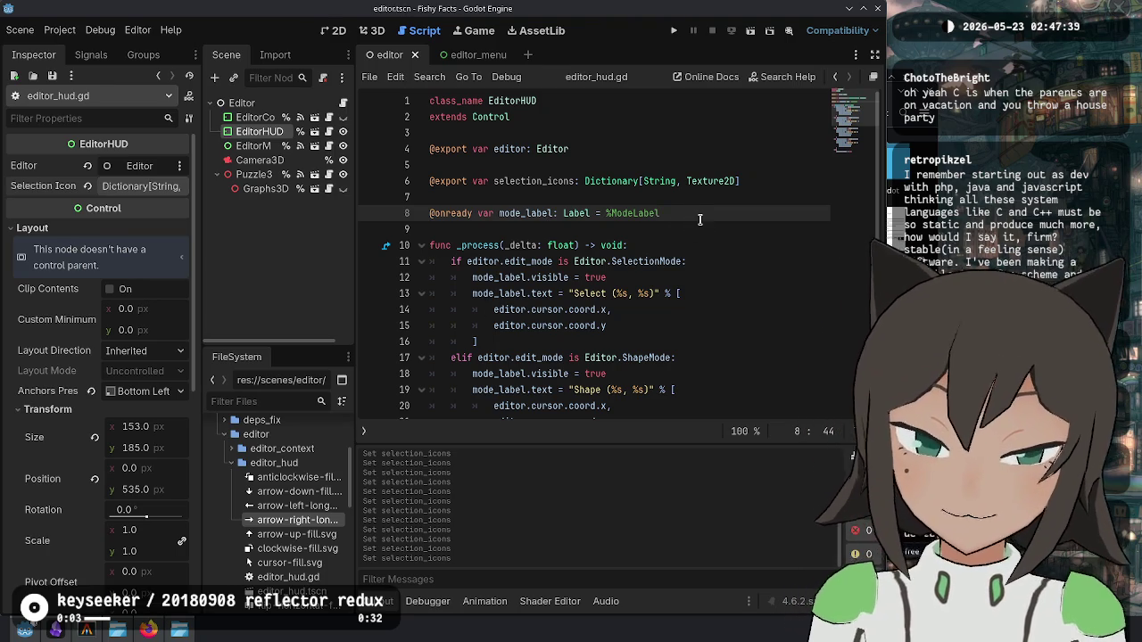
{"action": "left_click", "coordinate": [714, 261]}
{"action": "left_click", "coordinate": [738, 230]}
{"action": "left_click", "coordinate": [649, 181]}
{"action": "left_click", "coordinate": [665, 330]}
{"action": "left_click", "coordinate": [766, 188]}
{"action": "left_click", "coordinate": [740, 214]}
{"action": "left_click", "coordinate": [744, 263]}
{"action": "left_click", "coordinate": [725, 354]}
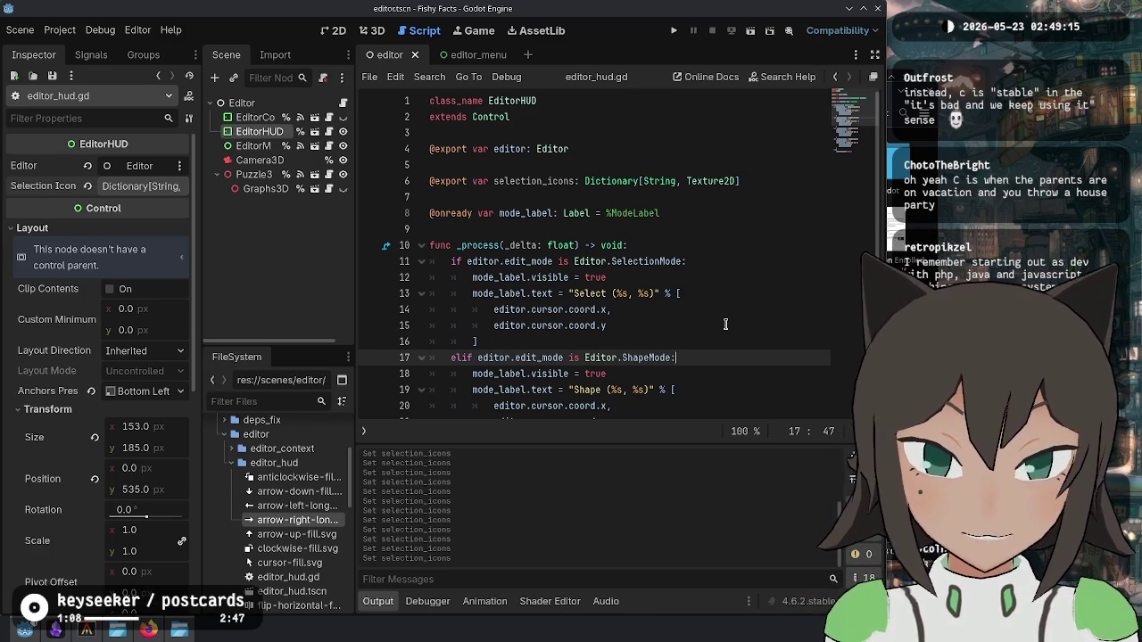
Step: Hide the Output panel and browse the _process mode-label branches in editor_hud.gd
{"action": "scroll", "coordinate": [734, 269], "scroll_direction": "down", "scroll_amount": 2}
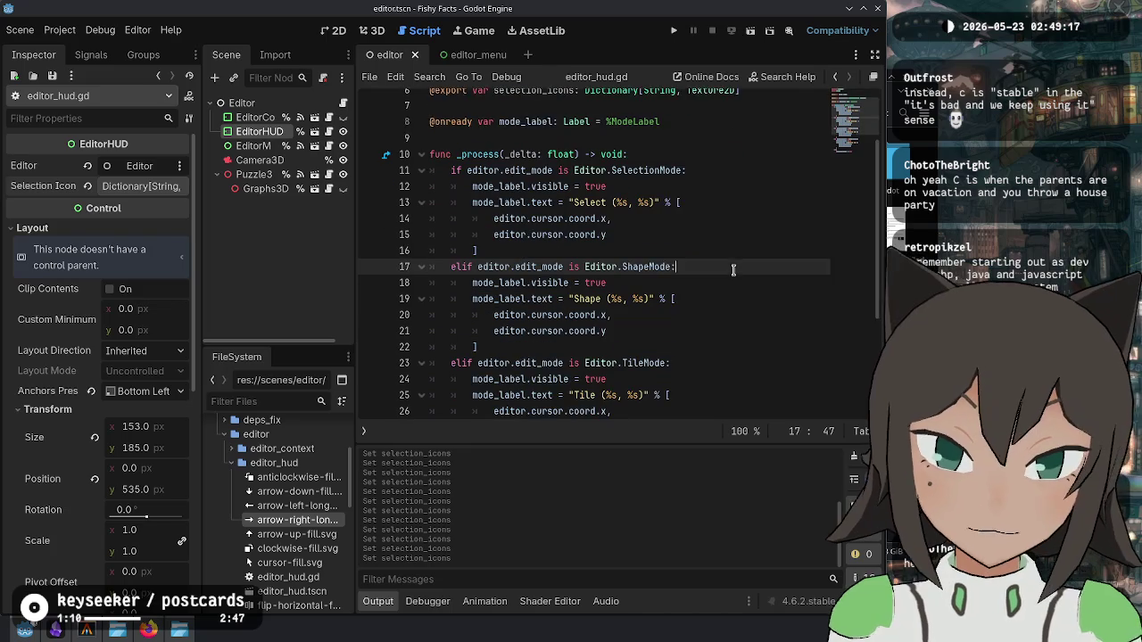
{"action": "scroll", "coordinate": [733, 198], "scroll_direction": "down", "scroll_amount": 1}
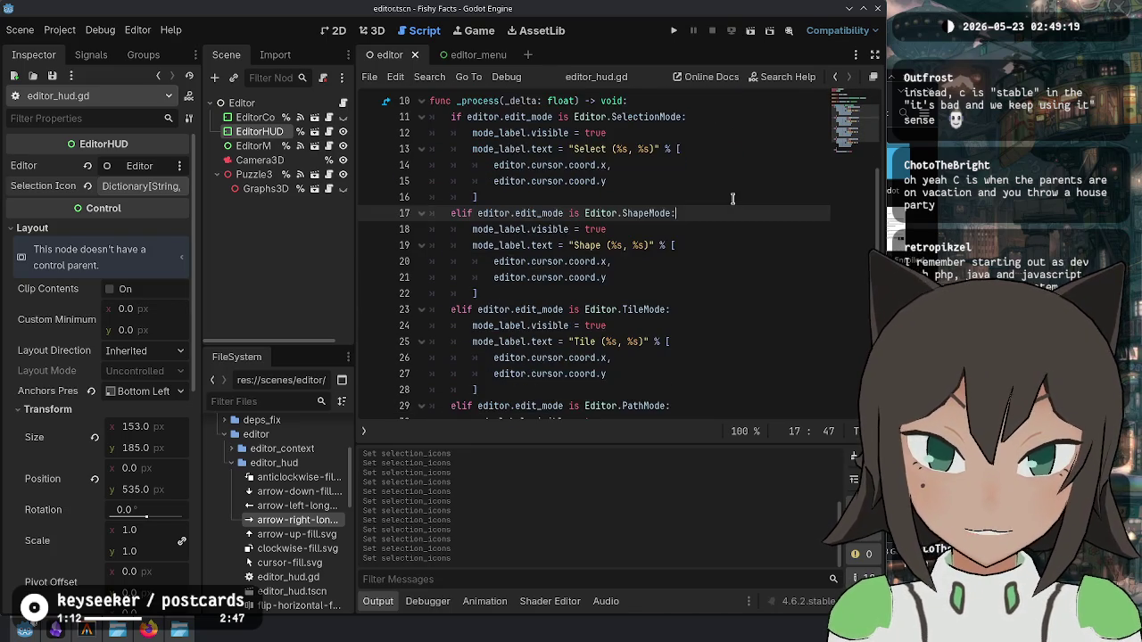
{"action": "scroll", "coordinate": [733, 198], "scroll_direction": "down", "scroll_amount": 1}
{"action": "scroll", "coordinate": [733, 198], "scroll_direction": "down", "scroll_amount": 2}
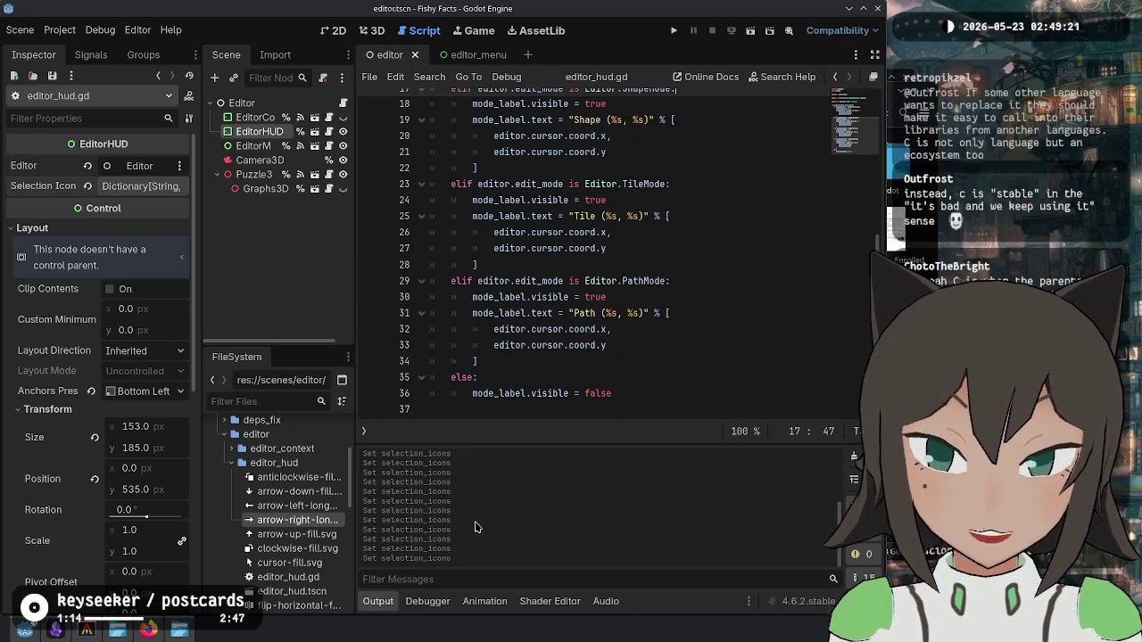
{"action": "left_click", "coordinate": [377, 600]}
{"action": "left_click", "coordinate": [690, 424]}
{"action": "left_click", "coordinate": [773, 265]}
{"action": "left_click", "coordinate": [732, 374]}
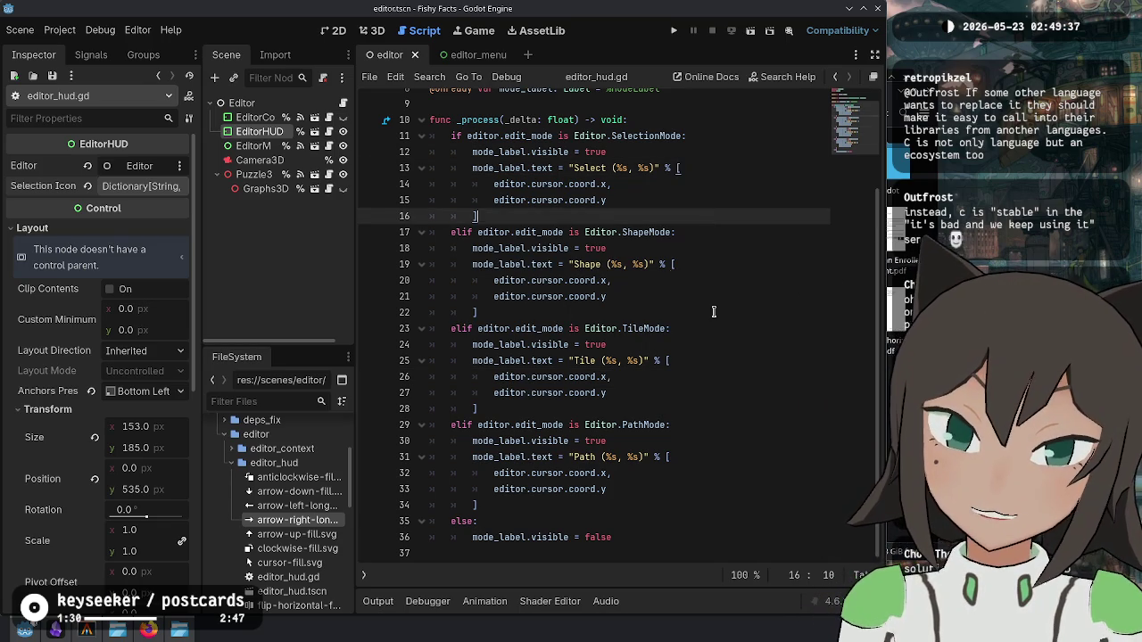
{"action": "left_click", "coordinate": [688, 539]}
{"action": "scroll", "coordinate": [676, 234], "scroll_direction": "up", "scroll_amount": 2}
{"action": "left_click", "coordinate": [765, 193]}
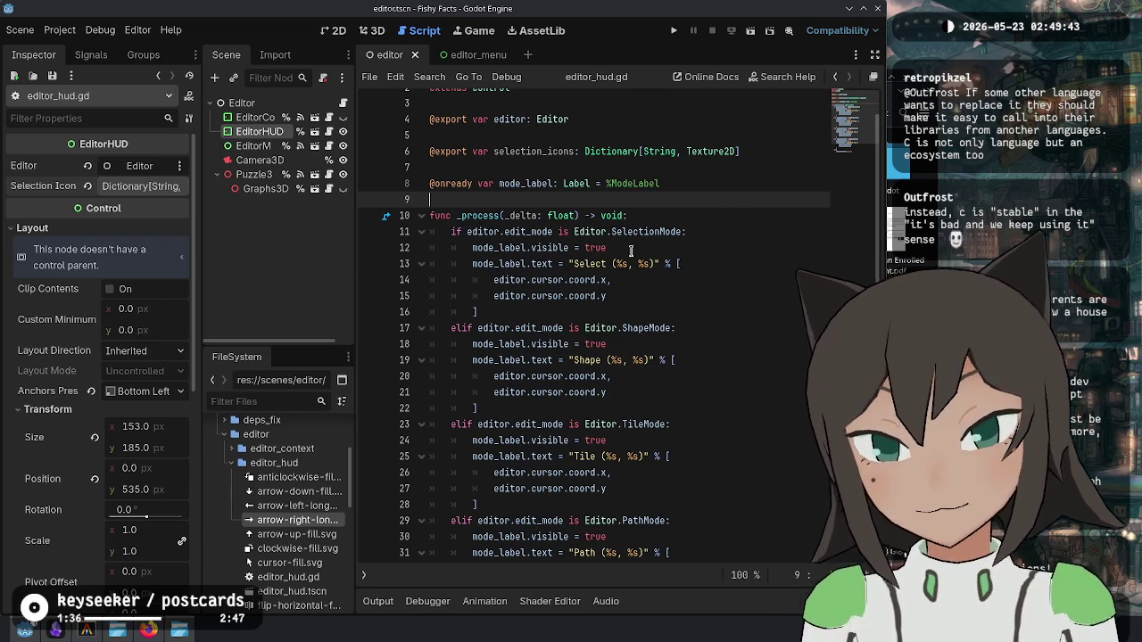
{"action": "left_click", "coordinate": [672, 328]}
{"action": "double_click", "coordinate": [489, 215]}
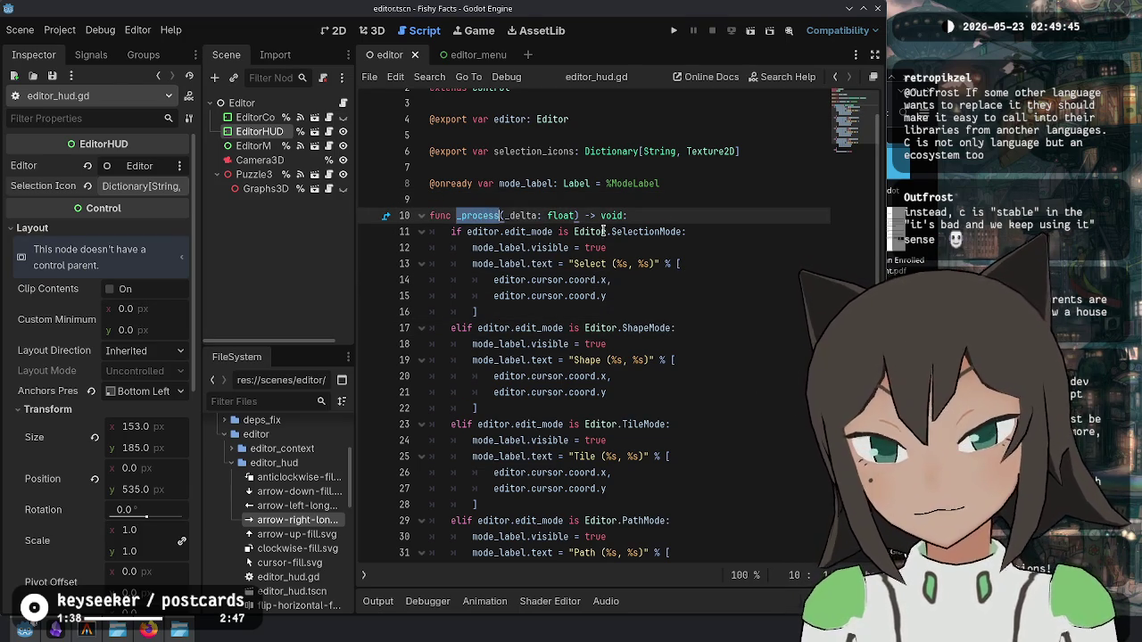
{"action": "left_click", "coordinate": [625, 312]}
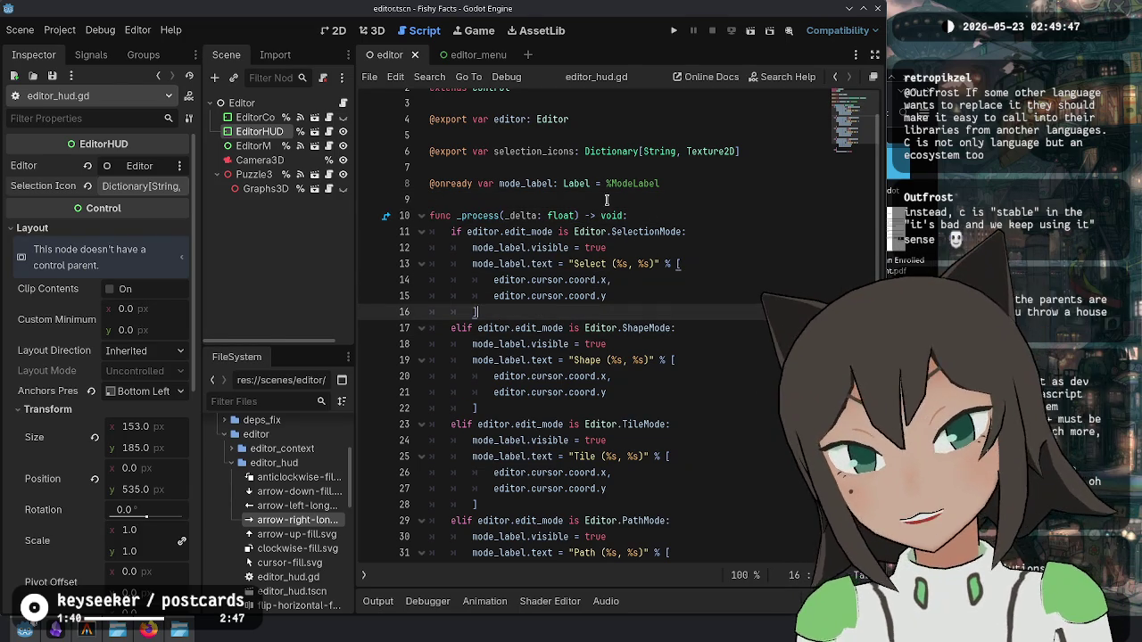
Step: Expand the Selection Icons dictionary to show its edit_select, up, right, down and left entries
{"action": "left_click", "coordinate": [138, 185]}
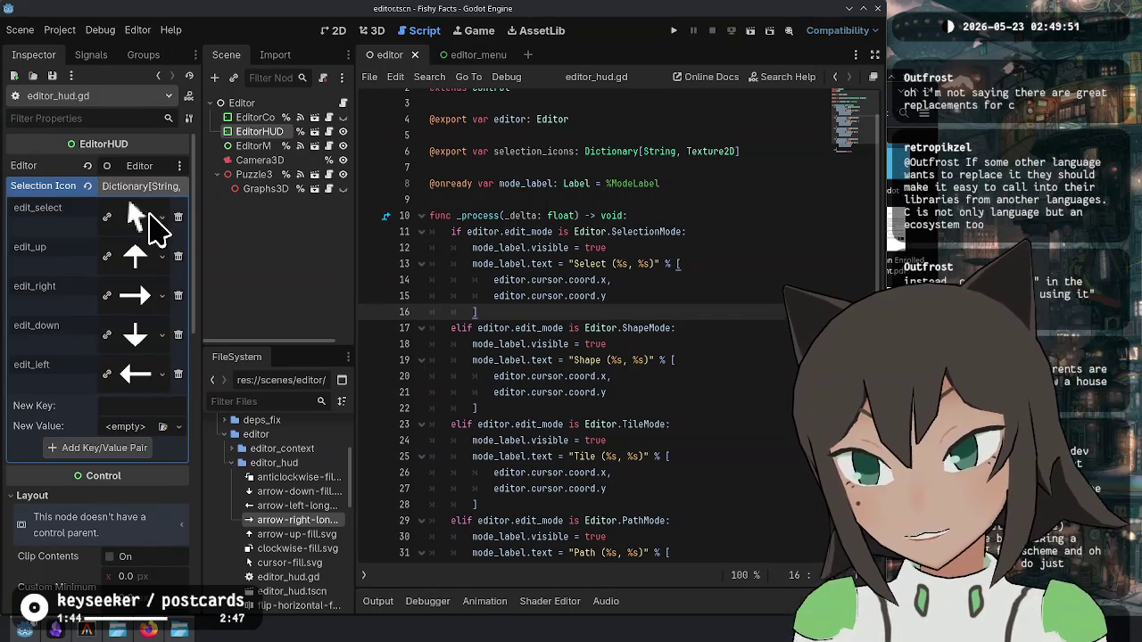
{"action": "left_click", "coordinate": [495, 232]}
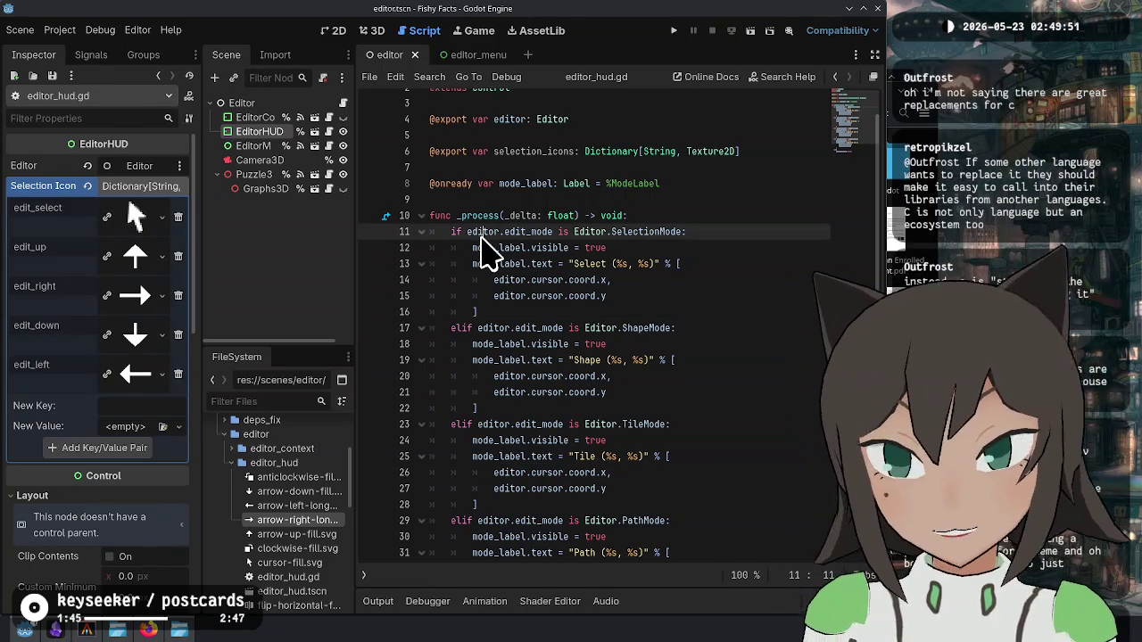
{"action": "left_click", "coordinate": [343, 104]}
Step: Write 'func get_inputs() -> Array' on a new line after EditMode's unhandled_input
{"action": "scroll", "coordinate": [625, 339], "scroll_direction": "down", "scroll_amount": 12}
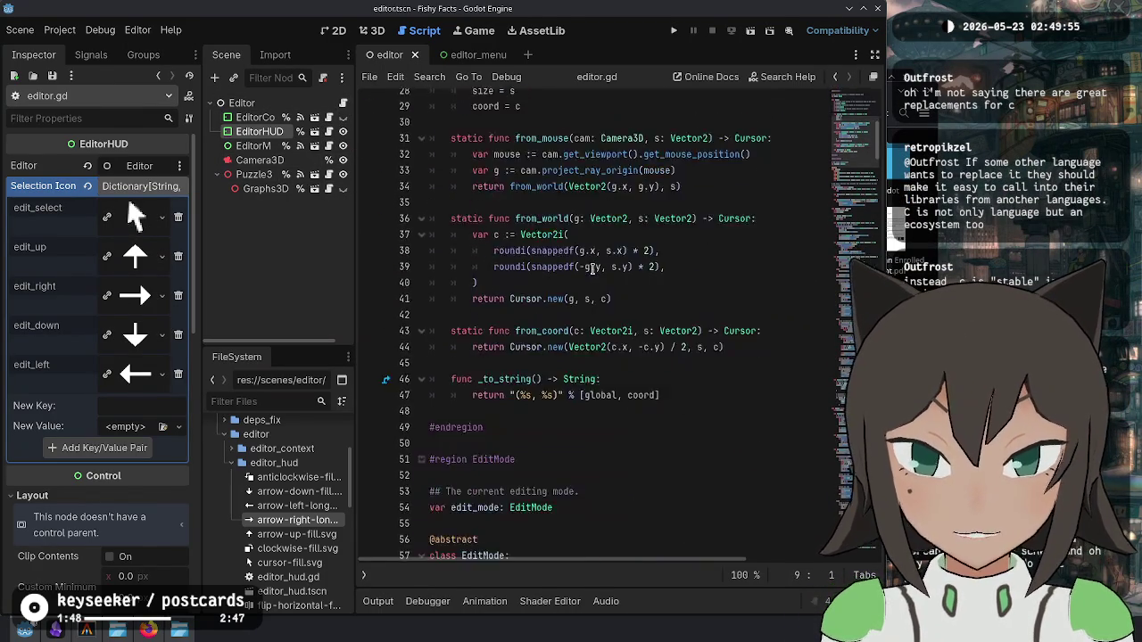
{"action": "scroll", "coordinate": [584, 273], "scroll_direction": "down", "scroll_amount": 2}
{"action": "double_click", "coordinate": [495, 229]}
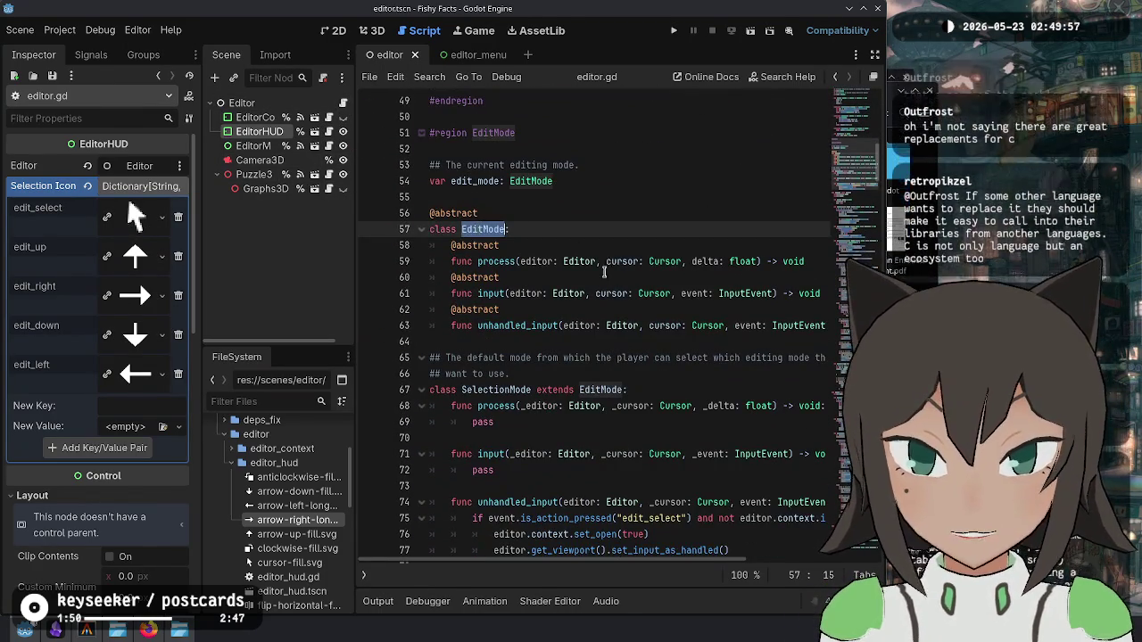
{"action": "scroll", "coordinate": [513, 262], "scroll_direction": "down", "scroll_amount": 2}
{"action": "scroll", "coordinate": [510, 232], "scroll_direction": "down", "scroll_amount": 1}
{"action": "left_click", "coordinate": [521, 246]}
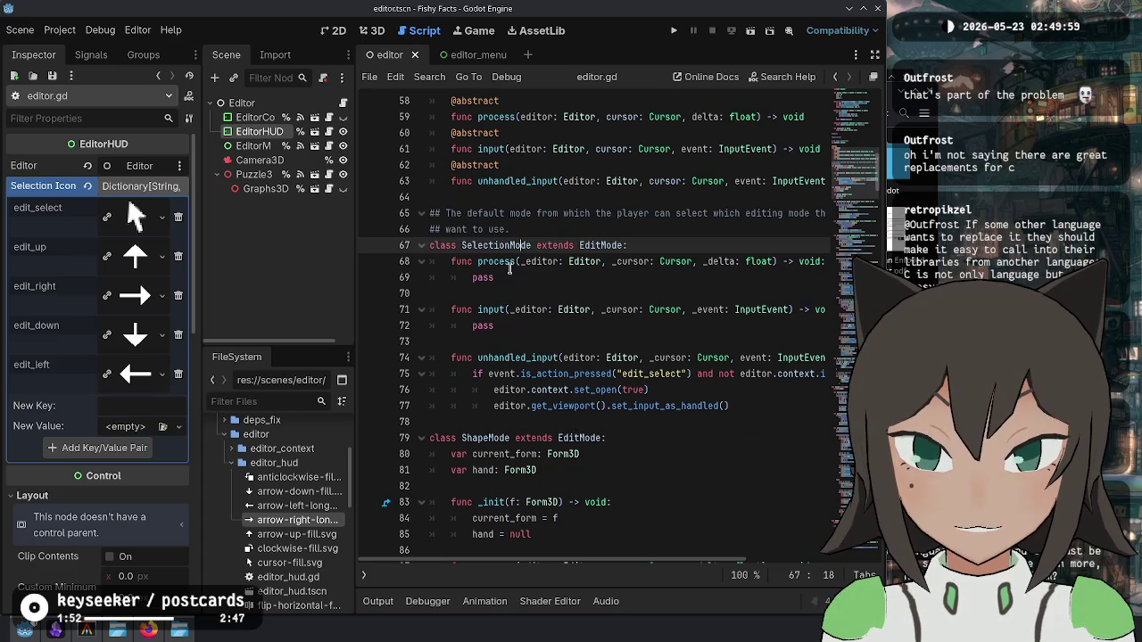
{"action": "left_click", "coordinate": [515, 182]}
{"action": "key", "text": "End"}
{"action": "key", "text": "Return"}
{"action": "key", "text": "Return"}
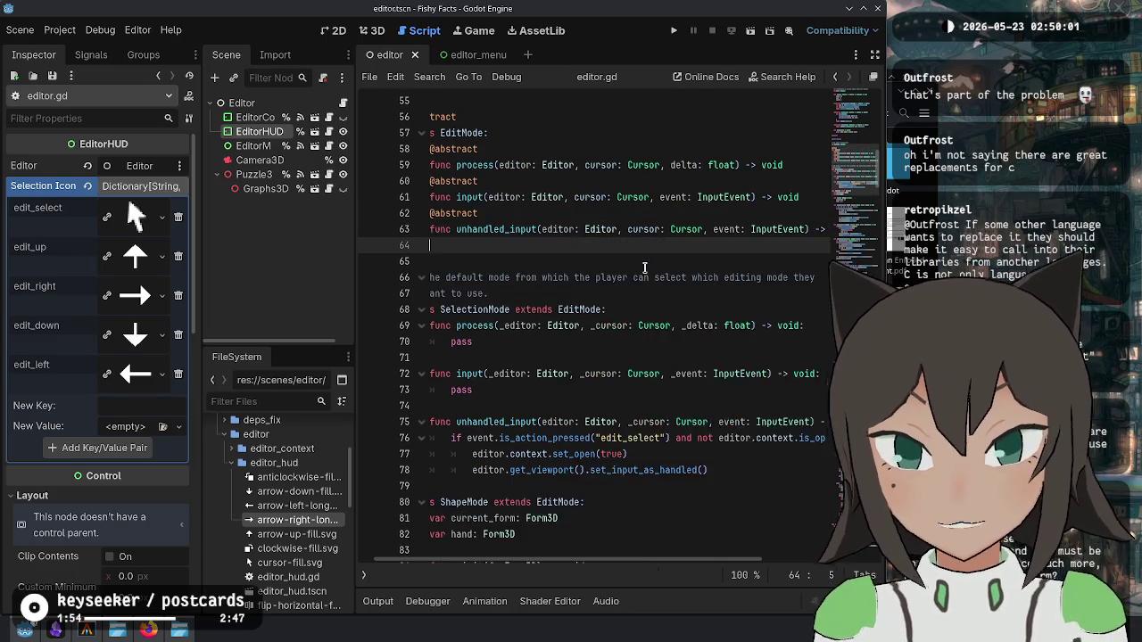
{"action": "type", "text": "get_han"}
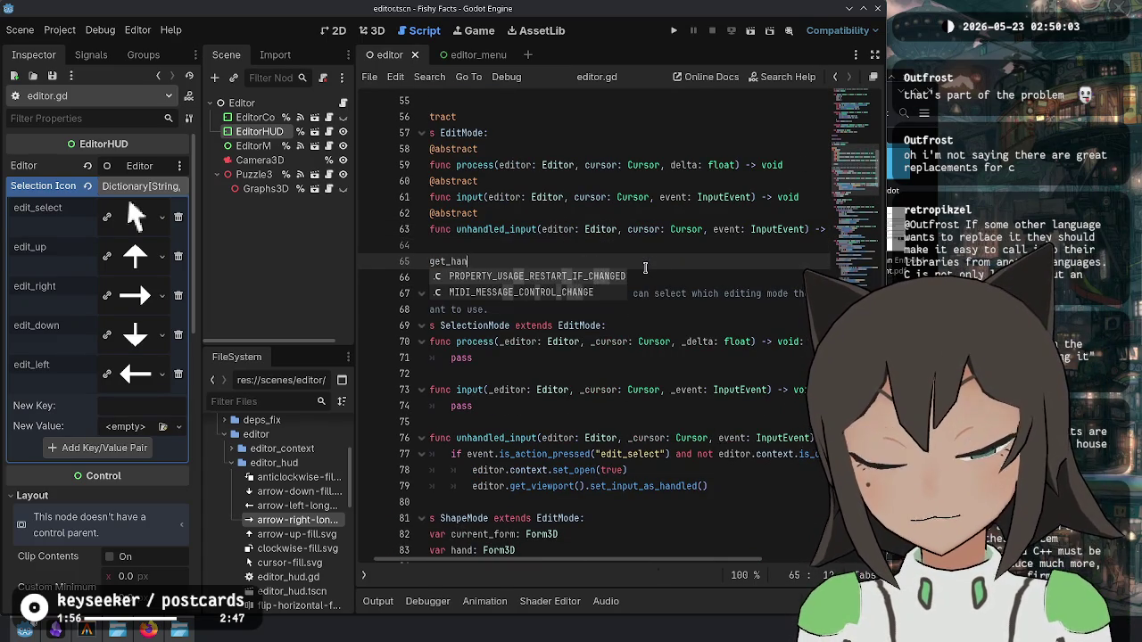
{"action": "type", "text": "dled"}
{"action": "key", "text": "ctrl+BackSpace"}
{"action": "type", "text": "get_inputs"}
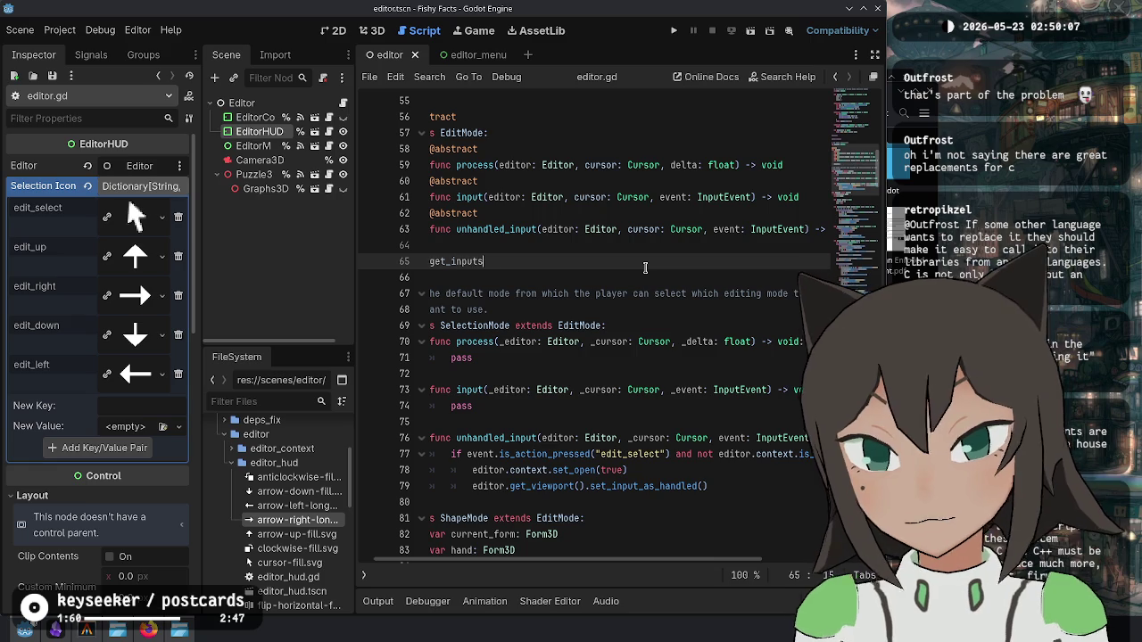
{"action": "type", "text": "() -> Ad"}
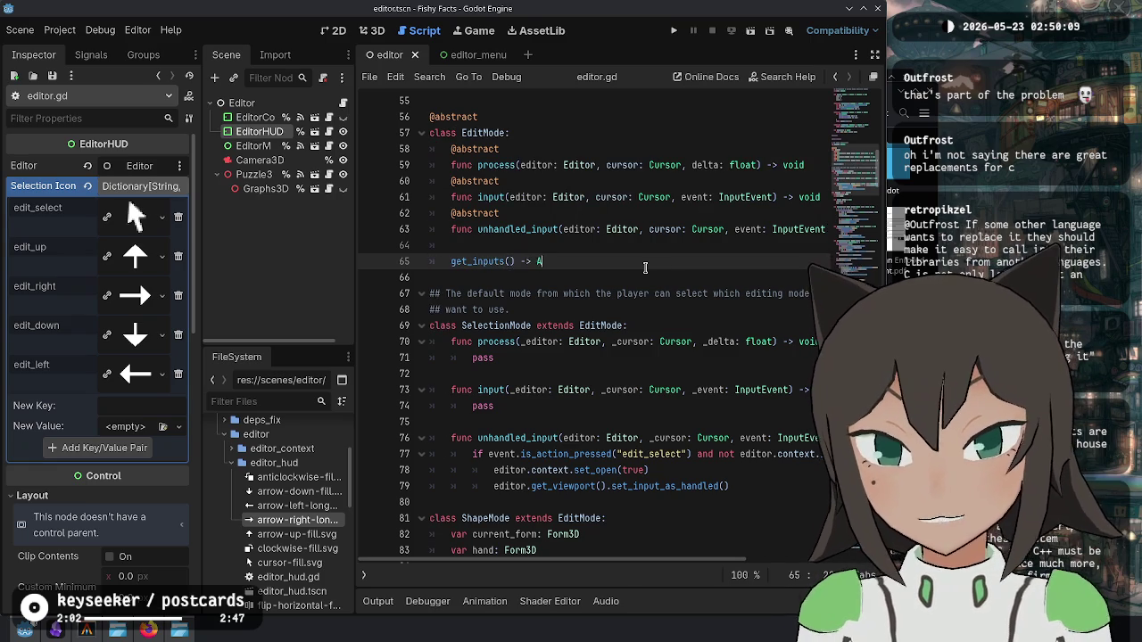
{"action": "key", "text": "BackSpace"}
{"action": "type", "text": "rray"}
{"action": "key", "text": "Home"}
{"action": "type", "text": "func"}
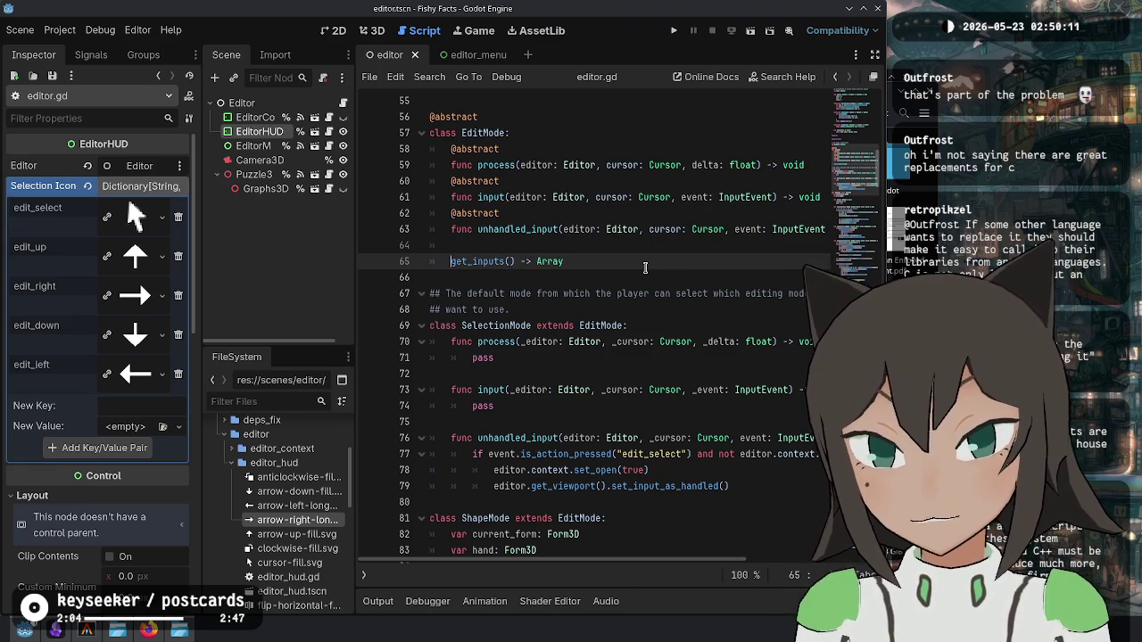
{"action": "key", "text": "ctrl+Right"}
{"action": "key", "text": "Right"}
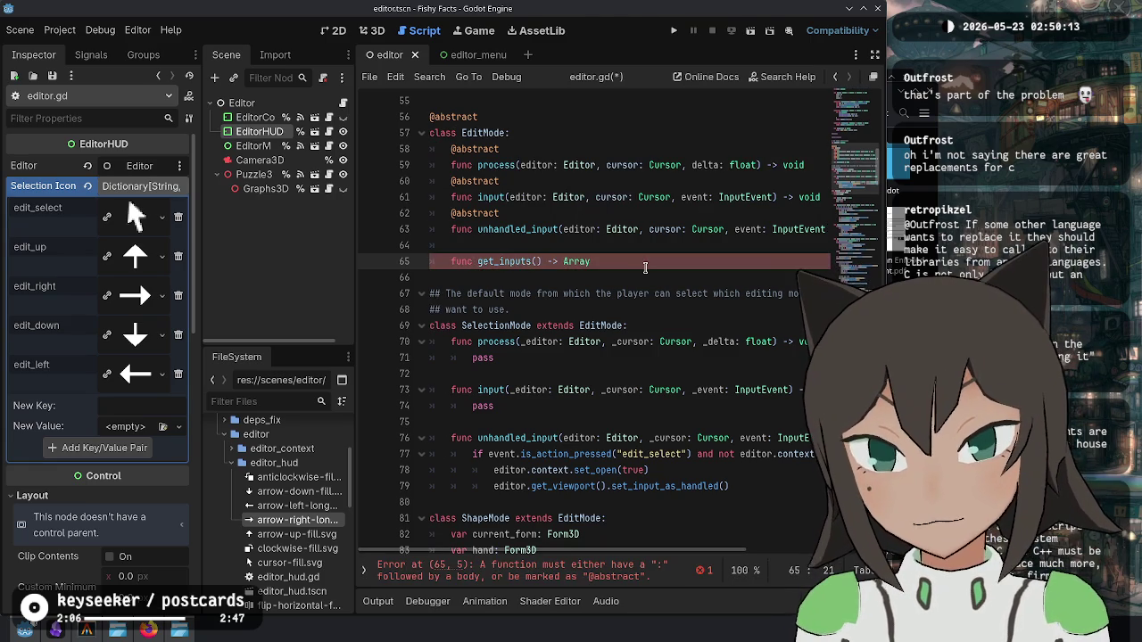
{"action": "key", "text": "Up"}
{"action": "type", "text": "@abs"}
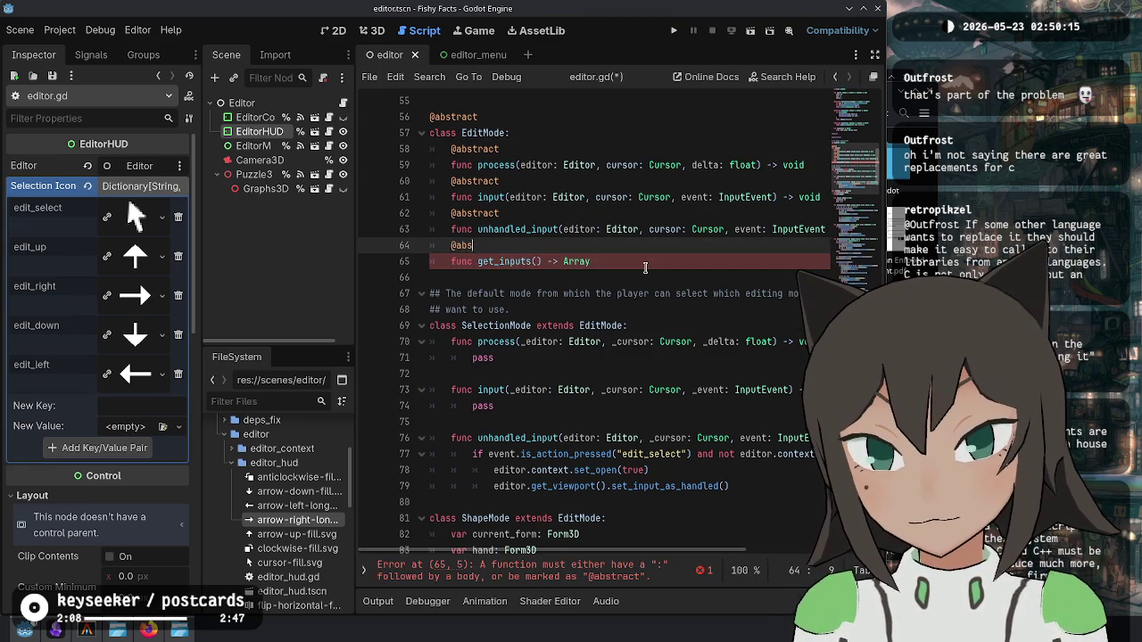
{"action": "type", "text": "tract"}
{"action": "key", "text": "Down"}
{"action": "key", "text": "End"}
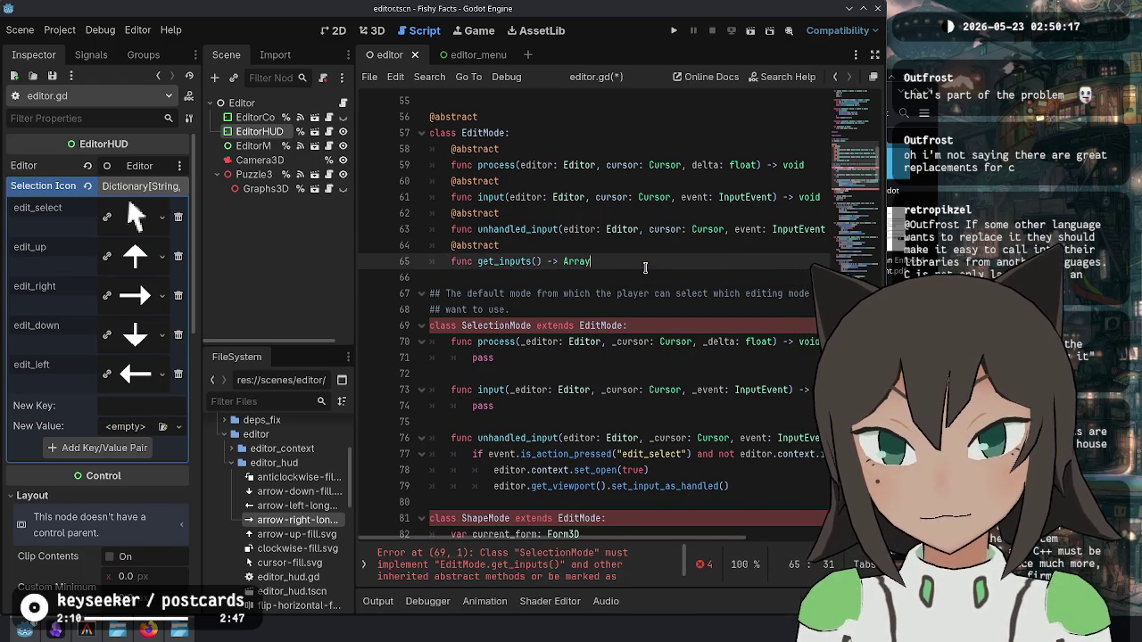
{"action": "key", "text": "shift+Up"}
{"action": "key", "text": "shift+Home"}
{"action": "key", "text": "ctrl+x"}
{"action": "key", "text": "Up"}
{"action": "key", "text": "Up"}
{"action": "key", "text": "Up"}
{"action": "key", "text": "Return"}
{"action": "key", "text": "Up"}
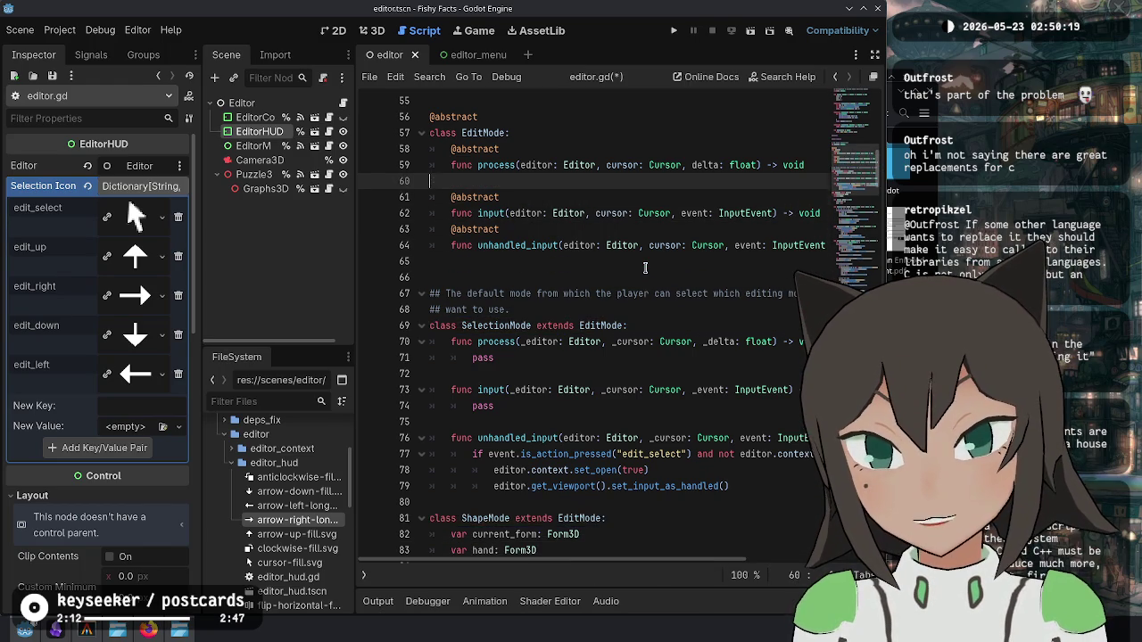
{"action": "key", "text": "ctrl+v"}
{"action": "key", "text": "Up"}
{"action": "key", "text": "Home"}
{"action": "key", "text": "Tab"}
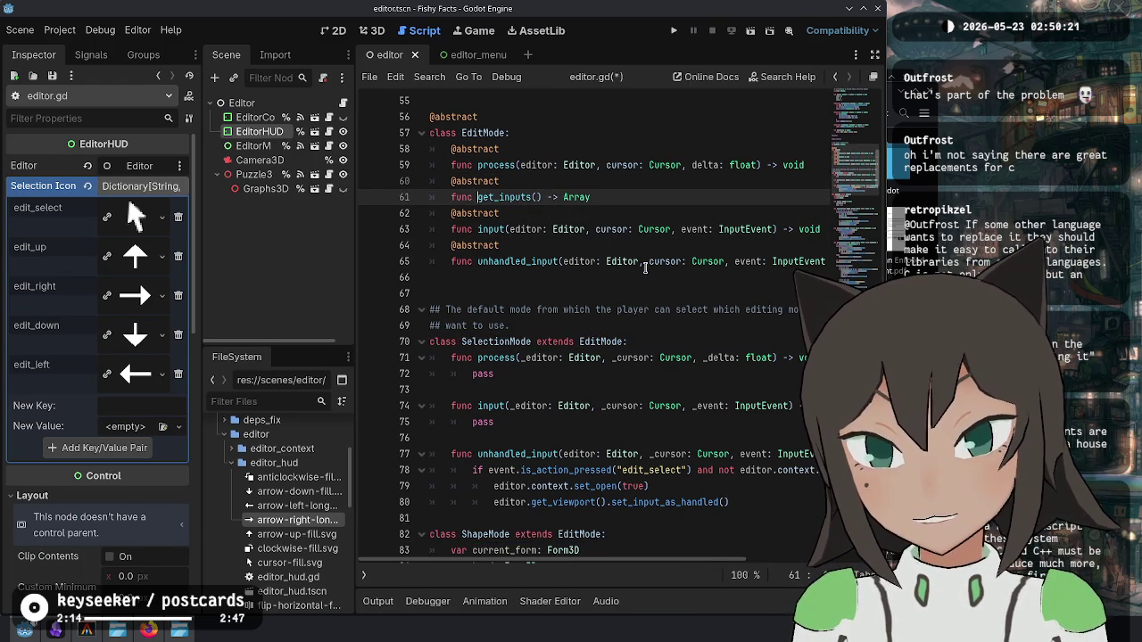
{"action": "key", "text": "Right"}
{"action": "key", "text": "Right"}
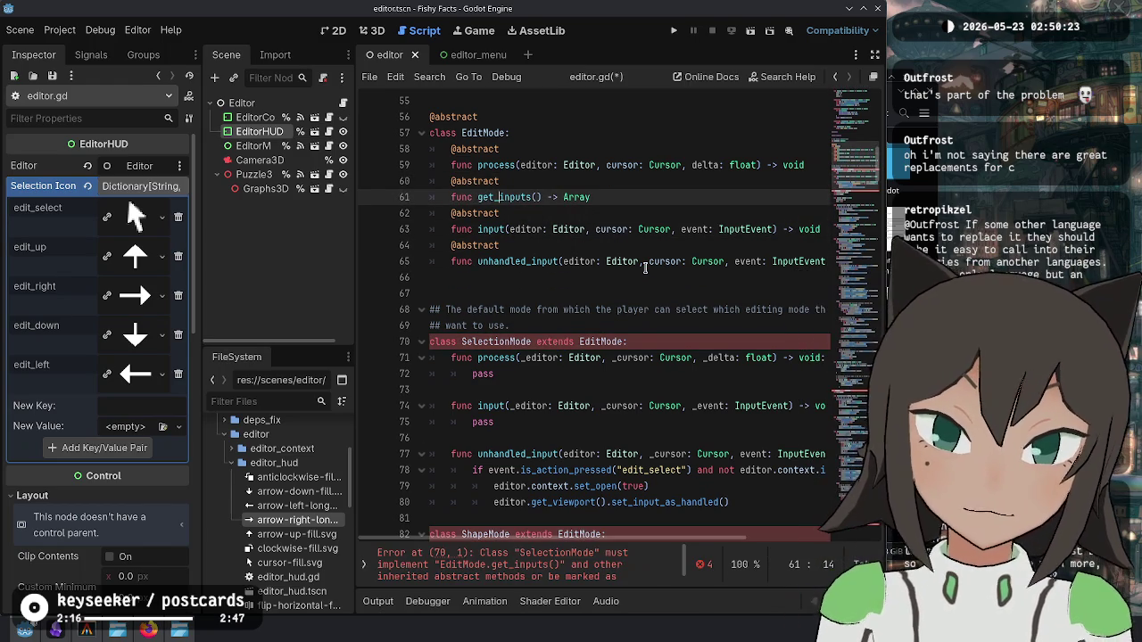
{"action": "key", "text": "alt+Down"}
{"action": "key", "text": "alt+Down"}
{"action": "key", "text": "alt+Down"}
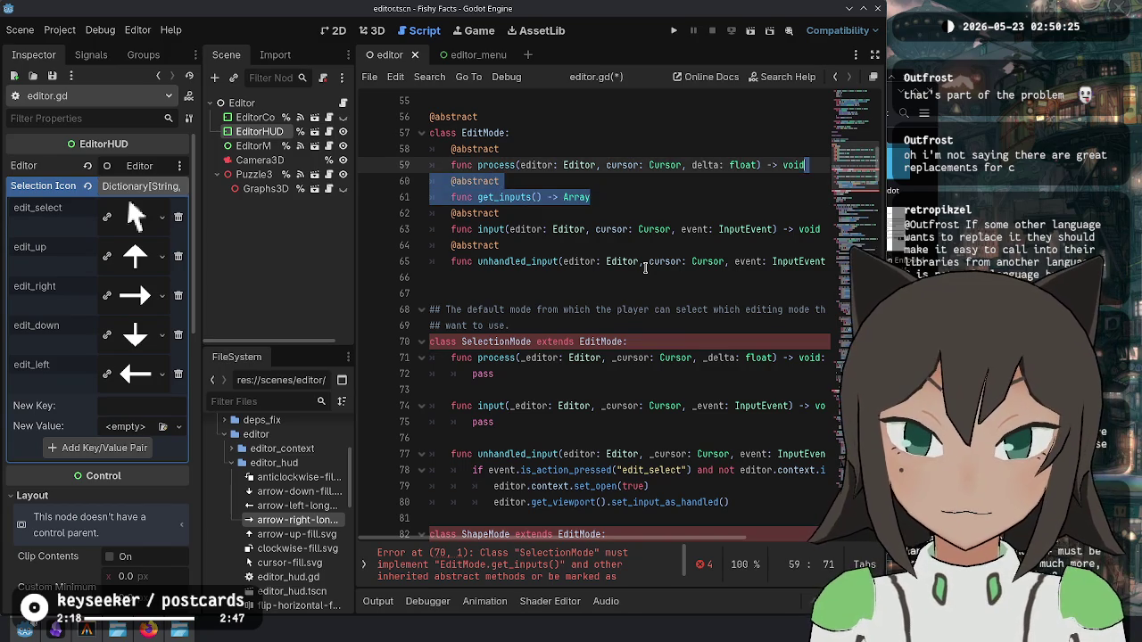
{"action": "key", "text": "Home"}
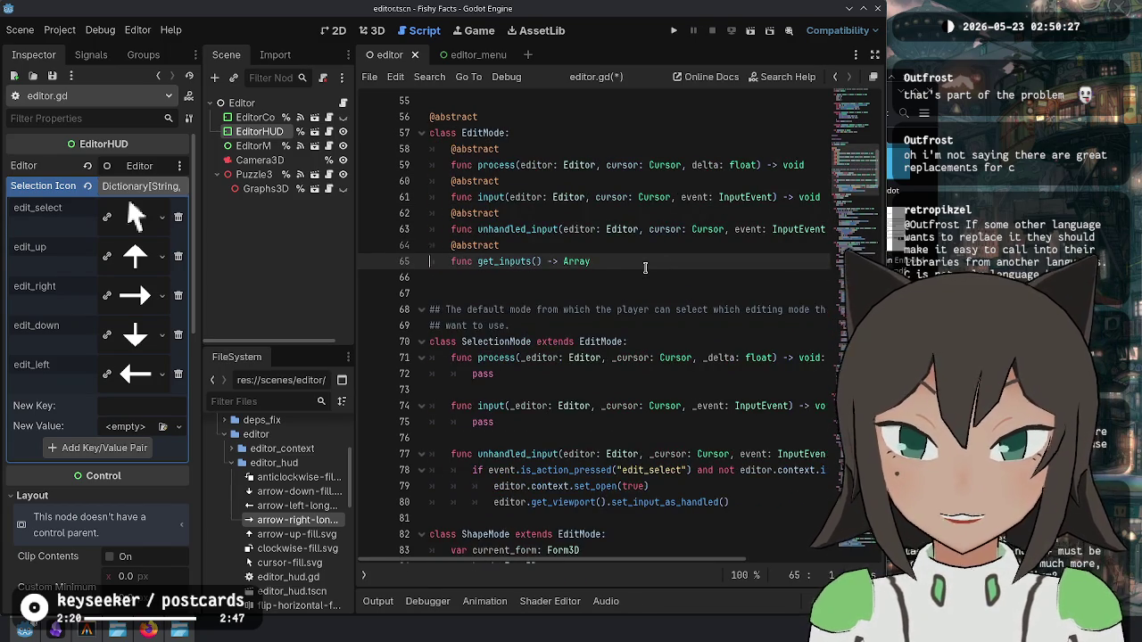
Step: Declare SelectionMode's get_inputs() -> Array[String] and give the abstract declaration the Array[String] return type
{"action": "double_click", "coordinate": [503, 262]}
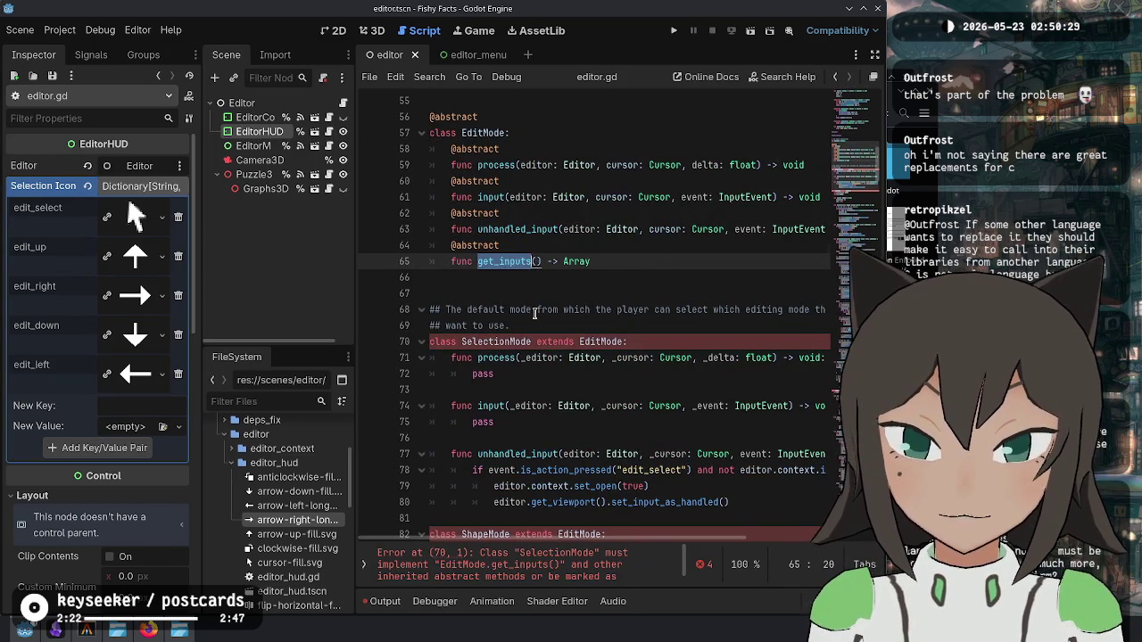
{"action": "scroll", "coordinate": [535, 313], "scroll_direction": "down", "scroll_amount": 3}
{"action": "left_click", "coordinate": [764, 358]}
{"action": "key", "text": "Return"}
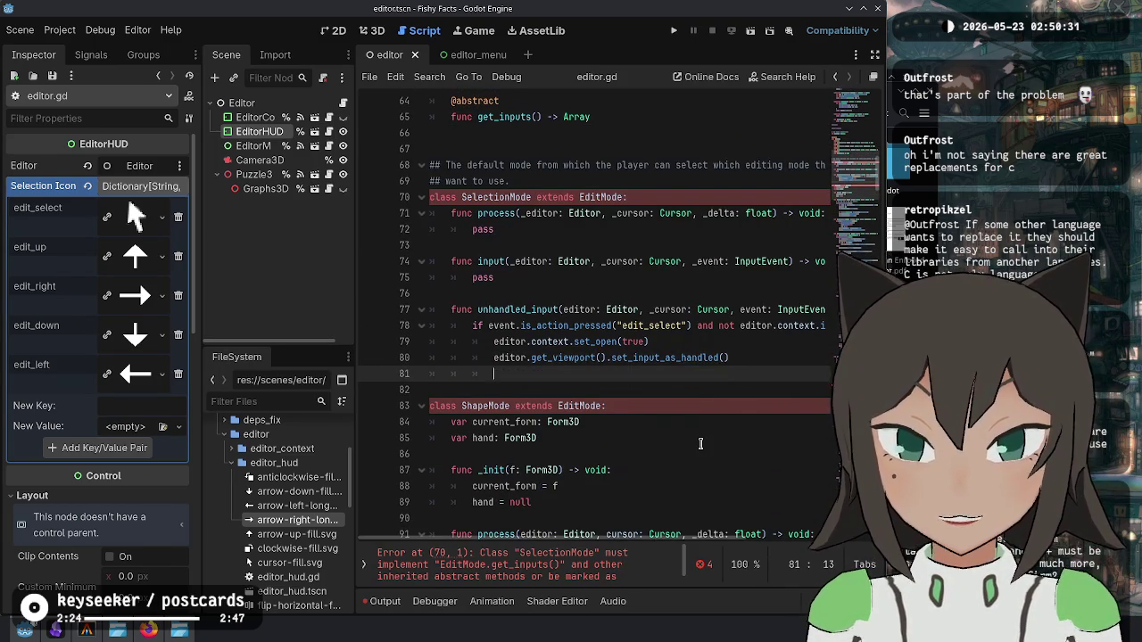
{"action": "key", "text": "Return"}
{"action": "key", "text": "BackSpace"}
{"action": "type", "text": "get_inputs()"}
{"action": "key", "text": "Home"}
{"action": "type", "text": "func"}
{"action": "key", "text": "End"}
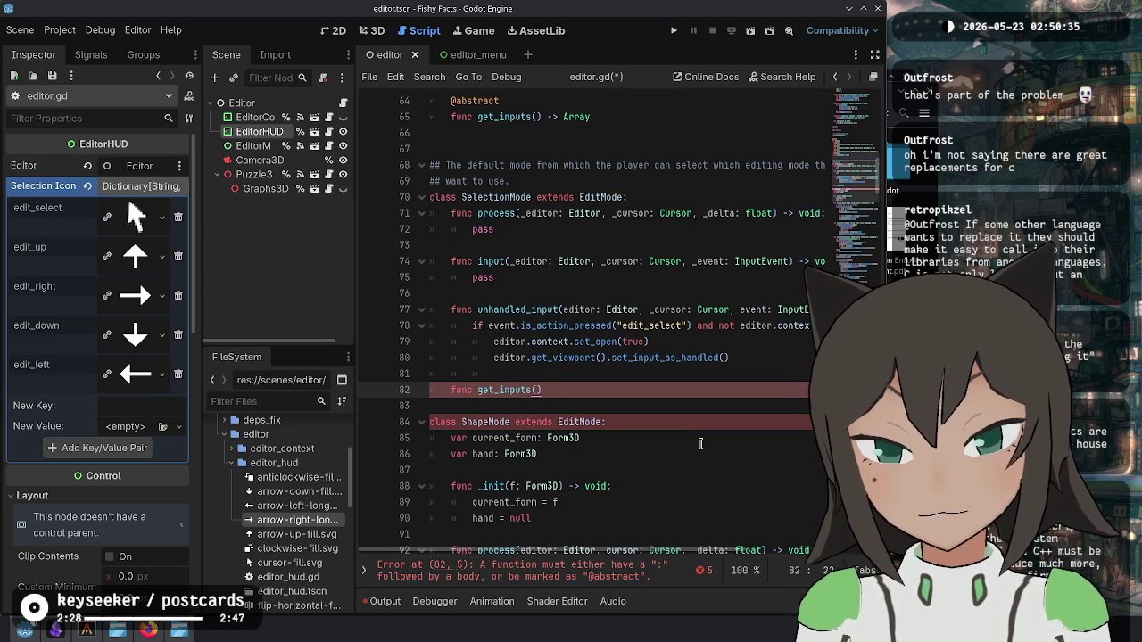
{"action": "type", "text": "> Array[String"}
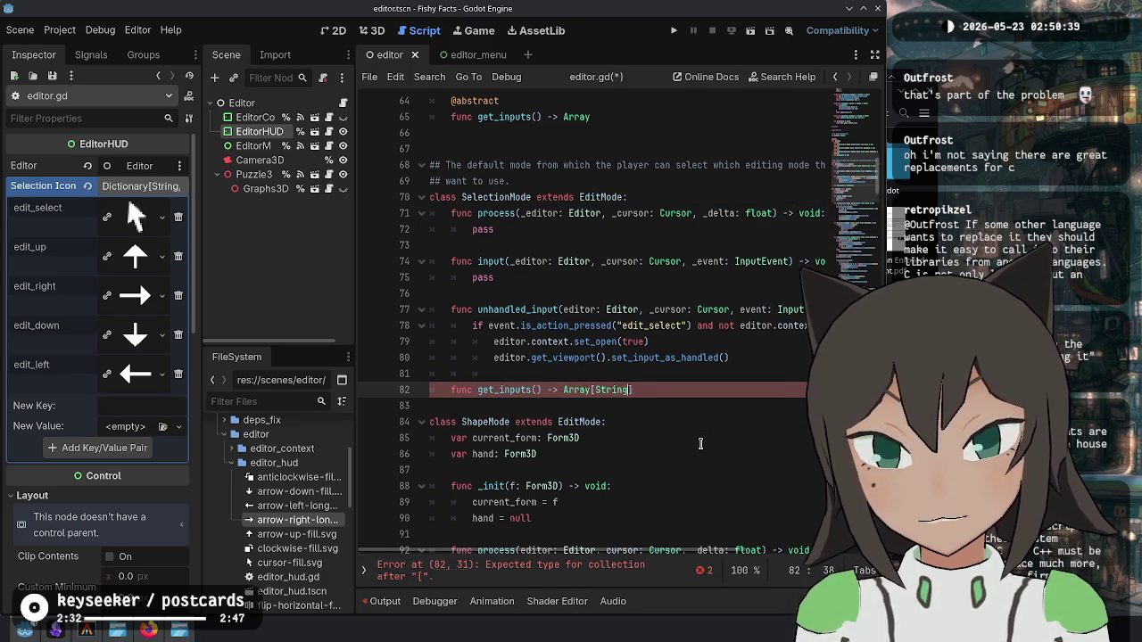
{"action": "type", "text": "]:"}
{"action": "key", "text": "Return"}
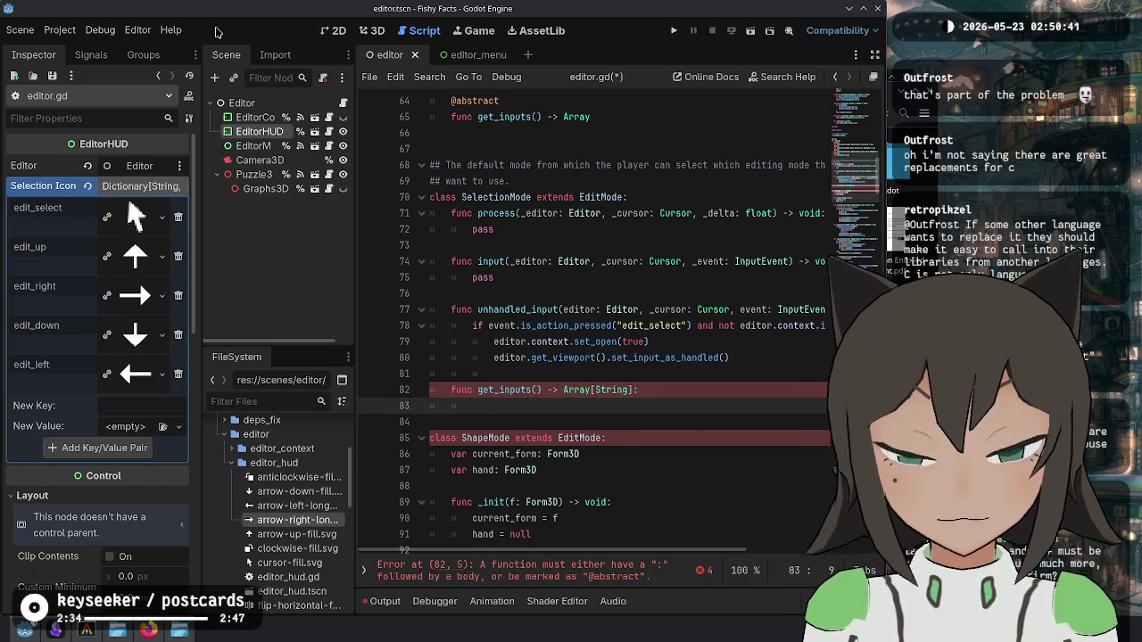
{"action": "left_click", "coordinate": [617, 110]}
{"action": "type", "text": "String]:"}
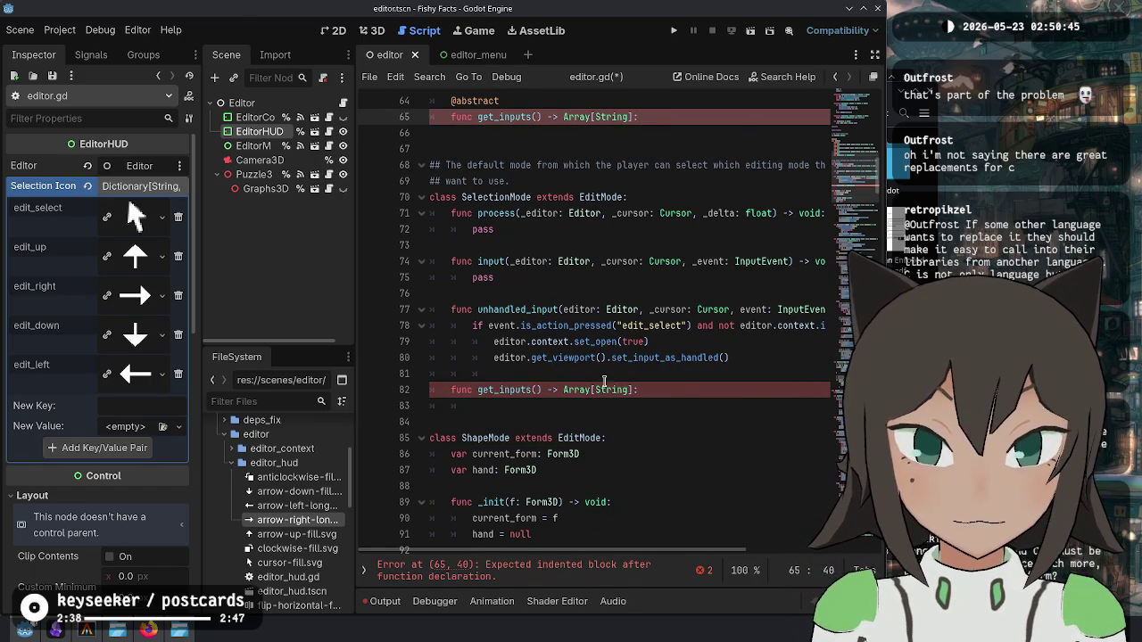
Step: Make SelectionMode's get_inputs return ["edit_select"]
{"action": "left_click", "coordinate": [669, 377]}
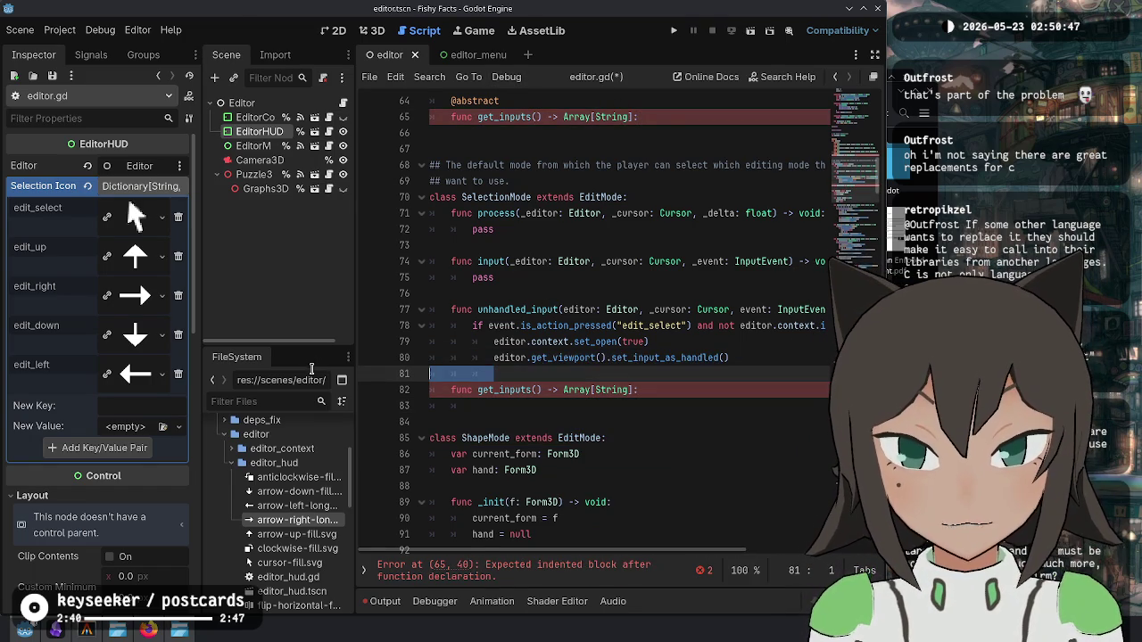
{"action": "left_click", "coordinate": [590, 409]}
{"action": "type", "text": "return"}
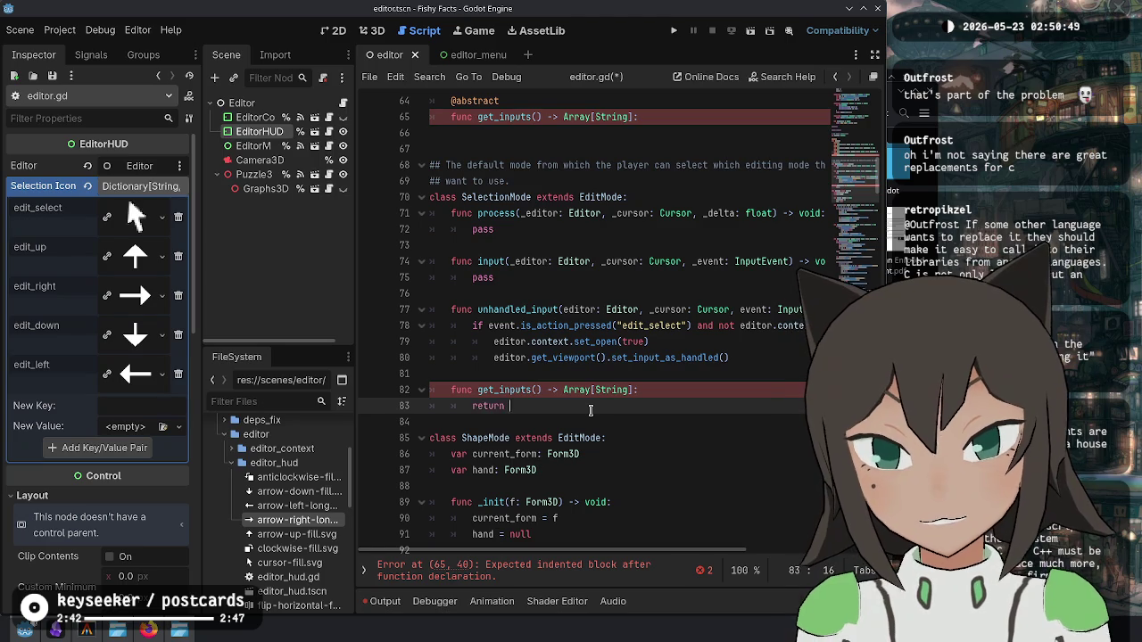
{"action": "type", "text": "\""}
{"action": "type", "text": "edit_select"}
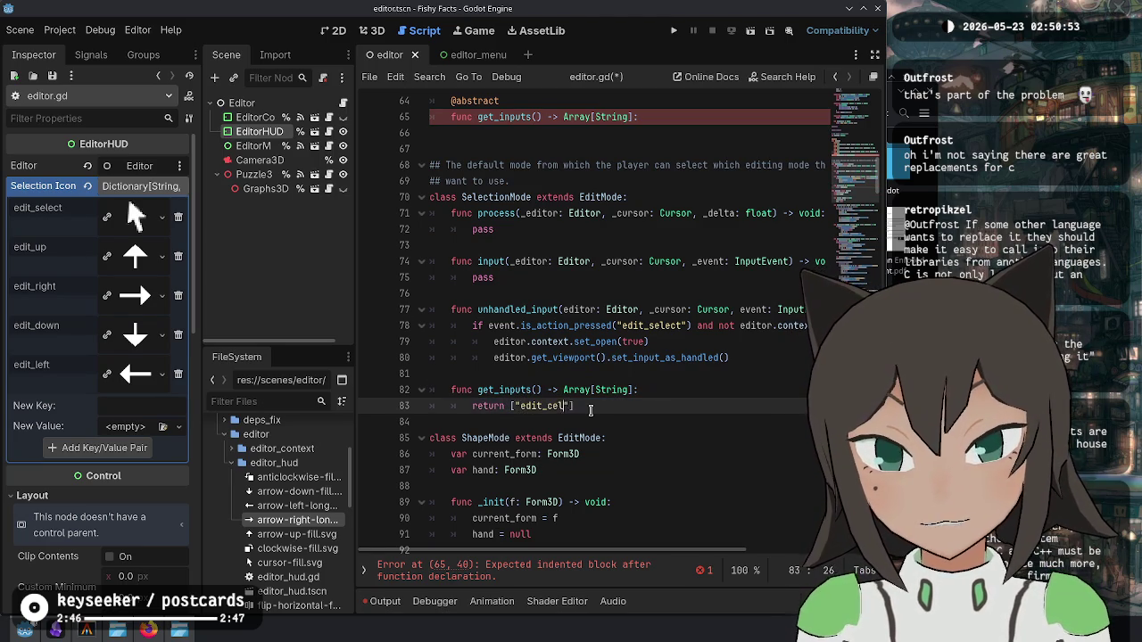
{"action": "key", "text": "ctrl+BackSpace"}
{"action": "type", "text": "edit_select"}
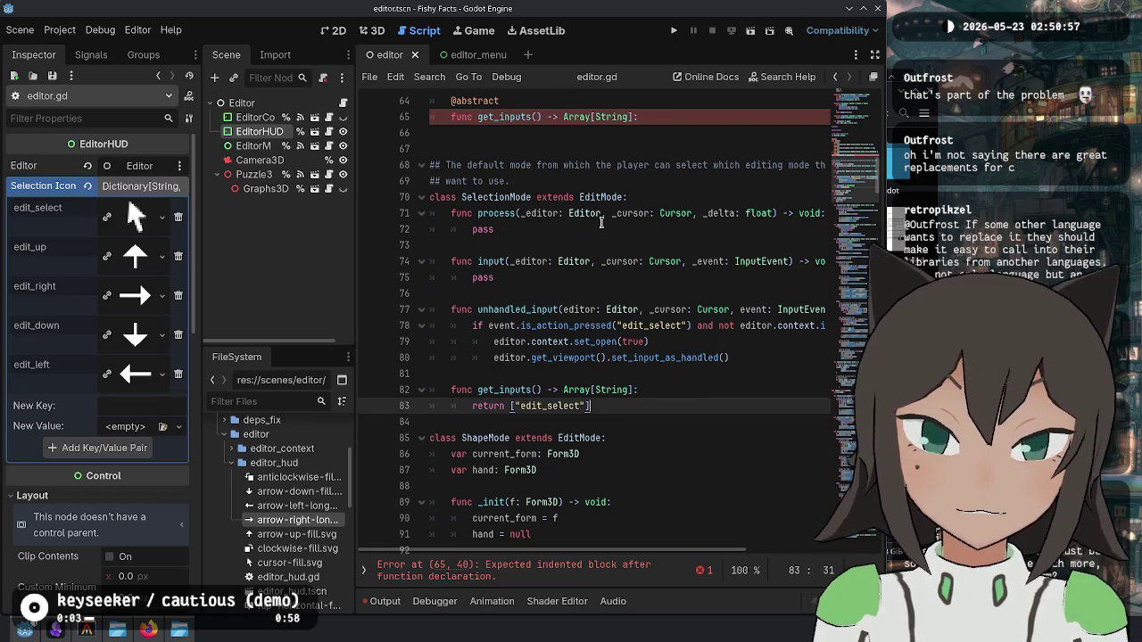
{"action": "left_click", "coordinate": [693, 214]}
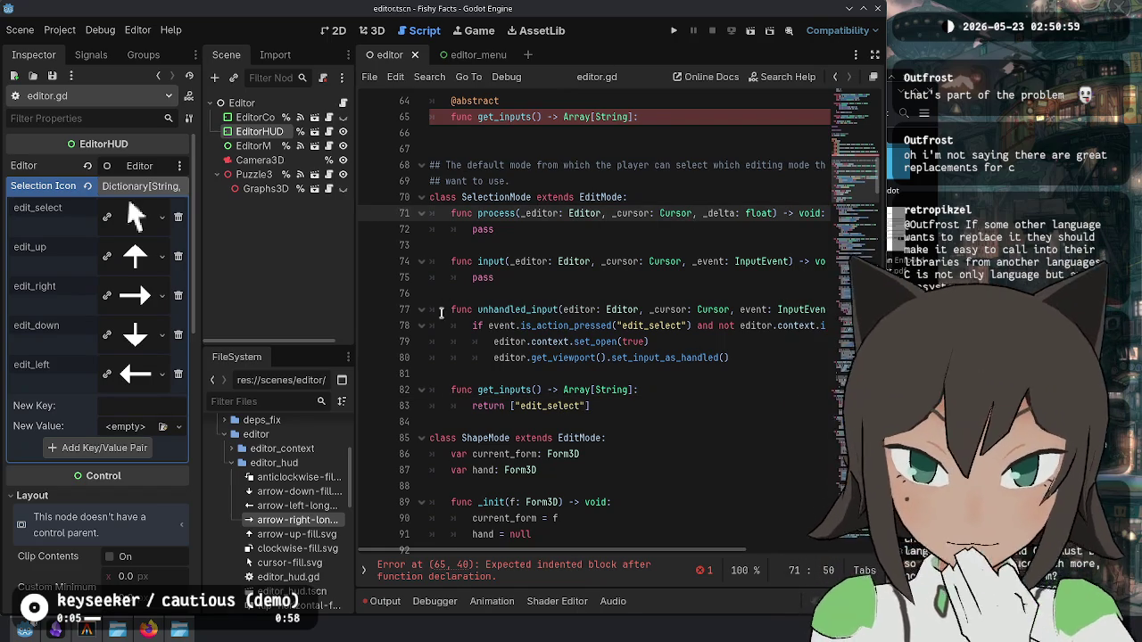
Step: Delete the stray colon after the abstract get_inputs and select SelectionMode's get_inputs function
{"action": "scroll", "coordinate": [603, 217], "scroll_direction": "up", "scroll_amount": 2}
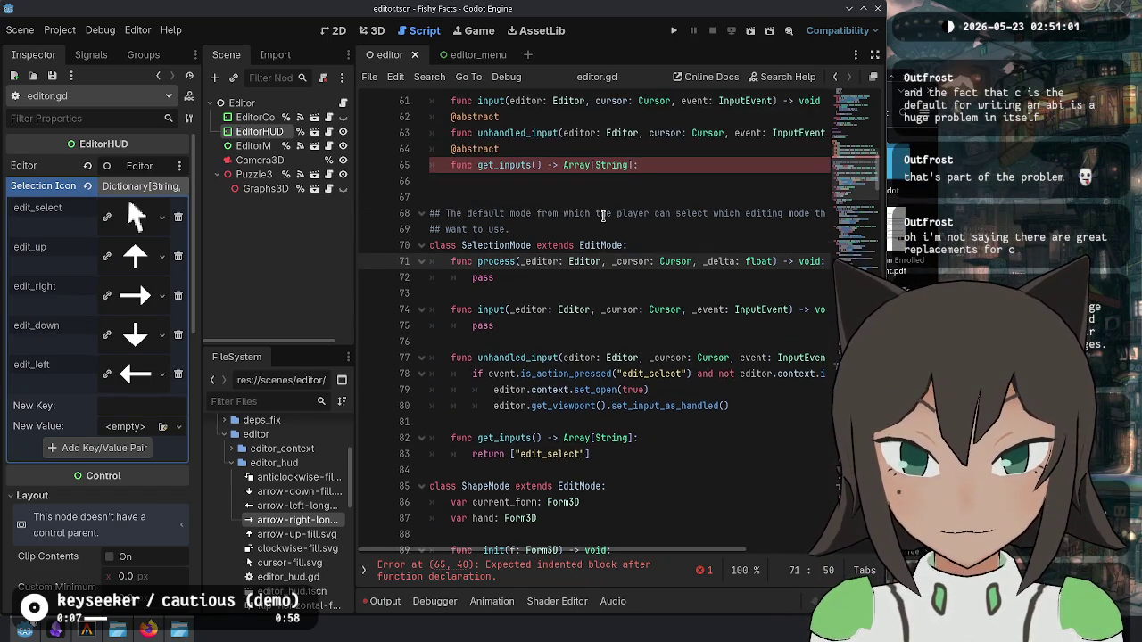
{"action": "scroll", "coordinate": [603, 216], "scroll_direction": "up", "scroll_amount": 1}
{"action": "left_click", "coordinate": [650, 215]}
{"action": "key", "text": "BackSpace"}
{"action": "left_click", "coordinate": [662, 309]}
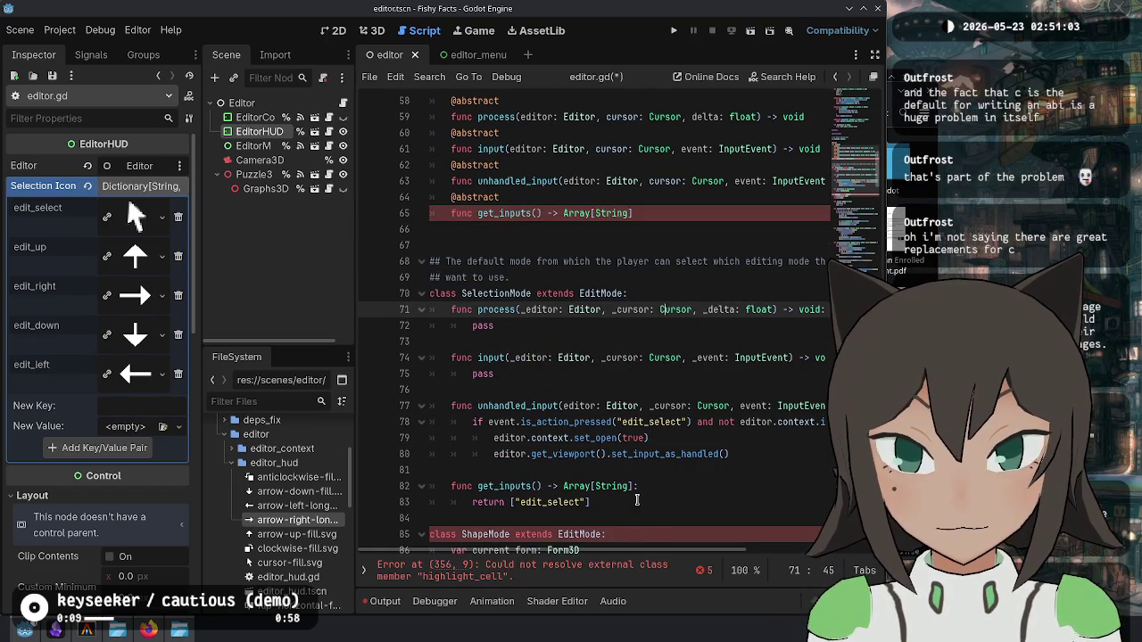
{"action": "left_click", "coordinate": [637, 501]}
{"action": "scroll", "coordinate": [637, 501], "scroll_direction": "down", "scroll_amount": 3}
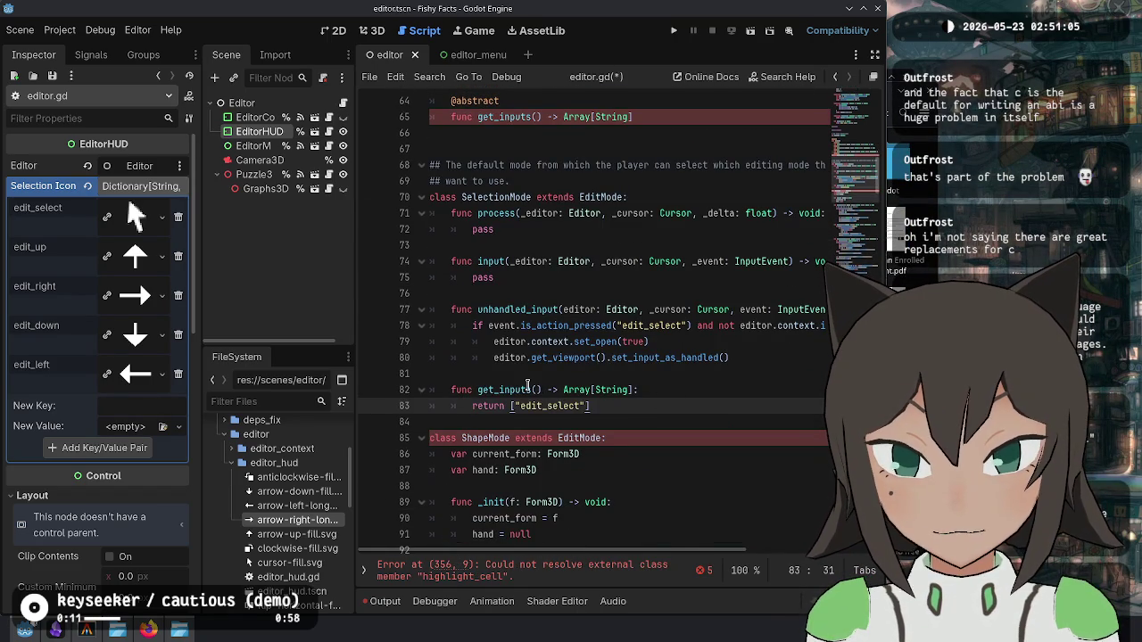
{"action": "left_click", "coordinate": [506, 377], "text": "shift"}
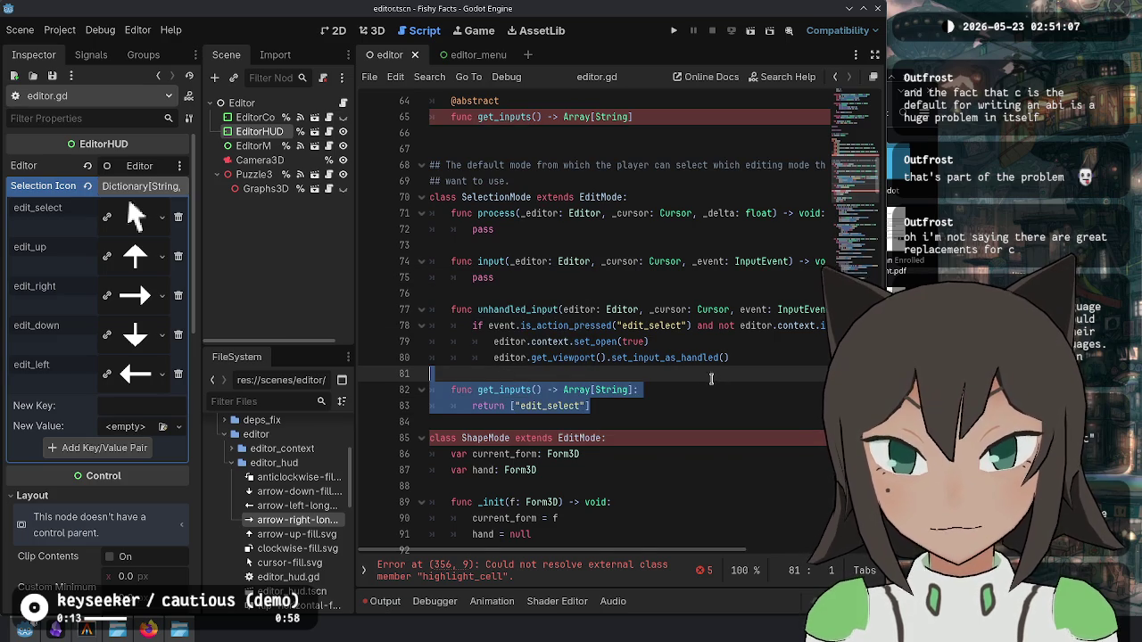
{"action": "scroll", "coordinate": [711, 378], "scroll_direction": "down", "scroll_amount": 20}
Step: Paste the get_inputs function into ShapeMode just before class TileMode and check the Output errors
{"action": "scroll", "coordinate": [604, 348], "scroll_direction": "down", "scroll_amount": 16}
{"action": "left_click", "coordinate": [624, 181]}
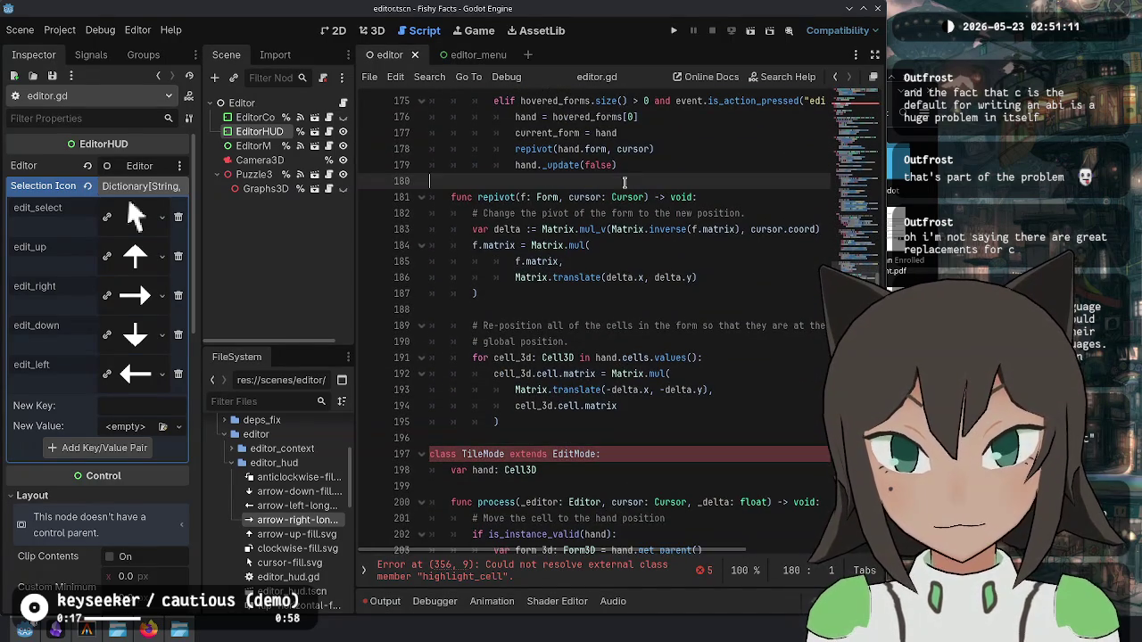
{"action": "left_click", "coordinate": [546, 437]}
{"action": "key", "text": "Return"}
{"action": "key", "text": "ctrl+v"}
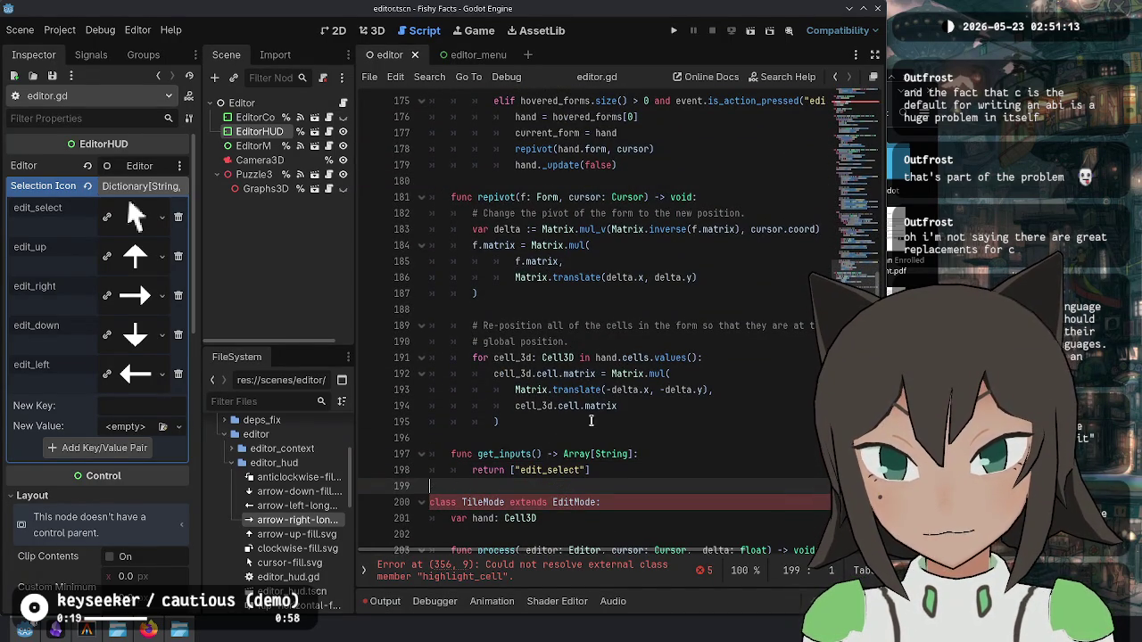
{"action": "scroll", "coordinate": [591, 421], "scroll_direction": "up", "scroll_amount": 9}
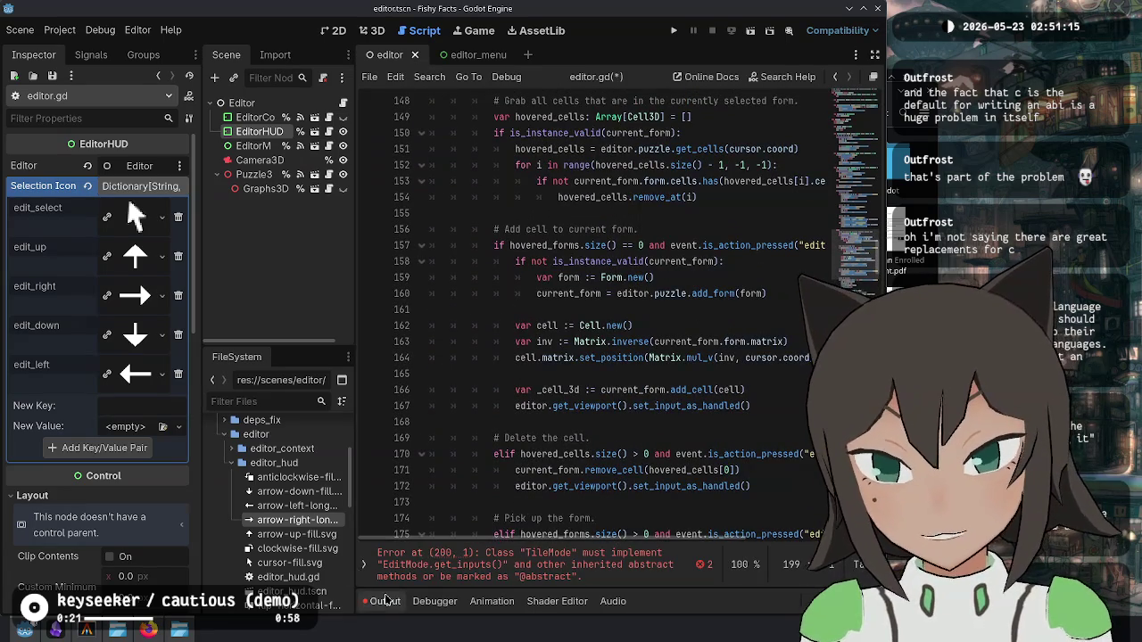
{"action": "left_click", "coordinate": [385, 600]}
{"action": "left_click", "coordinate": [384, 601]}
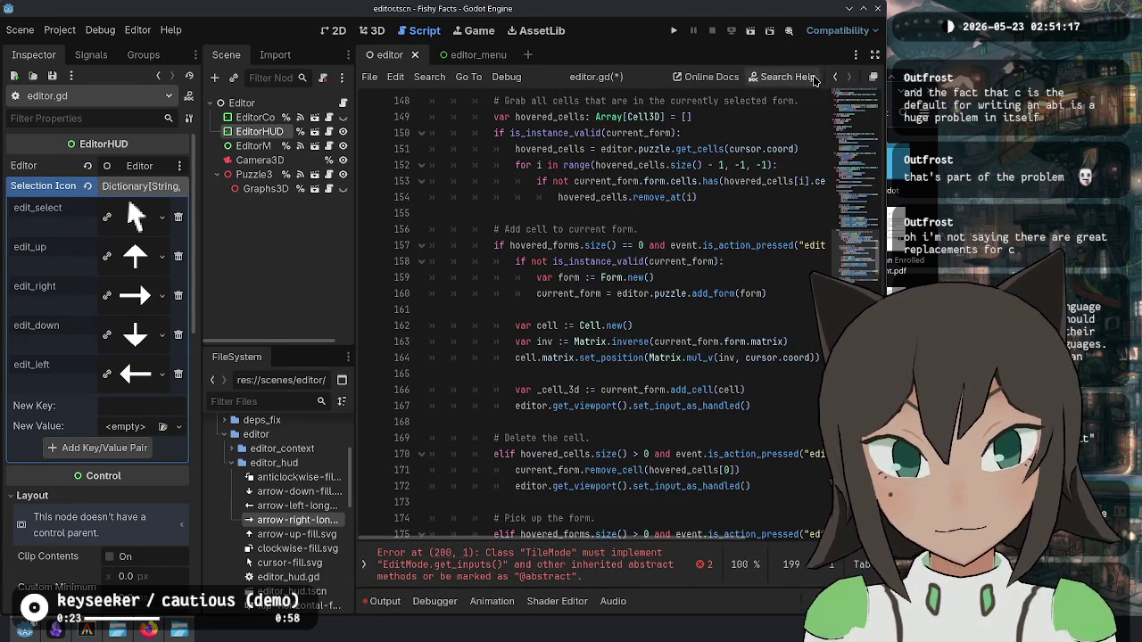
Step: Hide the side docks and select the is_action_pressed edit_select check on line 127
{"action": "left_click", "coordinate": [875, 55]}
{"action": "left_click", "coordinate": [486, 326]}
{"action": "scroll", "coordinate": [295, 277], "scroll_direction": "up", "scroll_amount": 6}
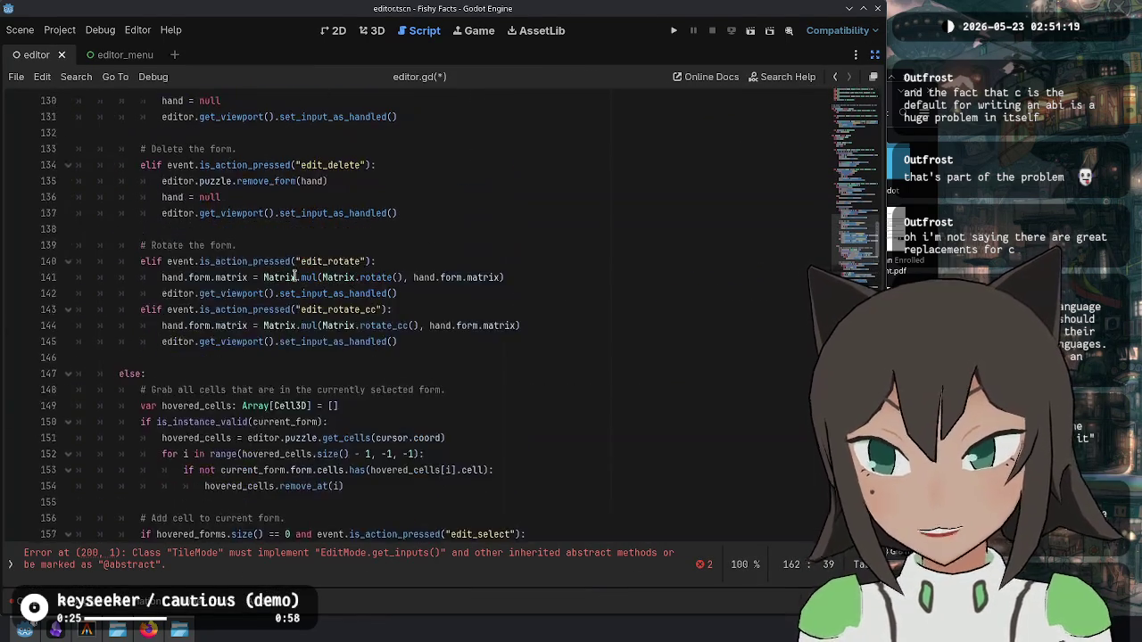
{"action": "scroll", "coordinate": [295, 276], "scroll_direction": "up", "scroll_amount": 10}
{"action": "double_click", "coordinate": [174, 293]}
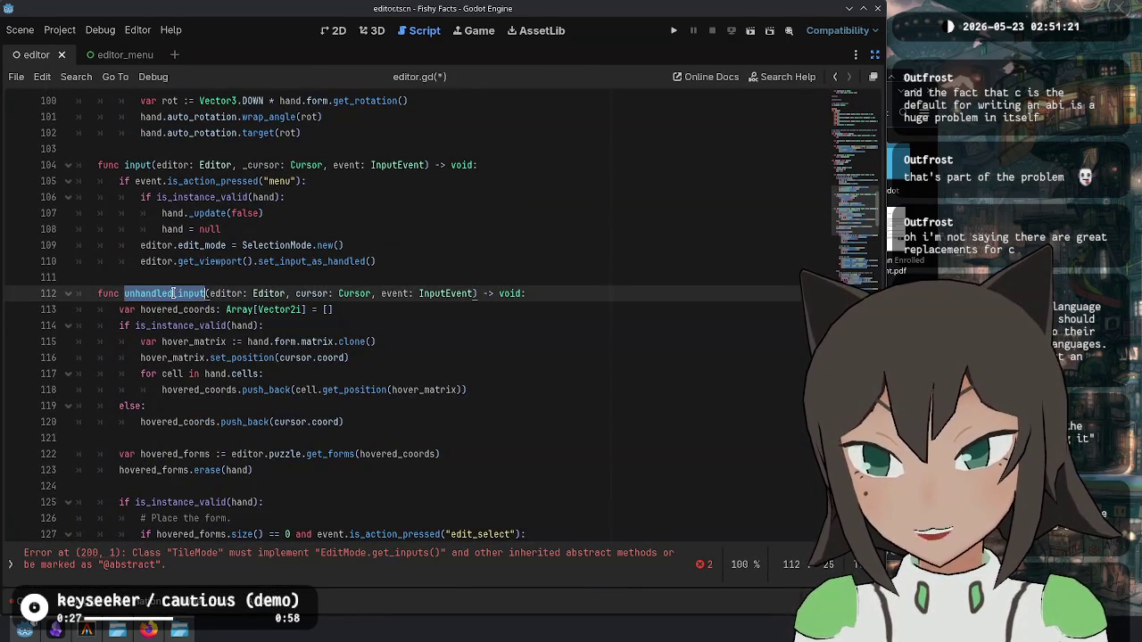
{"action": "scroll", "coordinate": [403, 280], "scroll_direction": "down", "scroll_amount": 3}
{"action": "left_click", "coordinate": [396, 390]}
{"action": "double_click", "coordinate": [396, 390]}
{"action": "double_click", "coordinate": [467, 395]}
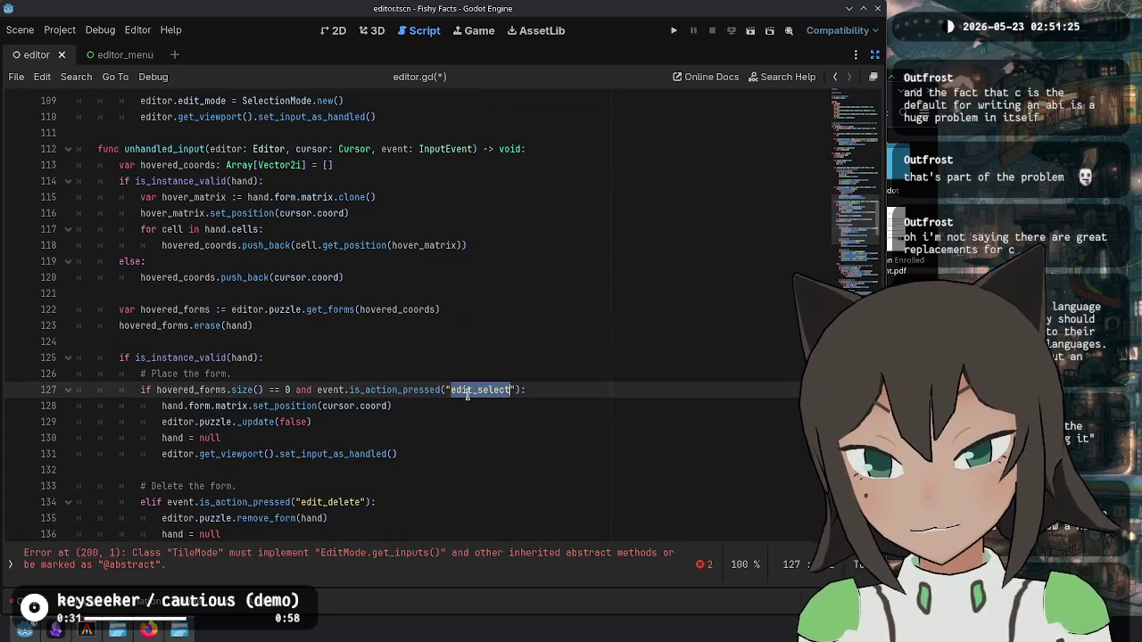
{"action": "left_click", "coordinate": [395, 393]}
{"action": "key", "text": "ctrl+d"}
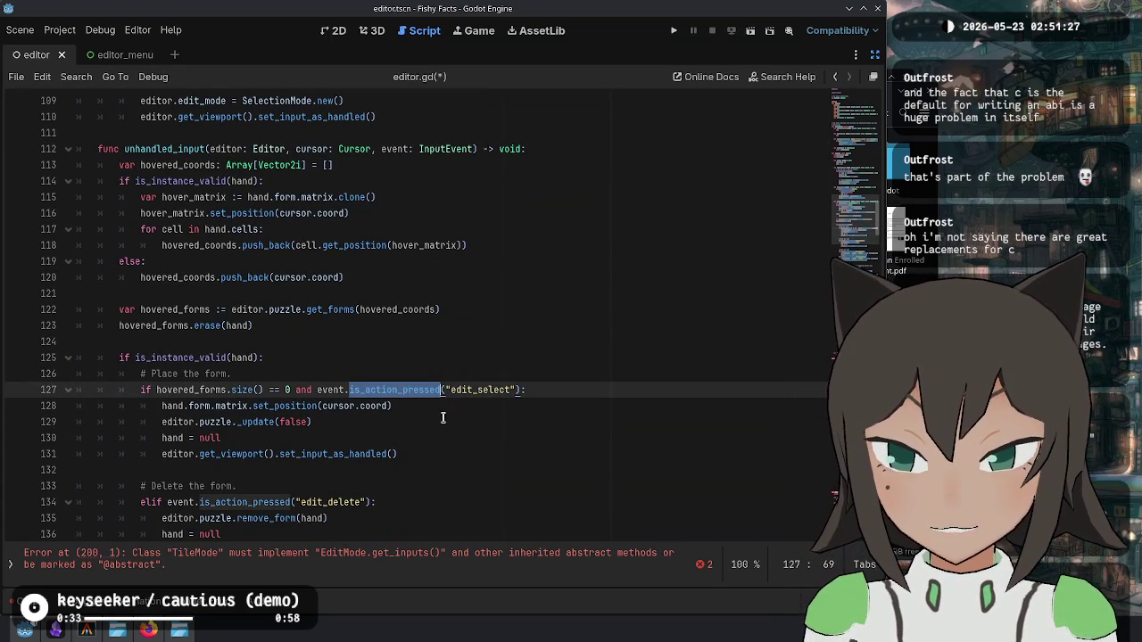
{"action": "double_click", "coordinate": [500, 389]}
{"action": "scroll", "coordinate": [536, 374], "scroll_direction": "down", "scroll_amount": 3}
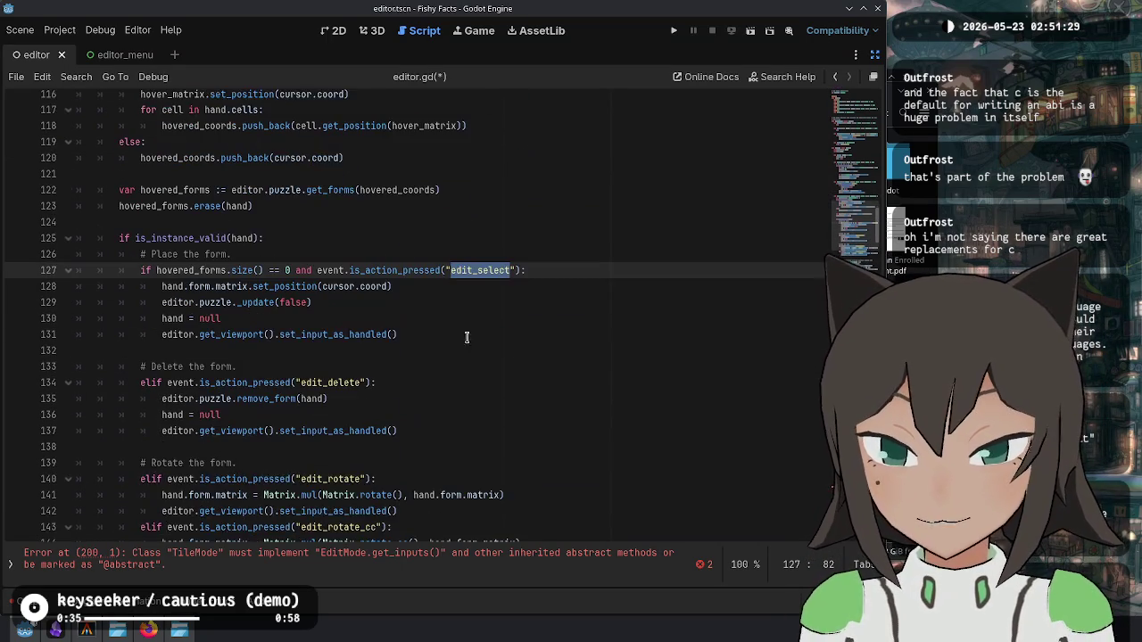
{"action": "scroll", "coordinate": [466, 338], "scroll_direction": "down", "scroll_amount": 1}
{"action": "scroll", "coordinate": [374, 380], "scroll_direction": "down", "scroll_amount": 1}
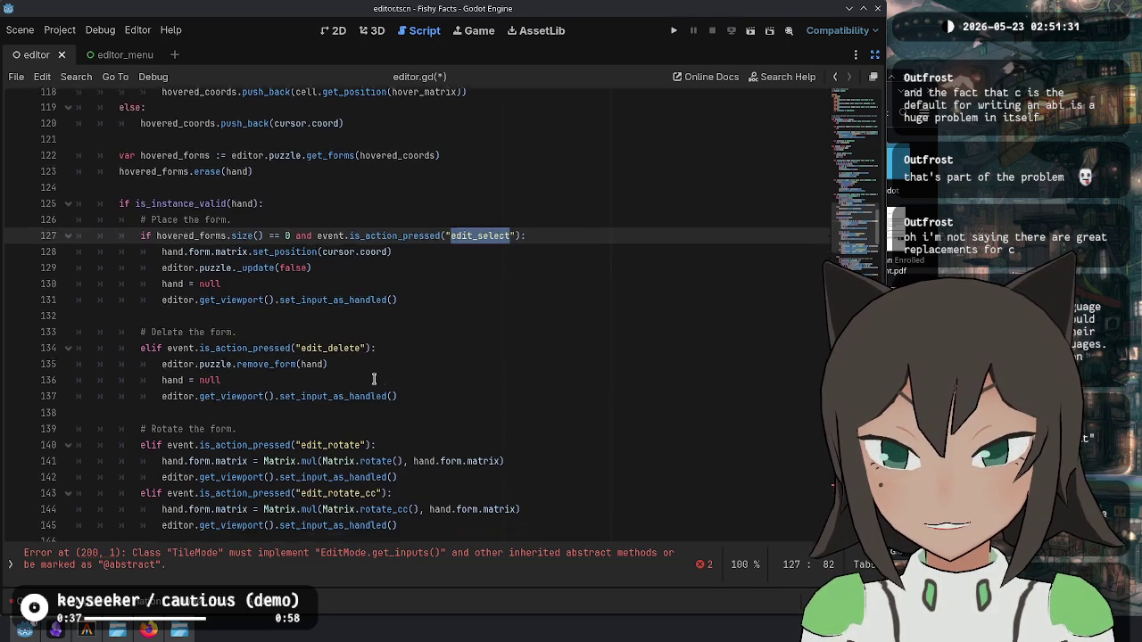
{"action": "scroll", "coordinate": [374, 380], "scroll_direction": "down", "scroll_amount": 2}
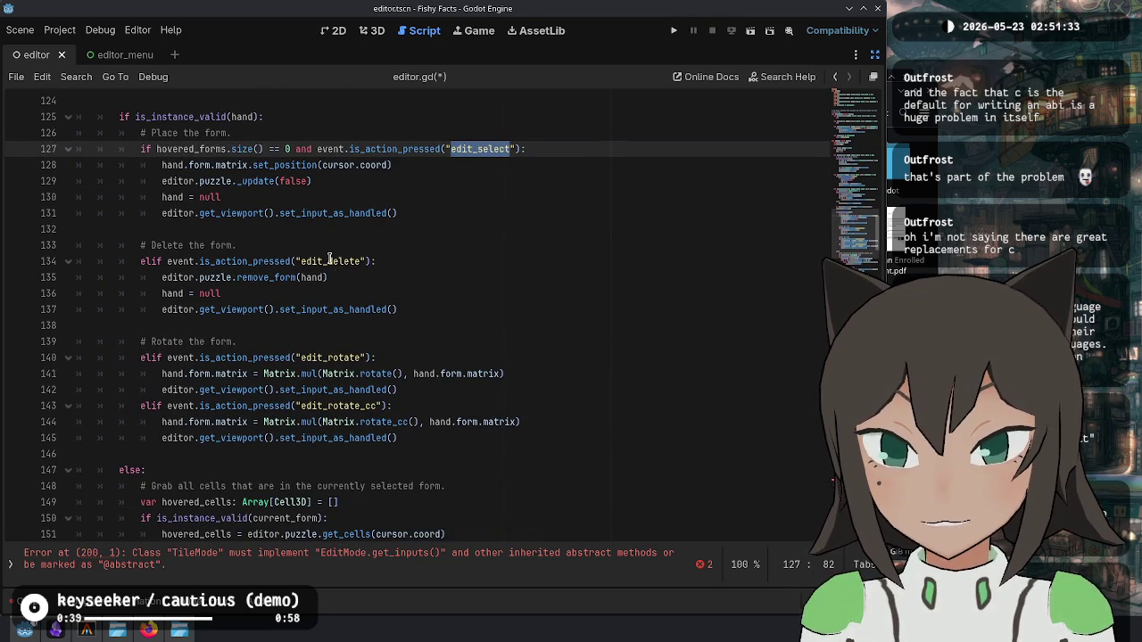
{"action": "double_click", "coordinate": [377, 151]}
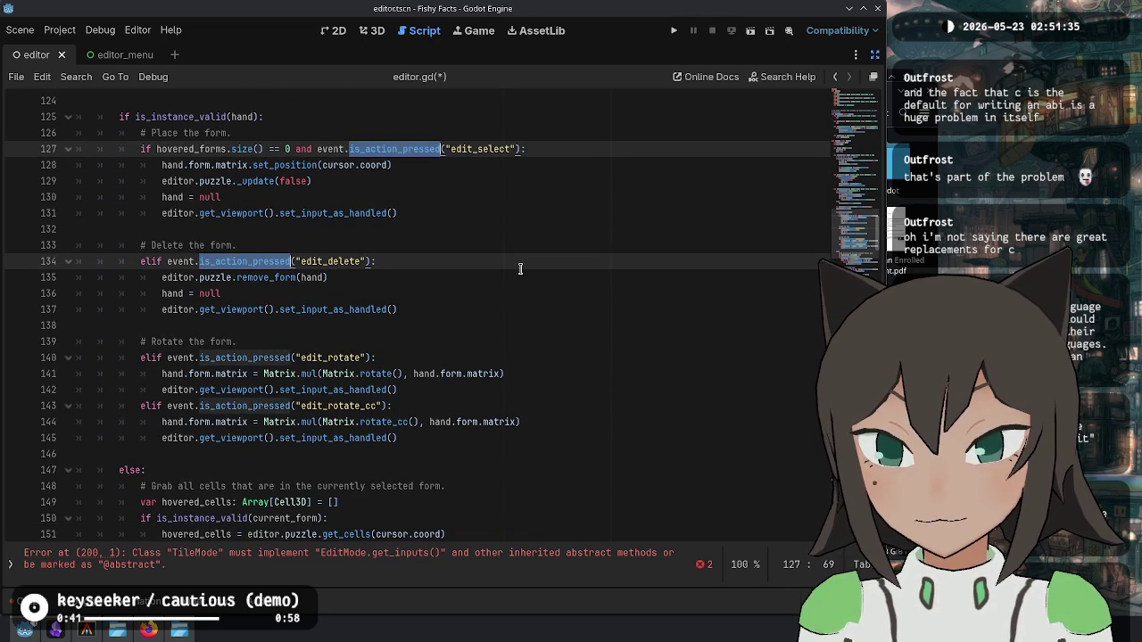
{"action": "scroll", "coordinate": [536, 258], "scroll_direction": "down", "scroll_amount": 10}
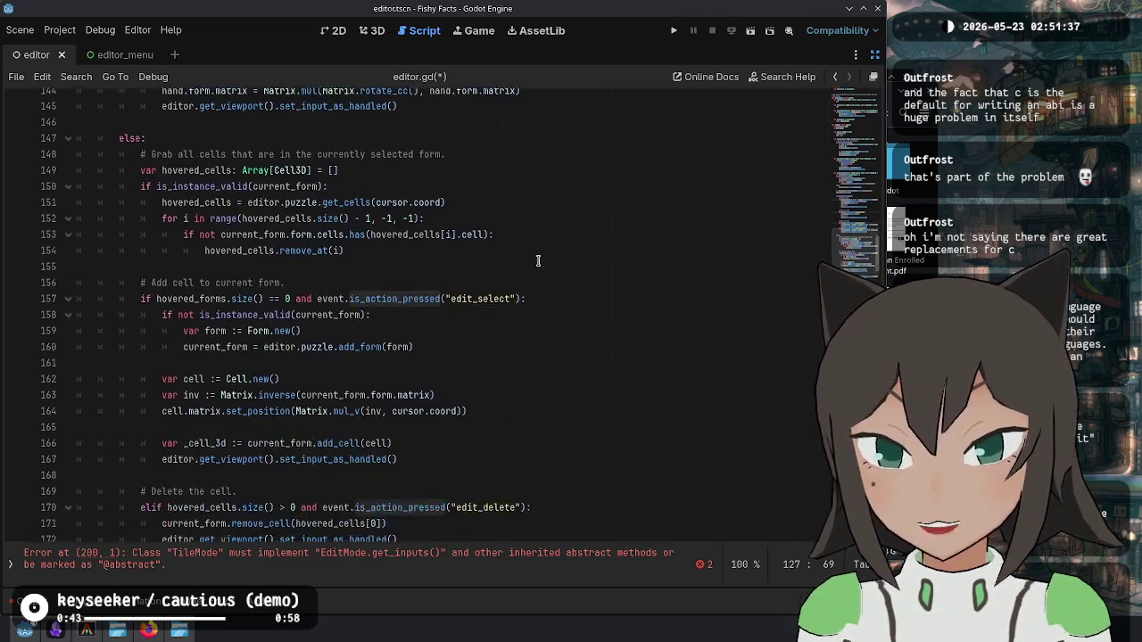
{"action": "scroll", "coordinate": [538, 261], "scroll_direction": "up", "scroll_amount": 11}
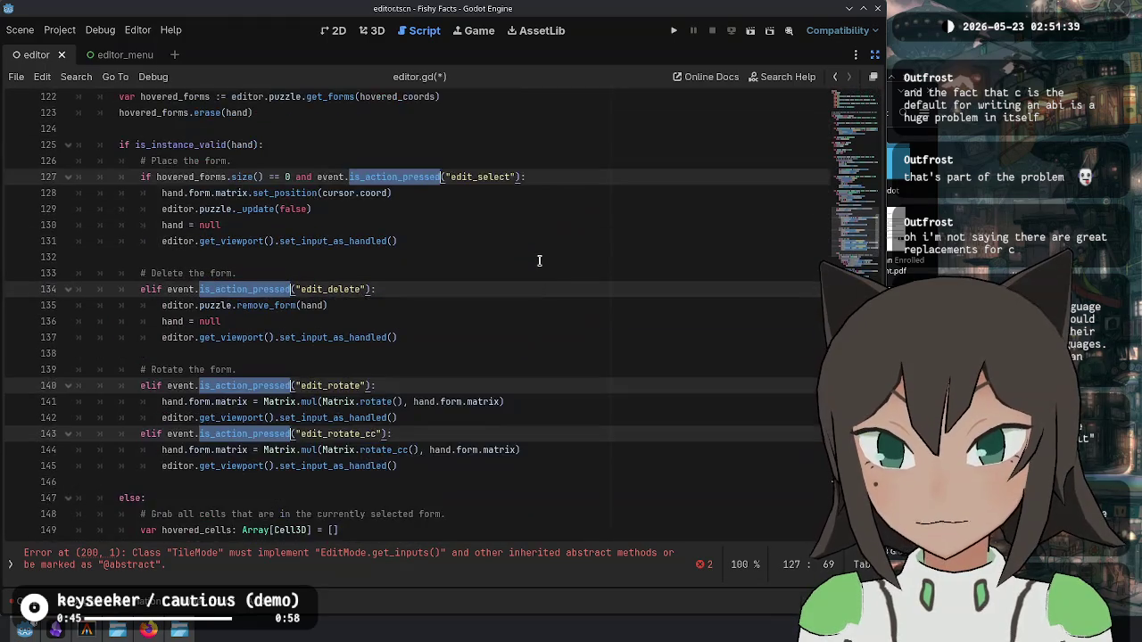
{"action": "scroll", "coordinate": [539, 260], "scroll_direction": "down", "scroll_amount": 12}
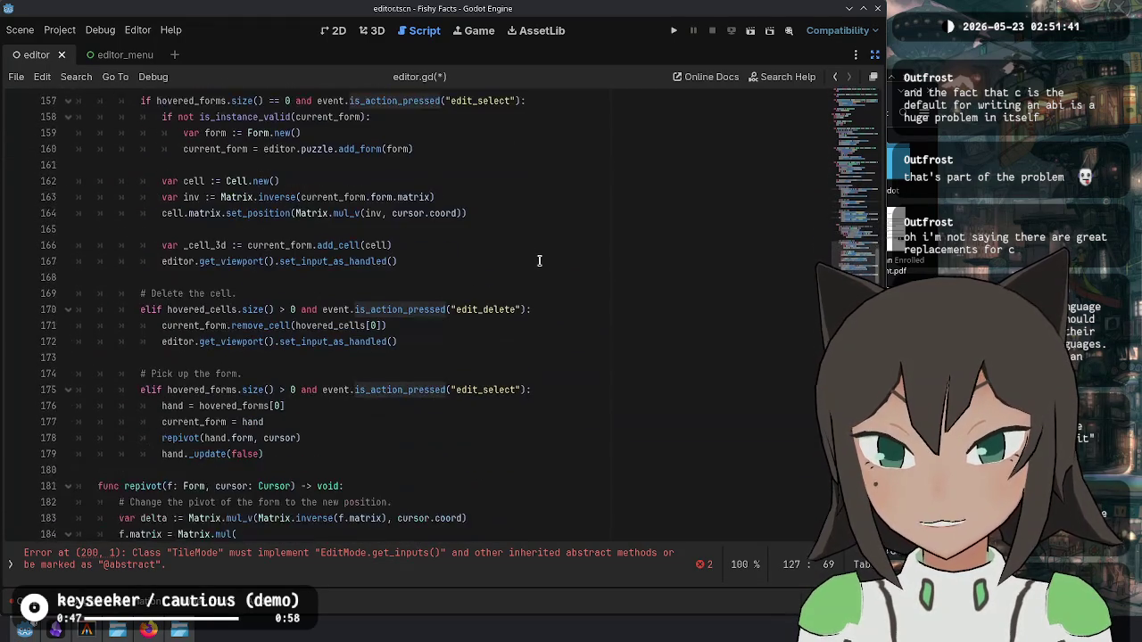
{"action": "scroll", "coordinate": [539, 261], "scroll_direction": "down", "scroll_amount": 2}
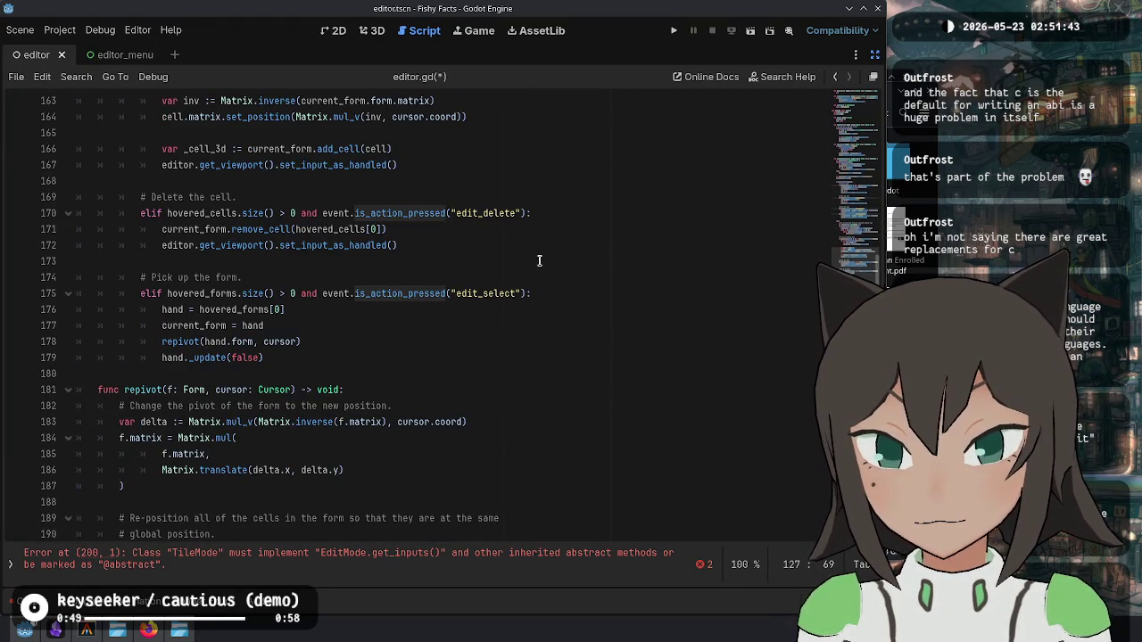
{"action": "scroll", "coordinate": [539, 261], "scroll_direction": "up", "scroll_amount": 3}
{"action": "scroll", "coordinate": [539, 260], "scroll_direction": "up", "scroll_amount": 10}
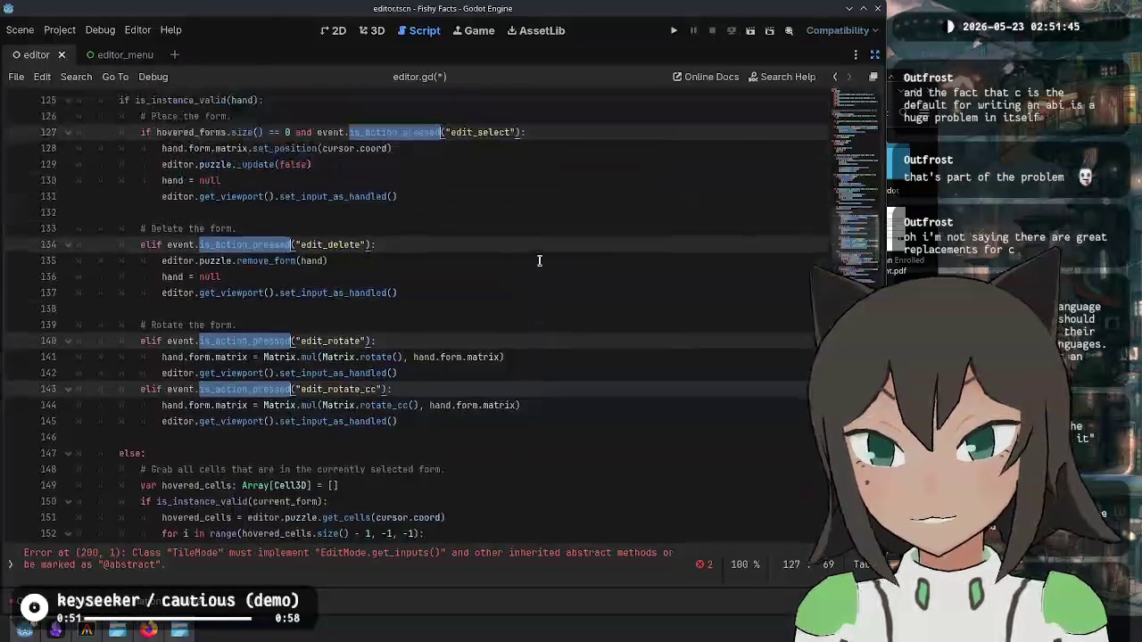
{"action": "key", "text": "Right"}
{"action": "key", "text": "Right"}
{"action": "key", "text": "ctrl+shift+Right"}
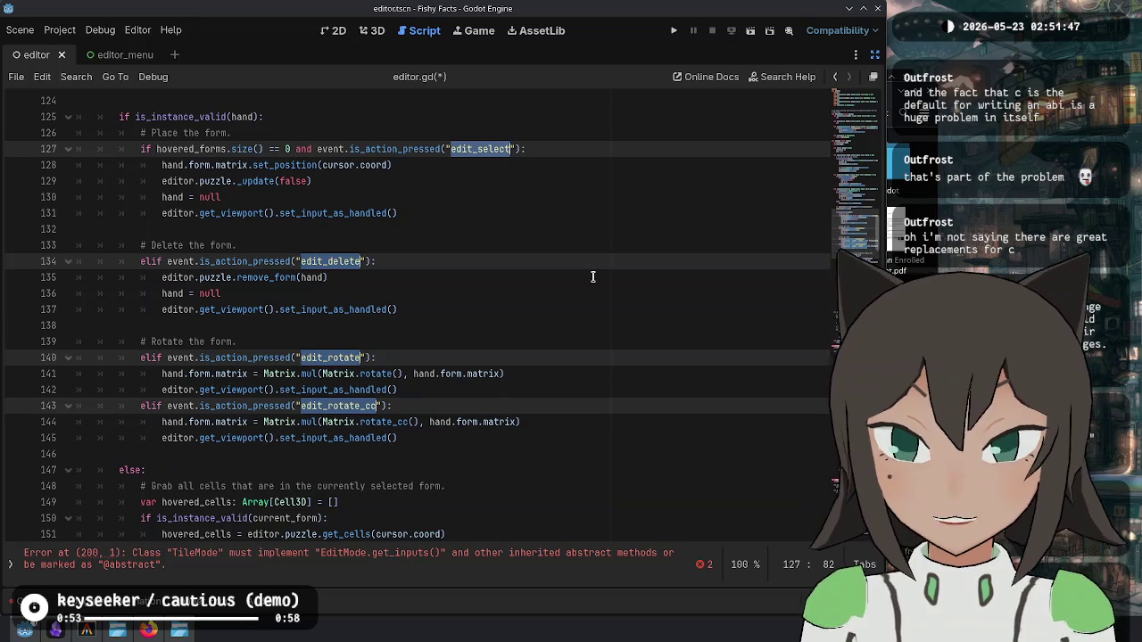
{"action": "scroll", "coordinate": [310, 233], "scroll_direction": "down", "scroll_amount": 19}
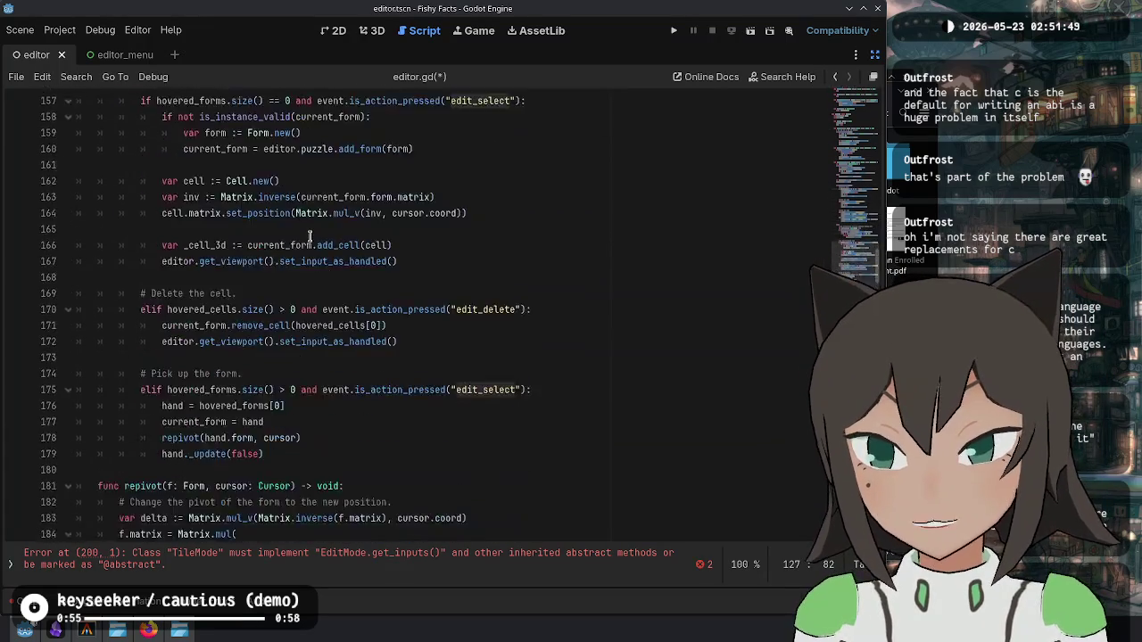
Step: Join the pasted actions into ShapeMode's return array (edit_select, edit_delete, edit_rotate, edit_rotate_cc) and save
{"action": "left_click", "coordinate": [273, 375]}
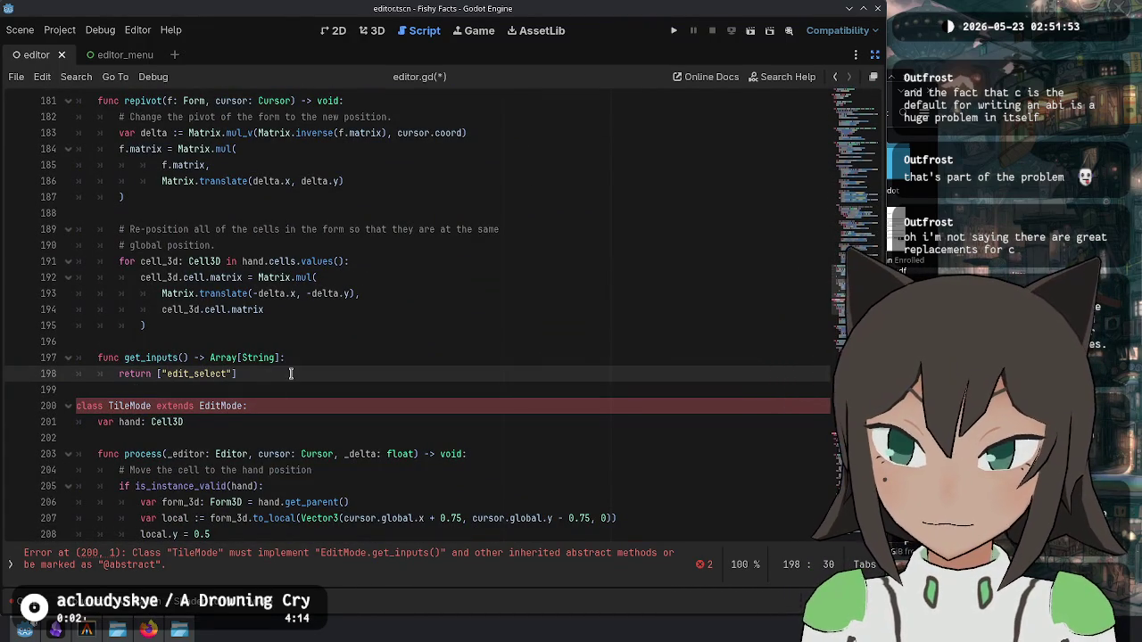
{"action": "type", "text": "edit_select edit_delete edit_rotate edit_rotate_cc"}
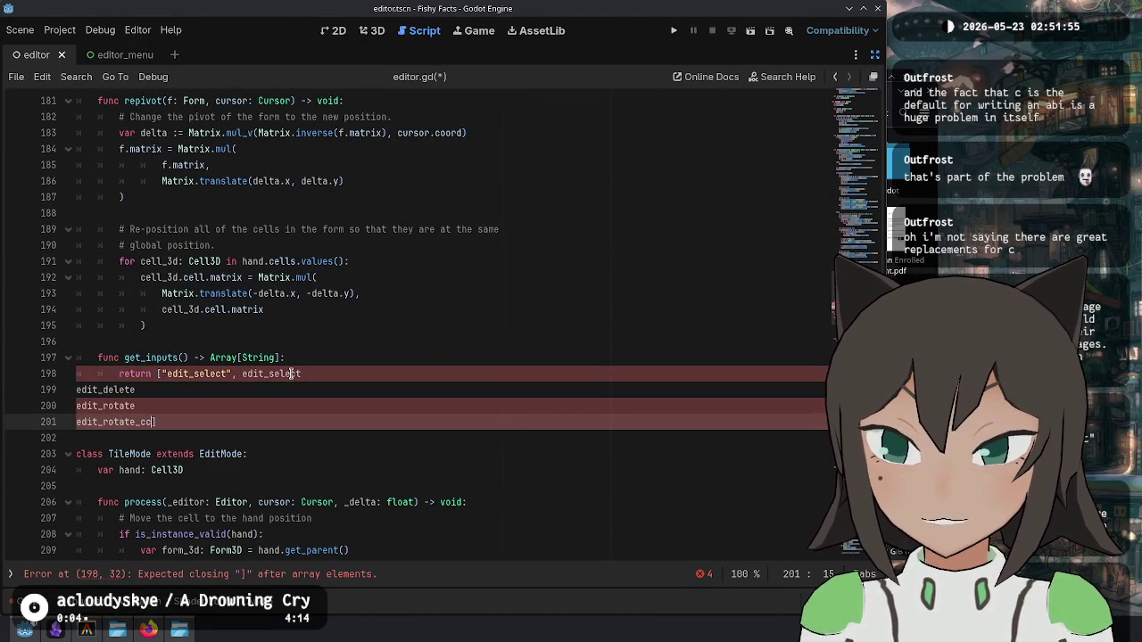
{"action": "key", "text": "shift+alt+Up"}
{"action": "key", "text": "shift+alt+Up"}
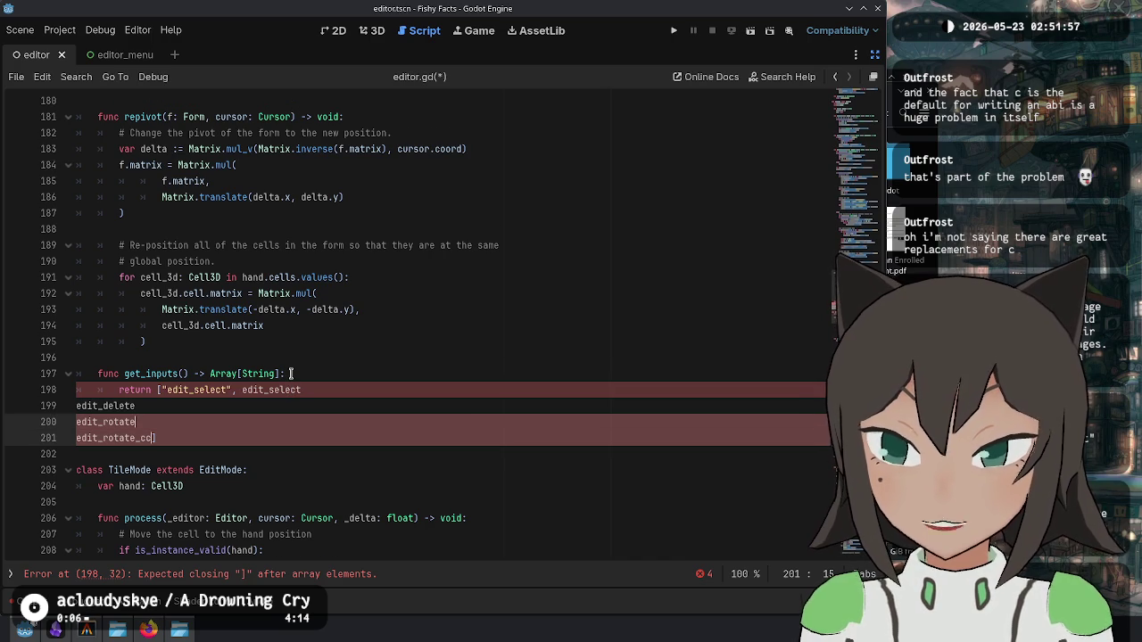
{"action": "type", "text": "\""}
{"action": "key", "text": "Home"}
{"action": "type", "text": "\""}
{"action": "key", "text": "Home"}
{"action": "key", "text": "BackSpace"}
{"action": "type", "text": ","}
{"action": "key", "text": "Escape"}
{"action": "key", "text": "ctrl+BackSpace"}
{"action": "key", "text": "Delete"}
{"action": "key", "text": "Delete"}
{"action": "key", "text": "ctrl+s"}
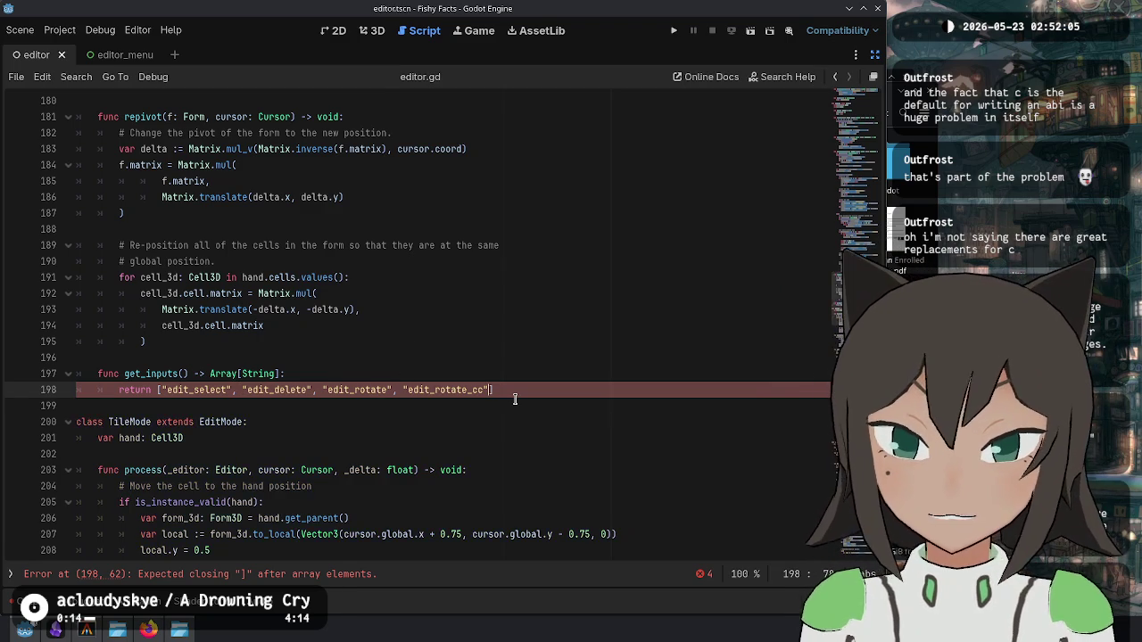
{"action": "scroll", "coordinate": [382, 320], "scroll_direction": "up", "scroll_amount": 8}
{"action": "scroll", "coordinate": [379, 320], "scroll_direction": "up", "scroll_amount": 13}
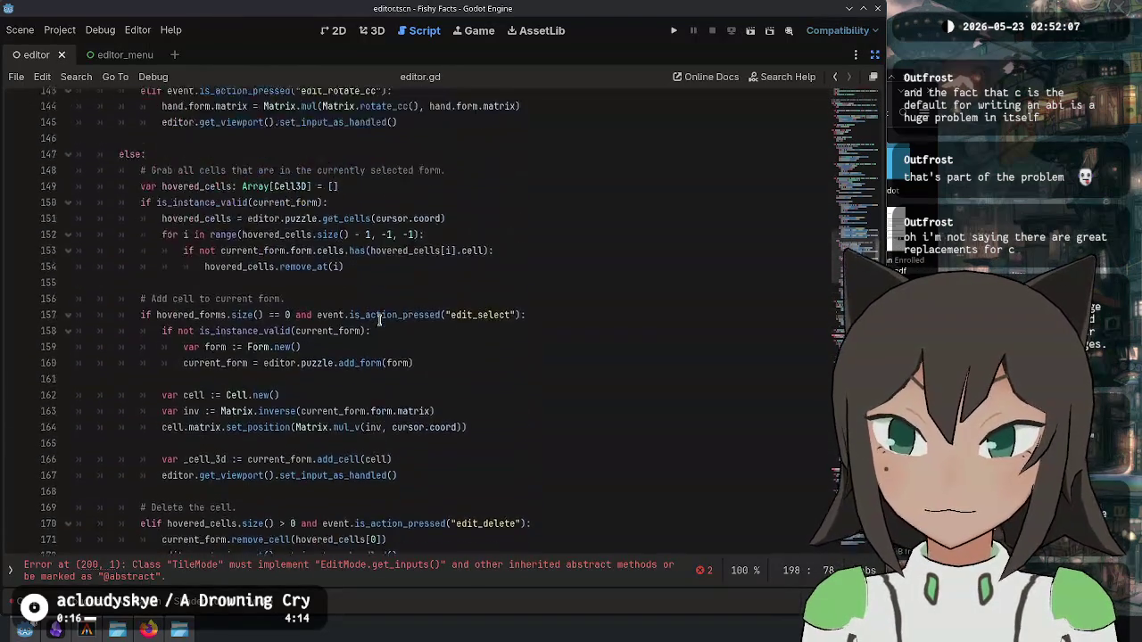
{"action": "double_click", "coordinate": [481, 257]}
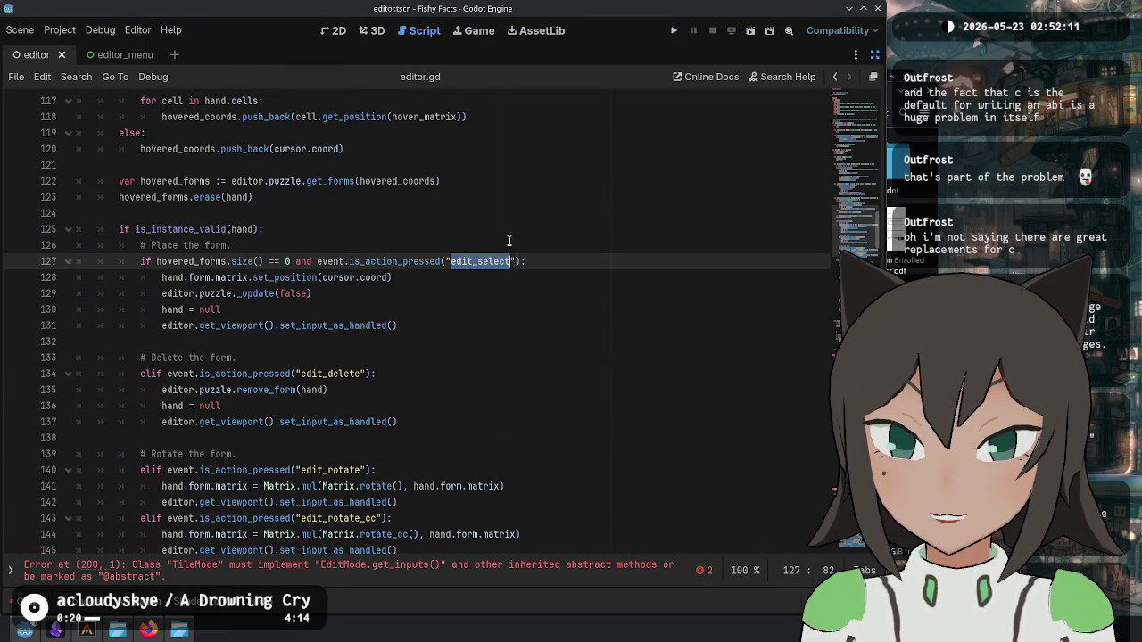
{"action": "scroll", "coordinate": [500, 435], "scroll_direction": "down", "scroll_amount": 7}
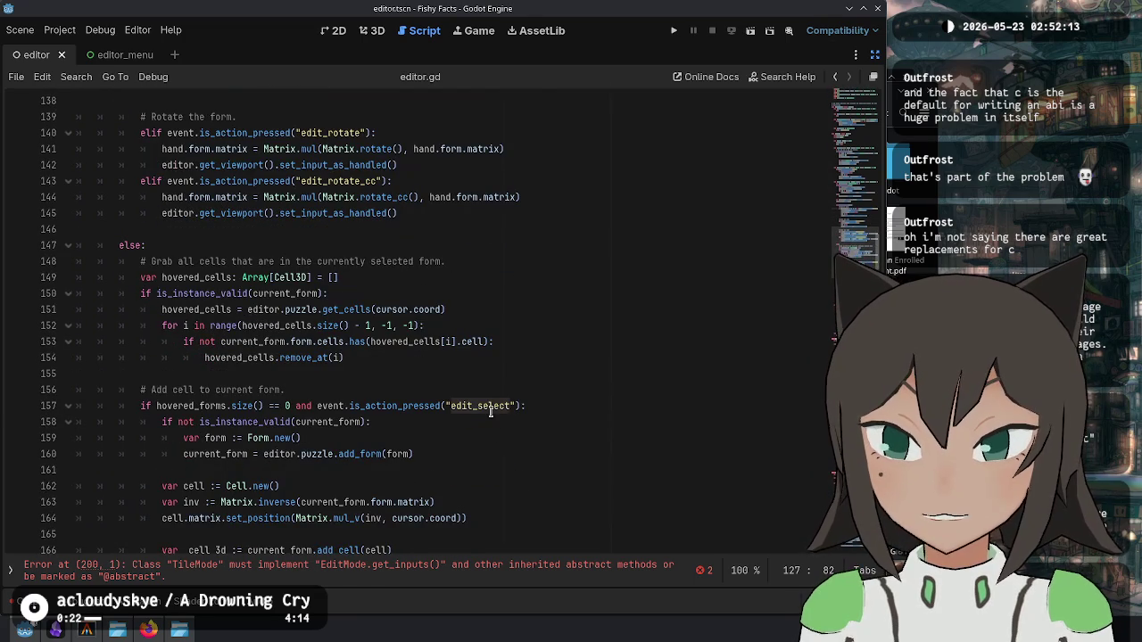
{"action": "left_click", "coordinate": [393, 406]}
{"action": "mouse_move", "coordinate": [236, 406]}
{"action": "left_mouse_down"}
{"action": "mouse_move", "coordinate": [588, 408]}
{"action": "mouse_move", "coordinate": [147, 403]}
{"action": "mouse_move", "coordinate": [156, 406]}
{"action": "left_mouse_up"}
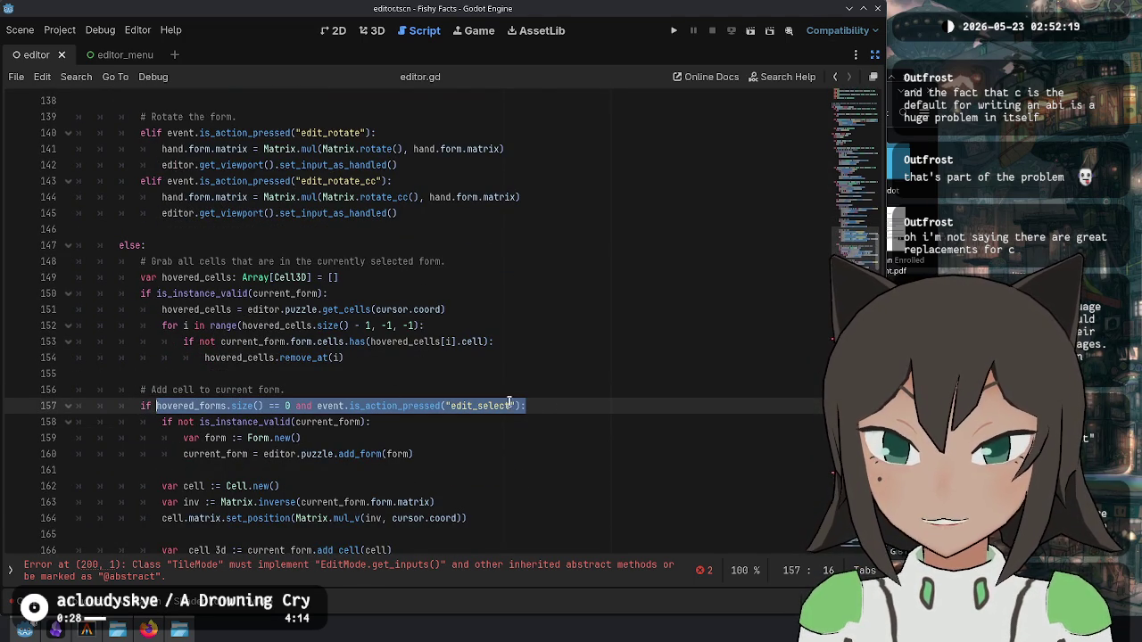
{"action": "scroll", "coordinate": [333, 412], "scroll_direction": "down", "scroll_amount": 2}
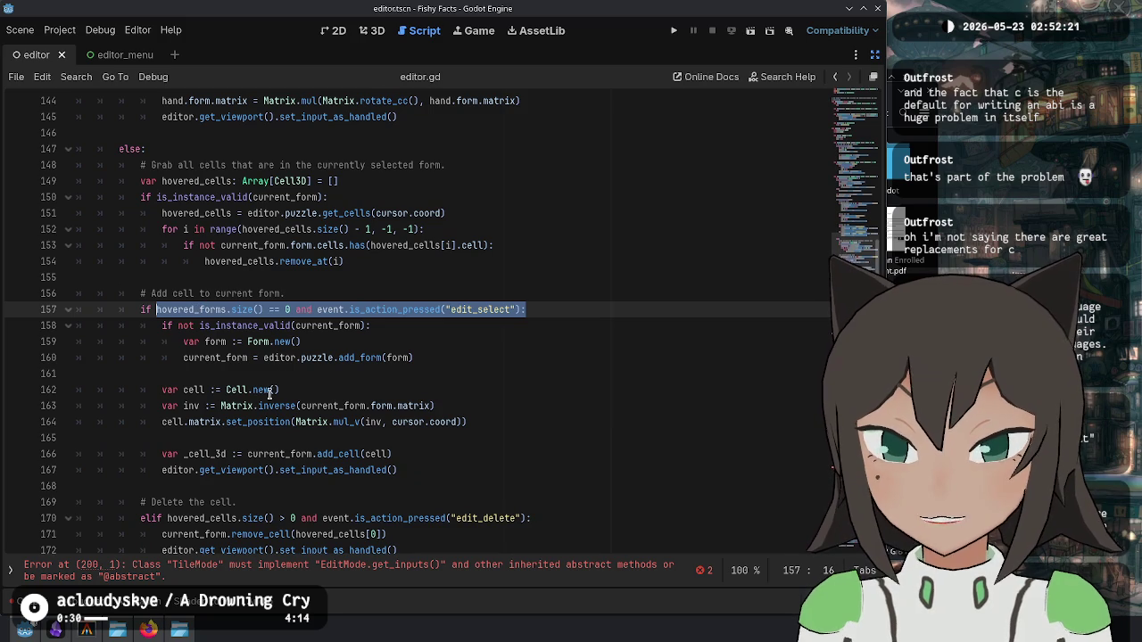
{"action": "scroll", "coordinate": [242, 443], "scroll_direction": "down", "scroll_amount": 4}
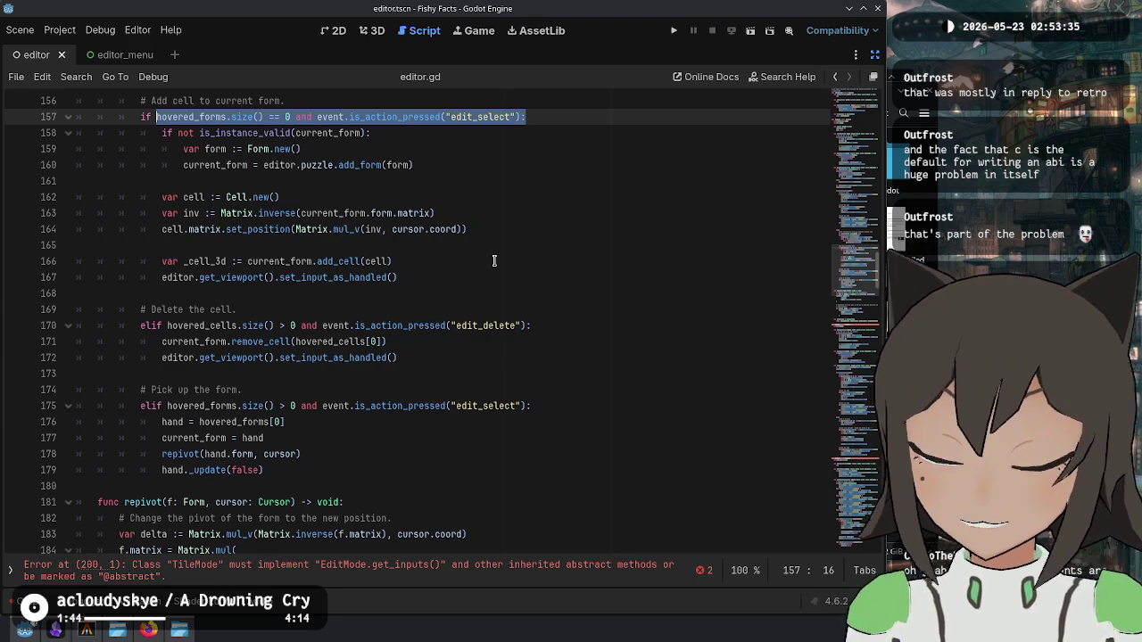
{"action": "scroll", "coordinate": [495, 261], "scroll_direction": "up", "scroll_amount": 3}
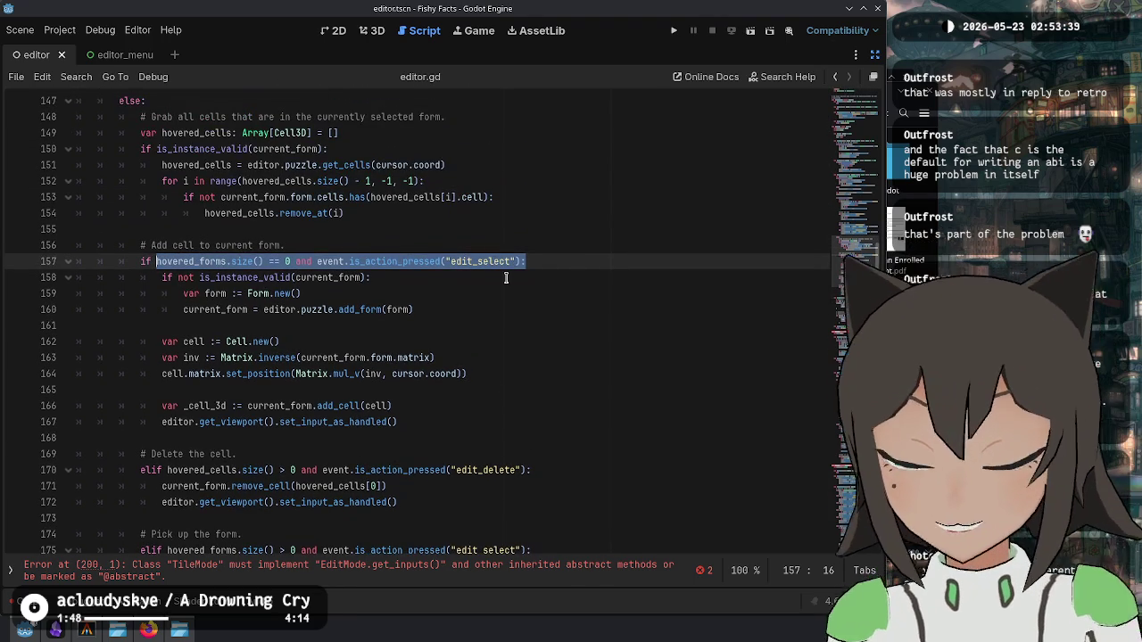
{"action": "left_click", "coordinate": [531, 261]}
{"action": "scroll", "coordinate": [464, 332], "scroll_direction": "down", "scroll_amount": 3}
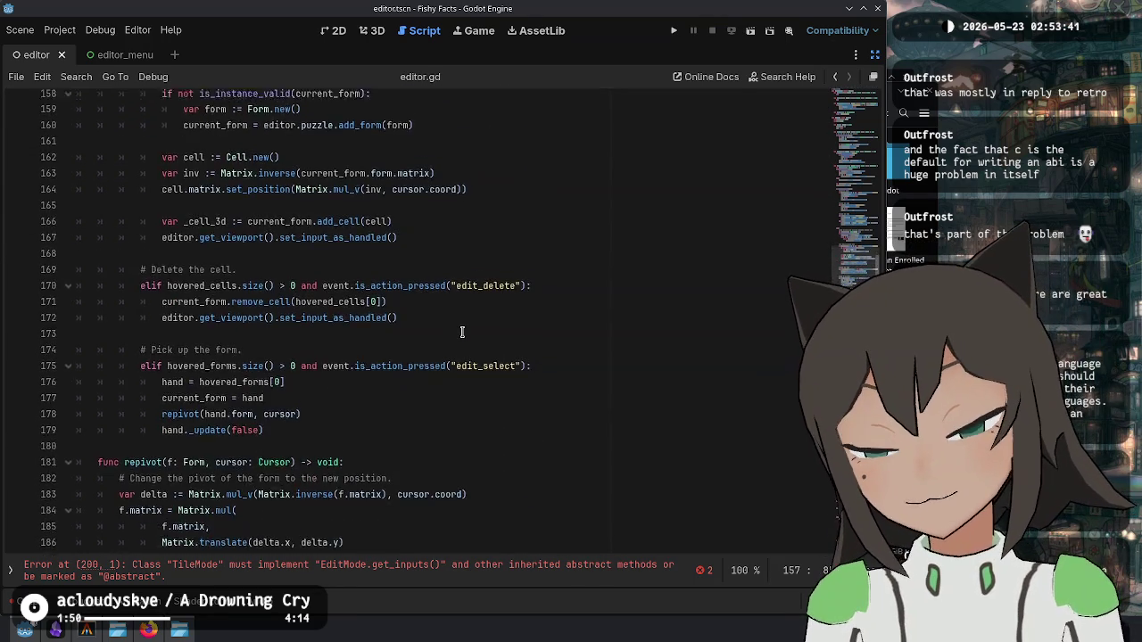
{"action": "scroll", "coordinate": [464, 332], "scroll_direction": "up", "scroll_amount": 3}
{"action": "scroll", "coordinate": [174, 562], "scroll_direction": "down", "scroll_amount": 2}
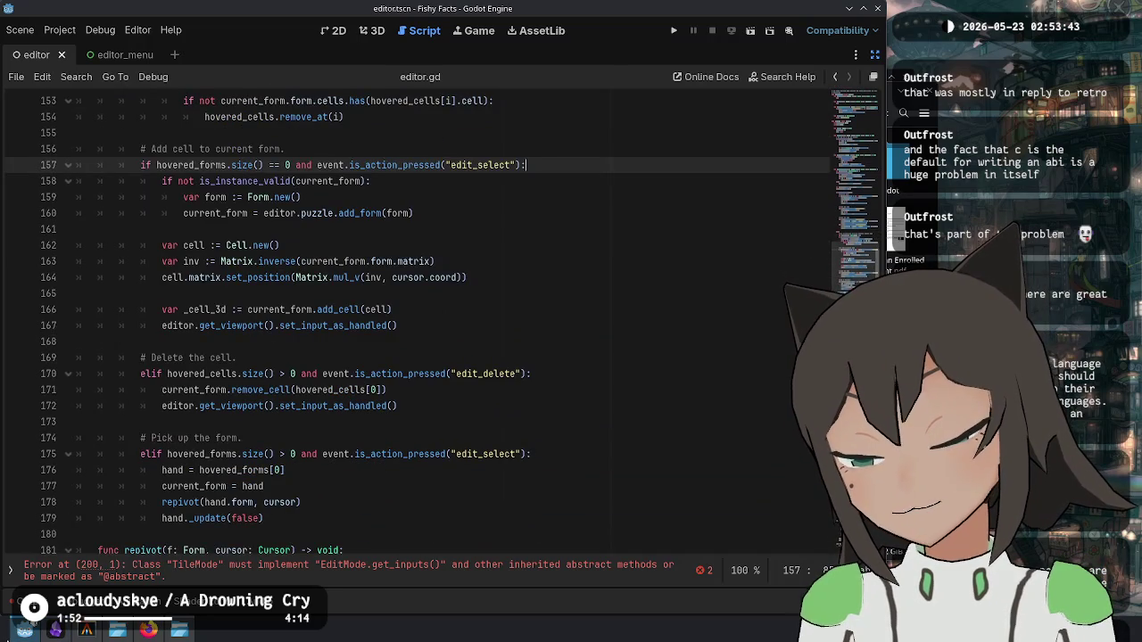
{"action": "key", "text": "alt+Tab"}
{"action": "key", "text": "alt+Tab"}
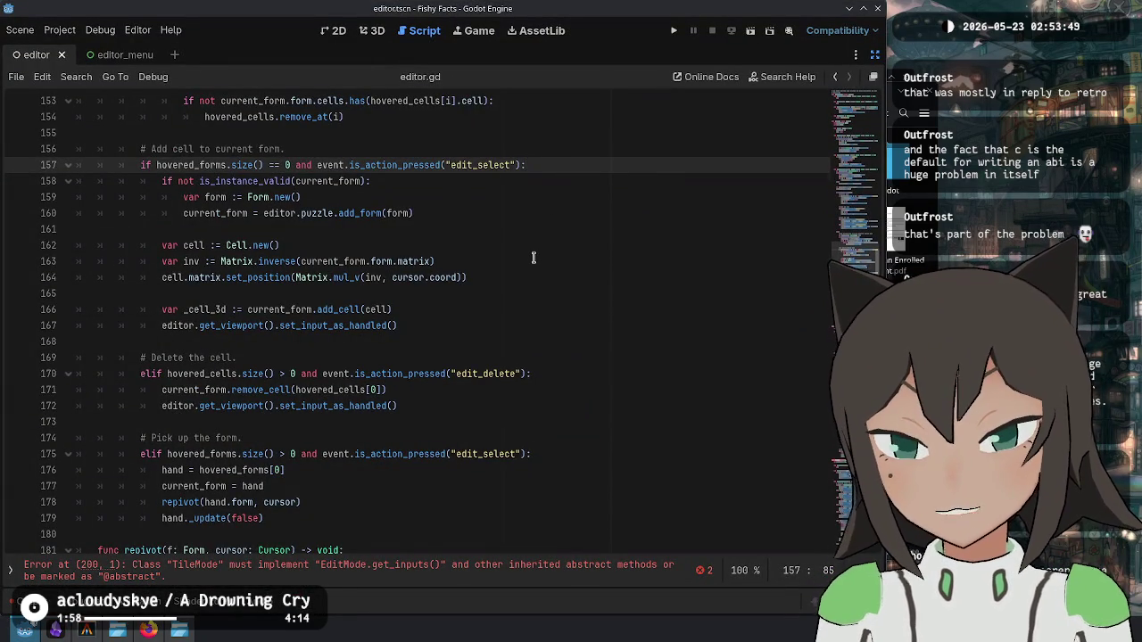
{"action": "scroll", "coordinate": [533, 257], "scroll_direction": "up", "scroll_amount": 3}
{"action": "scroll", "coordinate": [534, 258], "scroll_direction": "up", "scroll_amount": 1}
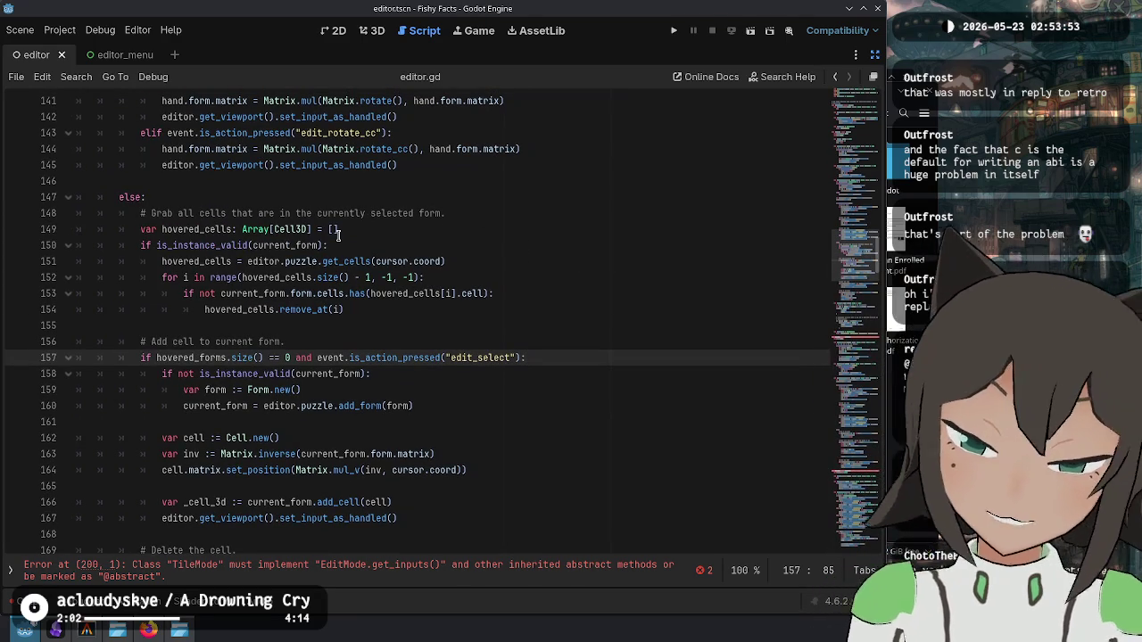
{"action": "scroll", "coordinate": [337, 234], "scroll_direction": "down", "scroll_amount": 13}
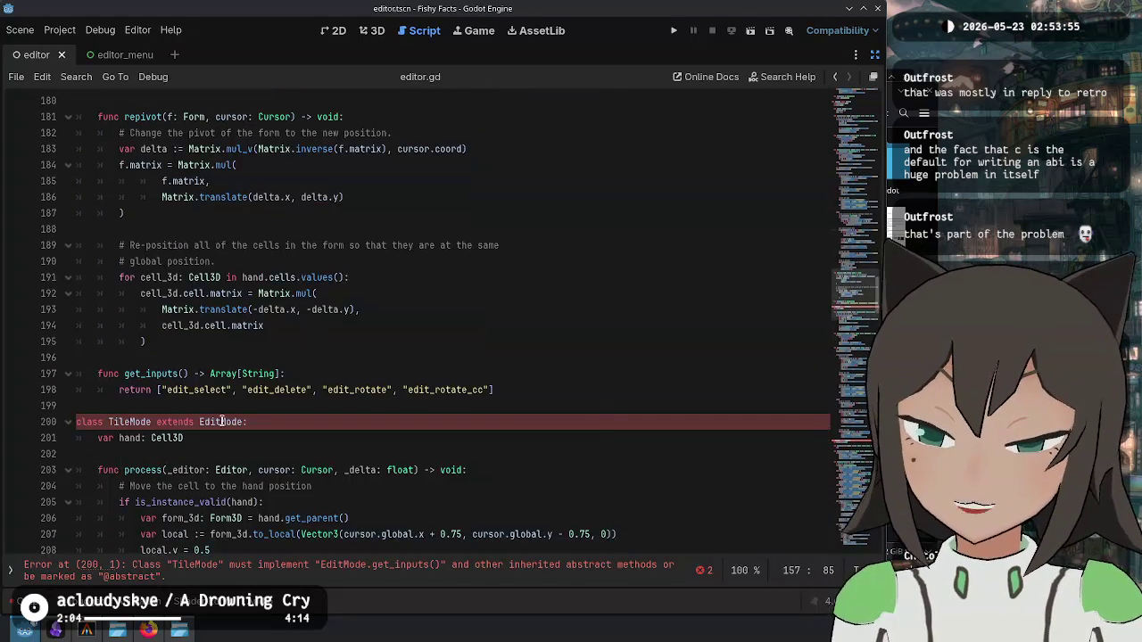
{"action": "scroll", "coordinate": [375, 378], "scroll_direction": "up", "scroll_amount": 11}
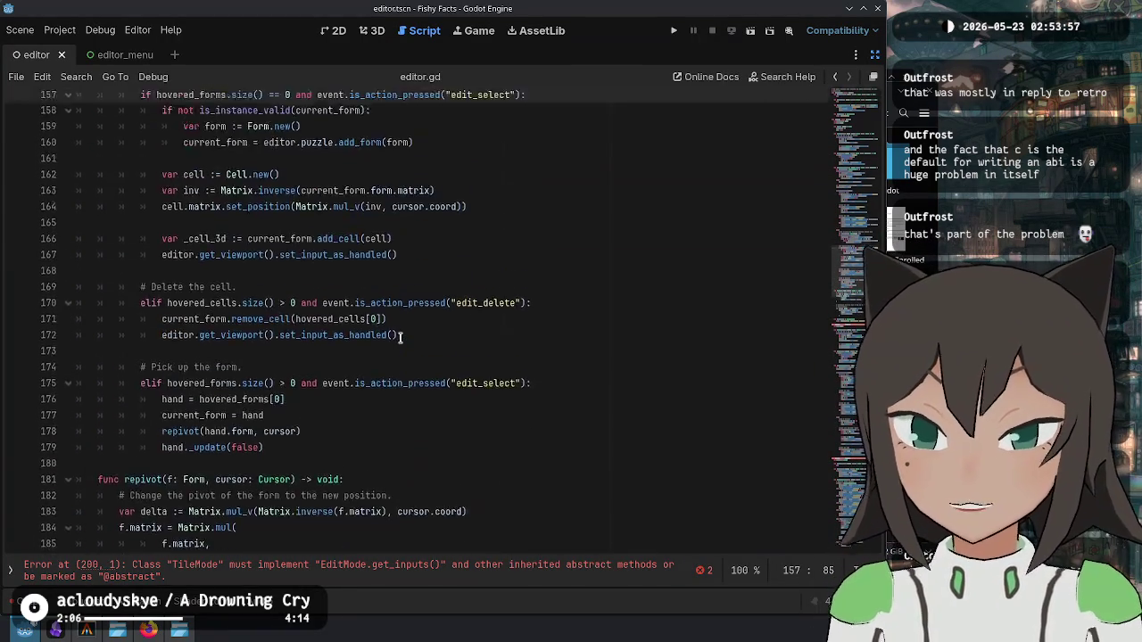
{"action": "scroll", "coordinate": [473, 334], "scroll_direction": "up", "scroll_amount": 3}
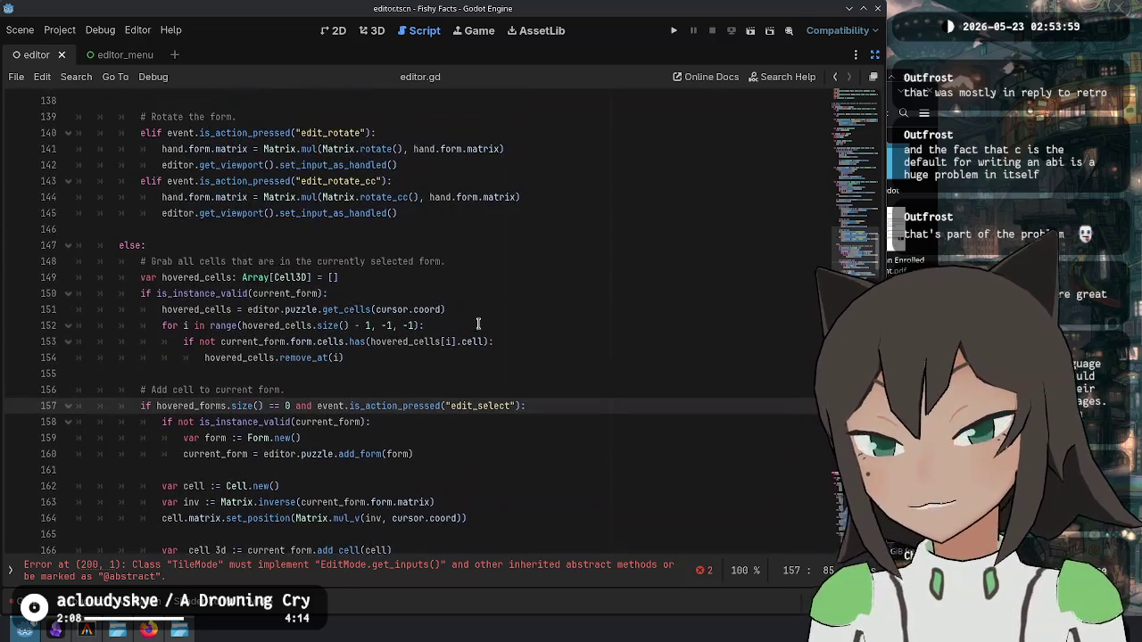
{"action": "scroll", "coordinate": [525, 300], "scroll_direction": "up", "scroll_amount": 2}
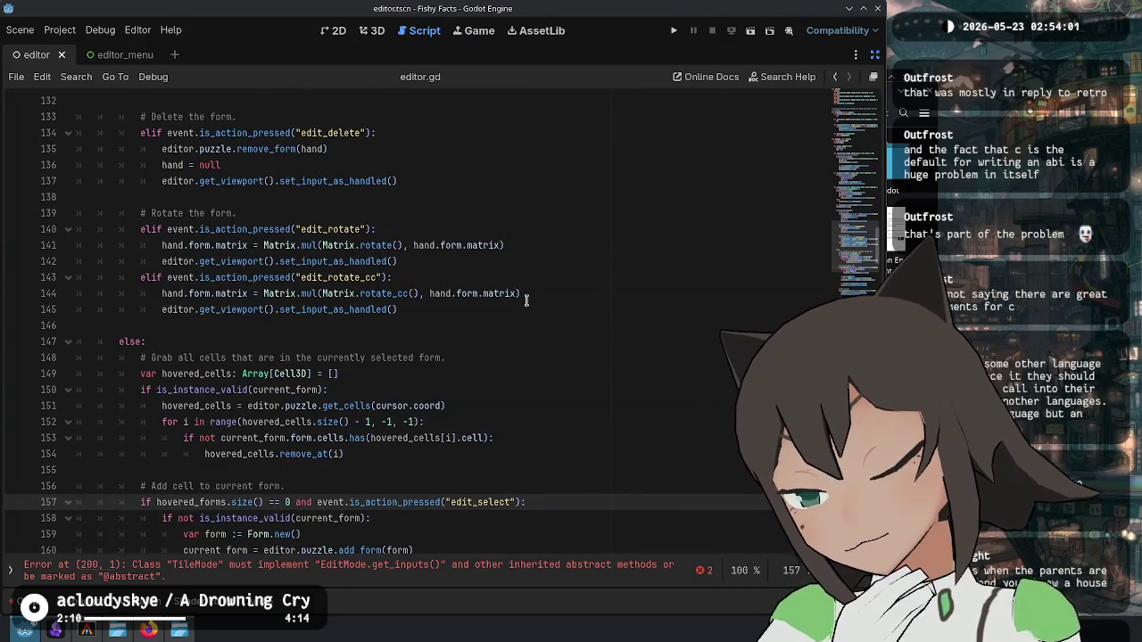
{"action": "scroll", "coordinate": [525, 301], "scroll_direction": "up", "scroll_amount": 1}
{"action": "scroll", "coordinate": [526, 301], "scroll_direction": "down", "scroll_amount": 11}
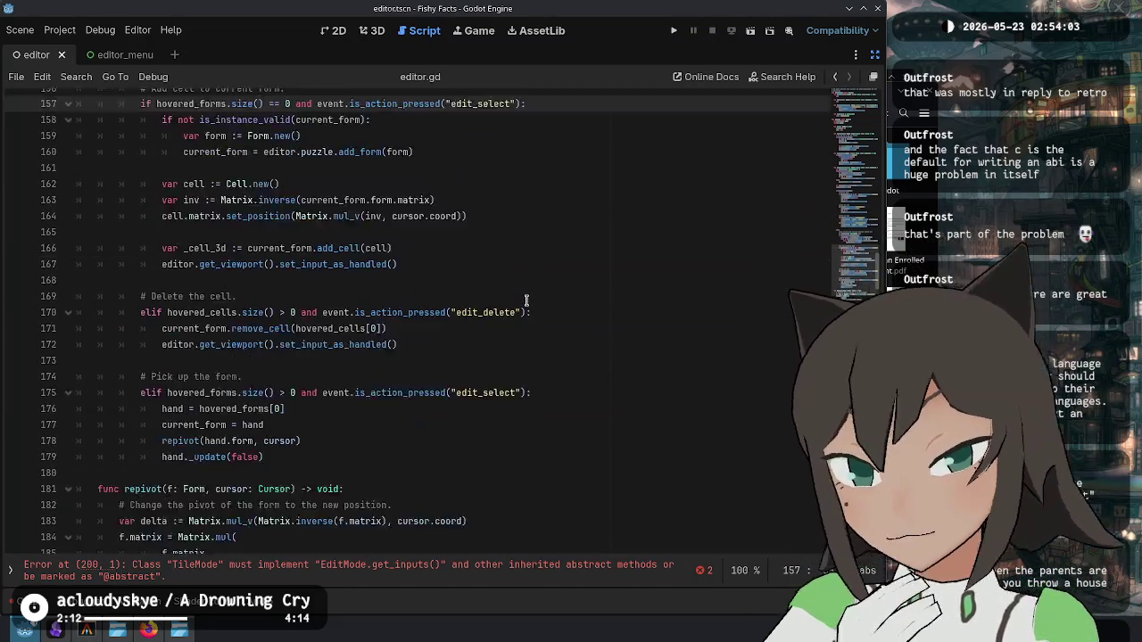
{"action": "scroll", "coordinate": [515, 309], "scroll_direction": "up", "scroll_amount": 11}
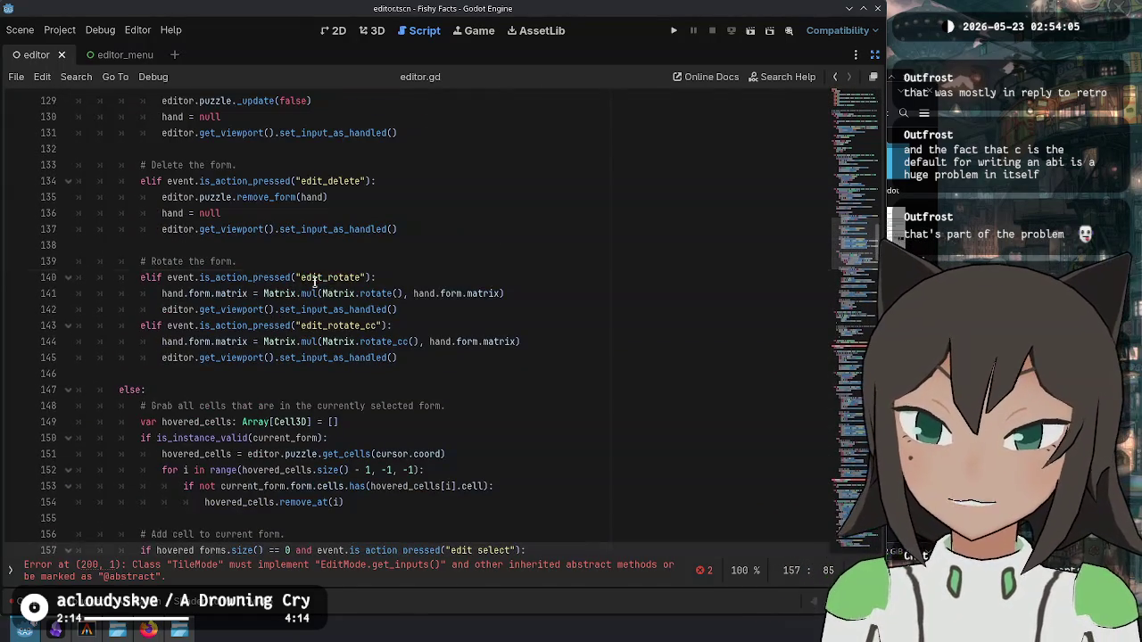
{"action": "left_click_drag", "start_coordinate": [324, 278], "coordinate": [360, 342]}
{"action": "left_click", "coordinate": [413, 358]}
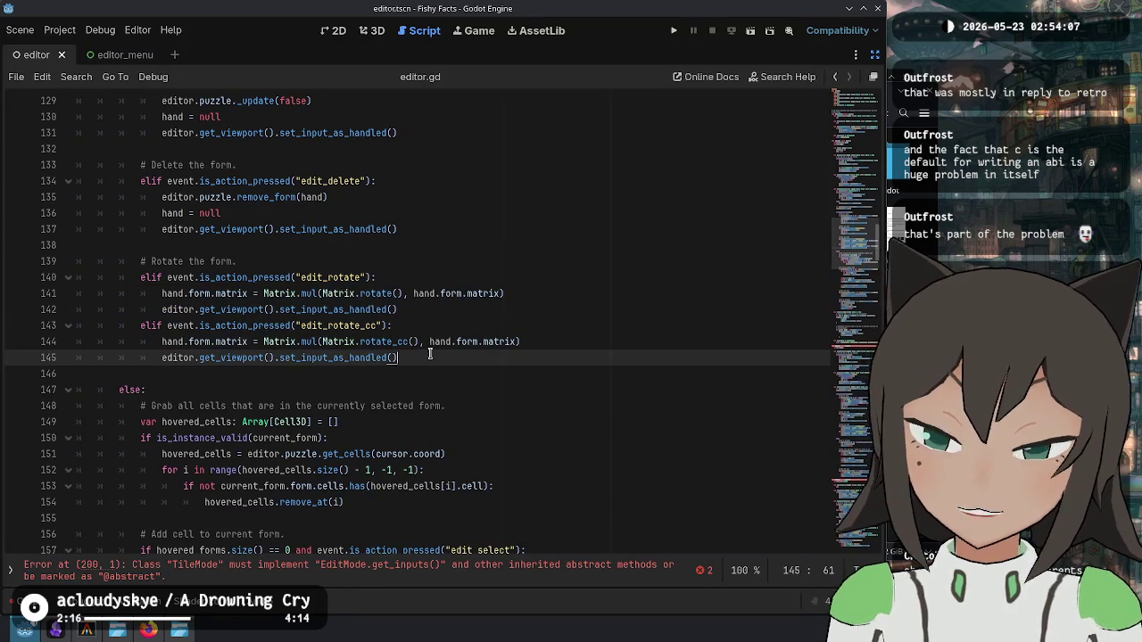
{"action": "scroll", "coordinate": [312, 301], "scroll_direction": "up", "scroll_amount": 4}
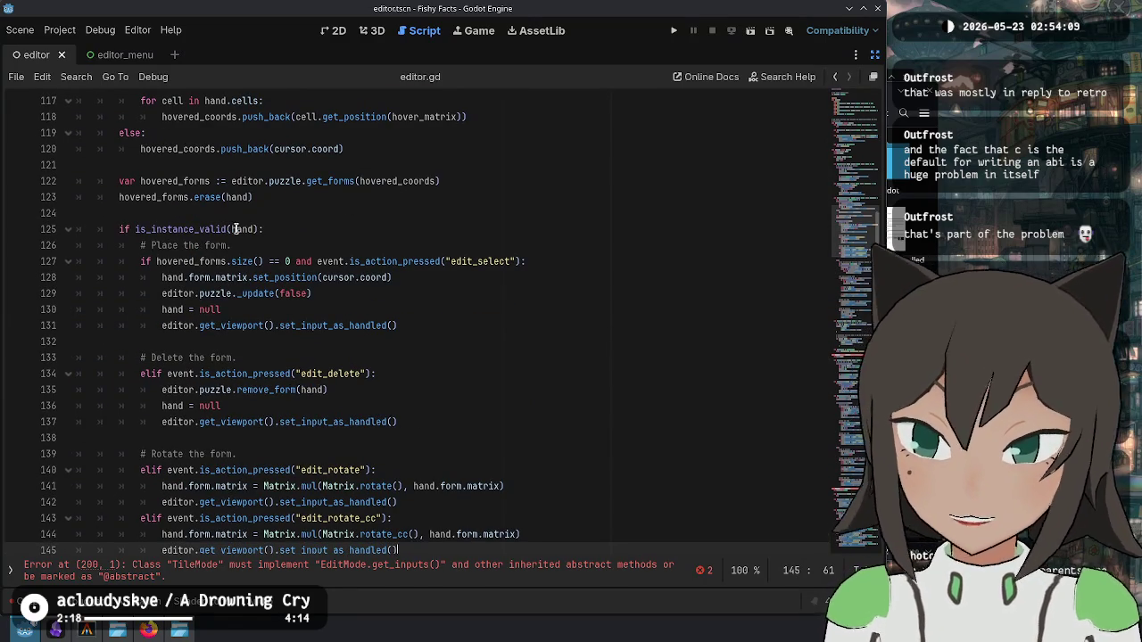
{"action": "left_click", "coordinate": [265, 230]}
{"action": "scroll", "coordinate": [528, 293], "scroll_direction": "down", "scroll_amount": 1}
{"action": "scroll", "coordinate": [528, 292], "scroll_direction": "down", "scroll_amount": 4}
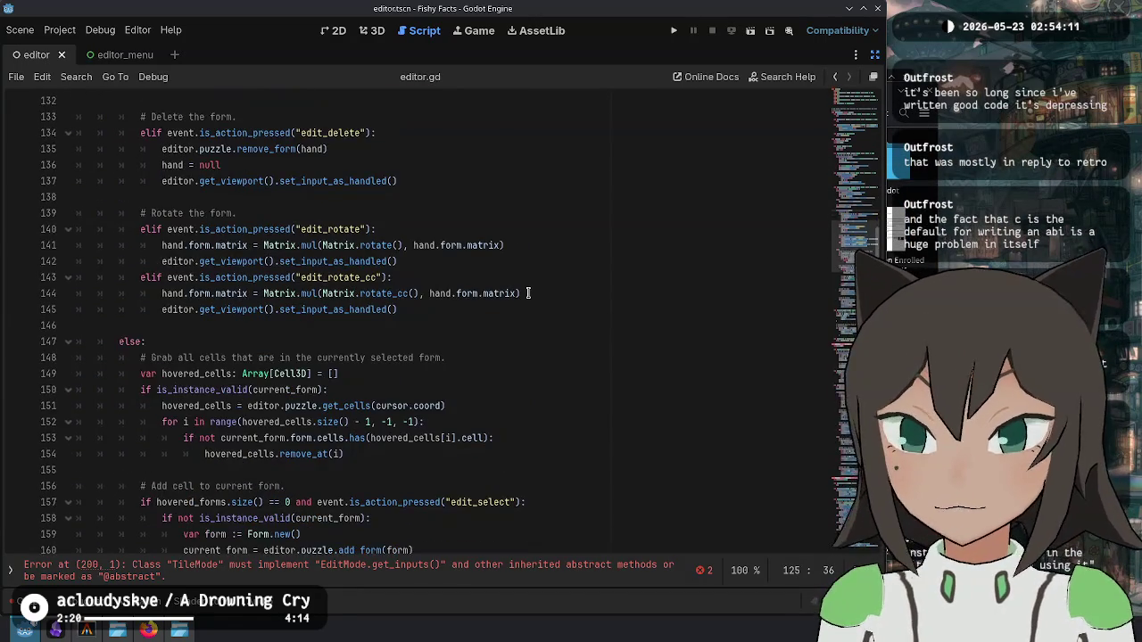
{"action": "scroll", "coordinate": [528, 293], "scroll_direction": "up", "scroll_amount": 3}
{"action": "scroll", "coordinate": [526, 293], "scroll_direction": "down", "scroll_amount": 12}
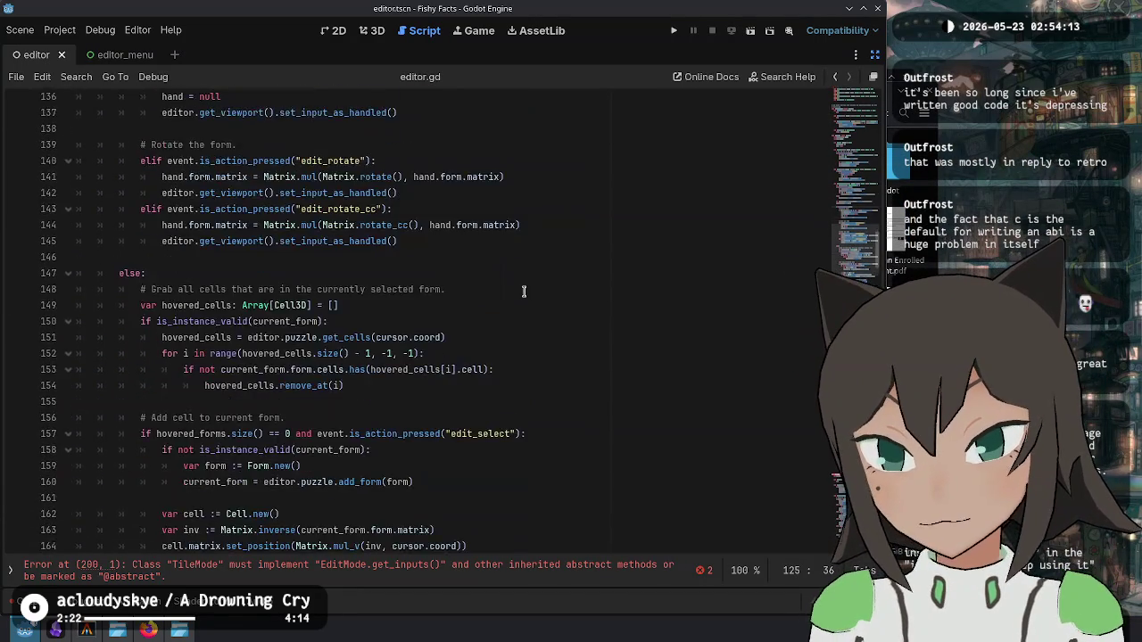
{"action": "scroll", "coordinate": [524, 291], "scroll_direction": "down", "scroll_amount": 6}
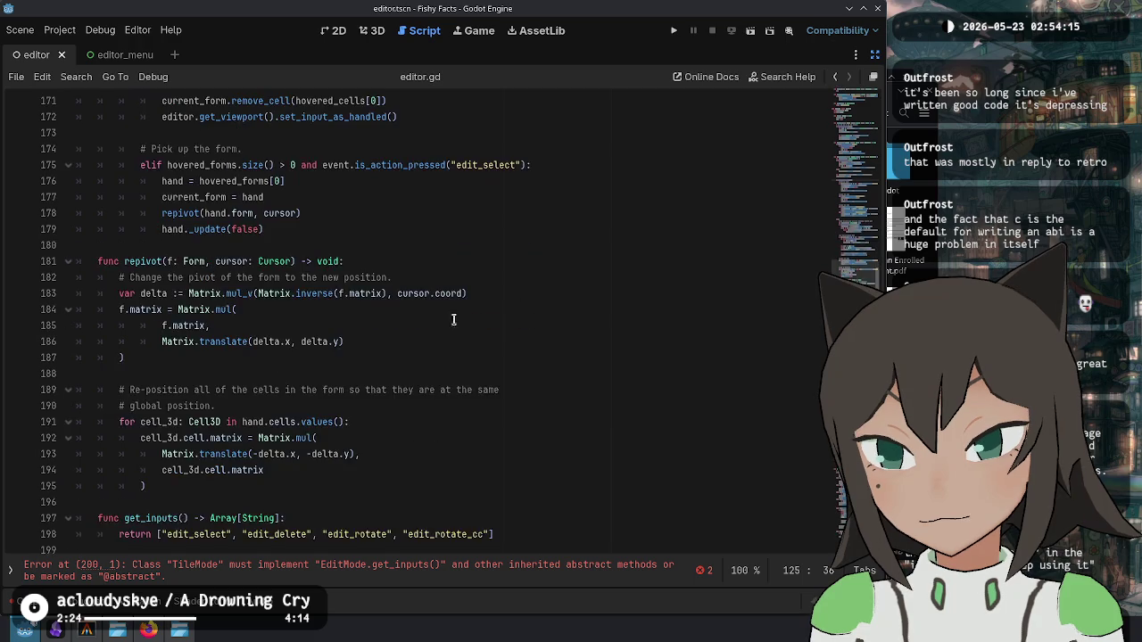
Step: Wrap get_inputs' four-action return in 'if is_instance_valid(hand):' and indent it
{"action": "left_click", "coordinate": [509, 425]}
{"action": "key", "text": "Return"}
{"action": "type", "text": "if is_instance_valid(hand):"}
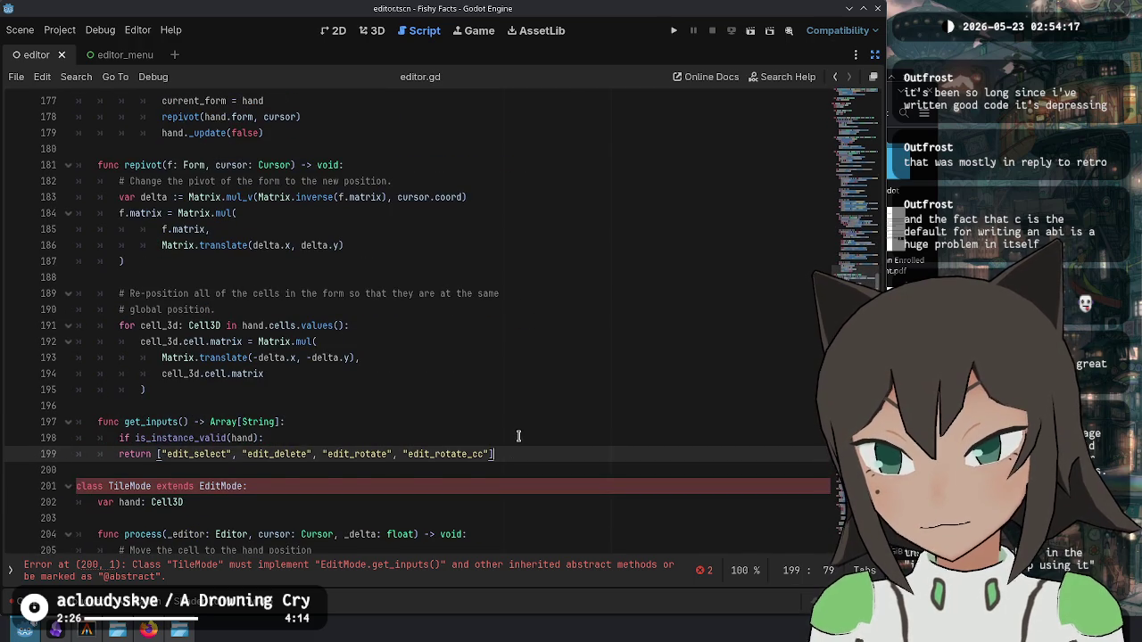
{"action": "key", "text": "Down"}
{"action": "key", "text": "Home"}
{"action": "key", "text": "Tab"}
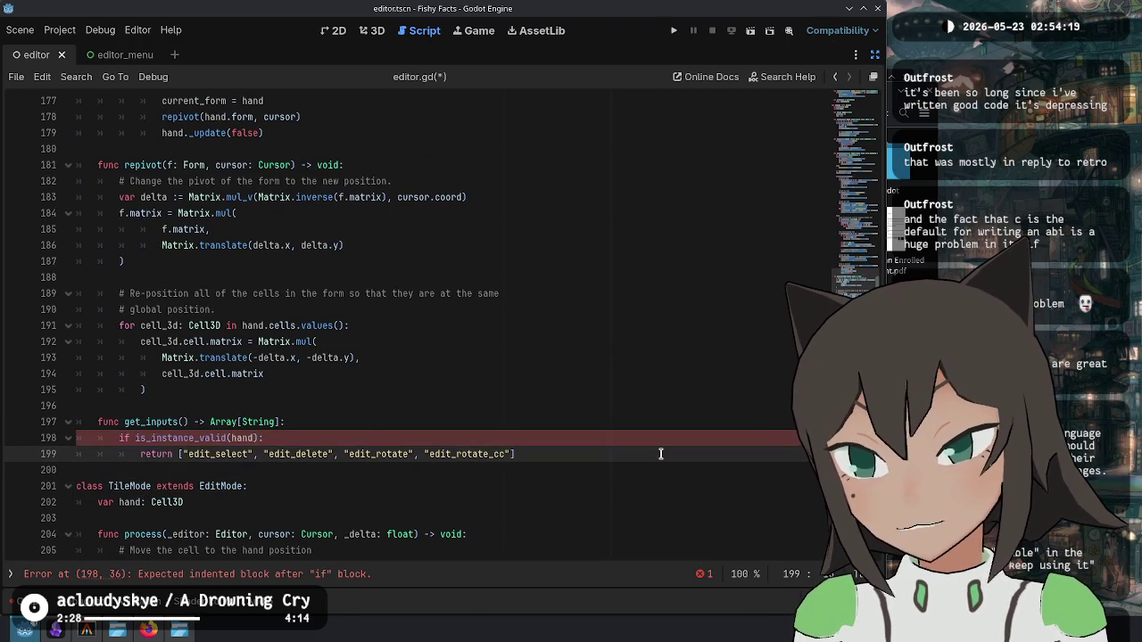
{"action": "key", "text": "ctrl+Right"}
{"action": "key", "text": "ctrl+shift+Right"}
{"action": "key", "text": "ctrl+shift+Right"}
{"action": "key", "text": "ctrl+shift+Right"}
{"action": "key", "text": "ctrl+shift+Left"}
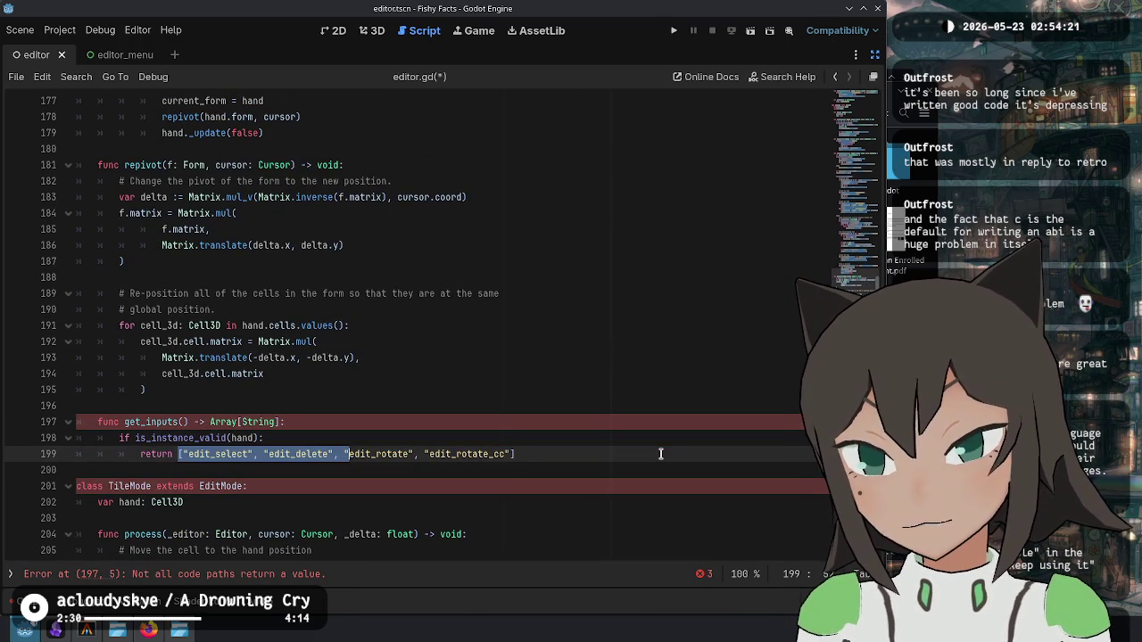
Step: Add an else branch containing a copy of the return statement
{"action": "key", "text": "End"}
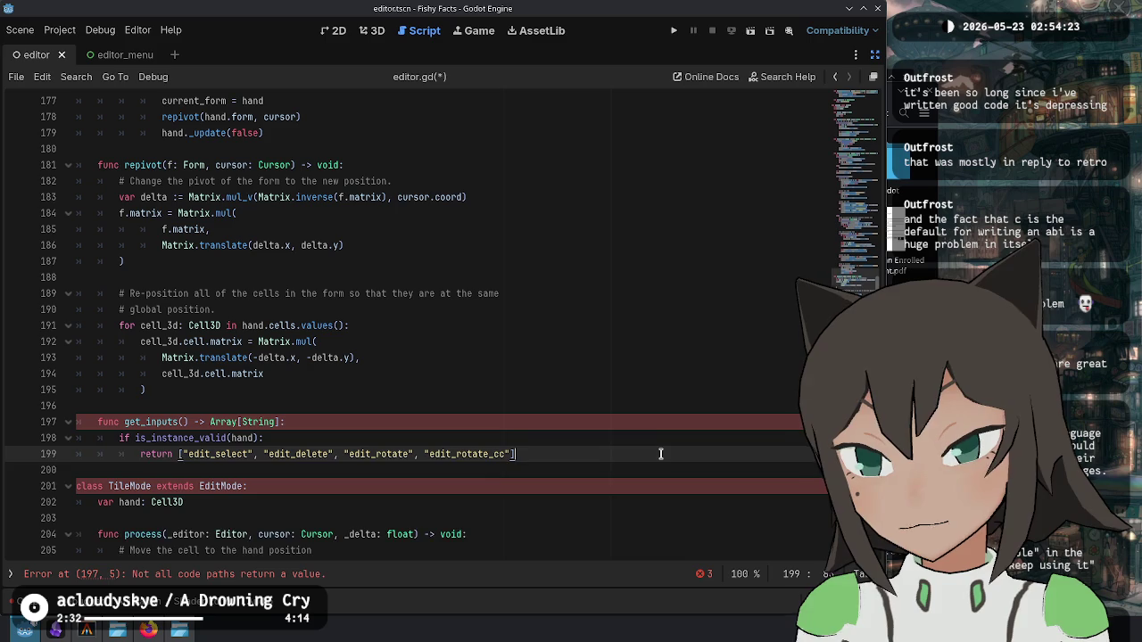
{"action": "key", "text": "Return"}
{"action": "key", "text": "BackSpace"}
{"action": "type", "text": "else:"}
{"action": "key", "text": "Up"}
{"action": "key", "text": "Home"}
{"action": "key", "text": "shift+End"}
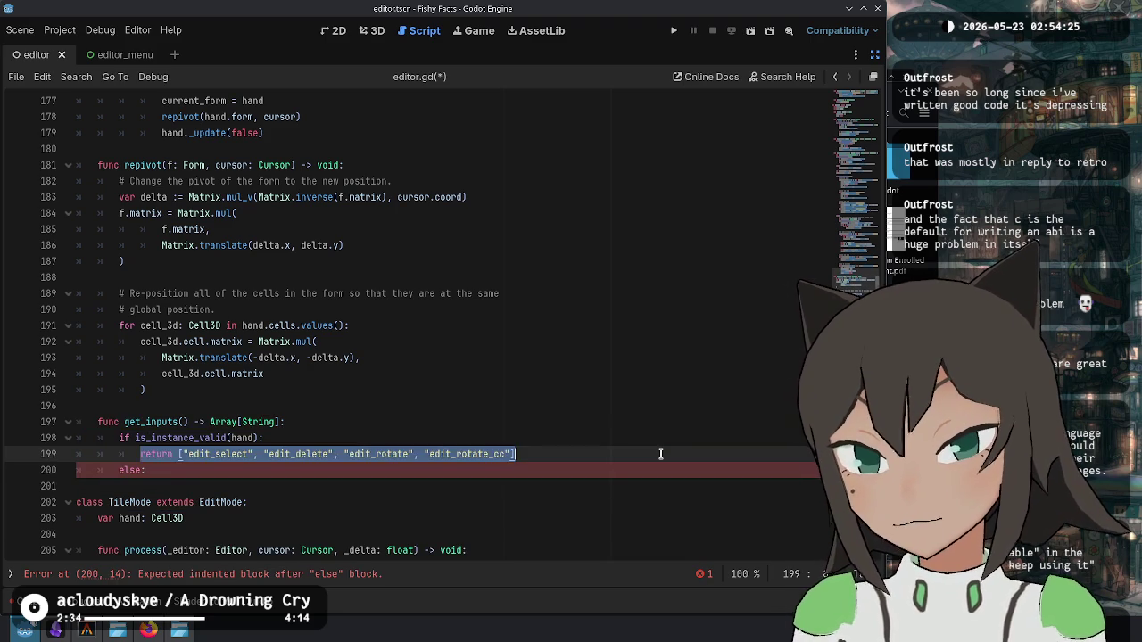
{"action": "key", "text": "ctrl+c"}
{"action": "key", "text": "Down"}
{"action": "key", "text": "Return"}
{"action": "key", "text": "ctrl+v"}
Step: Cut the else return down to edit_select and edit_delete, then save
{"action": "key", "text": "Left"}
{"action": "key", "text": "ctrl+shift+Left"}
{"action": "key", "text": "ctrl+shift+Left"}
{"action": "key", "text": "ctrl+shift+Left"}
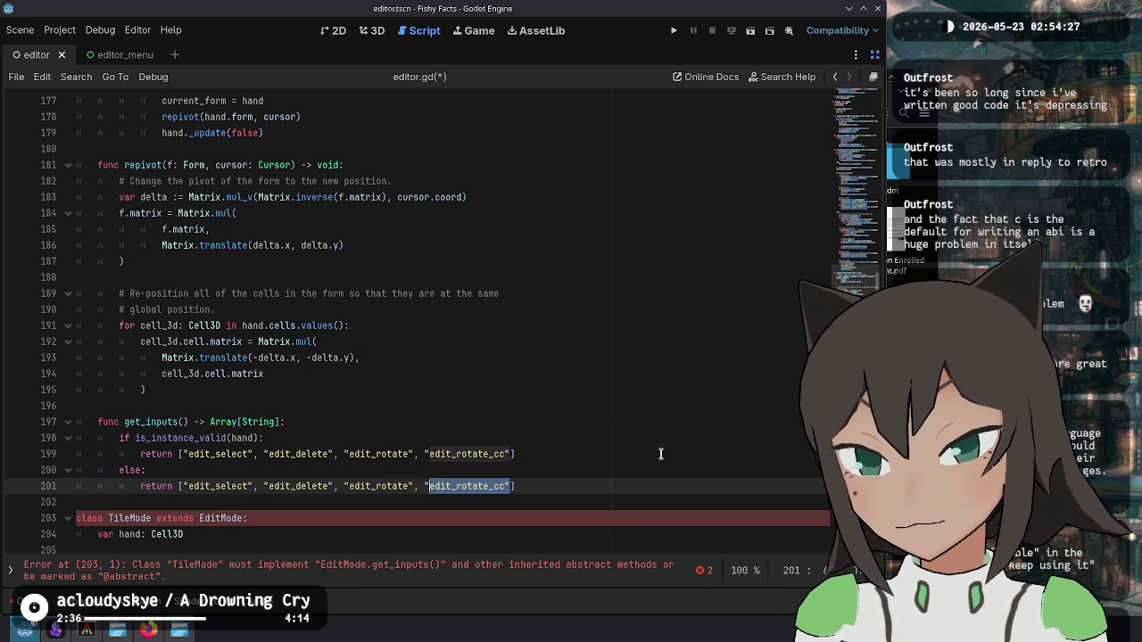
{"action": "key", "text": "ctrl+shift+Right"}
{"action": "key", "text": "shift+Right"}
{"action": "key", "text": "BackSpace"}
{"action": "key", "text": "ctrl+s"}
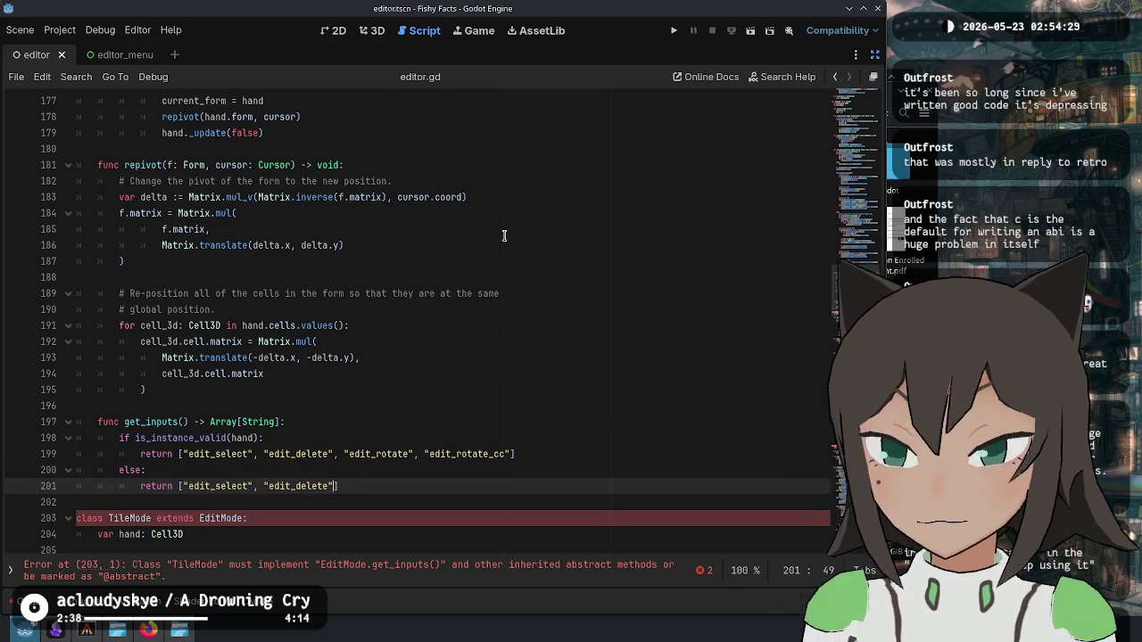
Step: Select the whole get_inputs function, lines 196–201
{"action": "scroll", "coordinate": [489, 374], "scroll_direction": "down", "scroll_amount": 2}
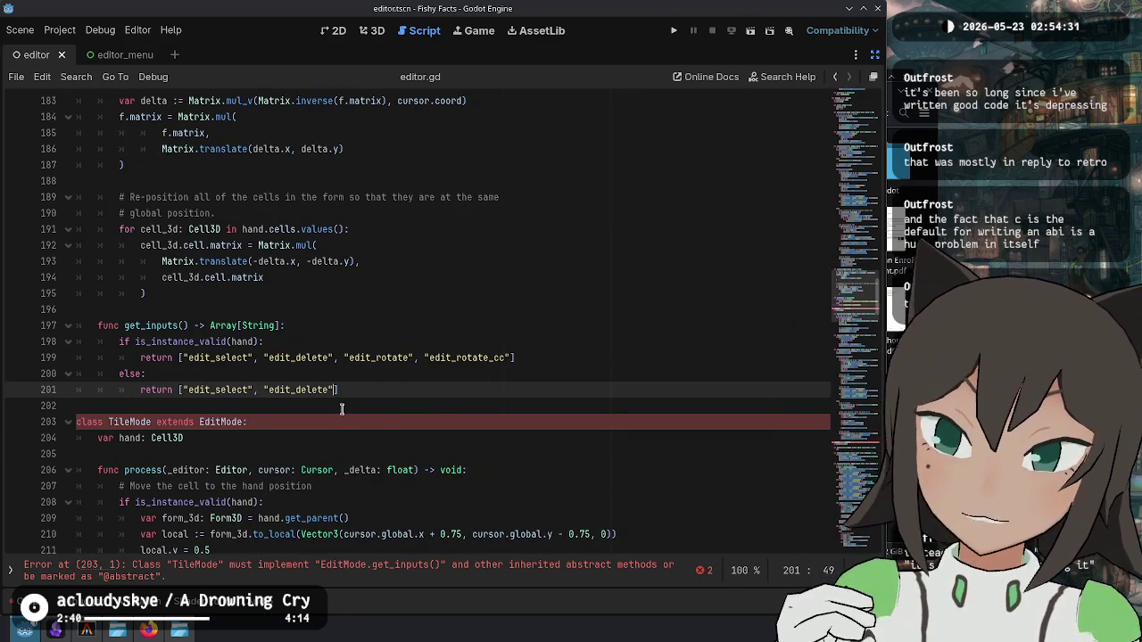
{"action": "key", "text": "Down"}
{"action": "mouse_move", "coordinate": [364, 393]}
{"action": "left_mouse_down"}
{"action": "mouse_move", "coordinate": [90, 390]}
{"action": "mouse_move", "coordinate": [386, 309]}
{"action": "left_mouse_up"}
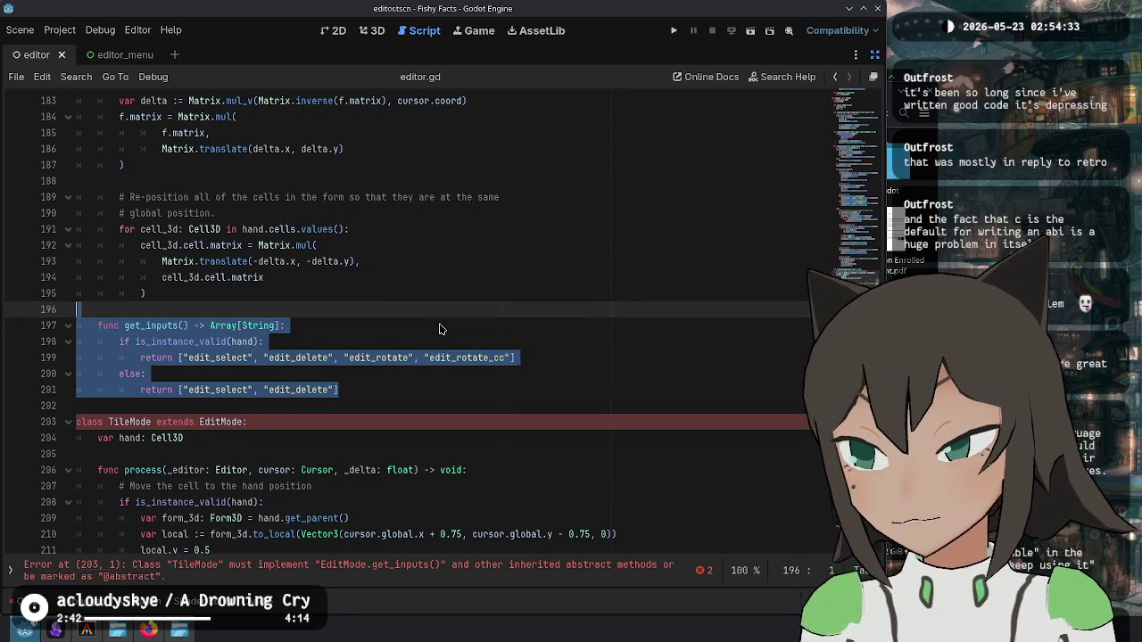
Step: Paste the get_inputs function at the end of TileMode
{"action": "scroll", "coordinate": [446, 319], "scroll_direction": "down", "scroll_amount": 4}
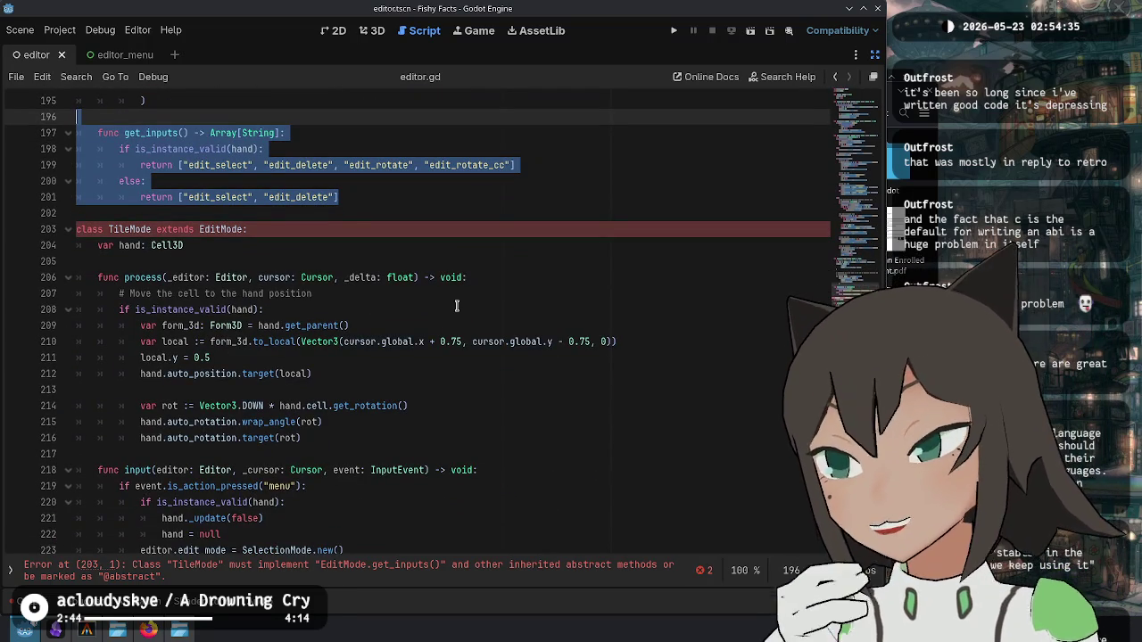
{"action": "scroll", "coordinate": [456, 306], "scroll_direction": "down", "scroll_amount": 18}
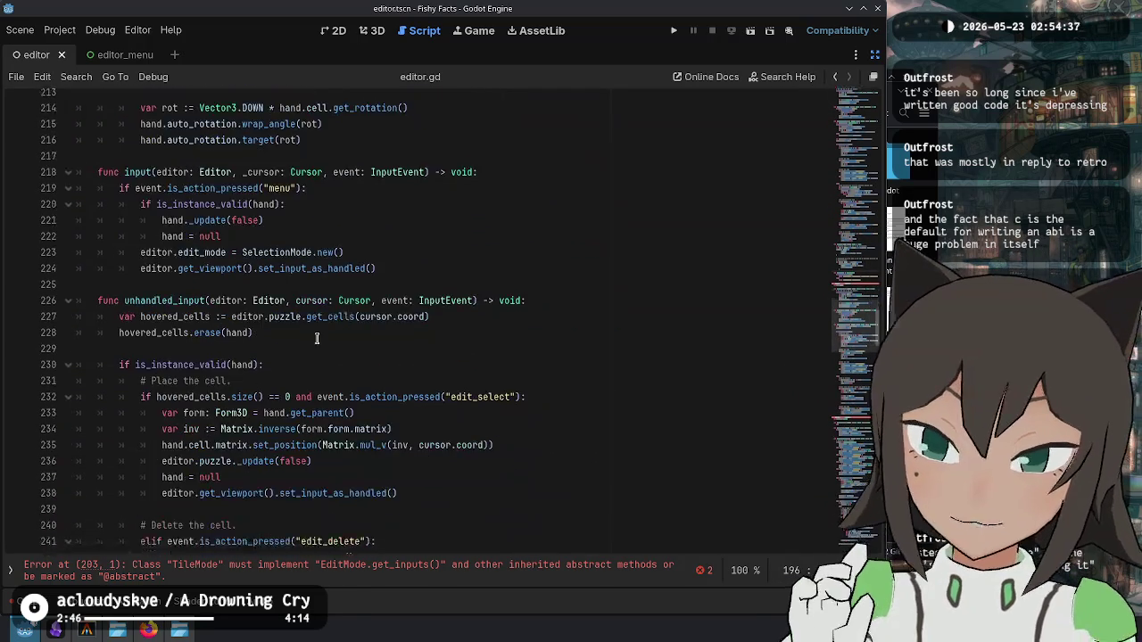
{"action": "scroll", "coordinate": [286, 355], "scroll_direction": "down", "scroll_amount": 5}
{"action": "left_click", "coordinate": [317, 309]}
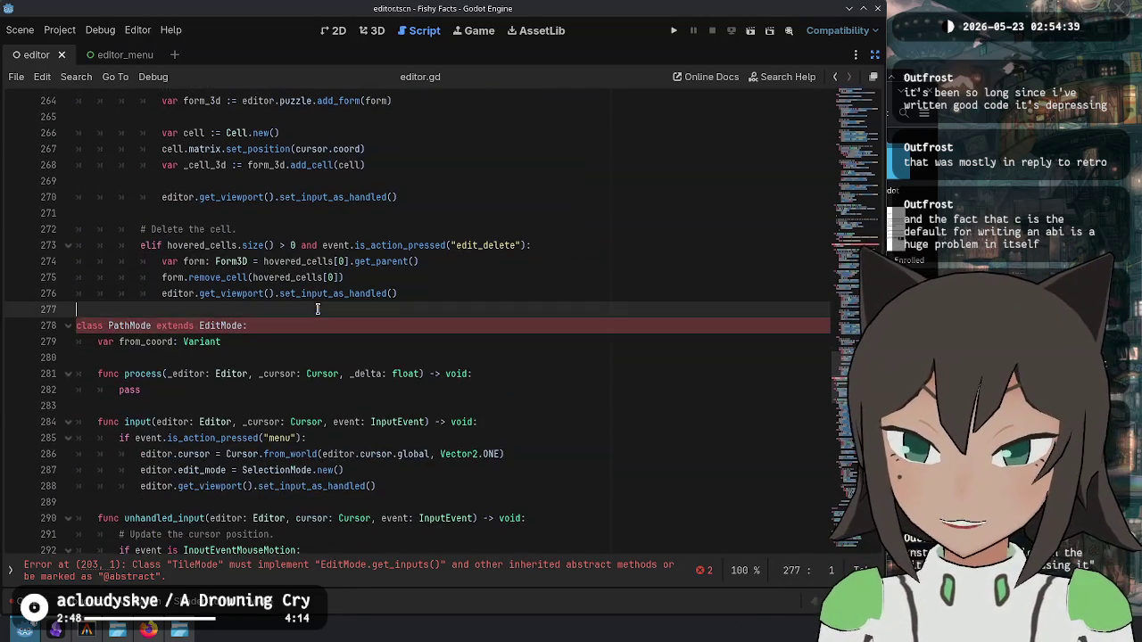
{"action": "key", "text": "ctrl+v"}
{"action": "key", "text": "Return"}
Step: Paste get_inputs again just above #endregion in PathMode
{"action": "left_click", "coordinate": [357, 335]}
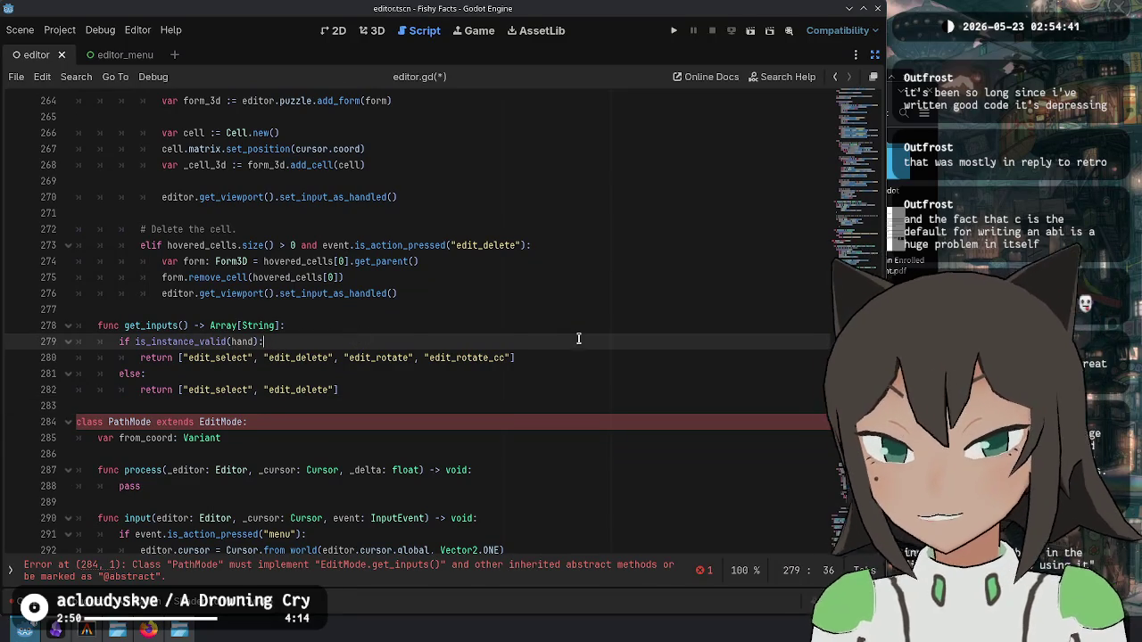
{"action": "scroll", "coordinate": [541, 265], "scroll_direction": "up", "scroll_amount": 4}
{"action": "scroll", "coordinate": [532, 268], "scroll_direction": "up", "scroll_amount": 1}
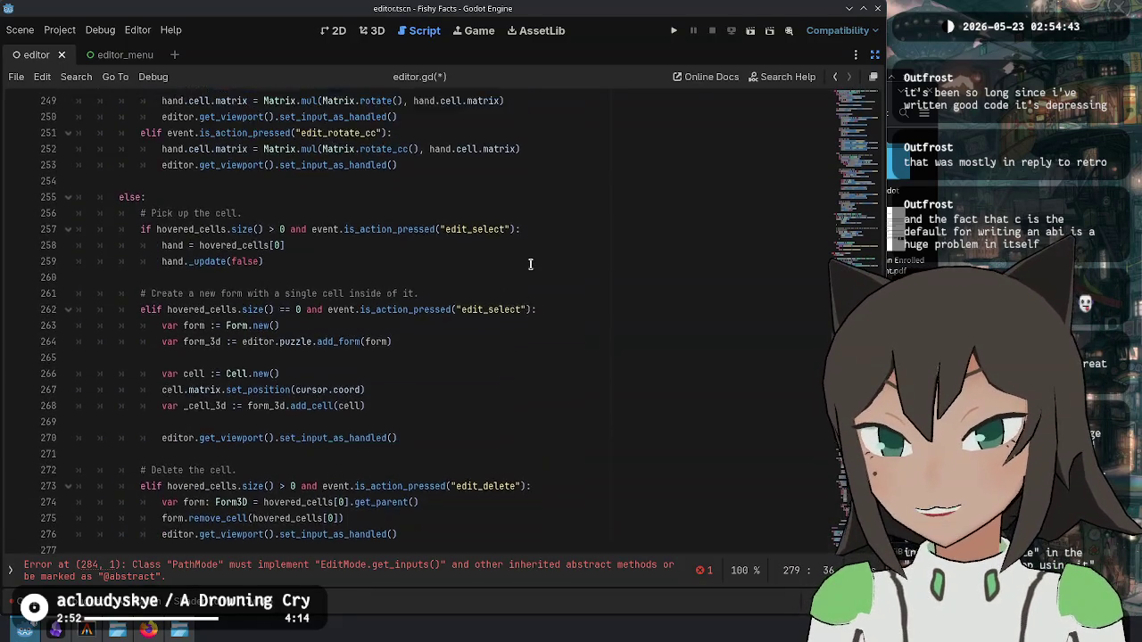
{"action": "scroll", "coordinate": [531, 267], "scroll_direction": "down", "scroll_amount": 3}
{"action": "scroll", "coordinate": [532, 268], "scroll_direction": "up", "scroll_amount": 8}
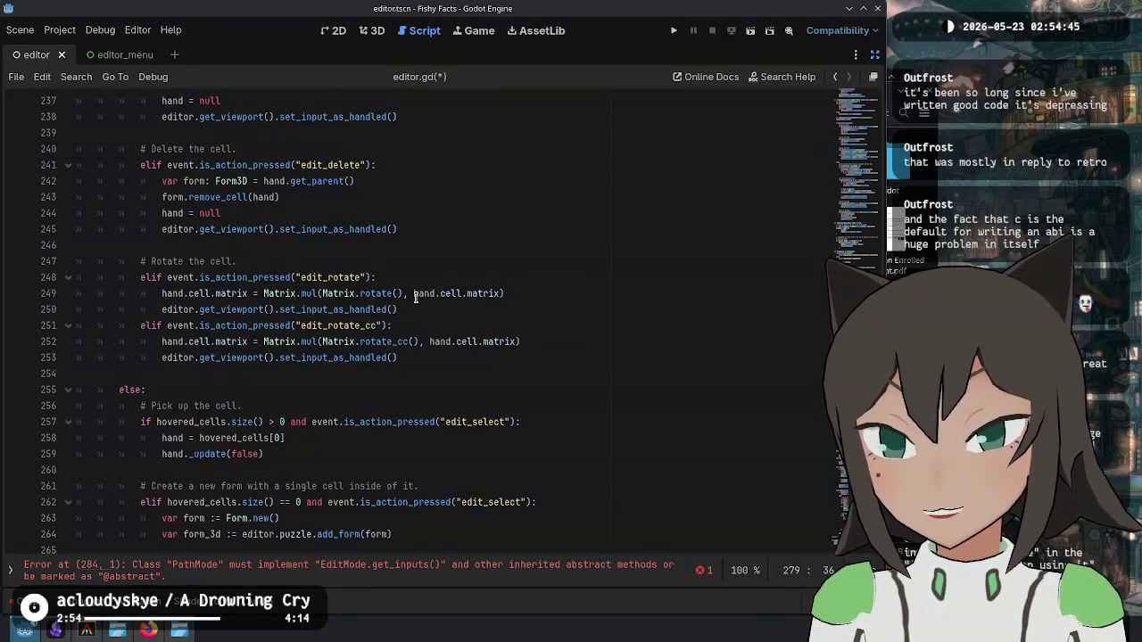
{"action": "scroll", "coordinate": [415, 299], "scroll_direction": "up", "scroll_amount": 8}
{"action": "scroll", "coordinate": [410, 296], "scroll_direction": "down", "scroll_amount": 8}
{"action": "scroll", "coordinate": [411, 296], "scroll_direction": "down", "scroll_amount": 10}
{"action": "left_click_drag", "start_coordinate": [370, 343], "coordinate": [415, 264]}
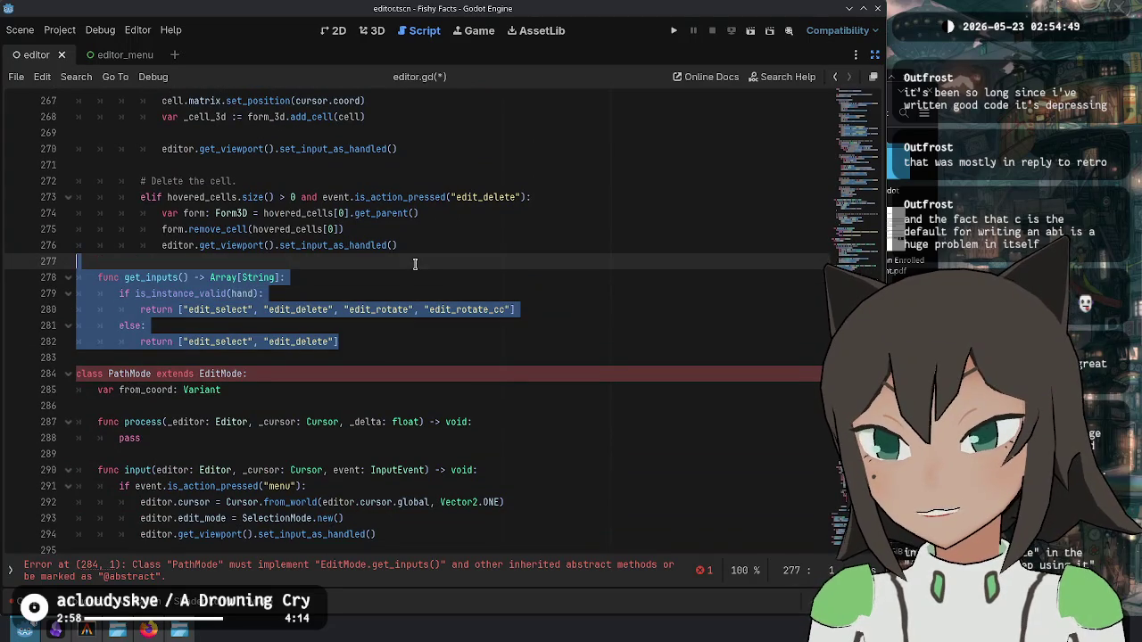
{"action": "scroll", "coordinate": [483, 291], "scroll_direction": "down", "scroll_amount": 14}
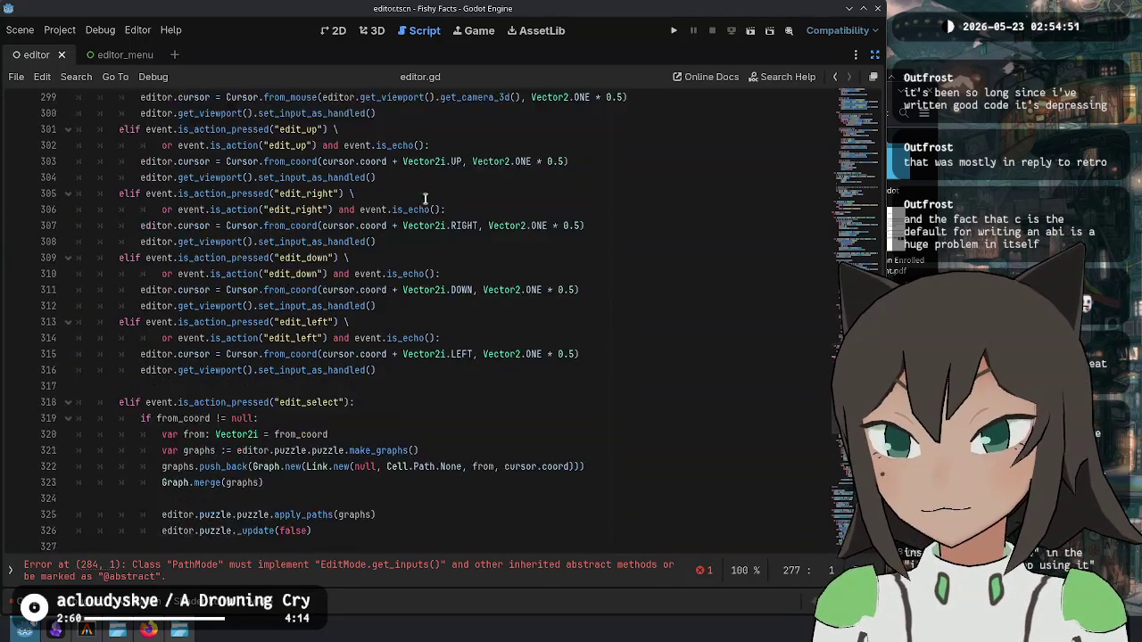
{"action": "scroll", "coordinate": [425, 198], "scroll_direction": "down", "scroll_amount": 11}
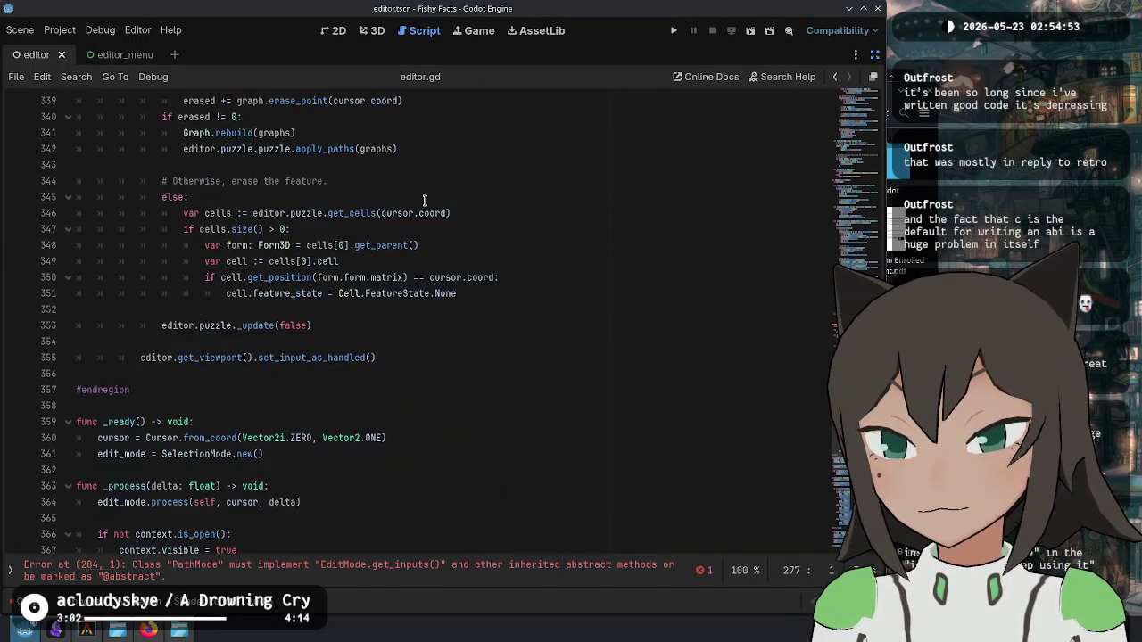
{"action": "left_click", "coordinate": [258, 332]}
{"action": "key", "text": "ctrl+v"}
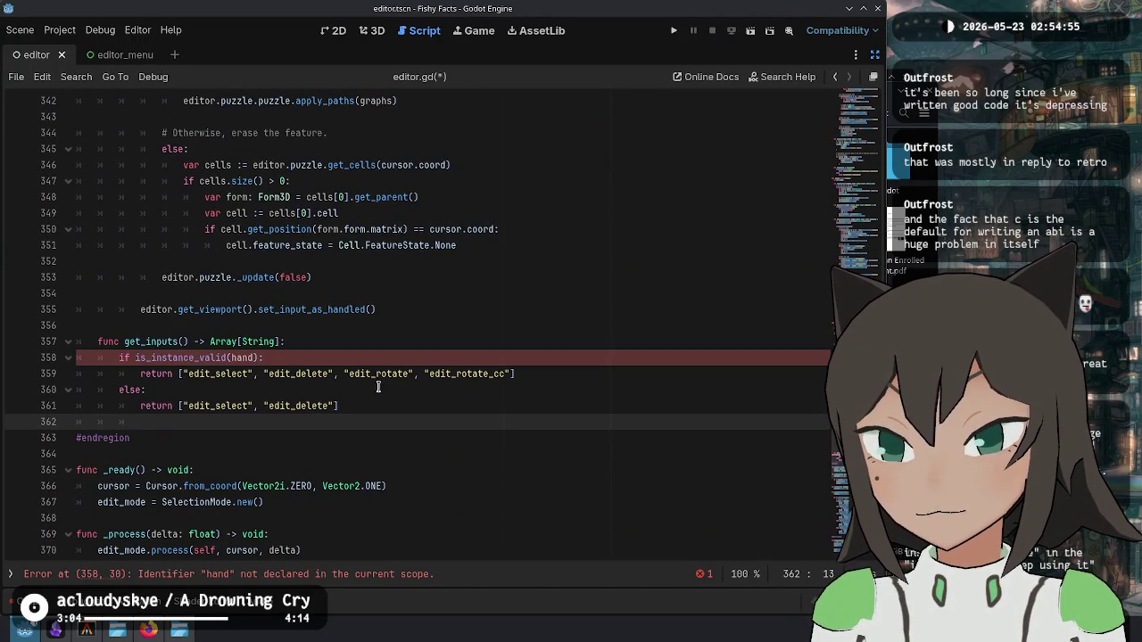
Step: Delete PathMode's hand branch so it returns edit_select and edit_delete, and save
{"action": "left_click_drag", "start_coordinate": [140, 405], "coordinate": [119, 356]}
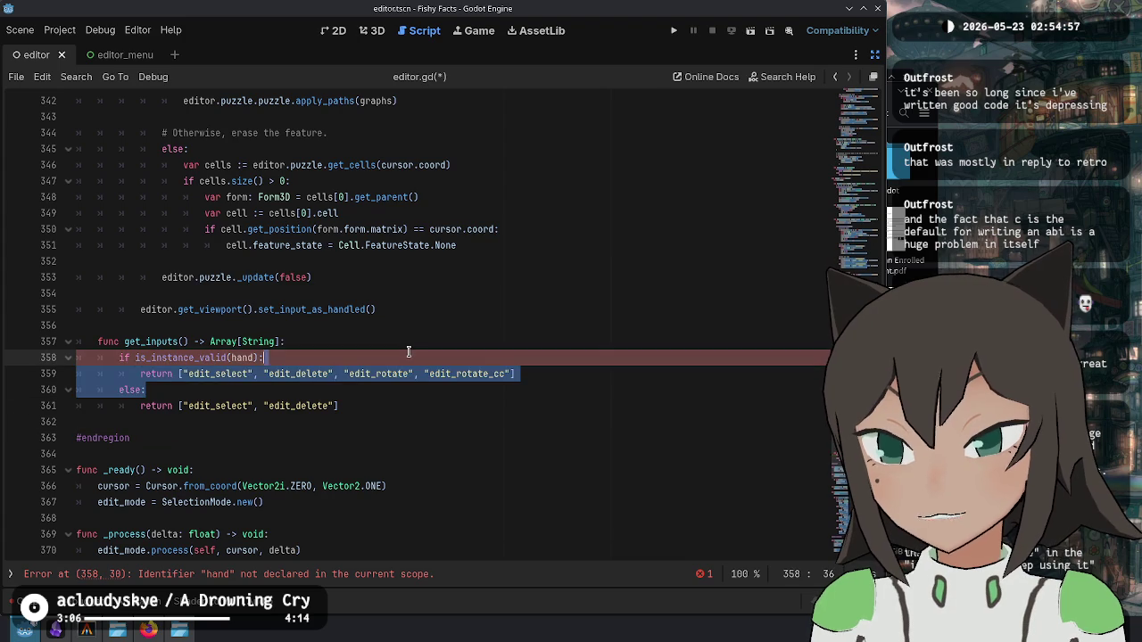
{"action": "key", "text": "Delete"}
{"action": "key", "text": "ctrl+s"}
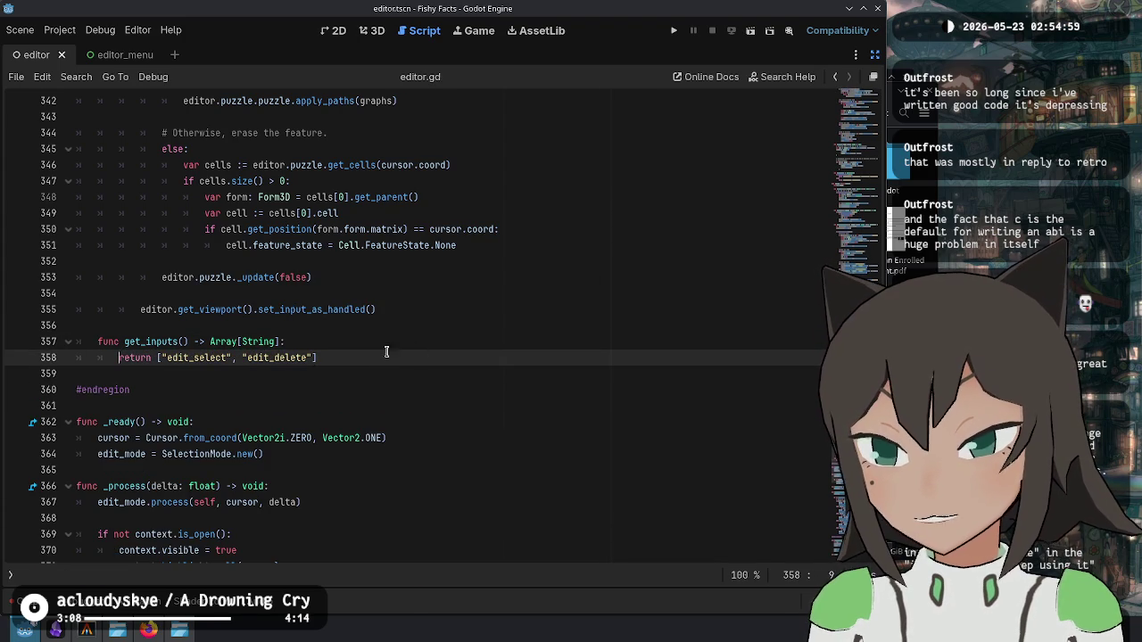
{"action": "left_click", "coordinate": [414, 390]}
{"action": "left_click", "coordinate": [462, 470]}
{"action": "scroll", "coordinate": [464, 453], "scroll_direction": "down", "scroll_amount": 13}
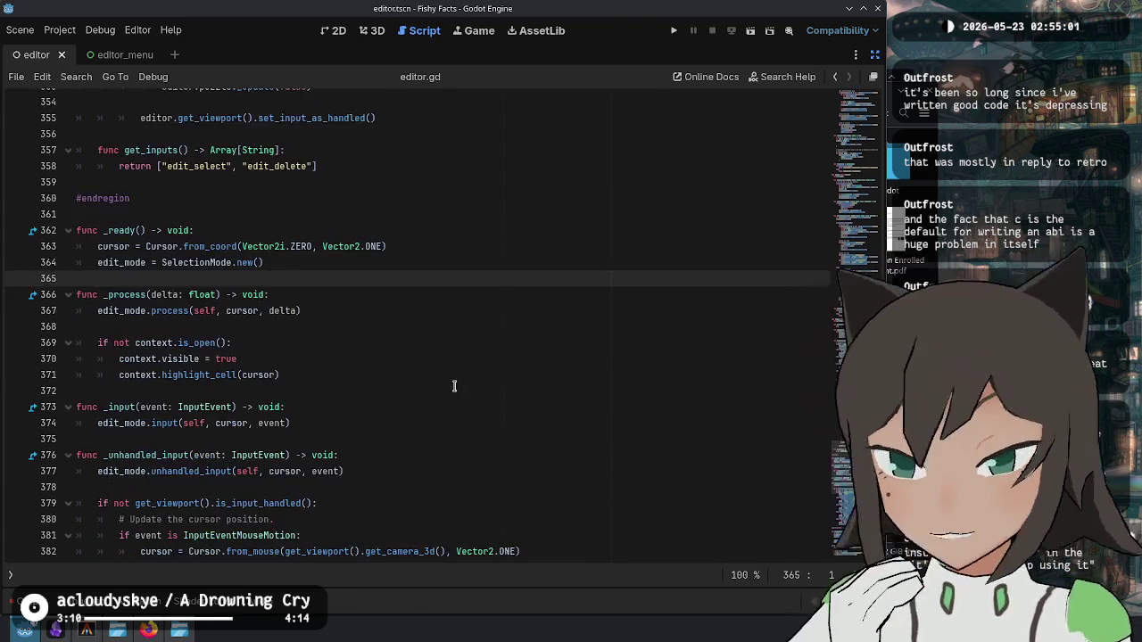
Step: Declare func get_inputs() -> Array[String]: below the input handler
{"action": "scroll", "coordinate": [451, 370], "scroll_direction": "up", "scroll_amount": 4}
{"action": "scroll", "coordinate": [231, 255], "scroll_direction": "down", "scroll_amount": 9}
{"action": "scroll", "coordinate": [230, 255], "scroll_direction": "down", "scroll_amount": 1}
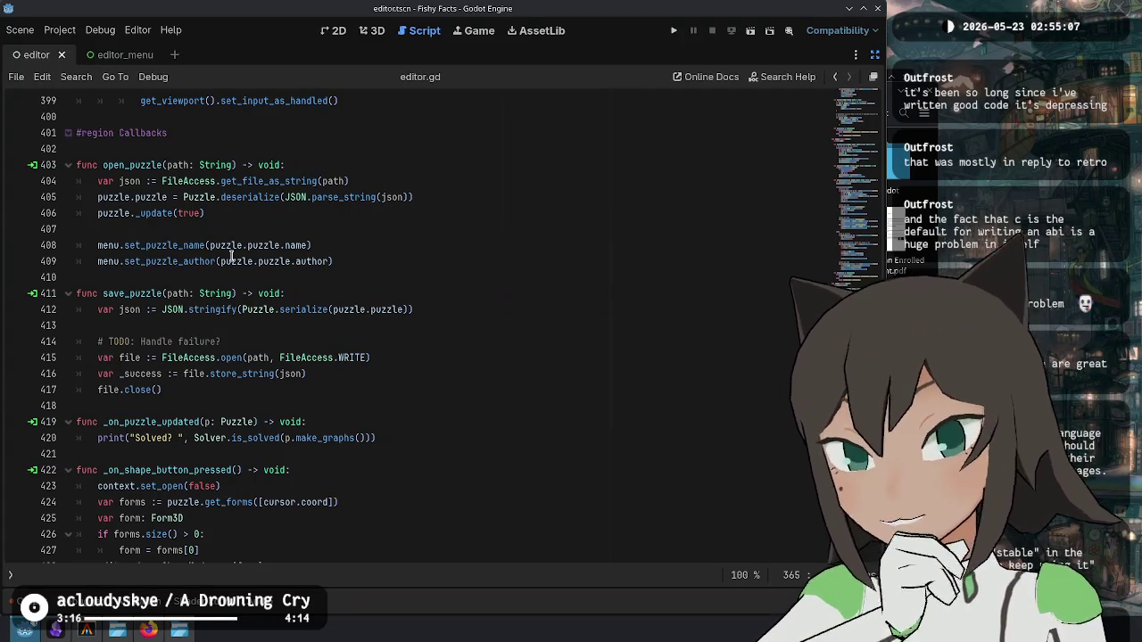
{"action": "scroll", "coordinate": [230, 255], "scroll_direction": "down", "scroll_amount": 6}
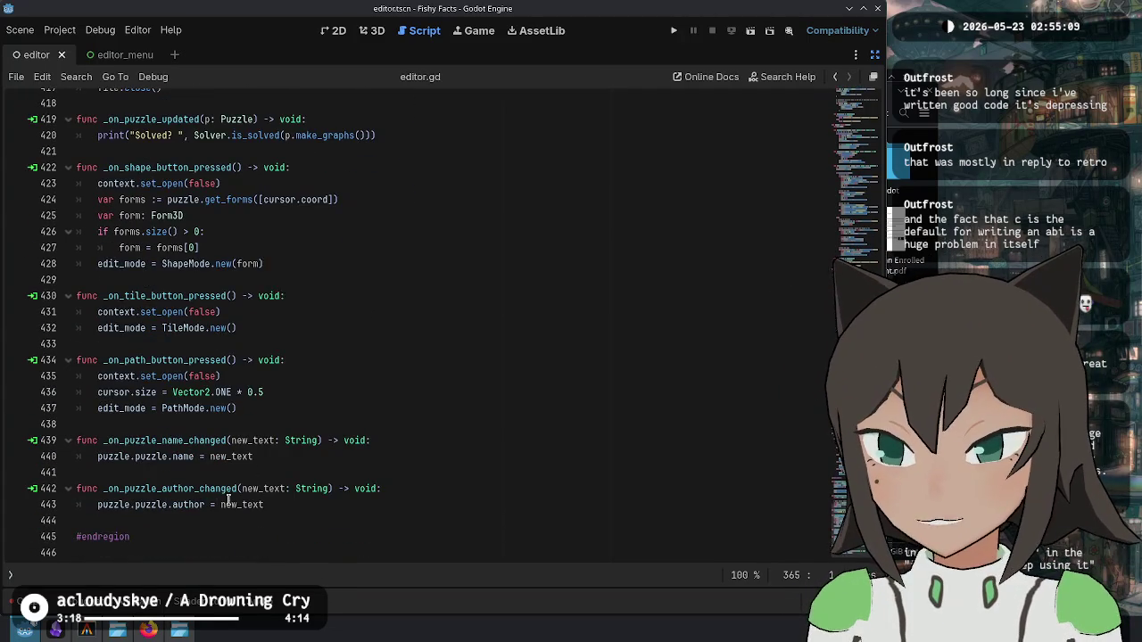
{"action": "scroll", "coordinate": [229, 501], "scroll_direction": "up", "scroll_amount": 17}
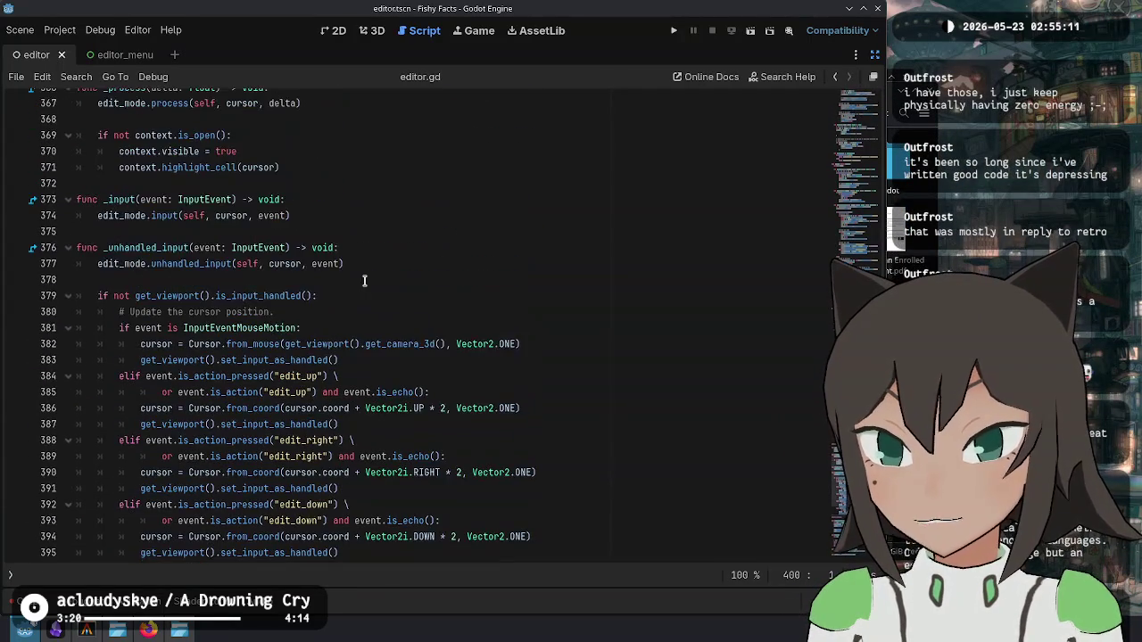
{"action": "scroll", "coordinate": [497, 247], "scroll_direction": "down", "scroll_amount": 3}
{"action": "key", "text": "Return"}
{"action": "type", "text": "fun"}
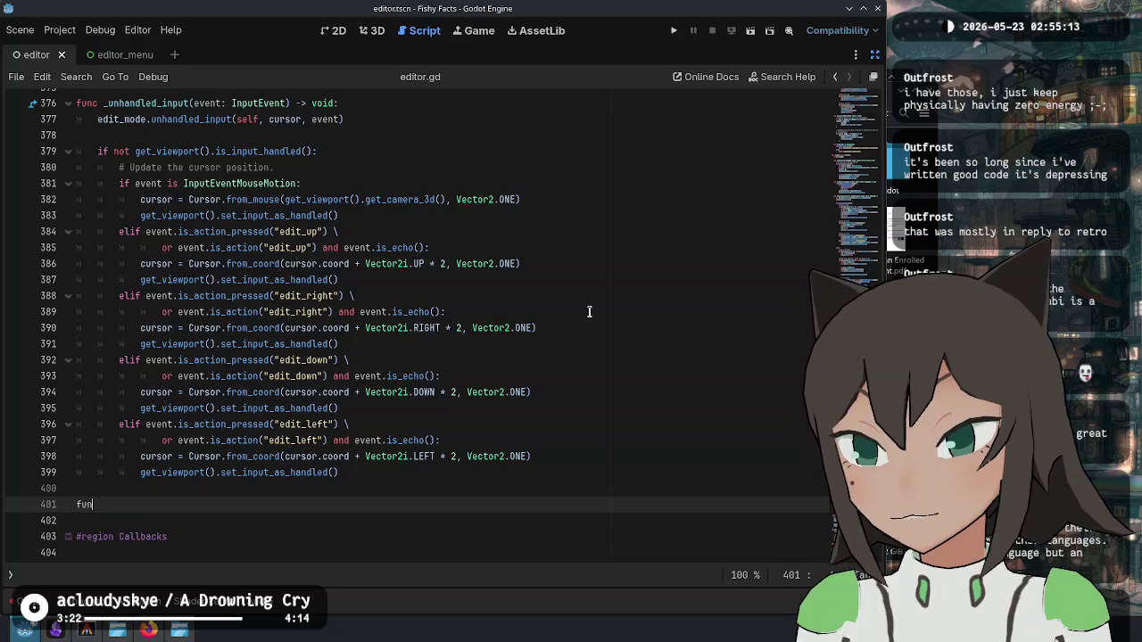
{"action": "type", "text": "c get_inputs() ->"}
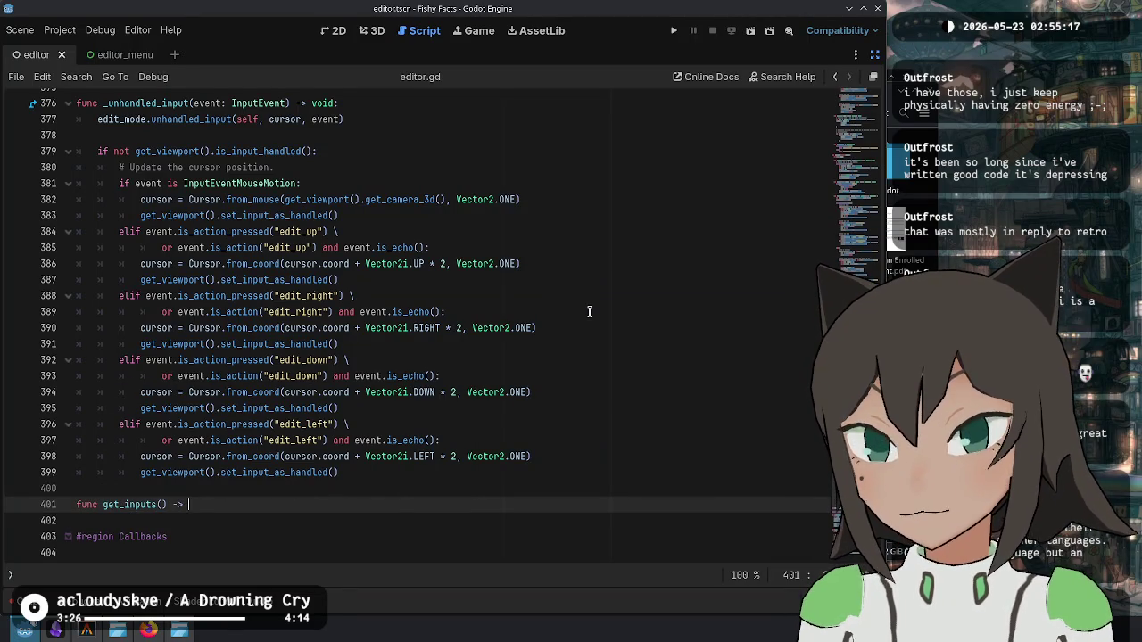
{"action": "type", "text": "ng"}
{"action": "key", "text": "Escape"}
{"action": "key", "text": "Return"}
{"action": "type", "text": "[edit_up]"}
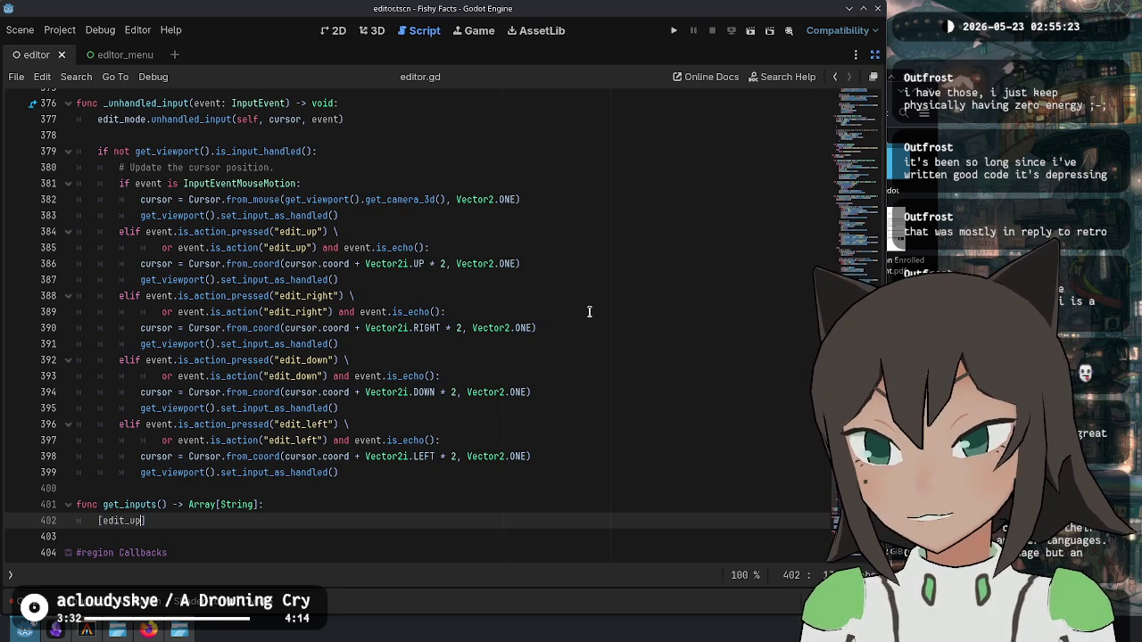
Step: Write the quoted array of edit_up, edit_right, edit_down and edit_left
{"action": "key", "text": "ctrl+shift+Left"}
{"action": "type", "text": "\", edit"}
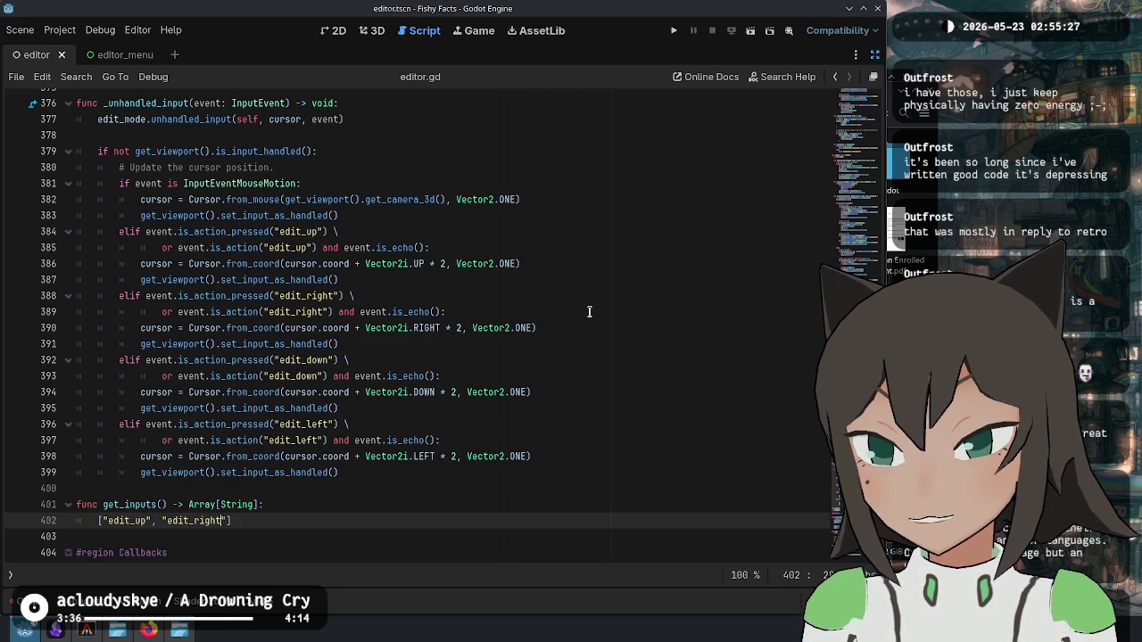
{"action": "type", "text": "_"}
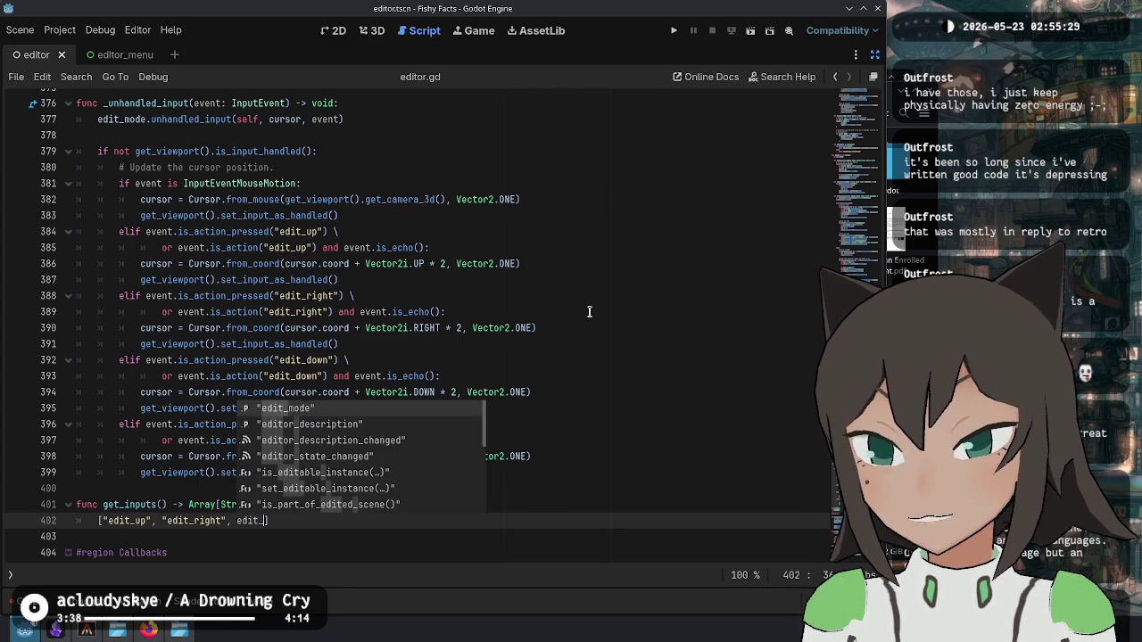
{"action": "type", "text": "down"}
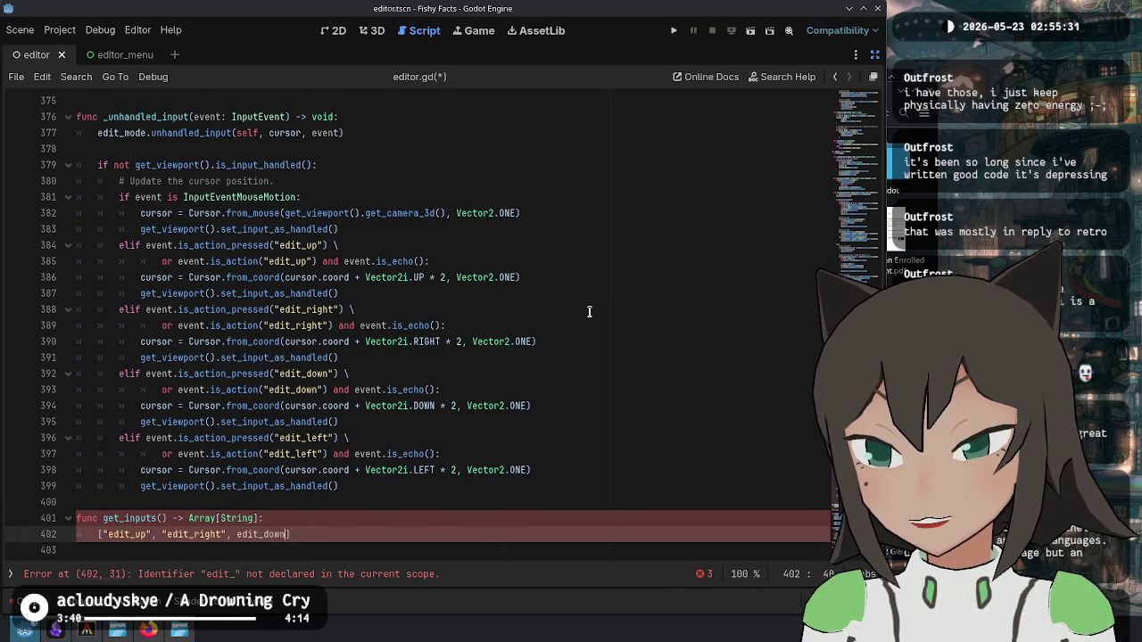
{"action": "key", "text": "ctrl+shift+Left"}
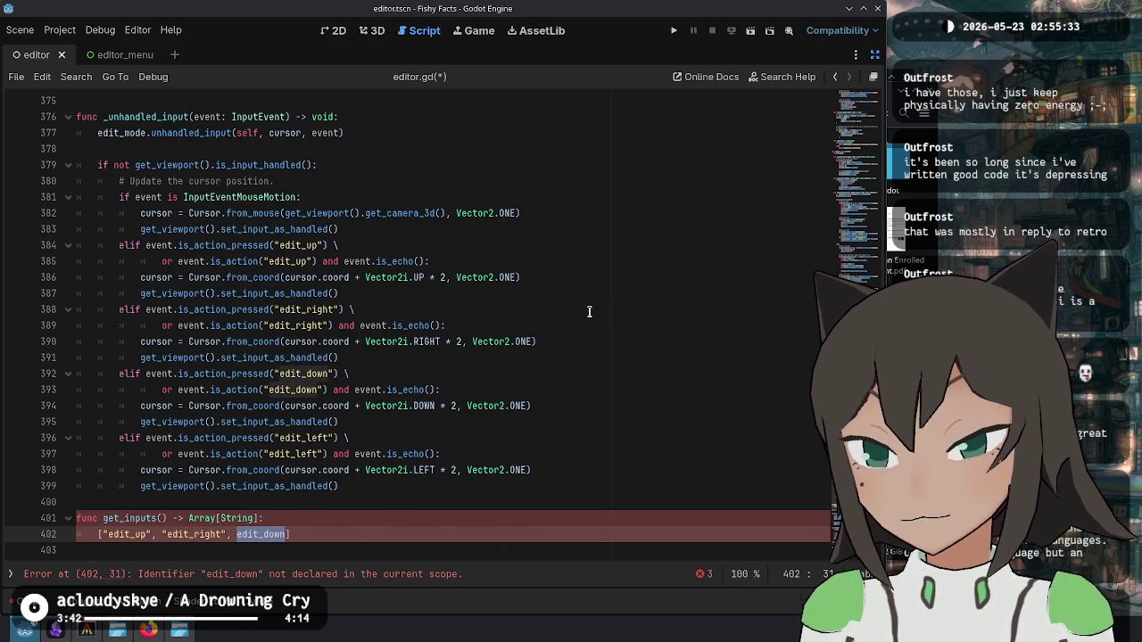
{"action": "type", "text": "\"ed"}
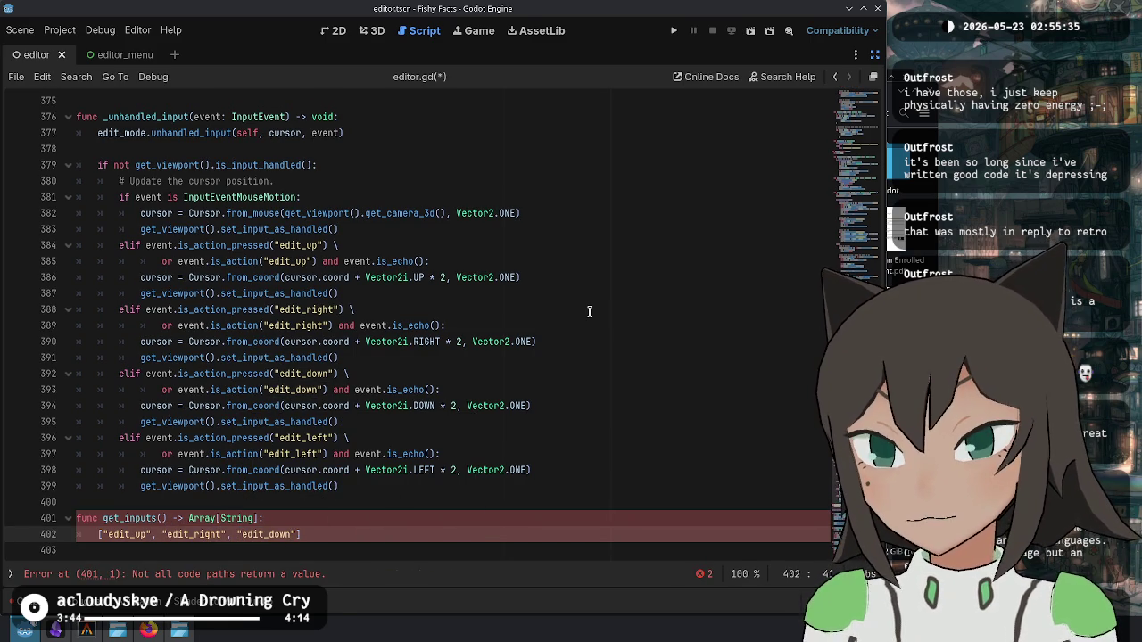
{"action": "type", "text": "it_left"}
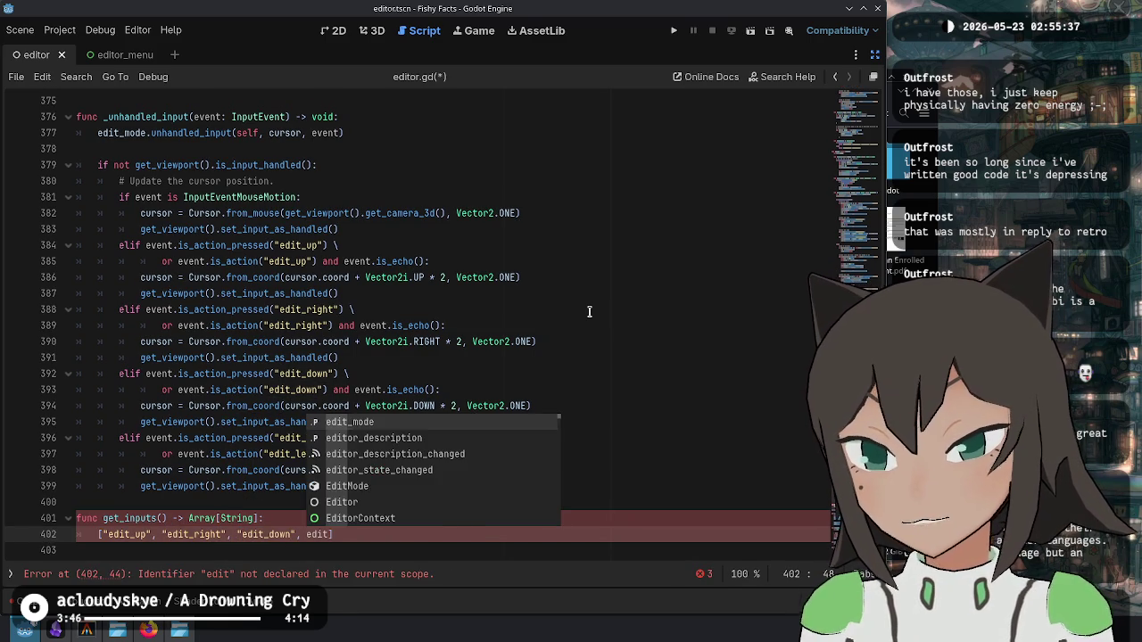
{"action": "type", "text": "\""}
{"action": "key", "text": "End"}
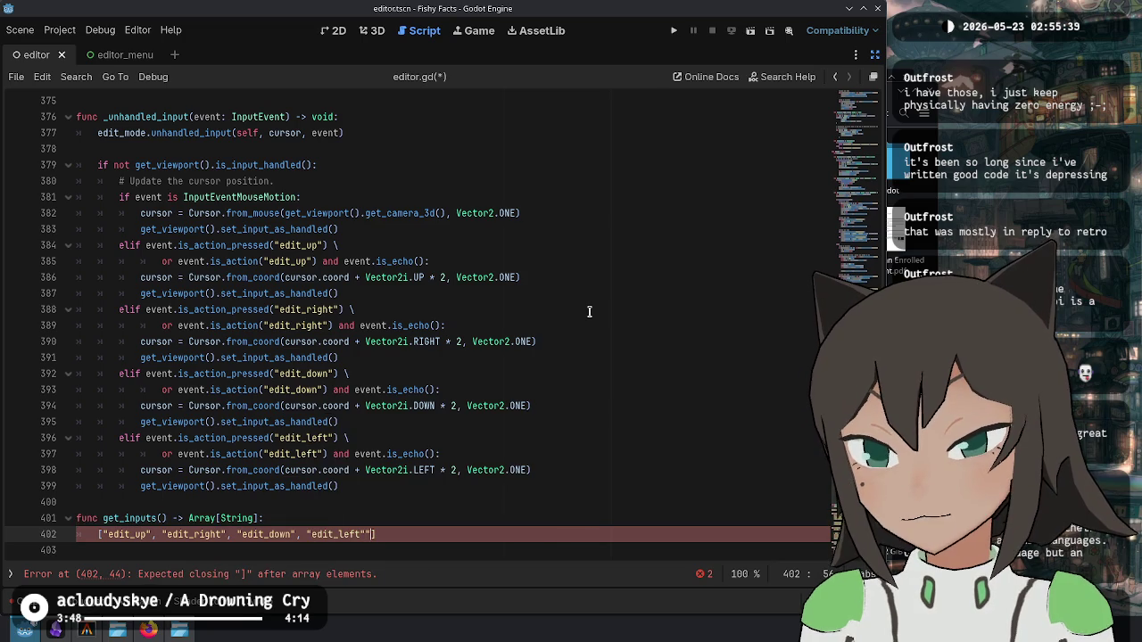
{"action": "type", "text": "."}
Step: Return that array with append_array(edit_mode.get_inputs()) attached
{"action": "key", "text": "Home"}
{"action": "type", "text": "retu"}
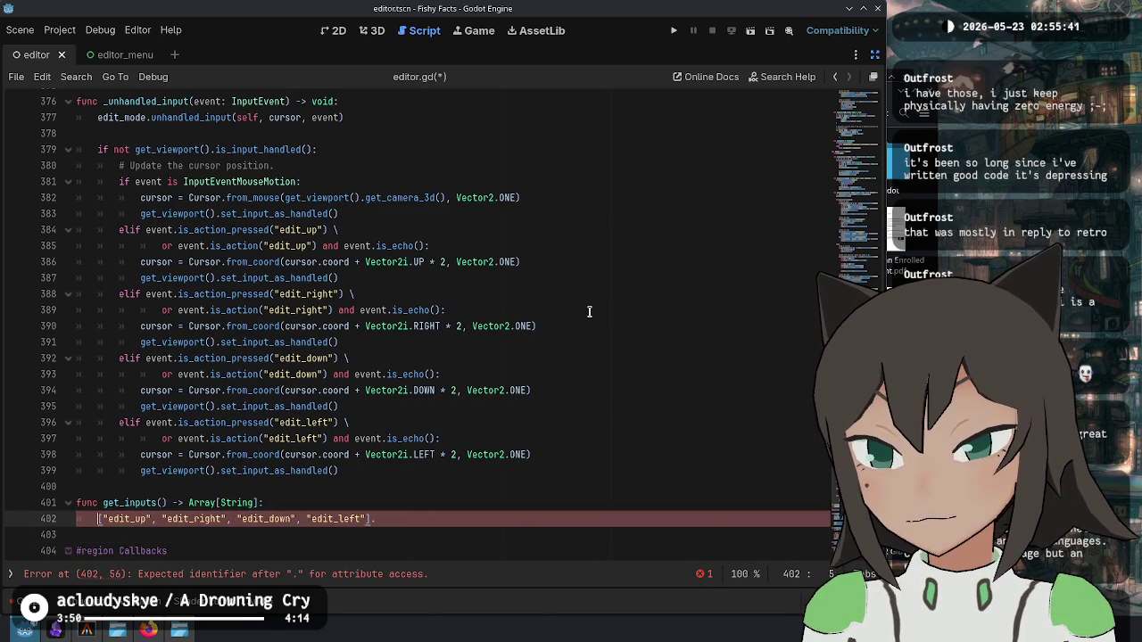
{"action": "type", "text": "rn"}
{"action": "key", "text": "End"}
{"action": "type", "text": "append"}
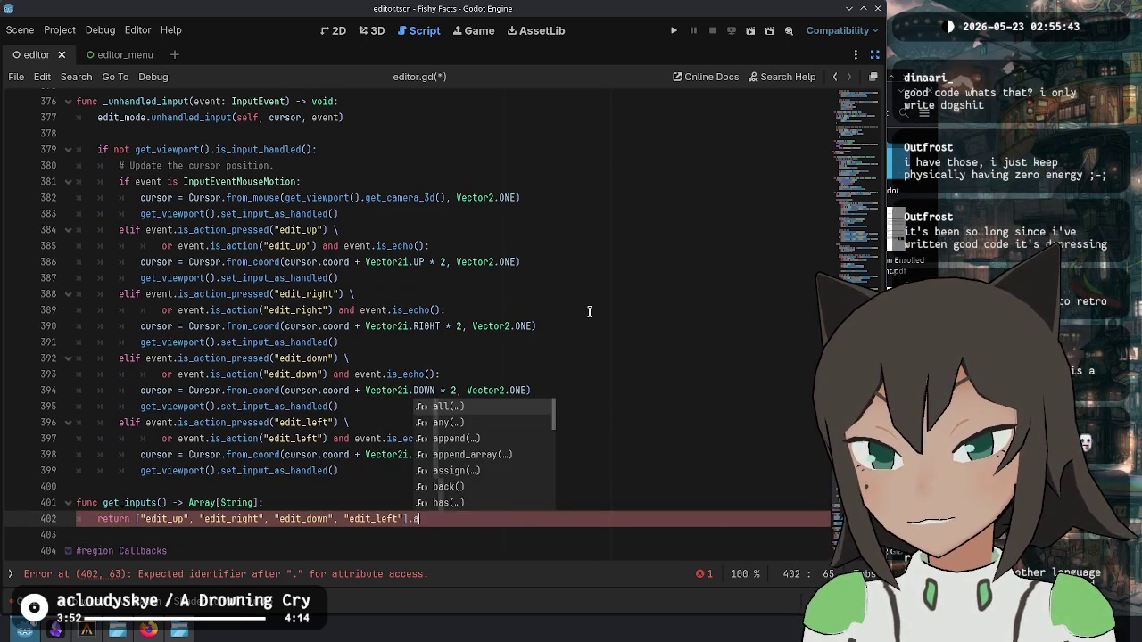
{"action": "key", "text": "Down"}
{"action": "key", "text": "Return"}
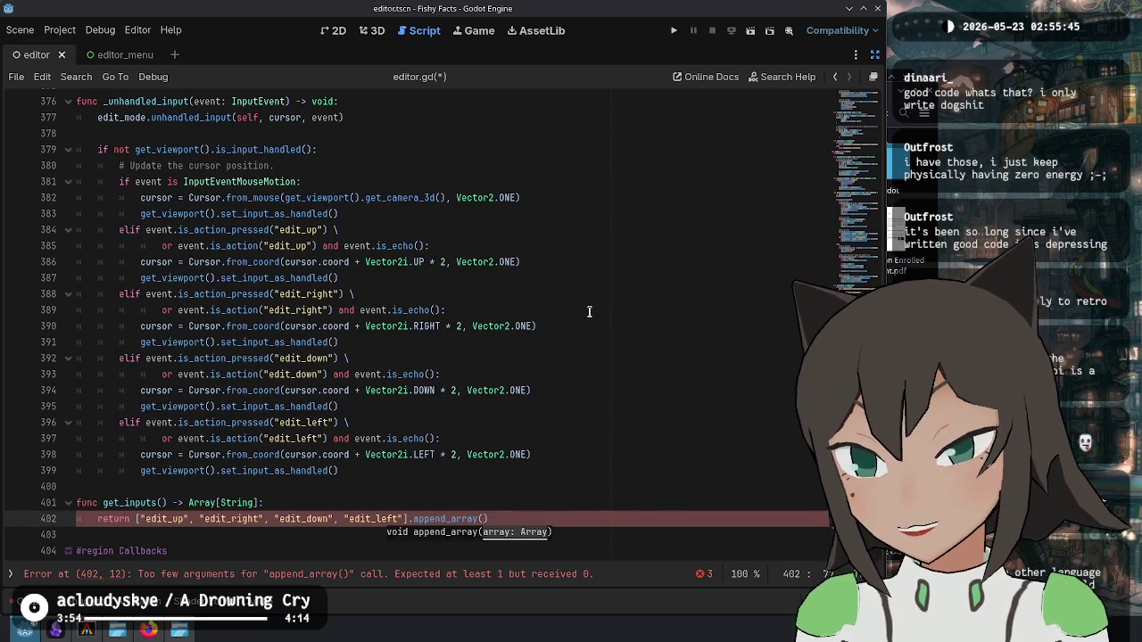
{"action": "key", "text": "Return"}
{"action": "type", "text": "."}
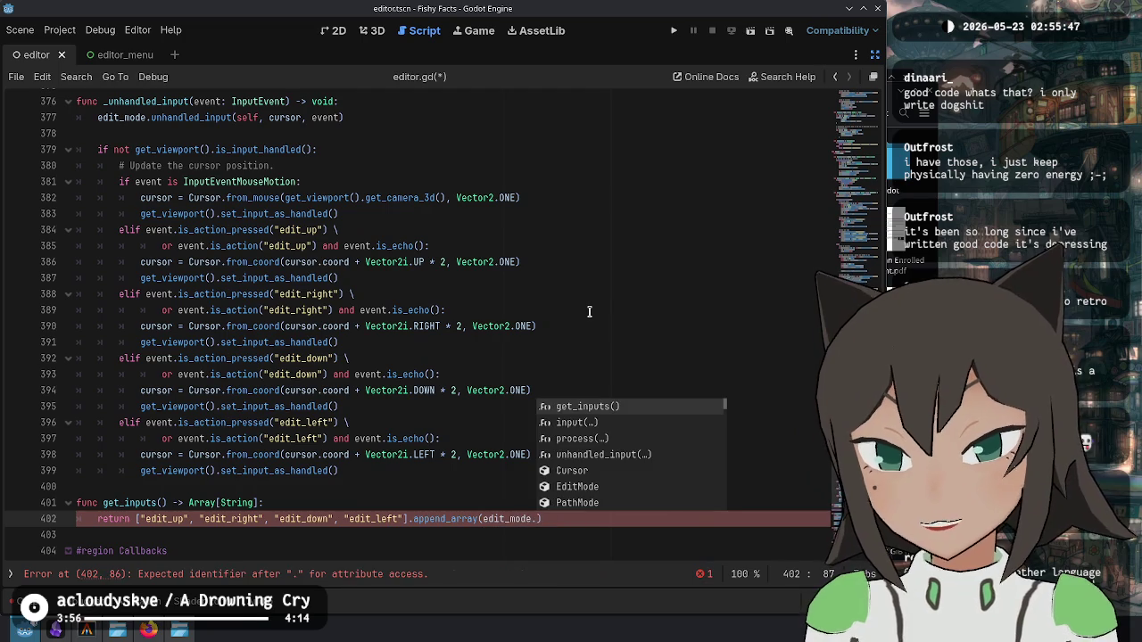
{"action": "key", "text": "Return"}
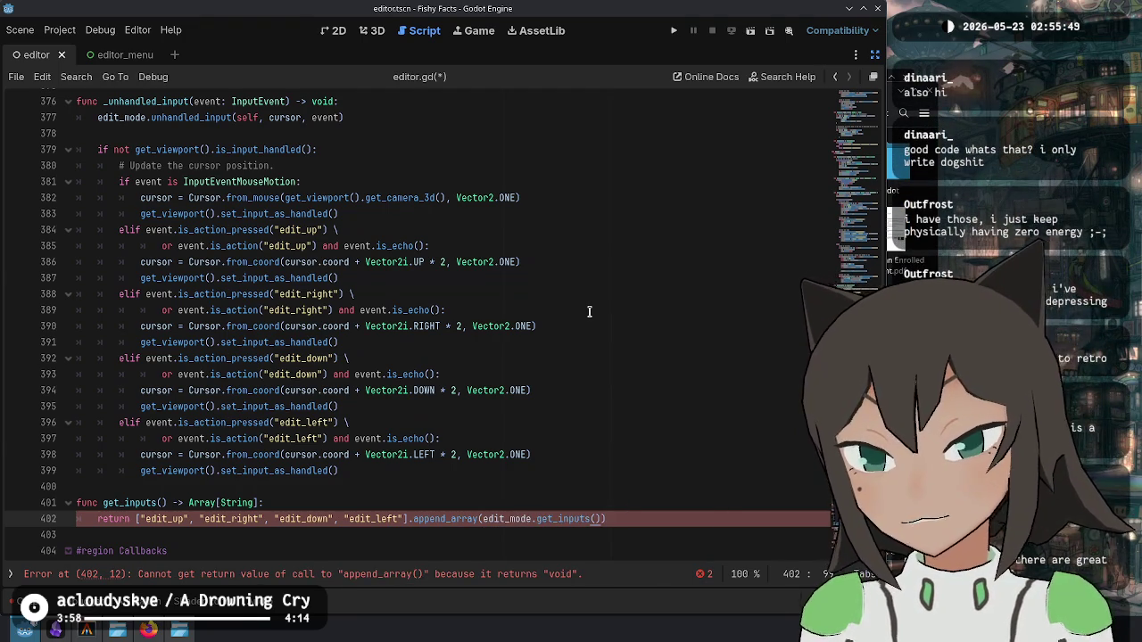
{"action": "scroll", "coordinate": [492, 358], "scroll_direction": "down", "scroll_amount": 3}
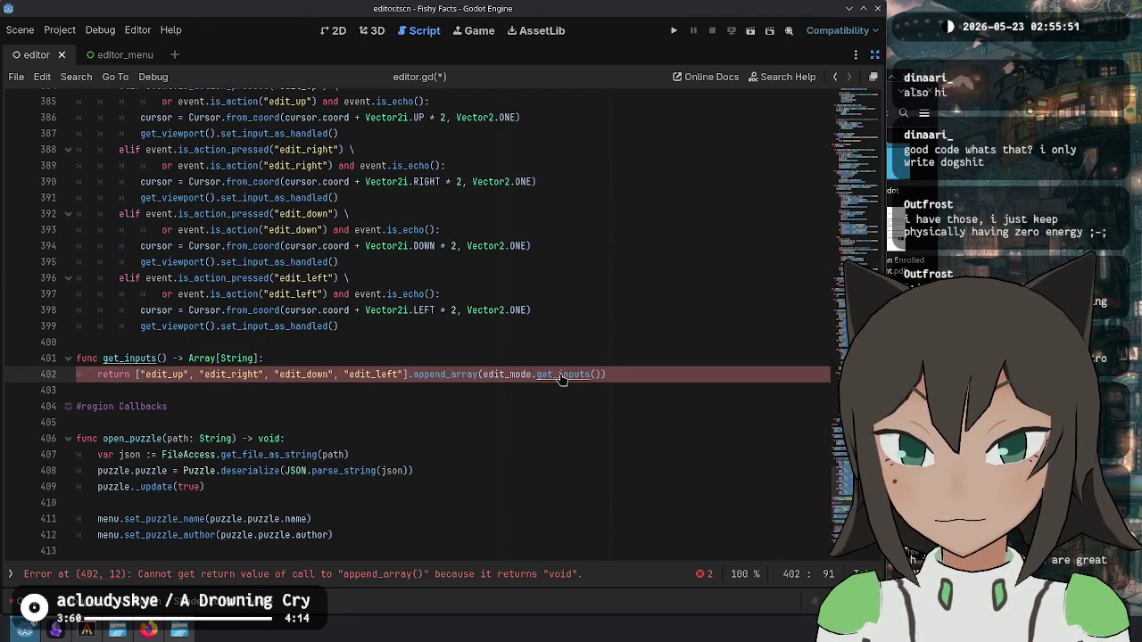
Step: Check the edit mode's get_inputs, then cut the array literal from the return line
{"action": "left_click", "coordinate": [560, 374], "text": "ctrl"}
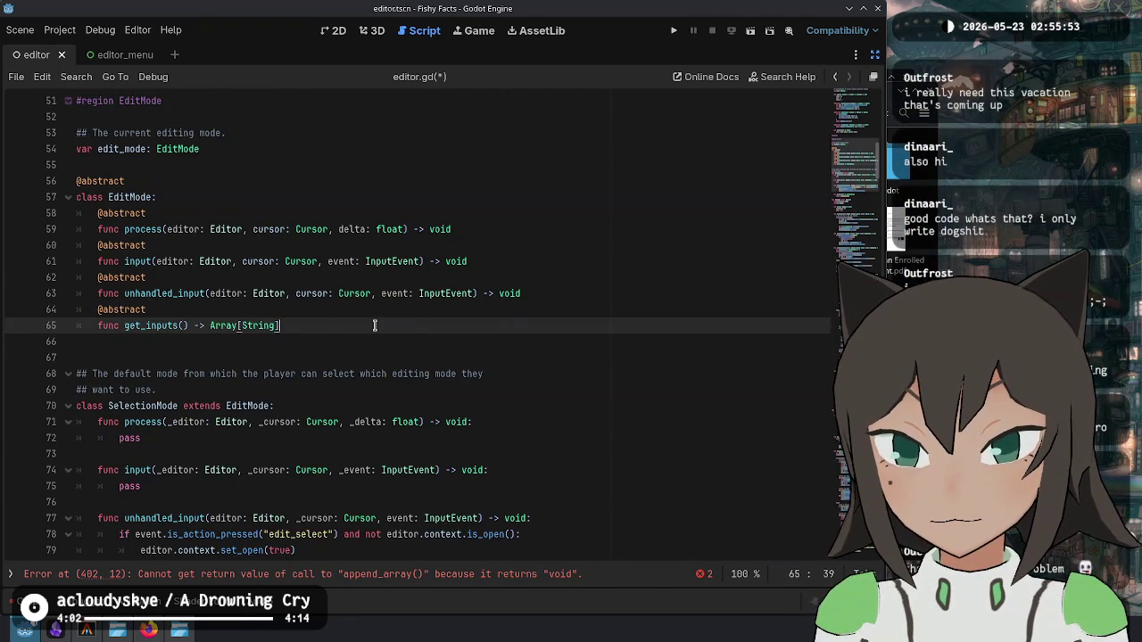
{"action": "key", "text": "alt+Left"}
{"action": "scroll", "coordinate": [467, 395], "scroll_direction": "up", "scroll_amount": 10}
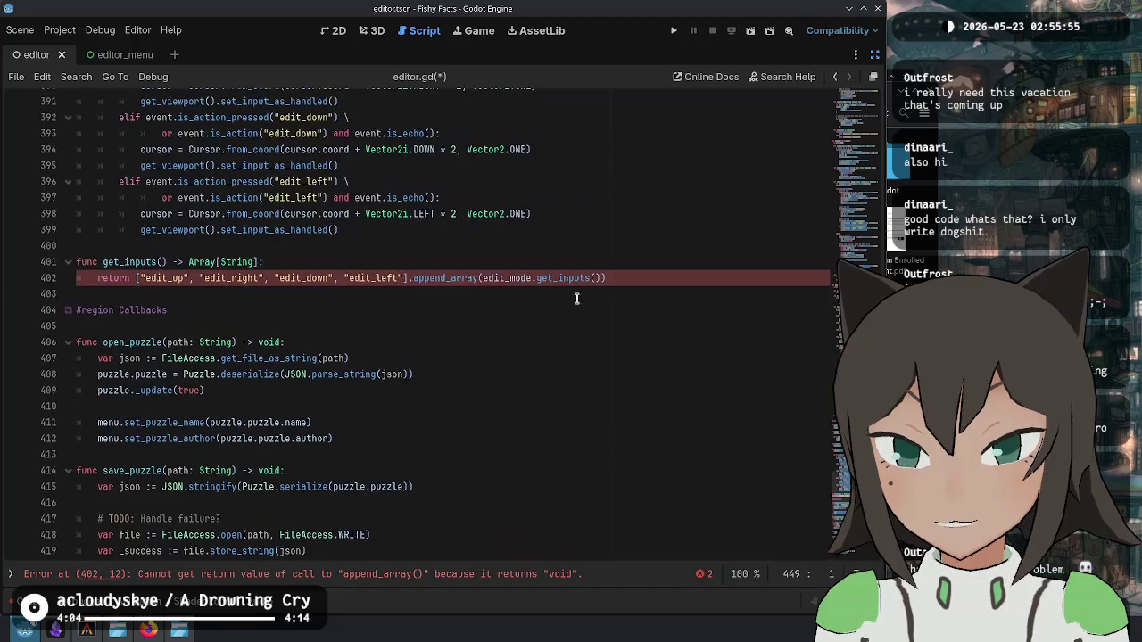
{"action": "left_click", "coordinate": [574, 279]}
{"action": "double_click", "coordinate": [461, 279]}
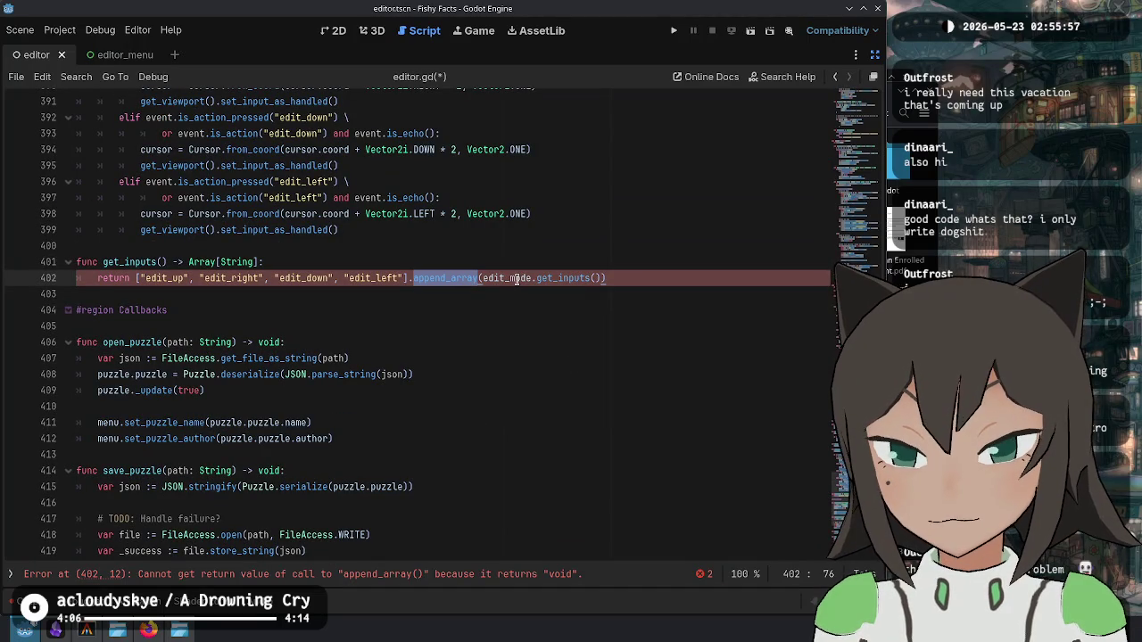
{"action": "key", "text": "ctrl+Left"}
{"action": "key", "text": "ctrl+Left"}
{"action": "key", "text": "ctrl+Left"}
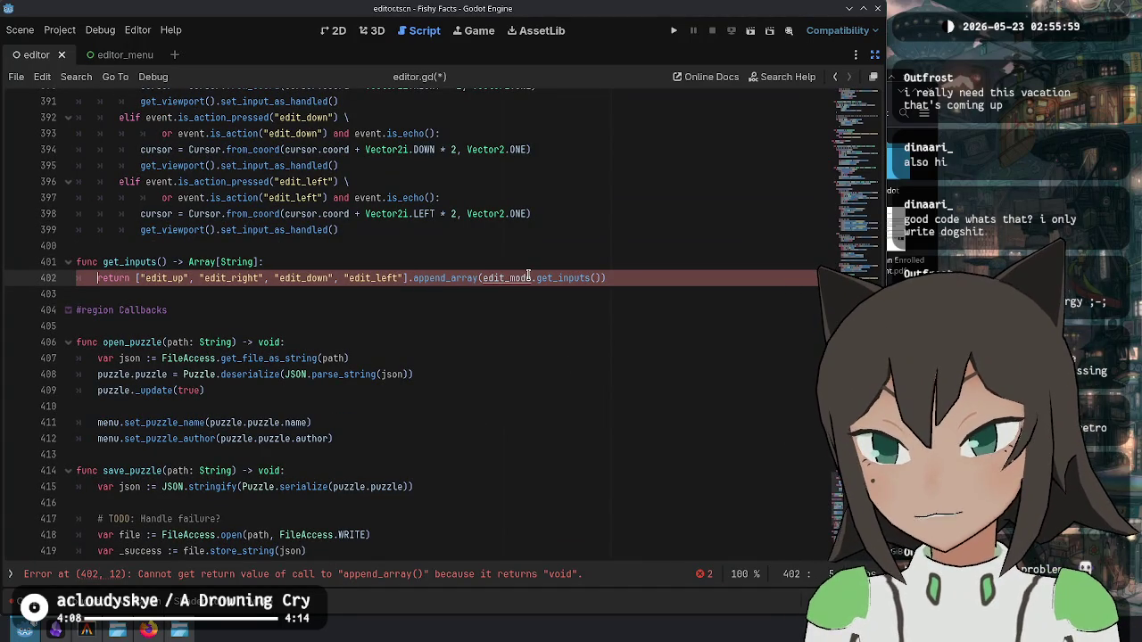
{"action": "key", "text": "shift+ctrl+Right"}
{"action": "key", "text": "shift+ctrl+Right"}
{"action": "key", "text": "shift+ctrl+Right"}
{"action": "key", "text": "shift+ctrl+Left"}
{"action": "key", "text": "ctrl+c"}
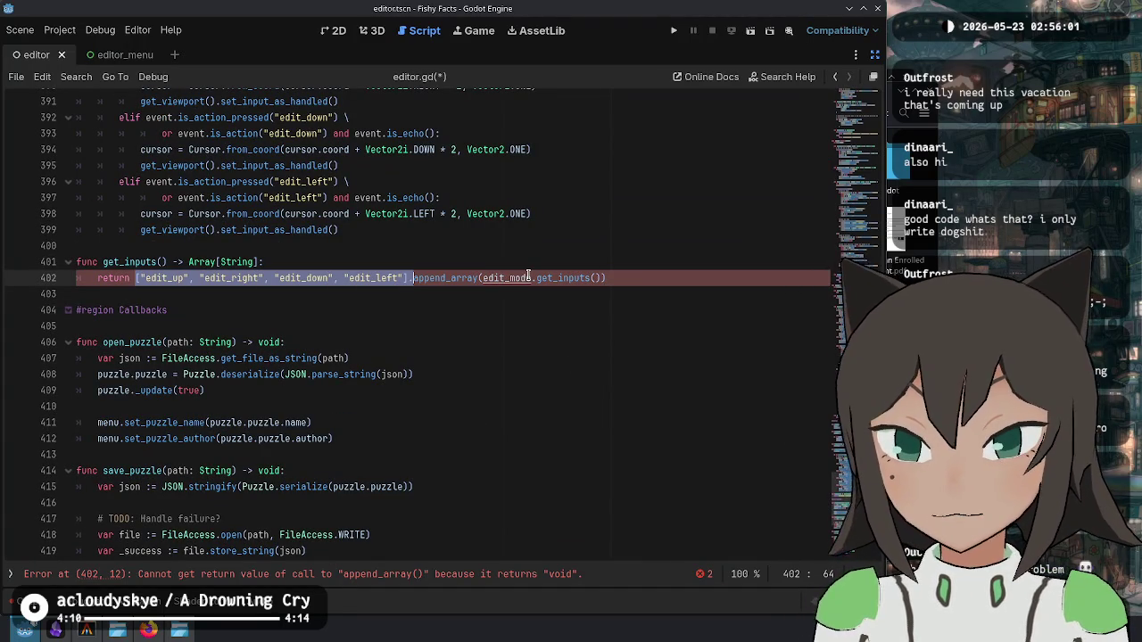
{"action": "key", "text": "Delete"}
Step: Declare a variable above the return holding the pasted array literal
{"action": "key", "text": "ctrl+shift+Return"}
{"action": "type", "text": "var"}
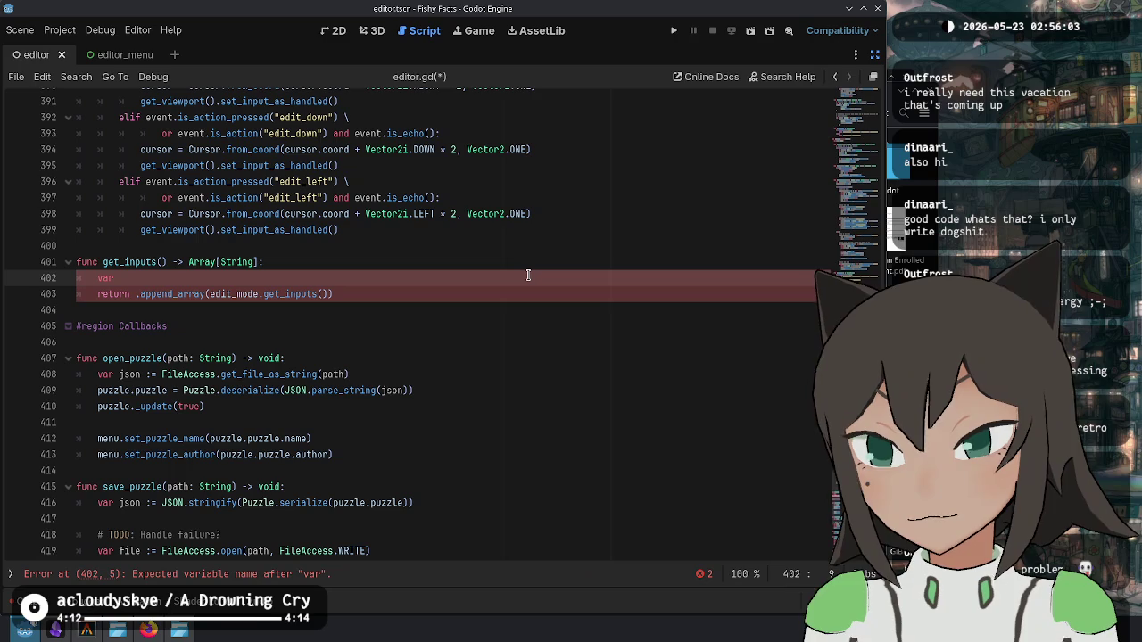
{"action": "type", "text": "s"}
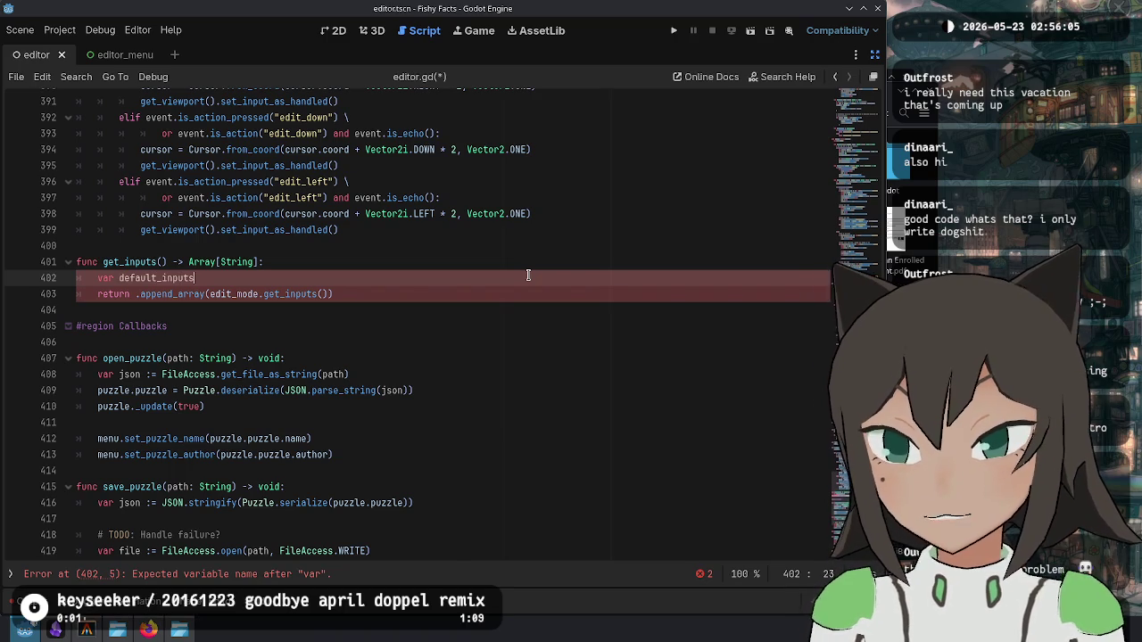
{"action": "key", "text": "ctrl+v"}
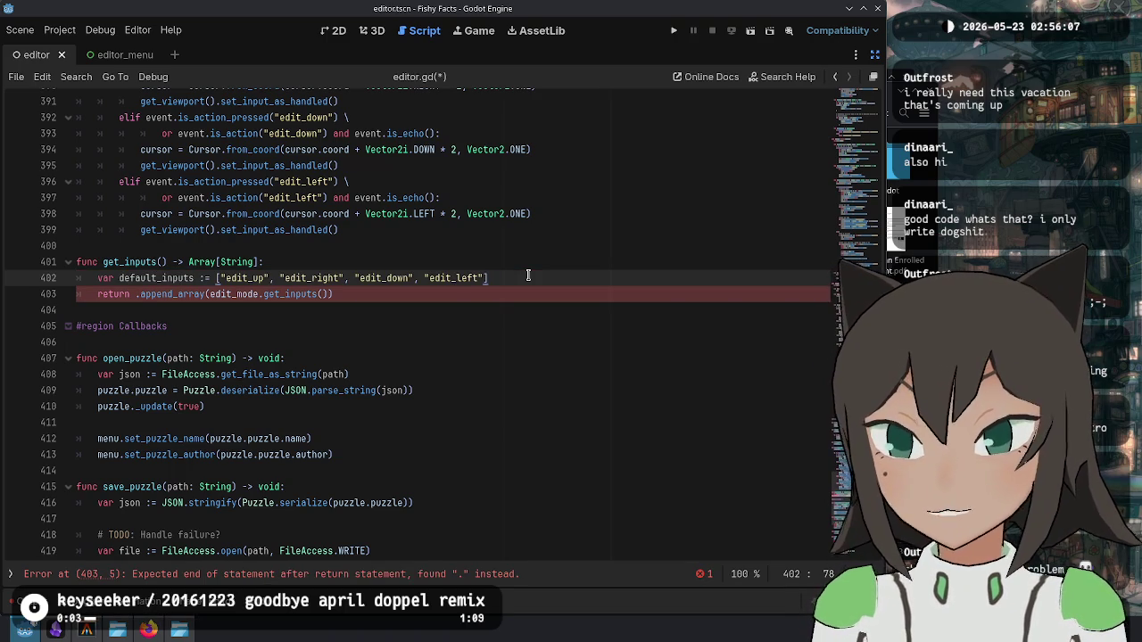
{"action": "key", "text": "Return"}
Step: Move the append_array(edit_mode.get_inputs()) call onto its own line on the variable
{"action": "key", "text": "Down"}
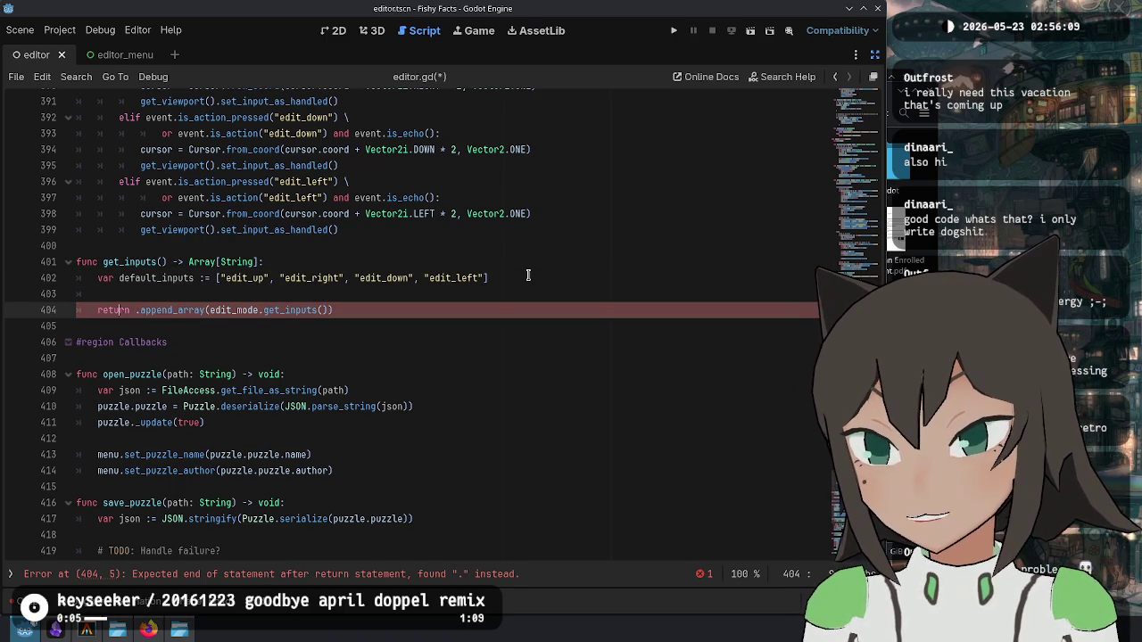
{"action": "key", "text": "shift+End"}
{"action": "key", "text": "ctrl+x"}
{"action": "key", "text": "Up"}
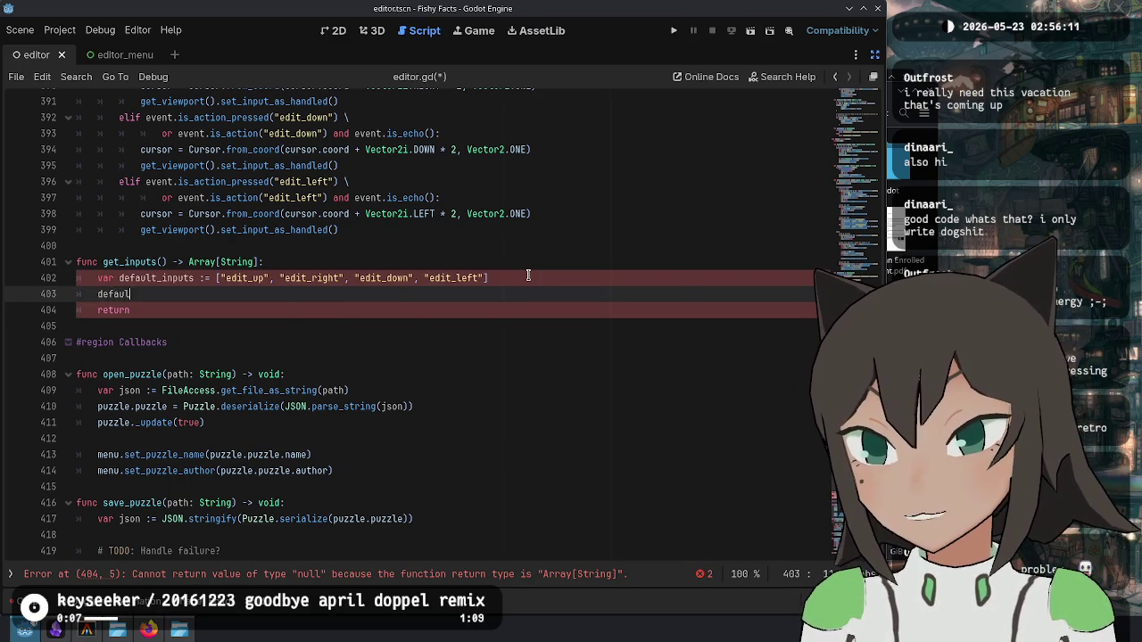
{"action": "type", "text": "."}
{"action": "key", "text": "ctrl+v"}
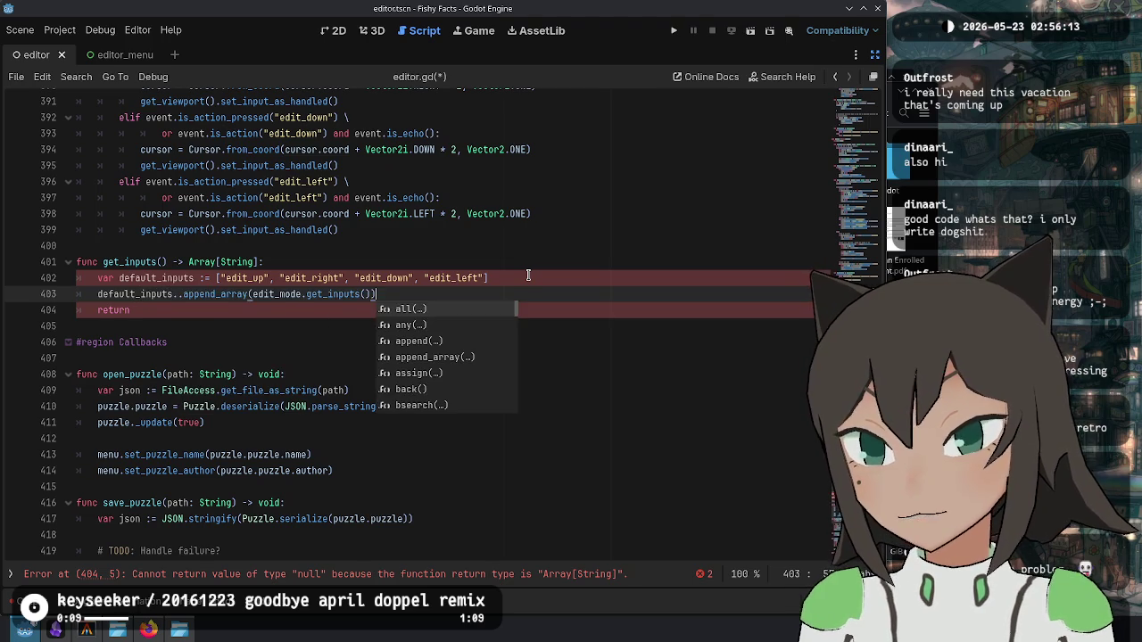
{"action": "key", "text": "Home"}
{"action": "key", "text": "BackSpace"}
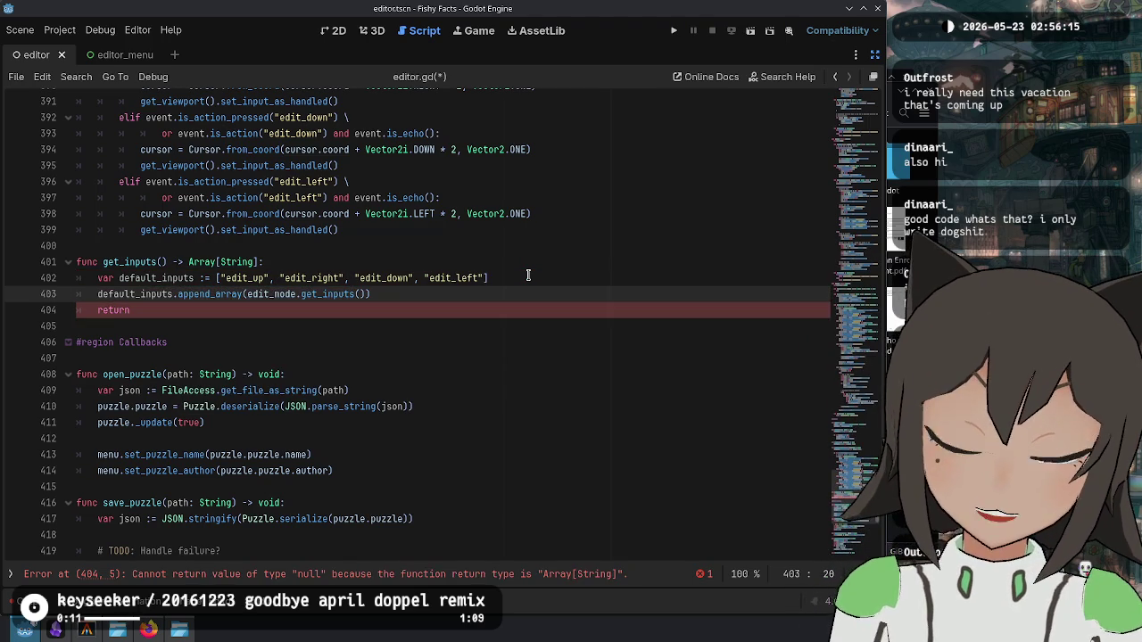
Step: Rename the variable to inputs, return inputs, and save editor.gd
{"action": "key", "text": "Up"}
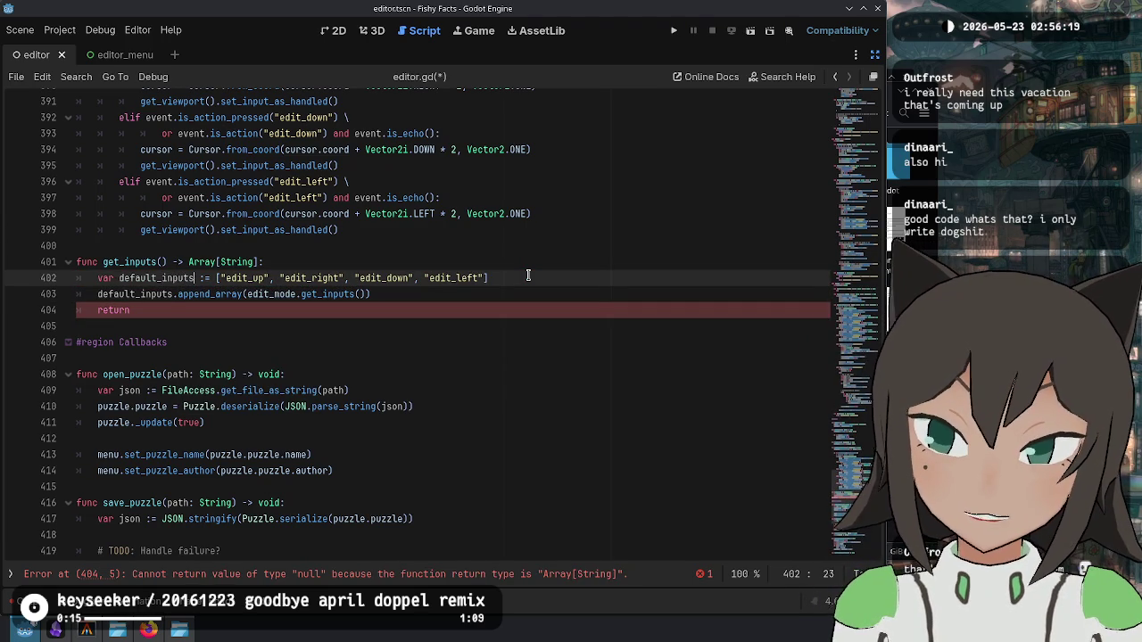
{"action": "key", "text": "ctrl+d"}
{"action": "key", "text": "ctrl+d"}
{"action": "type", "text": "inputs"}
{"action": "key", "text": "Escape"}
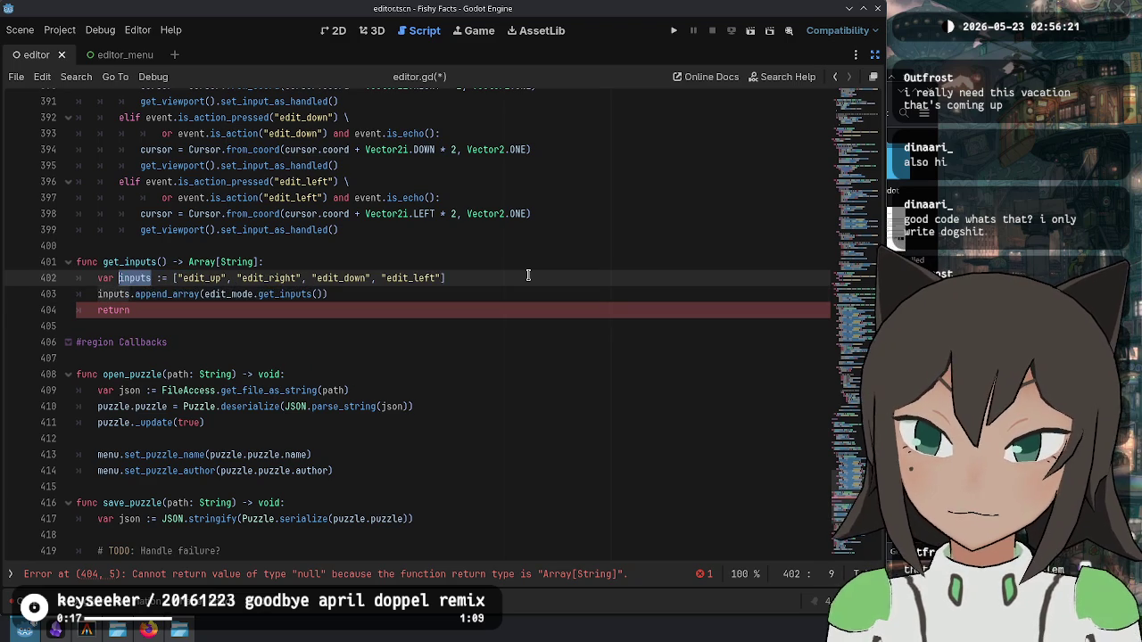
{"action": "key", "text": "Down"}
{"action": "key", "text": "Down"}
{"action": "type", "text": "inputs"}
{"action": "key", "text": "ctrl+s"}
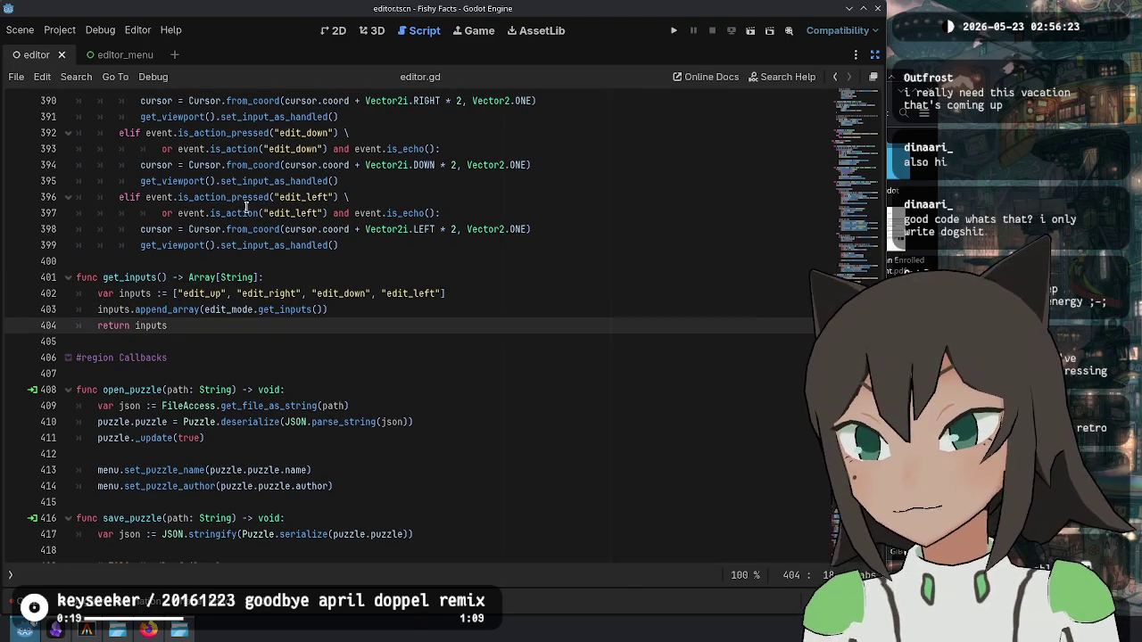
{"action": "double_click", "coordinate": [137, 278]}
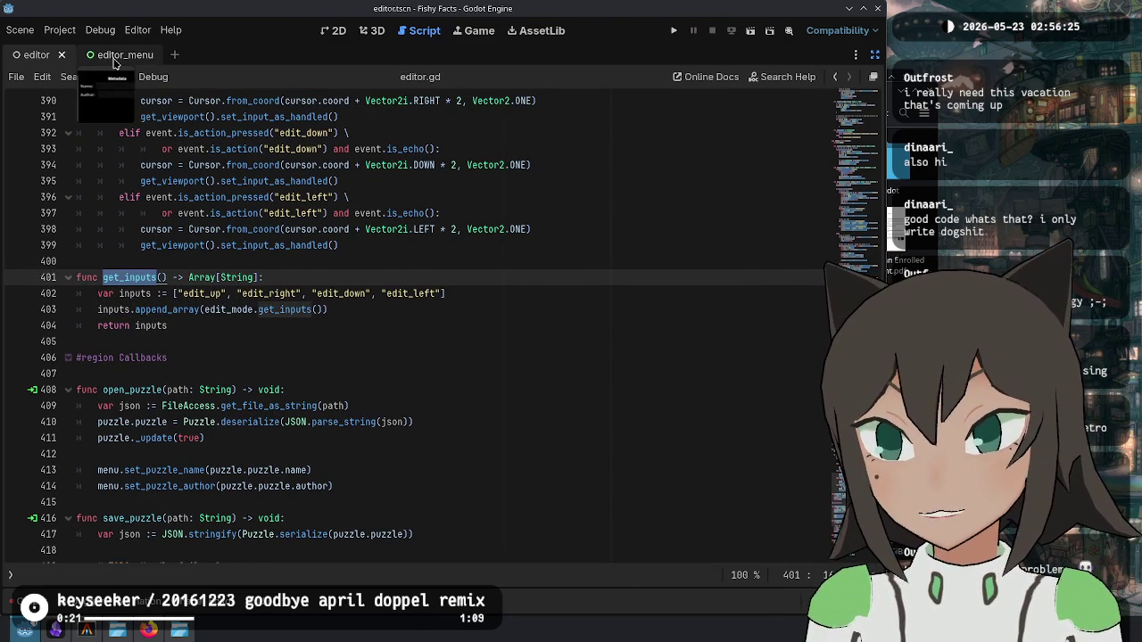
Step: Switch to the editor_menu scene and restore the scene and inspector docks
{"action": "left_click", "coordinate": [114, 55]}
{"action": "left_click", "coordinate": [875, 54]}
{"action": "left_click", "coordinate": [453, 239]}
{"action": "left_click", "coordinate": [618, 282]}
{"action": "scroll", "coordinate": [565, 291], "scroll_direction": "up", "scroll_amount": 10}
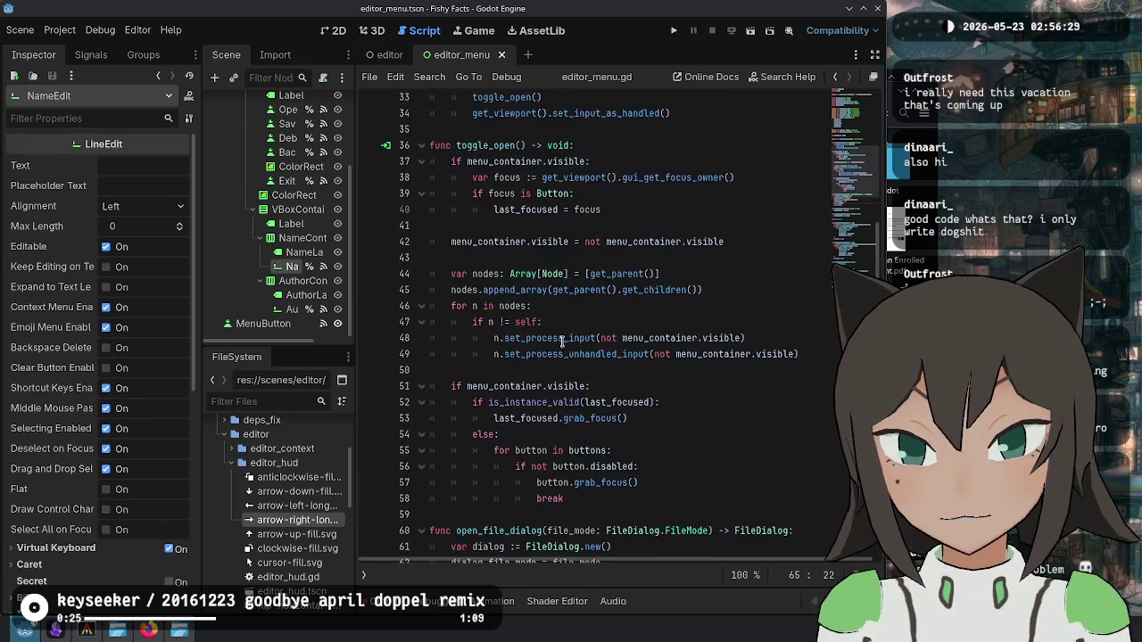
{"action": "scroll", "coordinate": [283, 158], "scroll_direction": "up", "scroll_amount": 5}
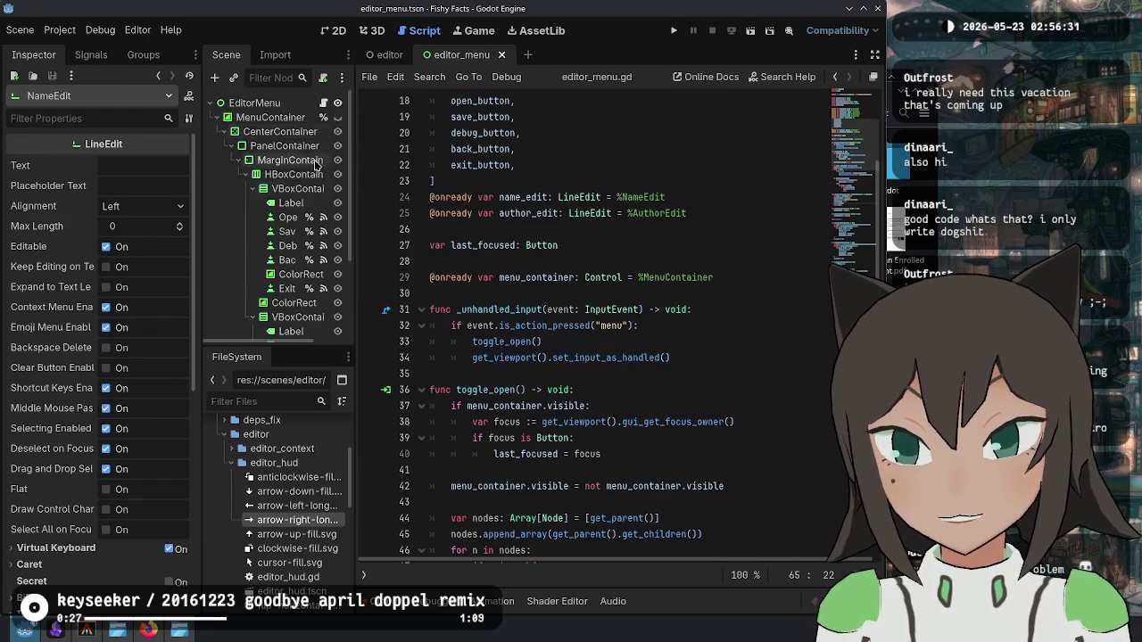
Step: Close editor_menu, open EditorHUD's editor_hud.gd, and add lines at the top of _process
{"action": "left_click", "coordinate": [501, 55]}
{"action": "left_click", "coordinate": [328, 131]}
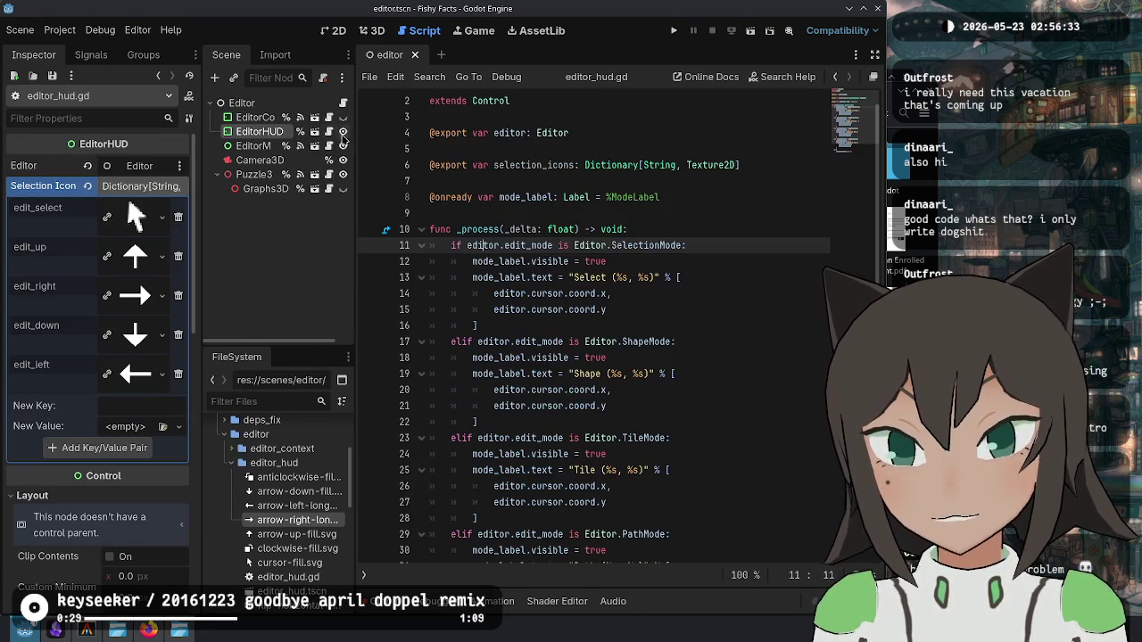
{"action": "left_click", "coordinate": [681, 237]}
{"action": "scroll", "coordinate": [647, 467], "scroll_direction": "down", "scroll_amount": 3}
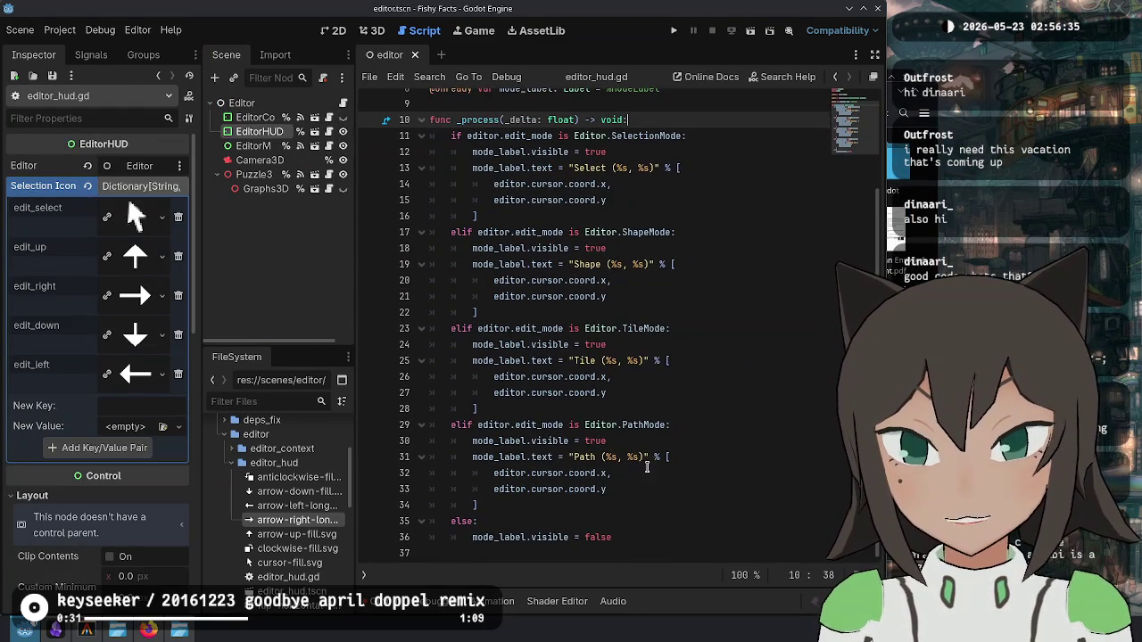
{"action": "key", "text": "Return"}
{"action": "key", "text": "Return"}
{"action": "key", "text": "Up"}
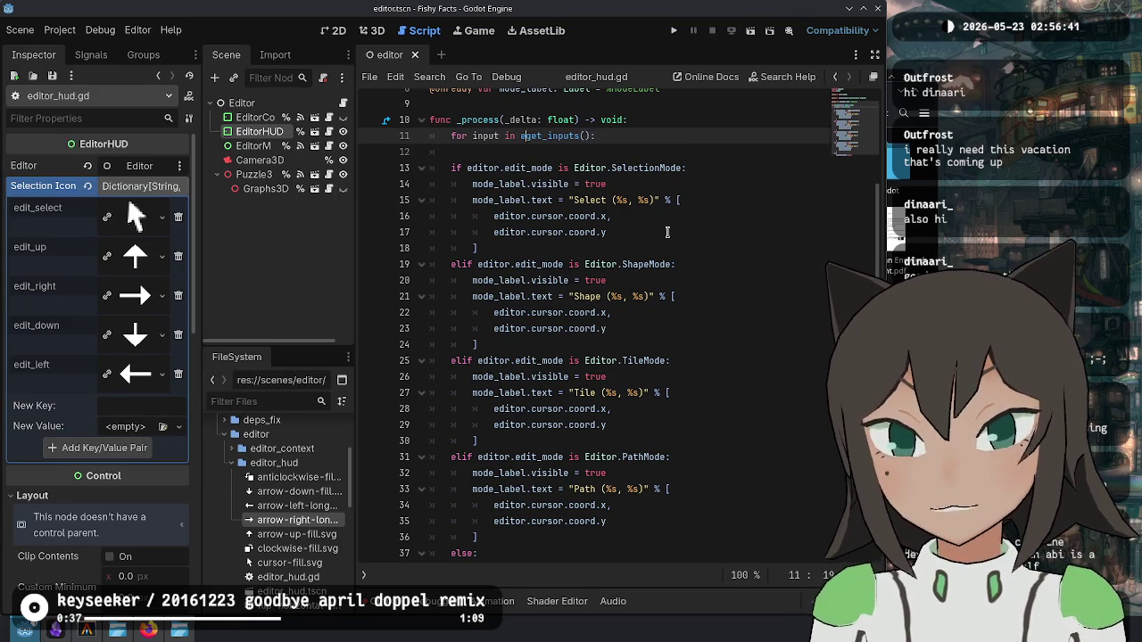
Step: Add the missing dot and a pass body to the get_inputs loop, and save
{"action": "type", "text": "."}
{"action": "key", "text": "End"}
{"action": "key", "text": "Return"}
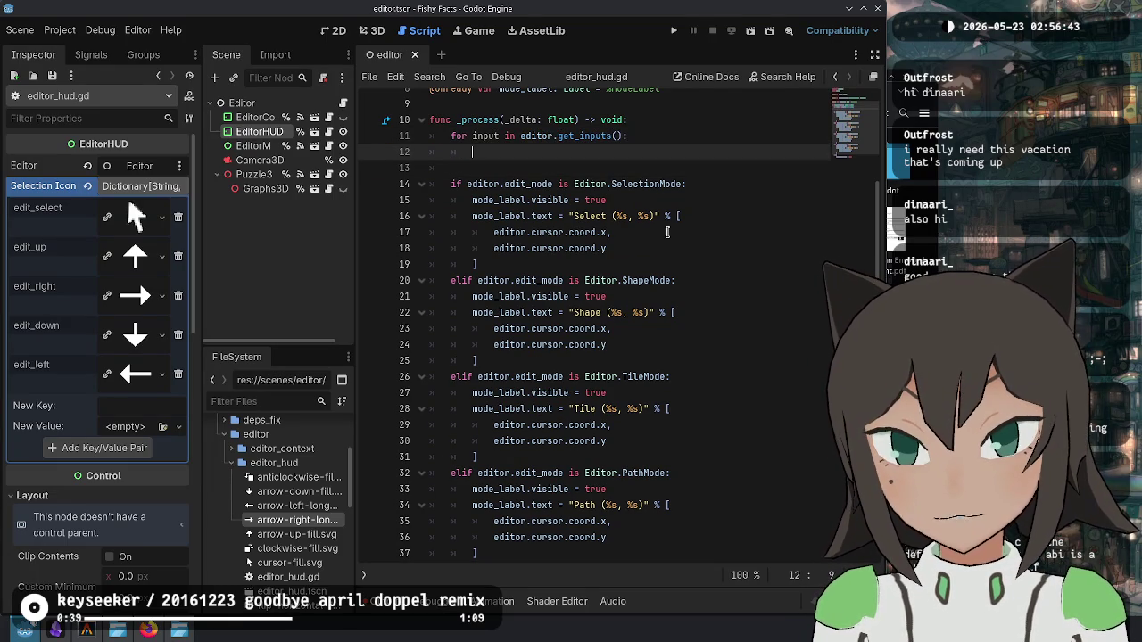
{"action": "key", "text": "Down"}
{"action": "key", "text": "ctrl+s"}
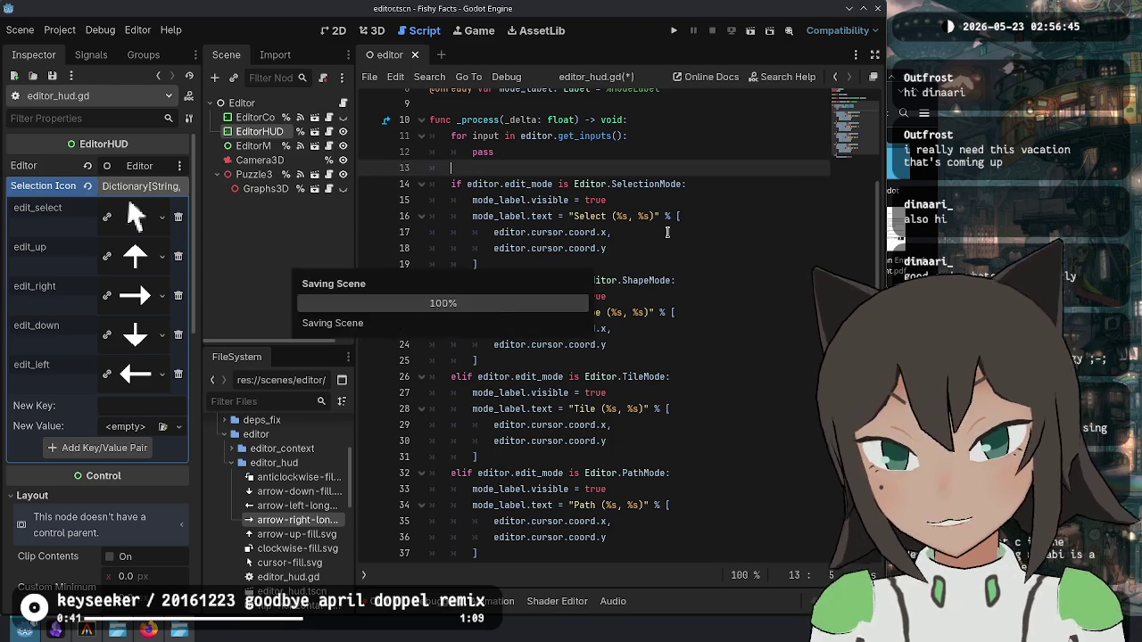
Step: Duplicate the selection_icons export, rename the copy movement_icons, and save
{"action": "scroll", "coordinate": [577, 178], "scroll_direction": "up", "scroll_amount": 3}
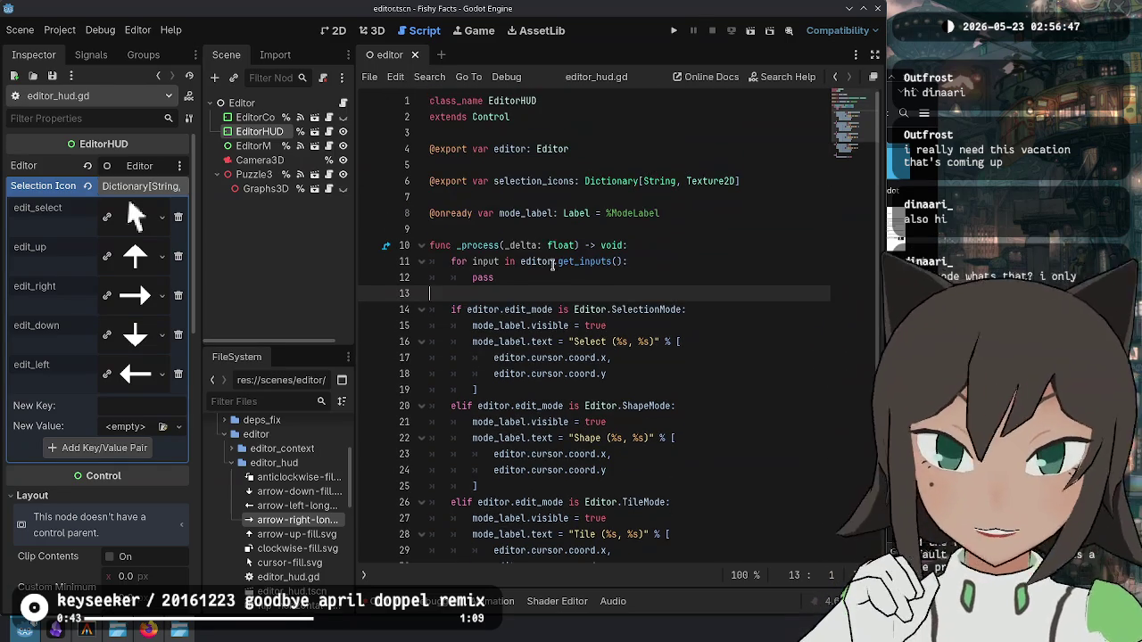
{"action": "left_click", "coordinate": [553, 168]}
{"action": "key", "text": "Down"}
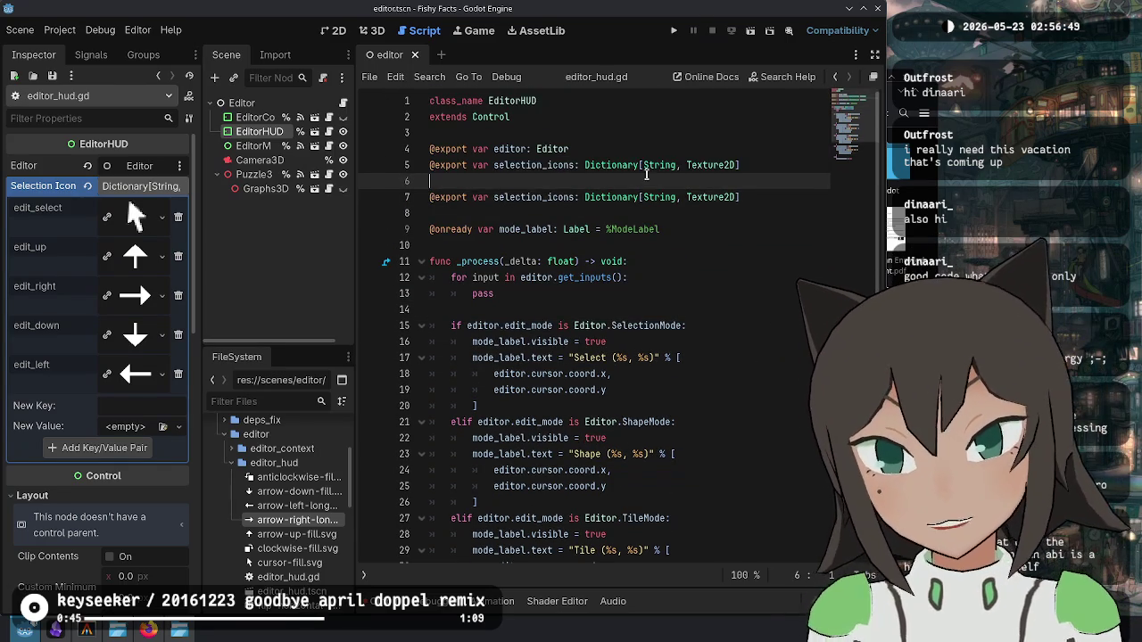
{"action": "key", "text": "ctrl+shift+d"}
{"action": "key", "text": "Right"}
{"action": "key", "text": "Right"}
{"action": "key", "text": "Right"}
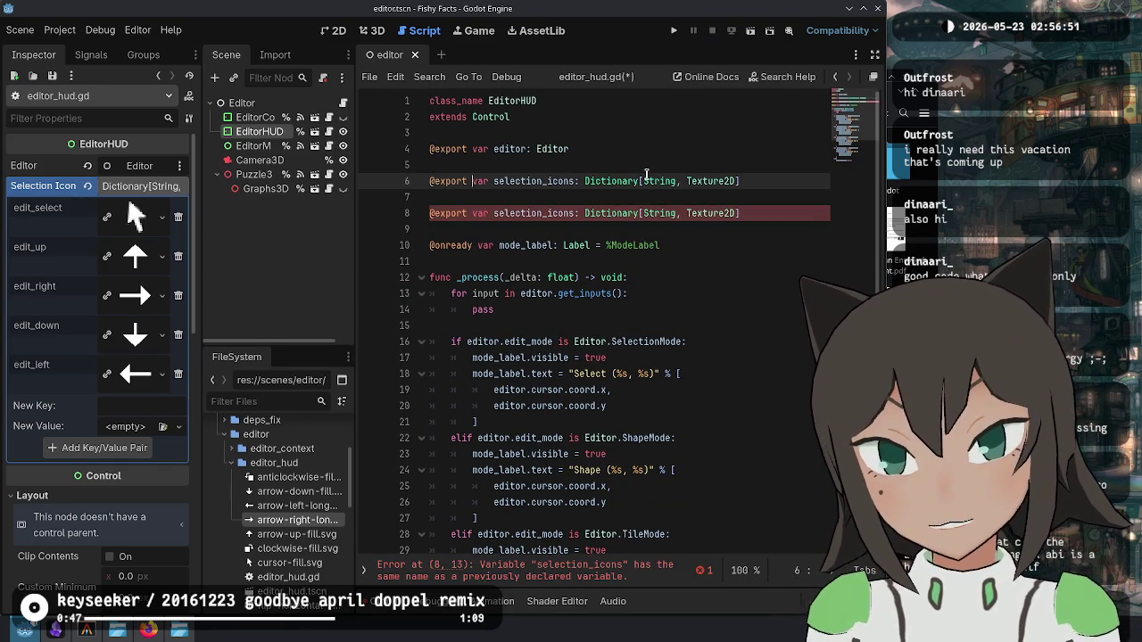
{"action": "key", "text": "ctrl+BackSpace"}
{"action": "type", "text": "movement"}
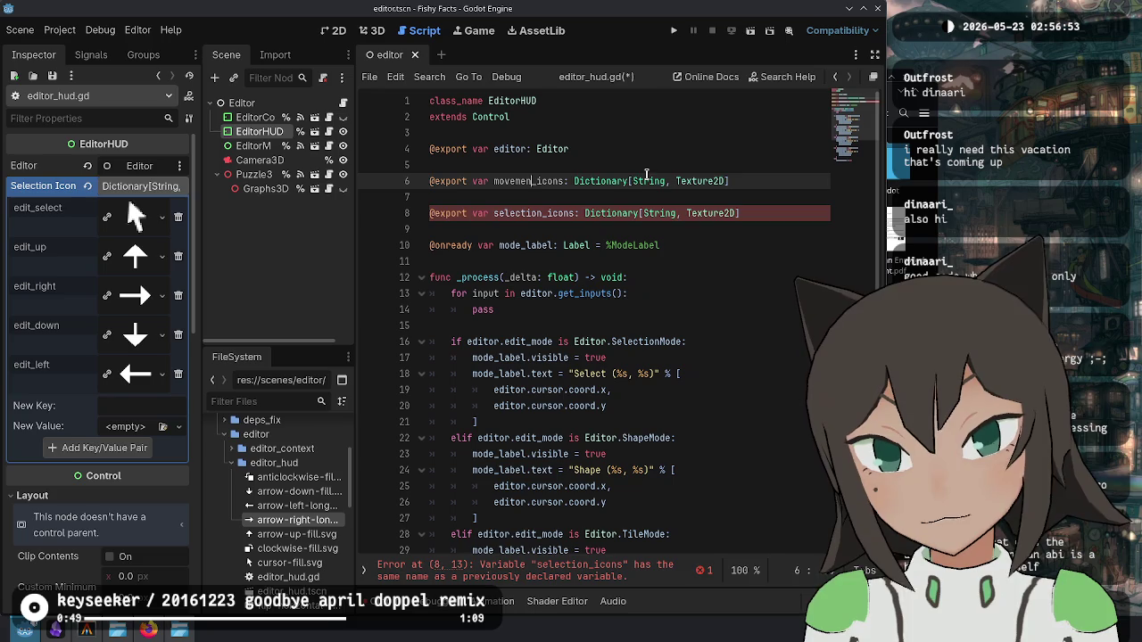
{"action": "left_click", "coordinate": [660, 279]}
{"action": "key", "text": "ctrl+s"}
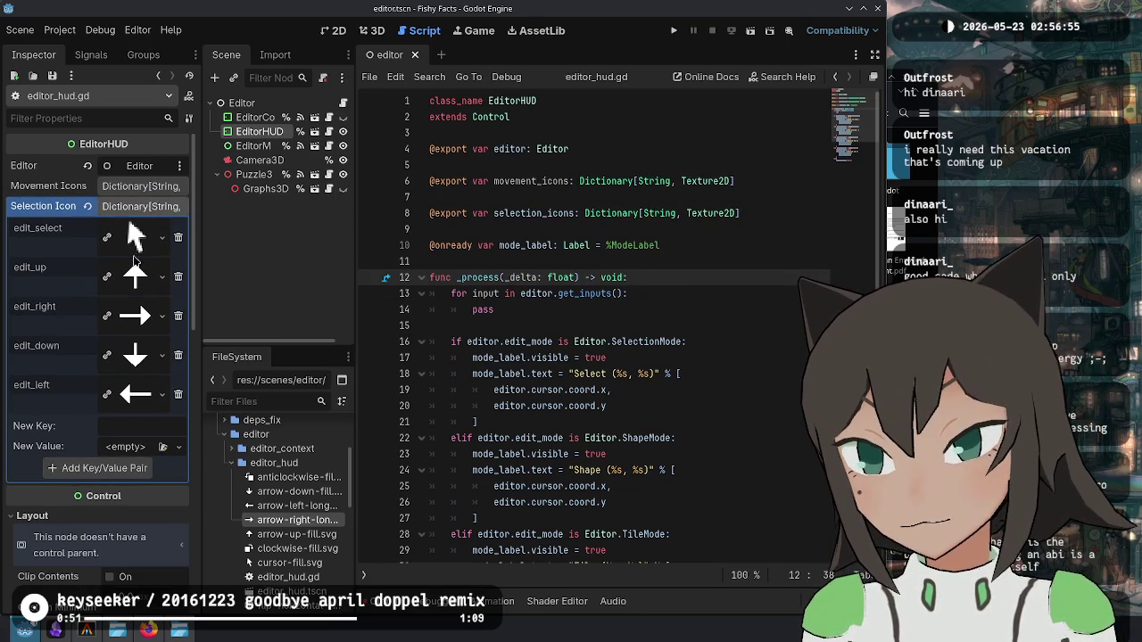
{"action": "right_click", "coordinate": [56, 208]}
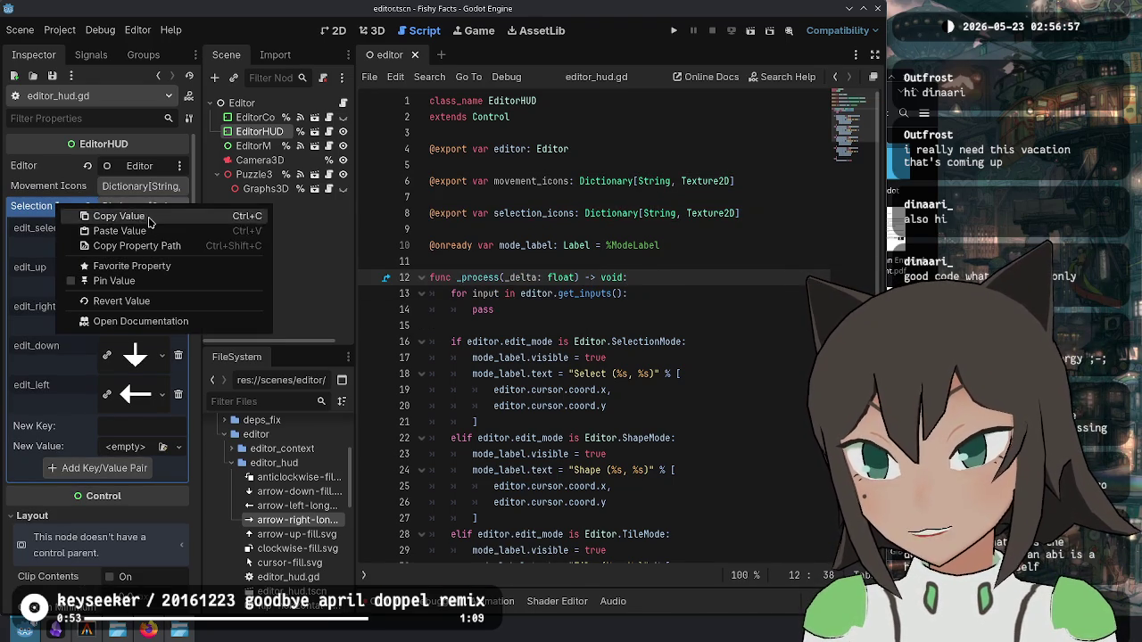
Step: Copy the Selection Icons entries into Movement Icons, remove its edit_select entry, and save
{"action": "left_click", "coordinate": [72, 216]}
{"action": "right_click", "coordinate": [79, 191]}
{"action": "left_click", "coordinate": [124, 217]}
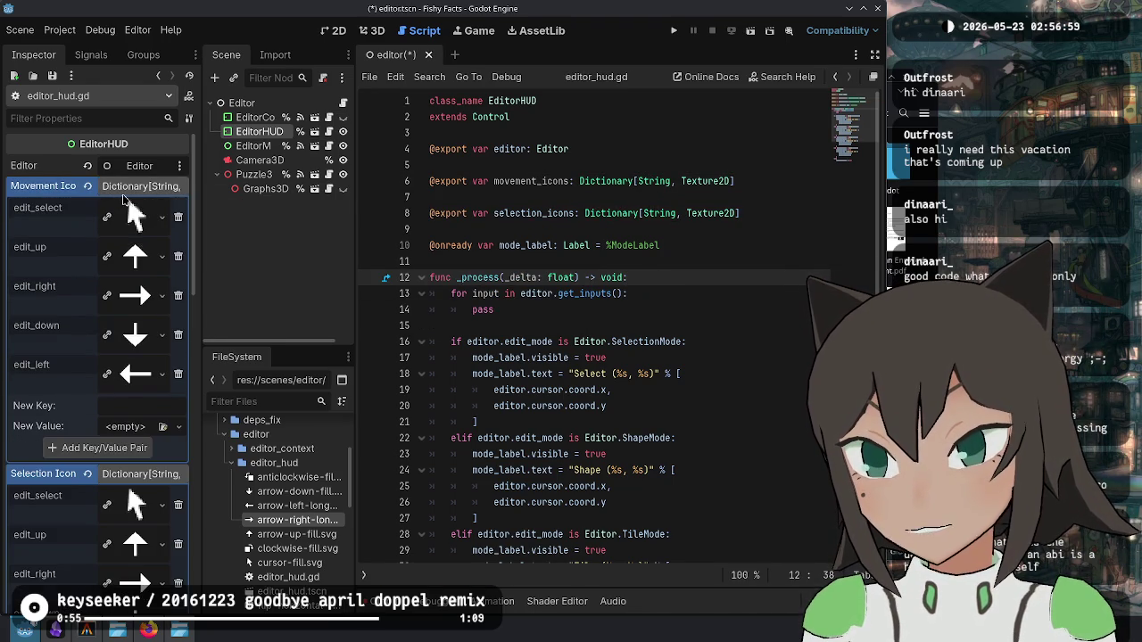
{"action": "left_click", "coordinate": [178, 217]}
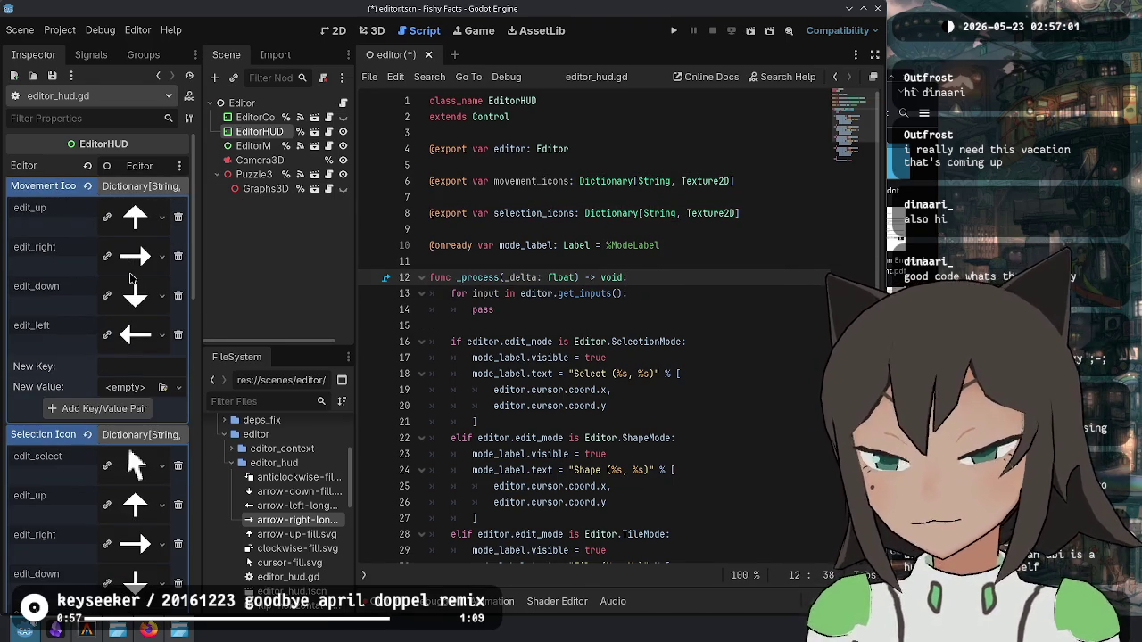
{"action": "key", "text": "ctrl+s"}
Step: Delete the arrow entries from Selection Icons so only edit_select remains, and save the scene
{"action": "left_click", "coordinate": [122, 188]}
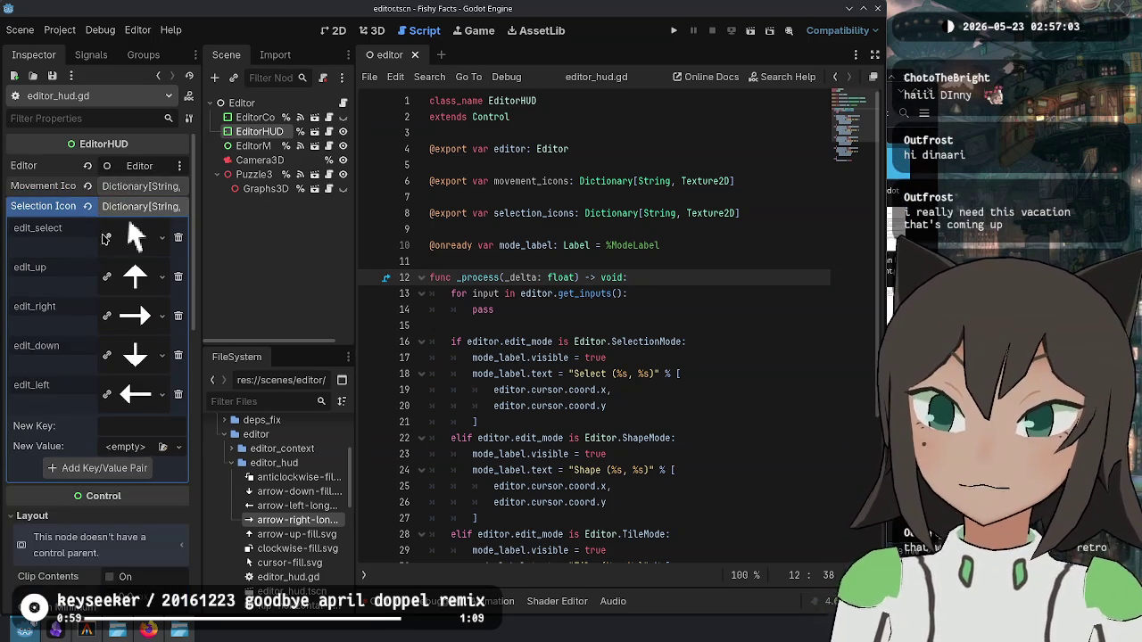
{"action": "left_click", "coordinate": [177, 275]}
{"action": "left_click", "coordinate": [177, 276]}
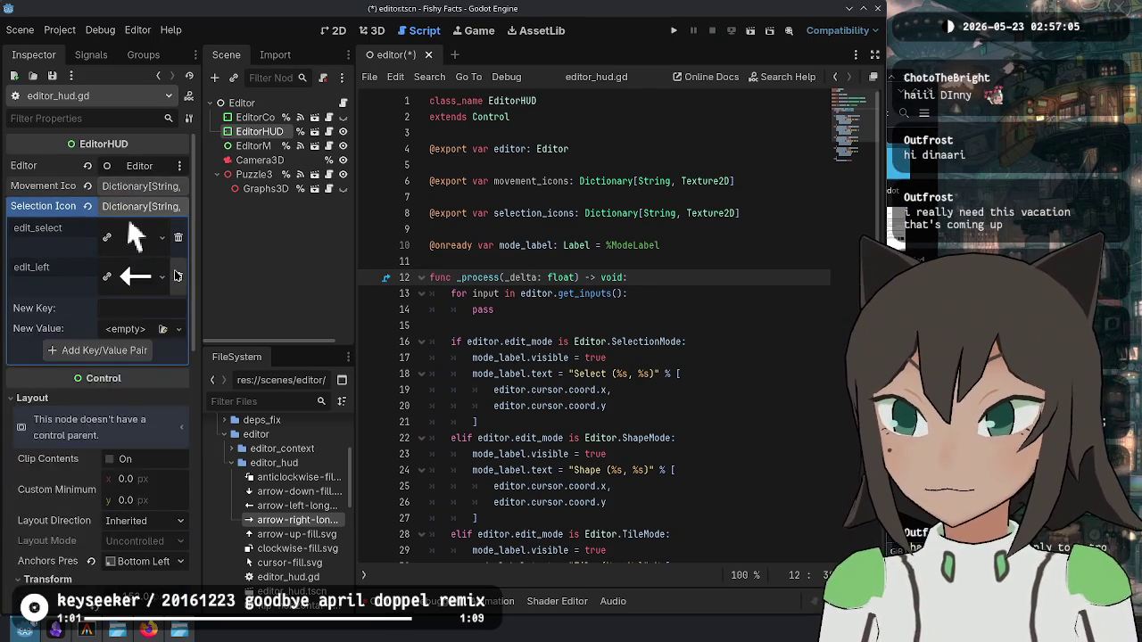
{"action": "left_click", "coordinate": [177, 276]}
{"action": "key", "text": "ctrl+s"}
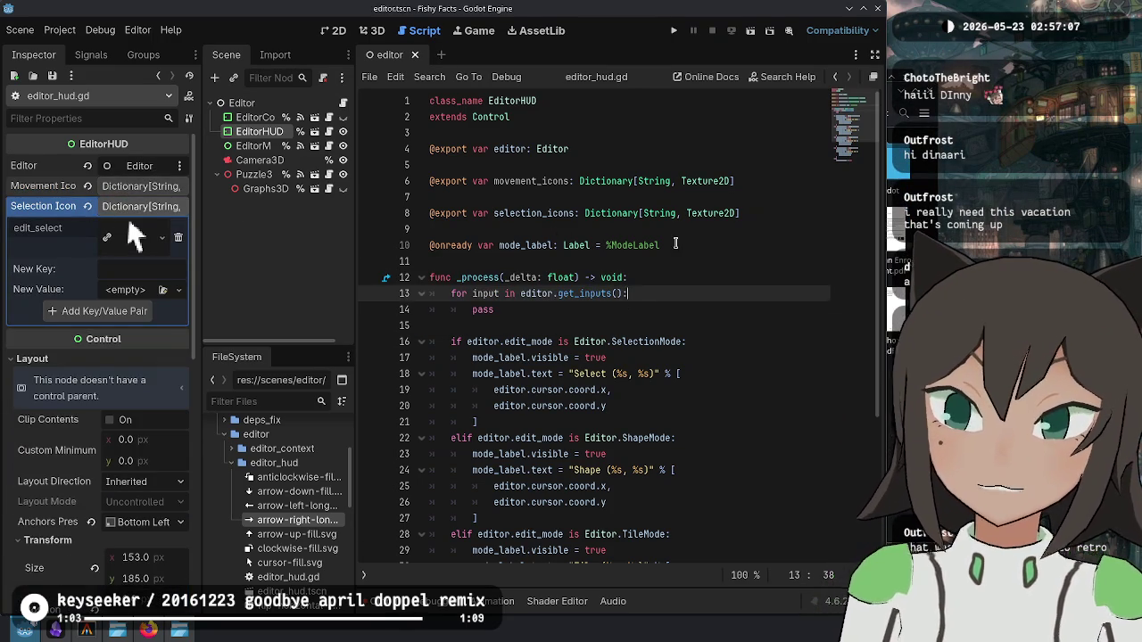
{"action": "left_click", "coordinate": [675, 244]}
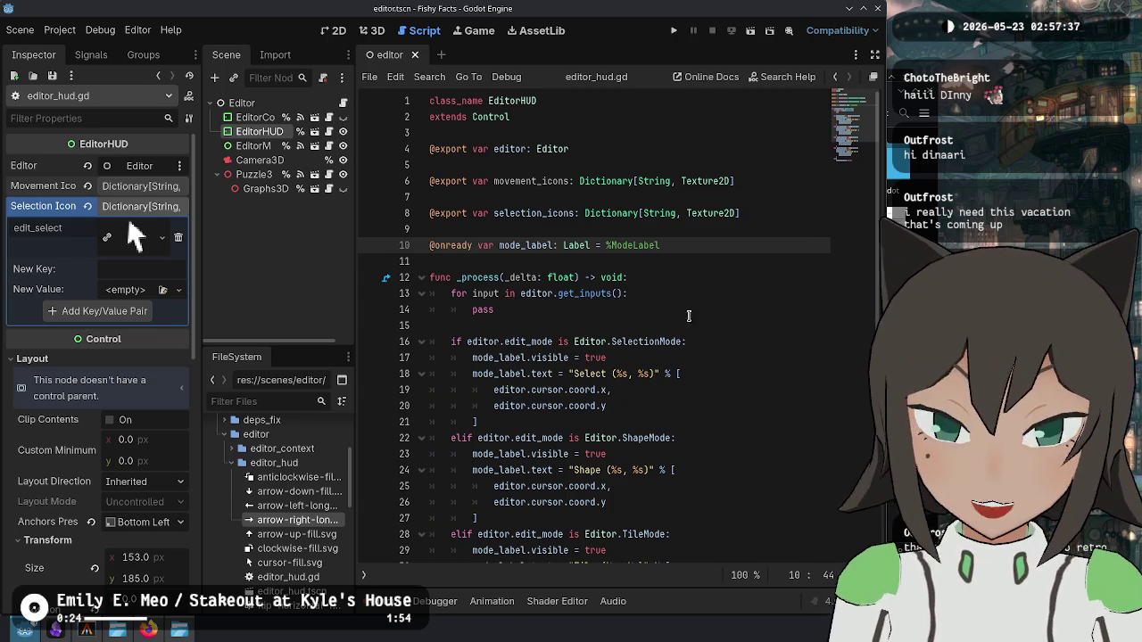
{"action": "left_click", "coordinate": [677, 286]}
{"action": "left_click", "coordinate": [688, 419]}
{"action": "left_click", "coordinate": [697, 504]}
{"action": "left_click", "coordinate": [706, 517]}
{"action": "scroll", "coordinate": [678, 491], "scroll_direction": "down", "scroll_amount": 4}
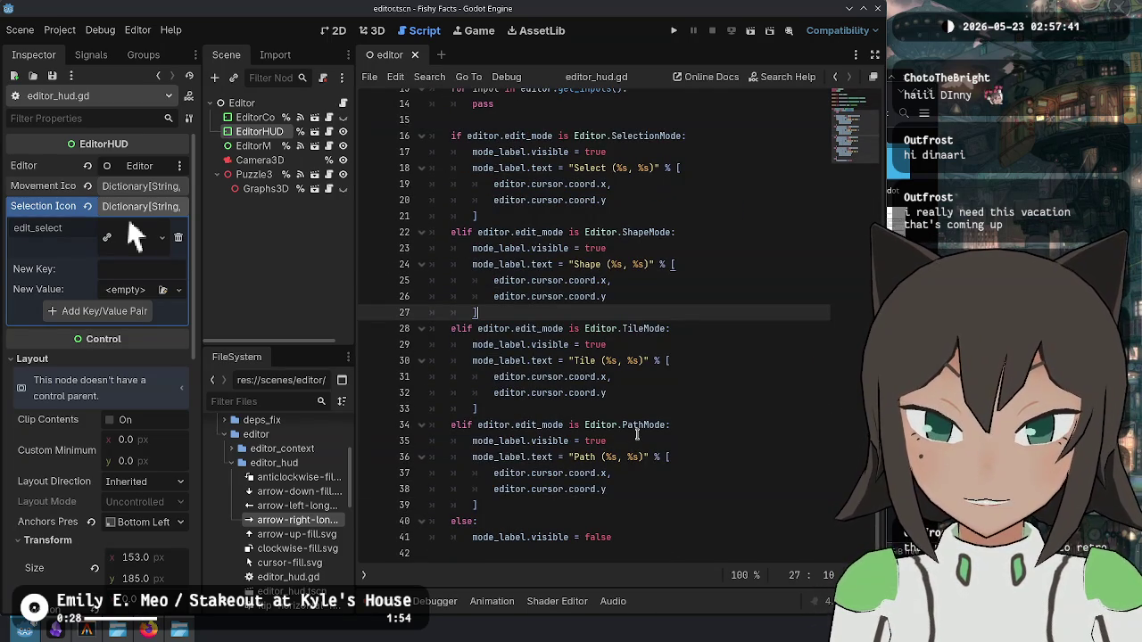
{"action": "scroll", "coordinate": [636, 516], "scroll_direction": "up", "scroll_amount": 4}
{"action": "left_click", "coordinate": [689, 297]}
{"action": "left_click", "coordinate": [714, 275]}
{"action": "left_click", "coordinate": [716, 265]}
{"action": "left_click", "coordinate": [724, 249]}
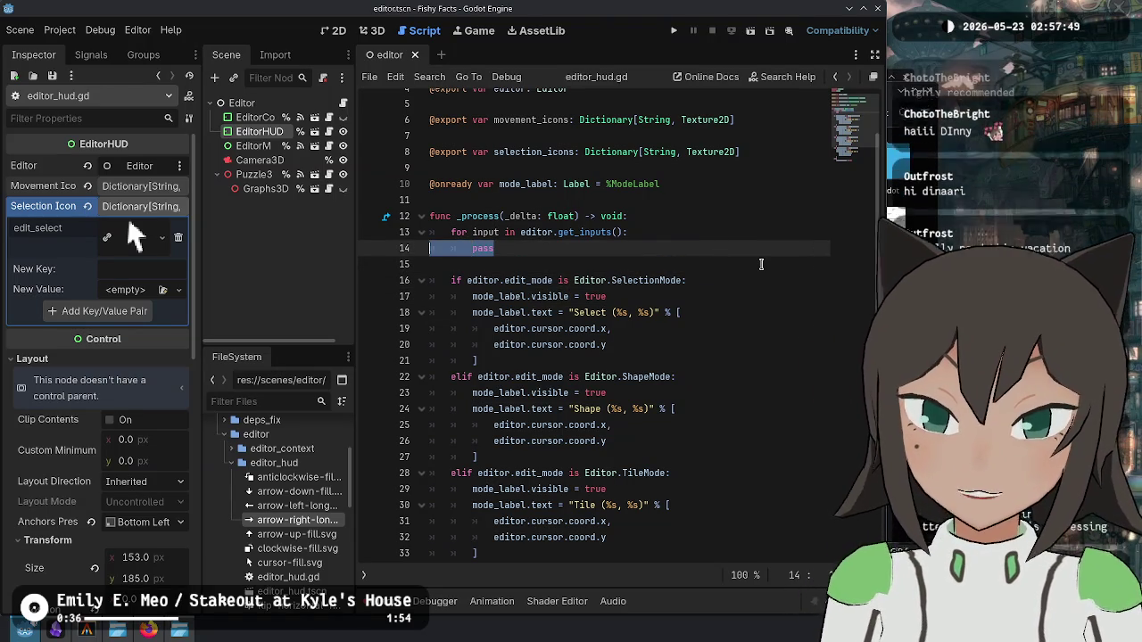
{"action": "key", "text": "Down"}
{"action": "key", "text": "Down"}
{"action": "key", "text": "Up"}
{"action": "key", "text": "Up"}
{"action": "key", "text": "Down"}
{"action": "key", "text": "Down"}
{"action": "key", "text": "Down"}
{"action": "scroll", "coordinate": [763, 260], "scroll_direction": "down", "scroll_amount": 3}
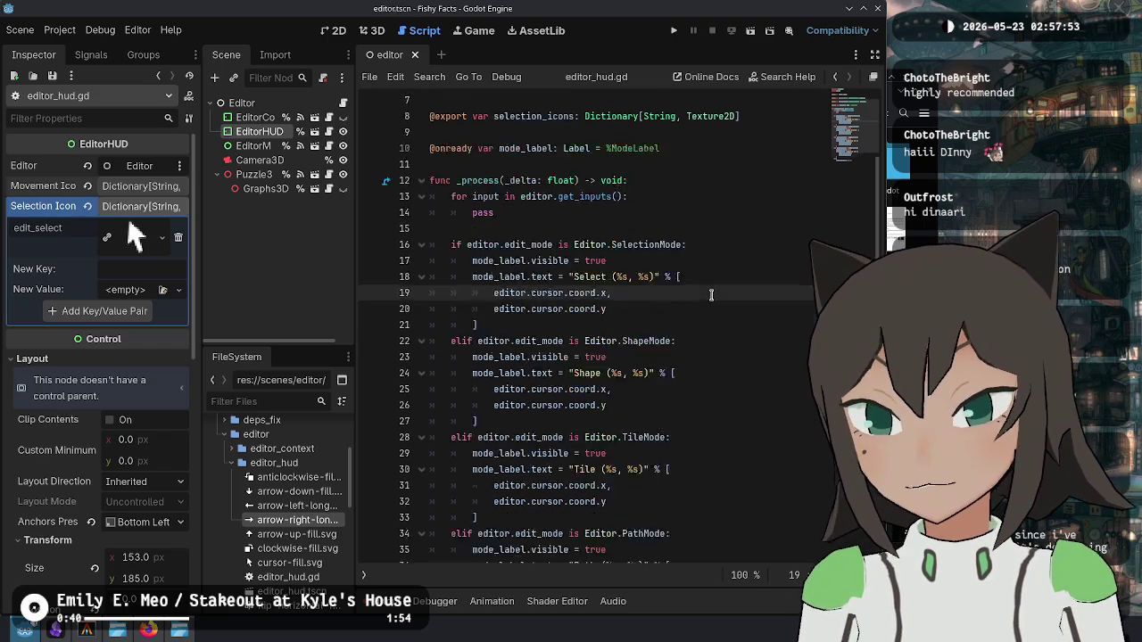
{"action": "left_click", "coordinate": [667, 531]}
{"action": "key", "text": "Up"}
{"action": "key", "text": "Up"}
{"action": "key", "text": "Up"}
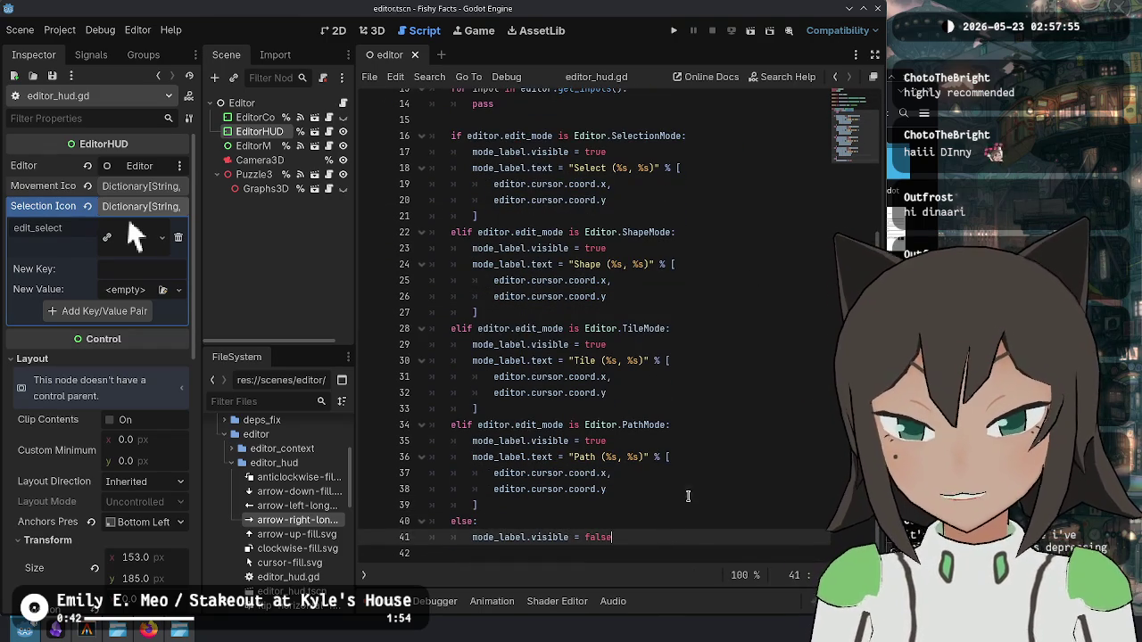
{"action": "left_click", "coordinate": [732, 367]}
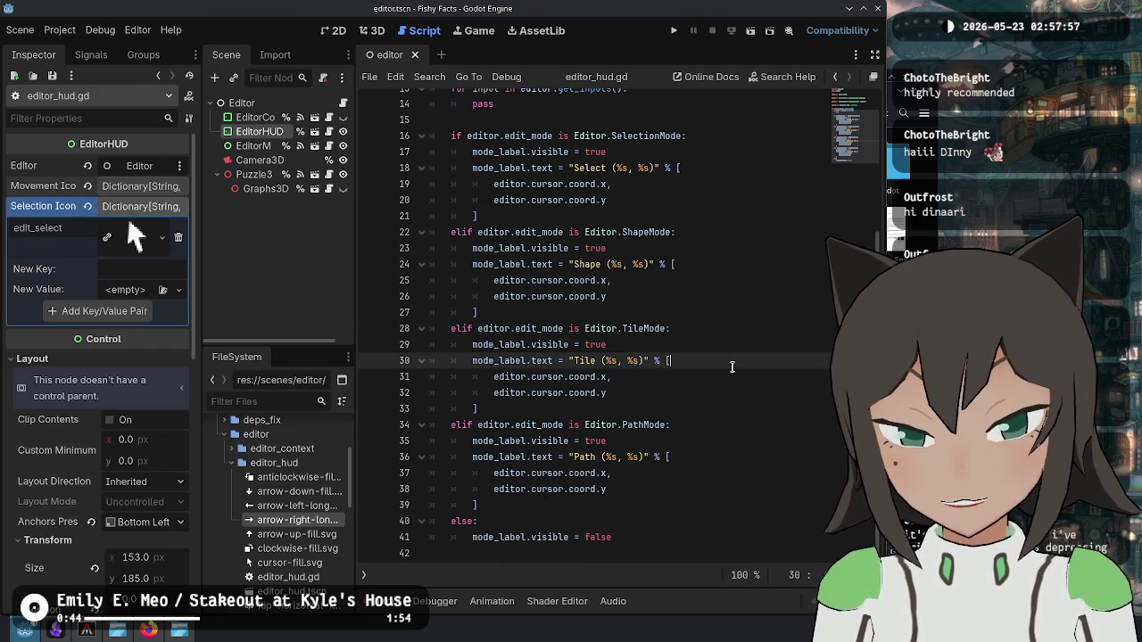
{"action": "left_click", "coordinate": [708, 248]}
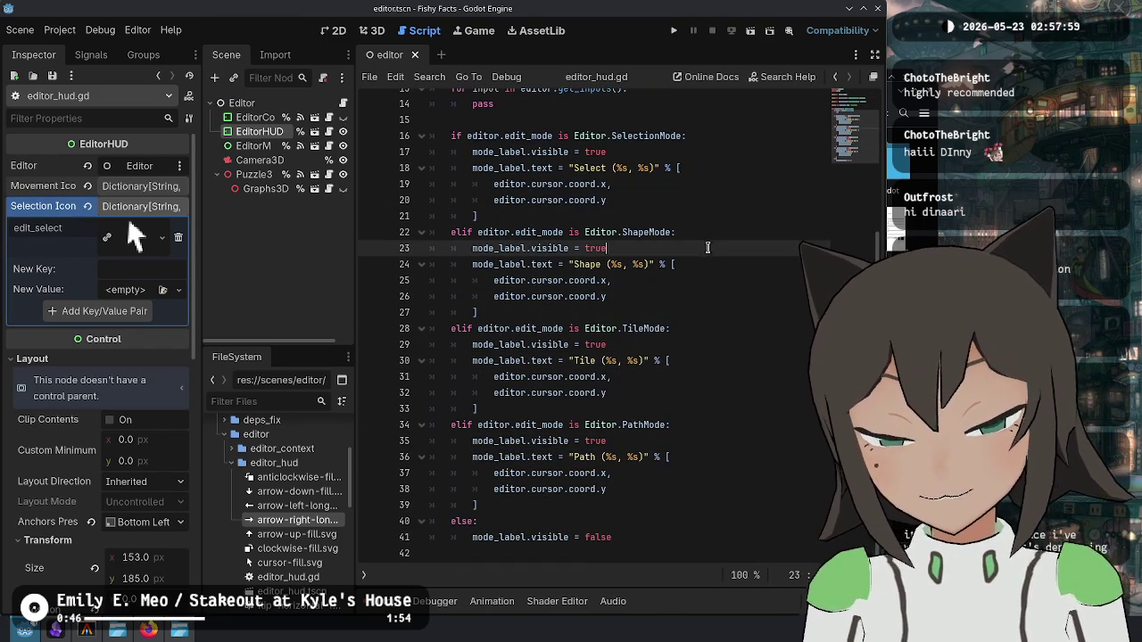
{"action": "left_click", "coordinate": [719, 163]}
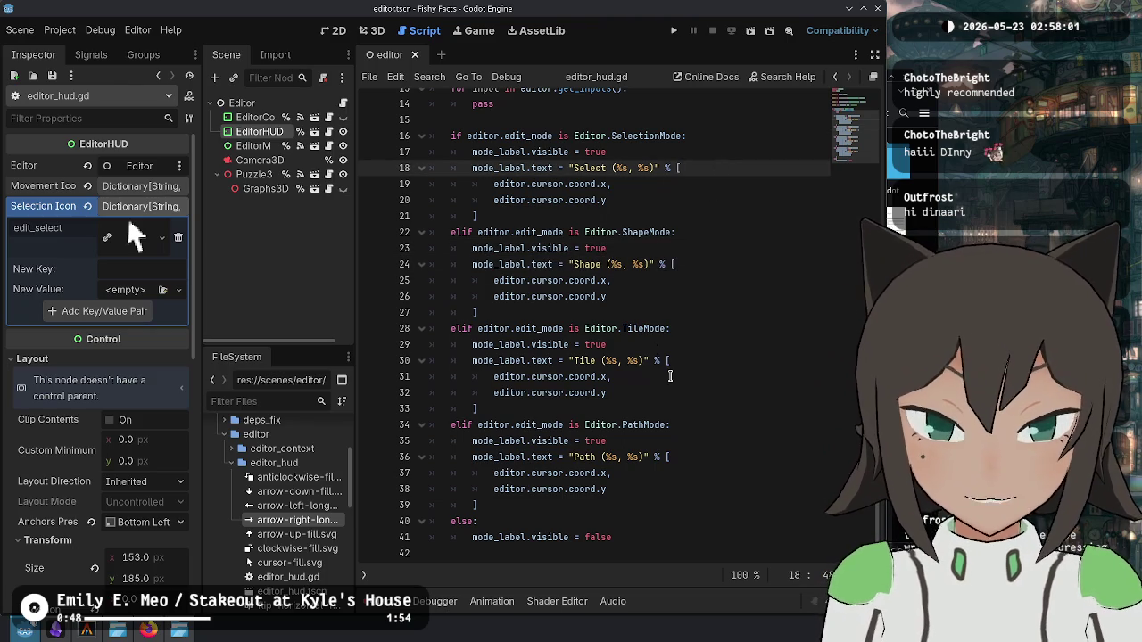
{"action": "scroll", "coordinate": [673, 366], "scroll_direction": "up", "scroll_amount": 2}
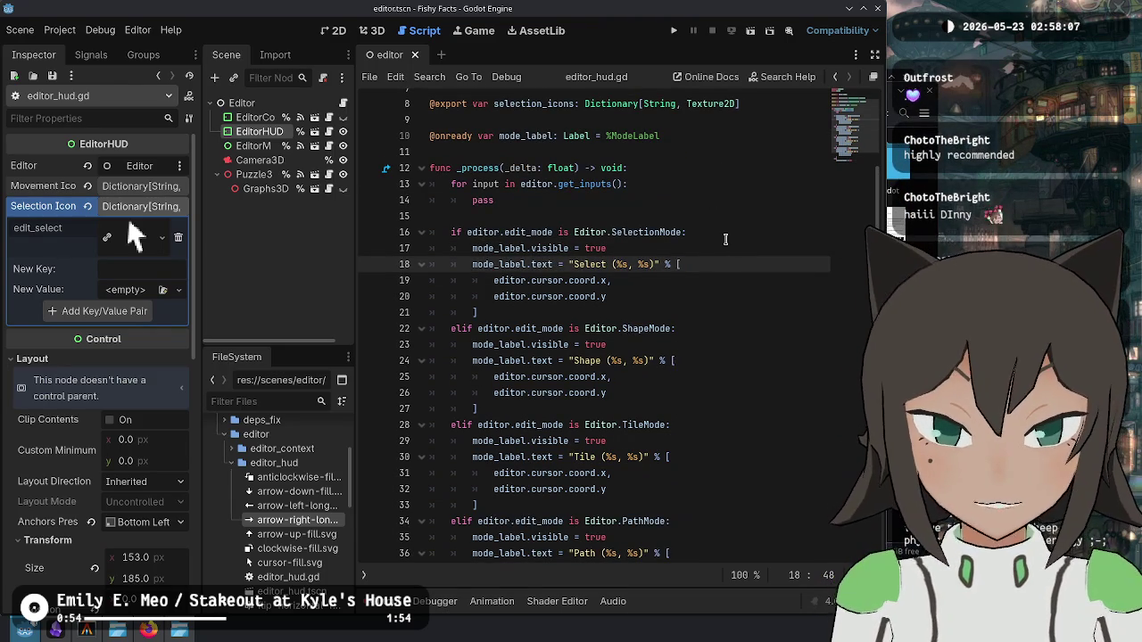
{"action": "scroll", "coordinate": [742, 213], "scroll_direction": "up", "scroll_amount": 3}
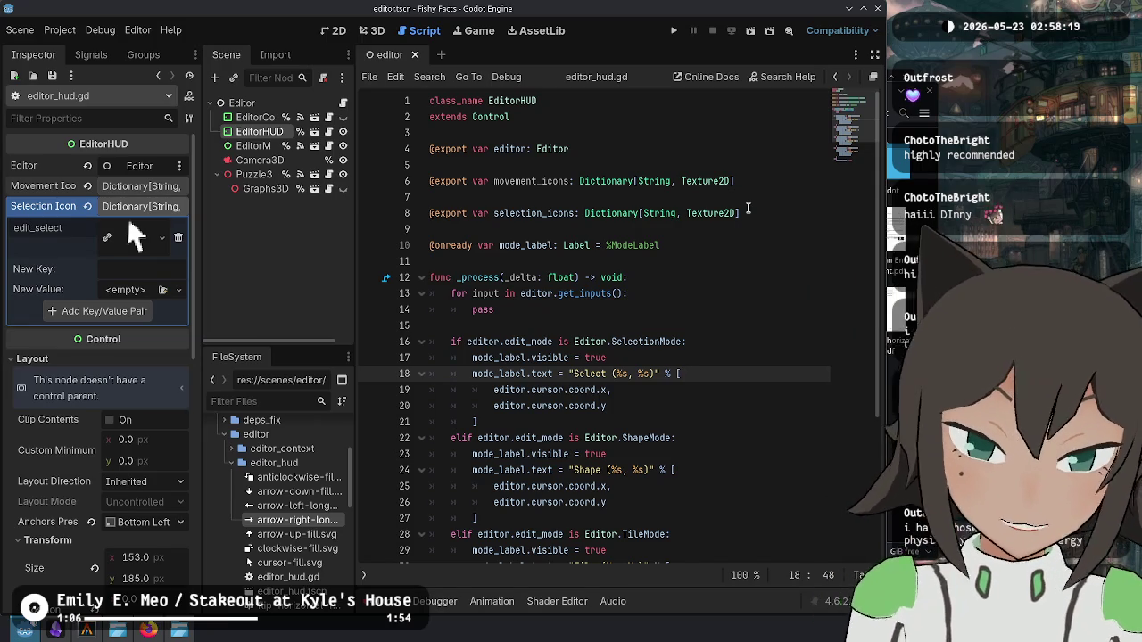
{"action": "key", "text": "Down"}
{"action": "key", "text": "Down"}
{"action": "key", "text": "Down"}
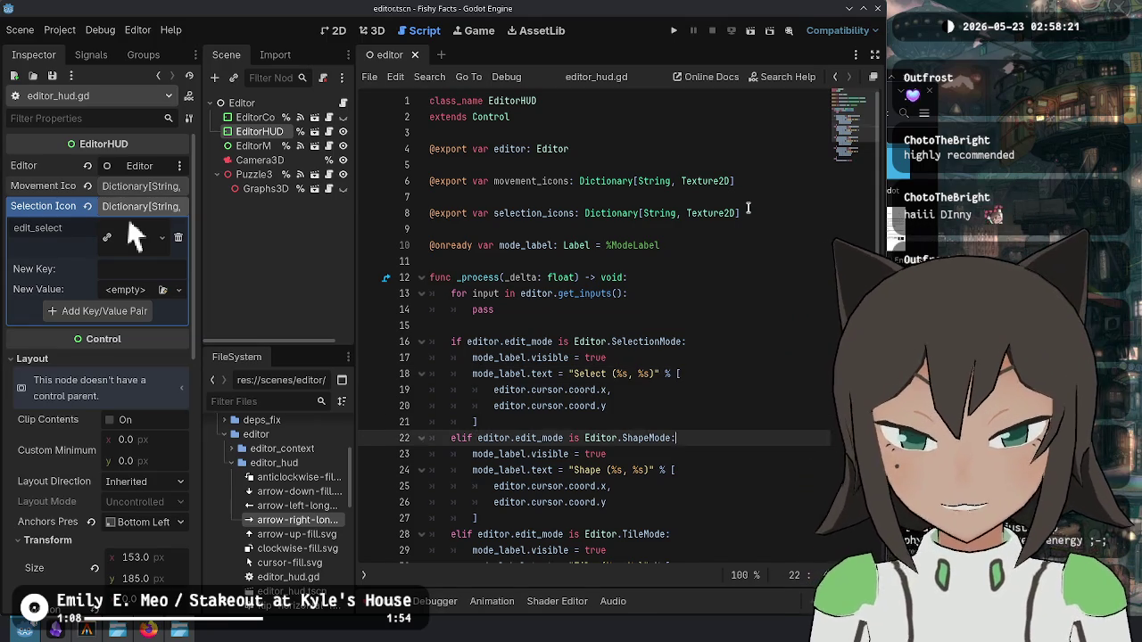
{"action": "key", "text": "Down"}
{"action": "key", "text": "ctrl+s"}
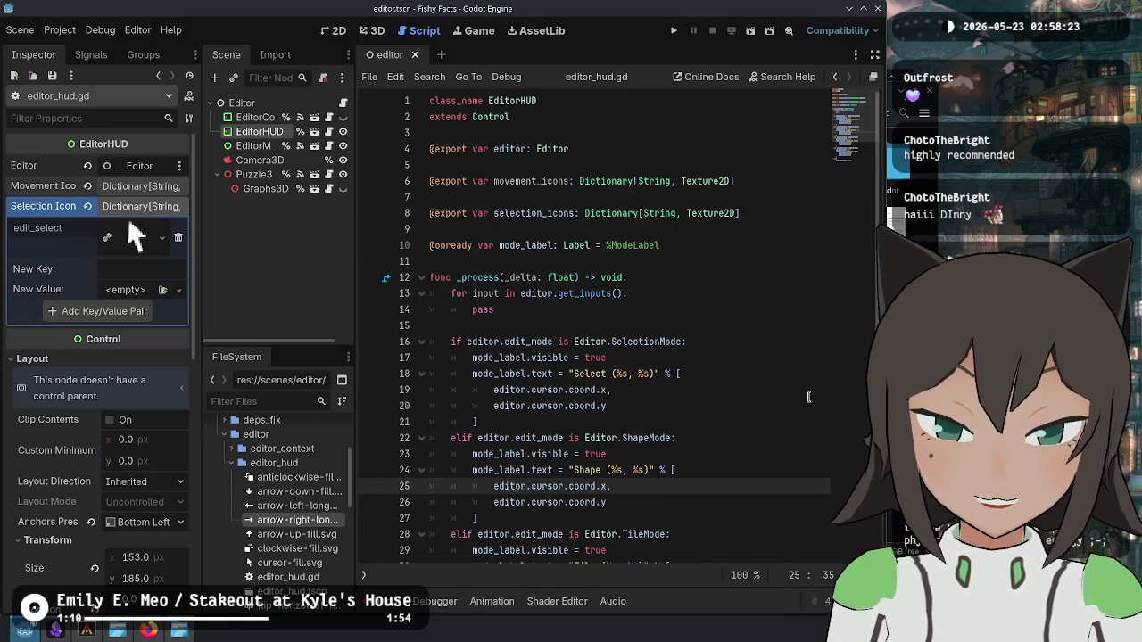
{"action": "scroll", "coordinate": [730, 357], "scroll_direction": "down", "scroll_amount": 2}
{"action": "scroll", "coordinate": [728, 355], "scroll_direction": "down", "scroll_amount": 2}
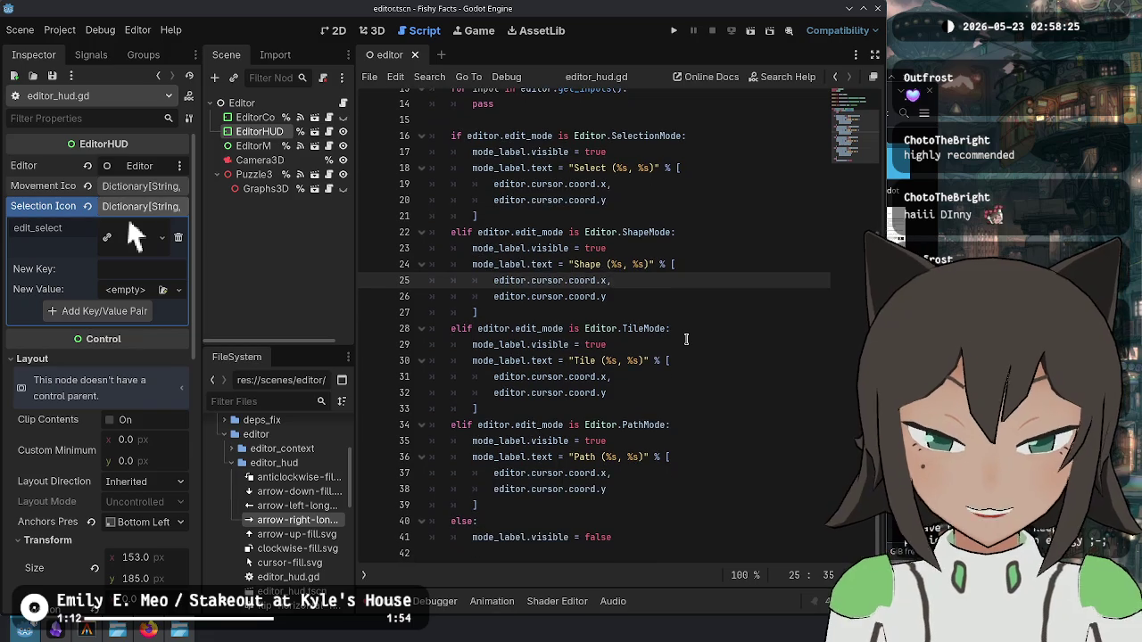
{"action": "left_click", "coordinate": [701, 376]}
{"action": "left_click", "coordinate": [725, 265]}
{"action": "left_click", "coordinate": [725, 328]}
{"action": "left_click", "coordinate": [725, 299]}
{"action": "left_click", "coordinate": [725, 232]}
{"action": "left_click", "coordinate": [723, 192]}
{"action": "left_click", "coordinate": [721, 167]}
{"action": "left_click", "coordinate": [719, 232]}
{"action": "left_click", "coordinate": [708, 314]}
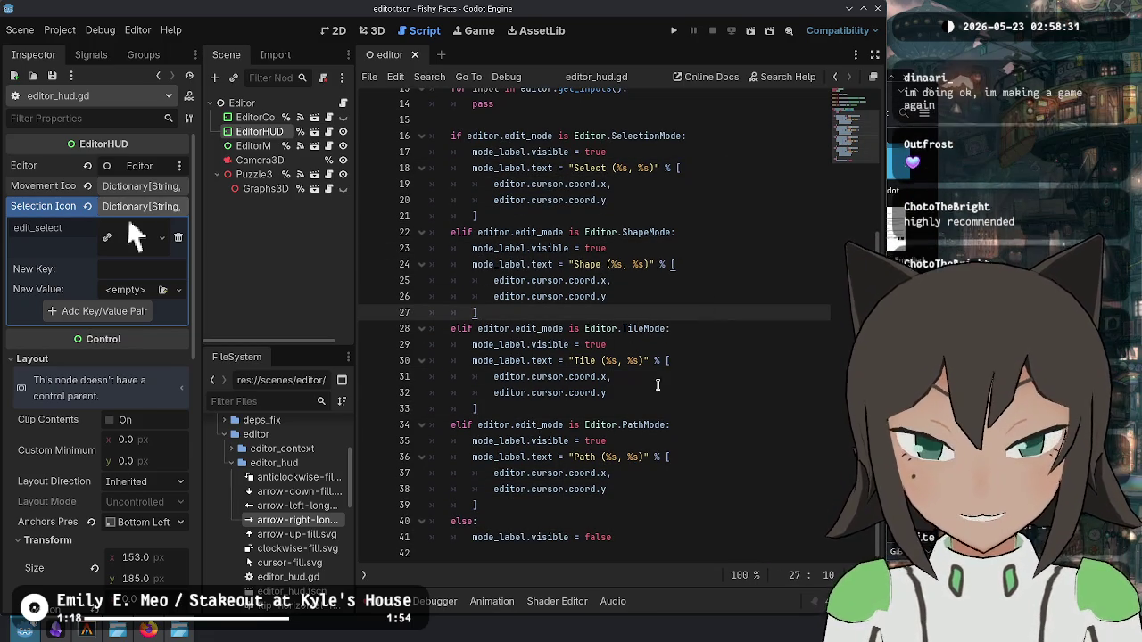
{"action": "left_click", "coordinate": [687, 377]}
{"action": "left_click", "coordinate": [661, 443]}
{"action": "left_click", "coordinate": [650, 521]}
{"action": "left_click", "coordinate": [634, 507]}
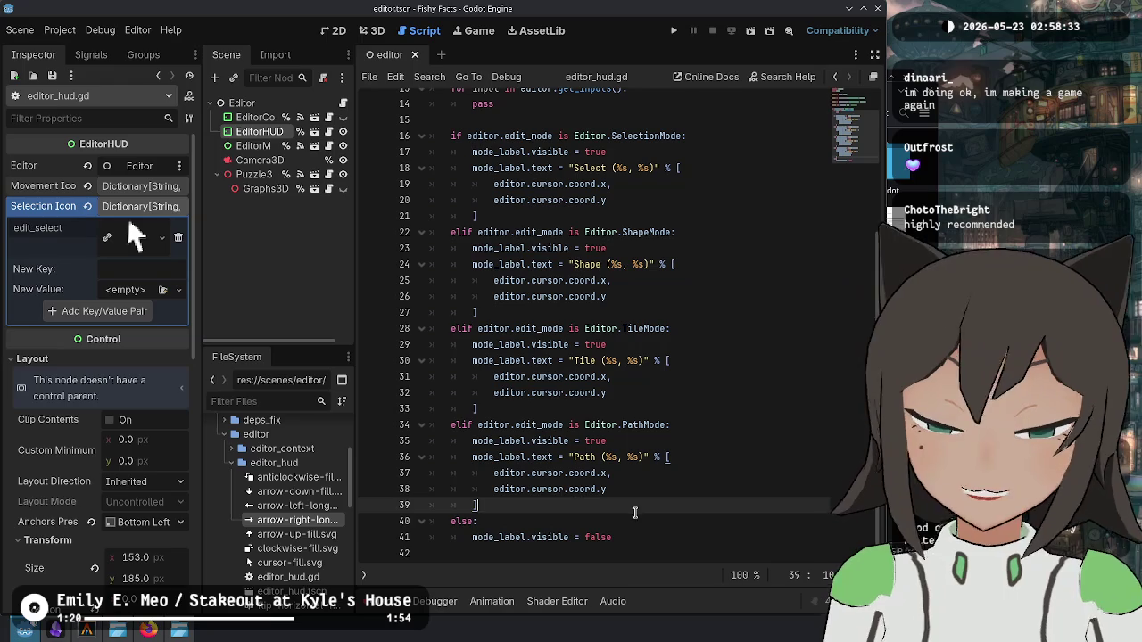
{"action": "left_click", "coordinate": [640, 536]}
{"action": "left_click", "coordinate": [722, 426]}
{"action": "left_click", "coordinate": [702, 457]}
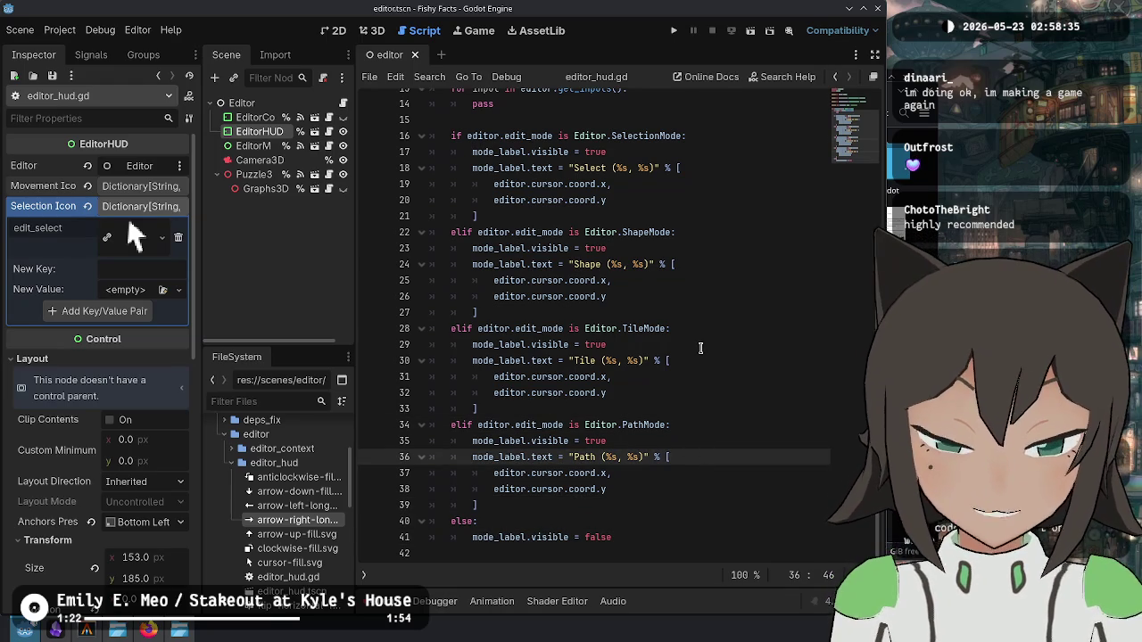
{"action": "left_click", "coordinate": [700, 348]}
{"action": "left_click", "coordinate": [709, 284]}
{"action": "left_click", "coordinate": [715, 264]}
{"action": "left_click", "coordinate": [711, 173]}
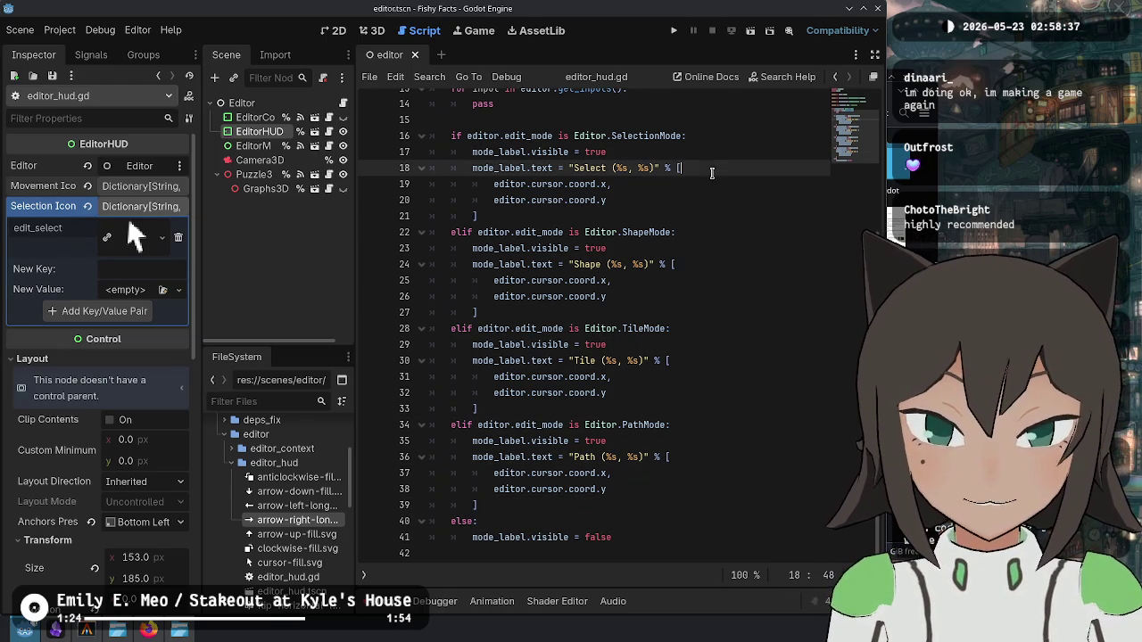
{"action": "left_click", "coordinate": [686, 198]}
{"action": "left_click", "coordinate": [646, 540]}
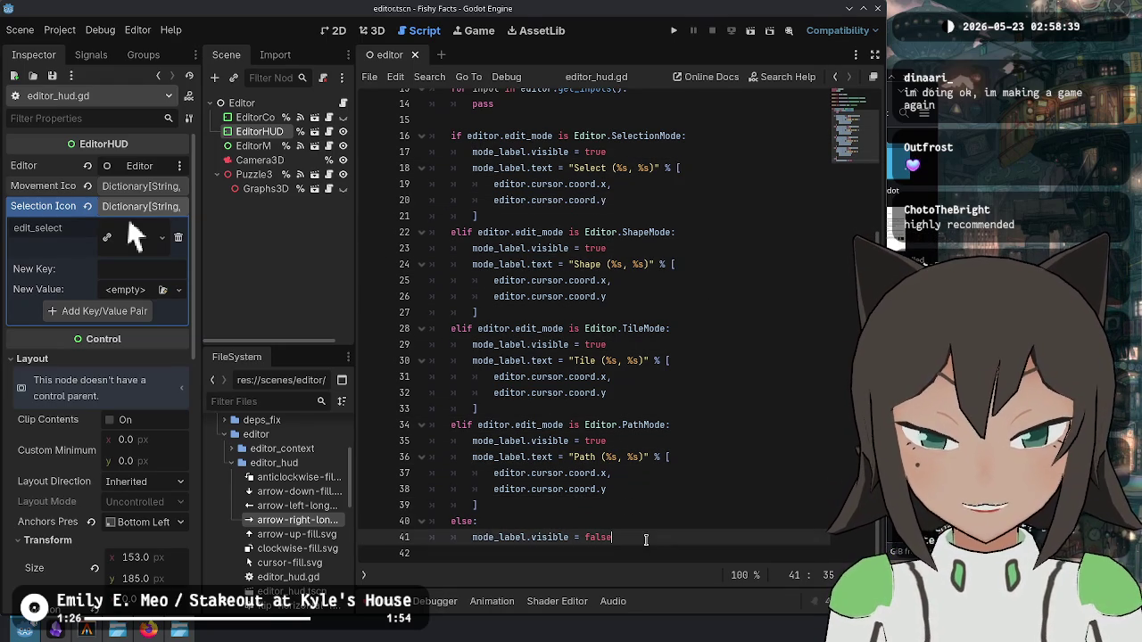
{"action": "left_click", "coordinate": [651, 134]}
{"action": "scroll", "coordinate": [617, 243], "scroll_direction": "up", "scroll_amount": 2}
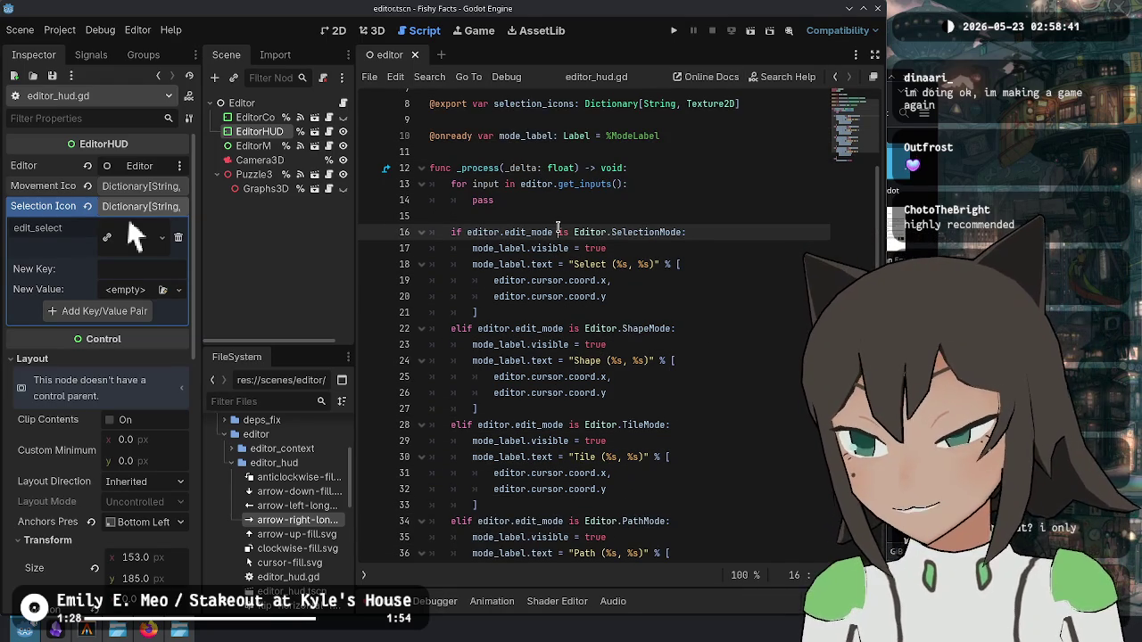
{"action": "scroll", "coordinate": [569, 266], "scroll_direction": "up", "scroll_amount": 1}
{"action": "left_click", "coordinate": [569, 234]}
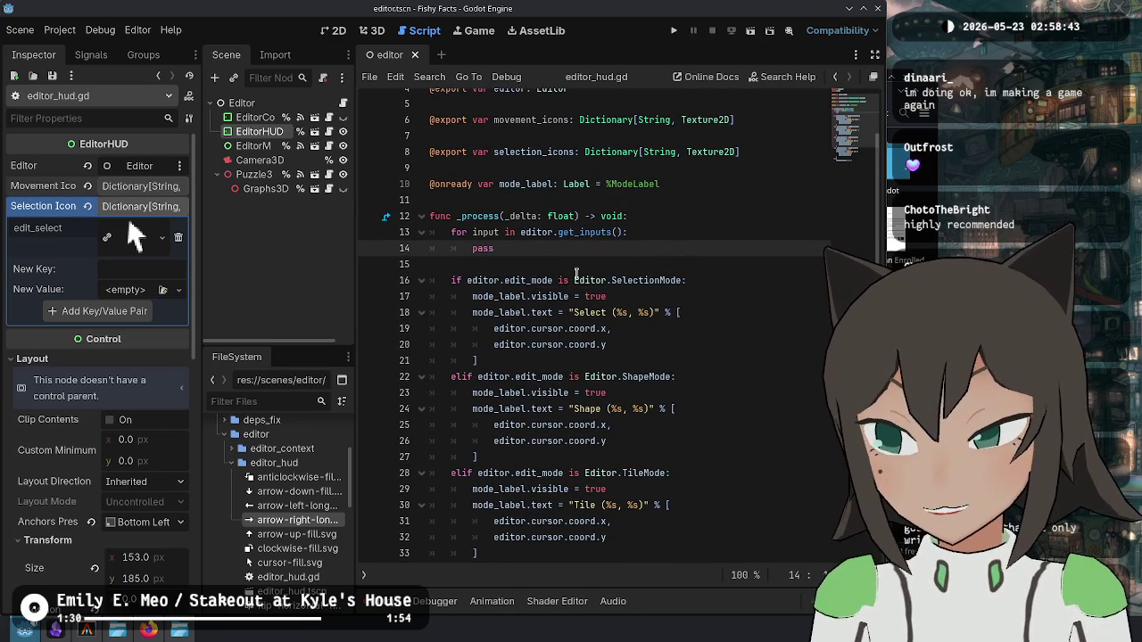
{"action": "scroll", "coordinate": [597, 249], "scroll_direction": "up", "scroll_amount": 2}
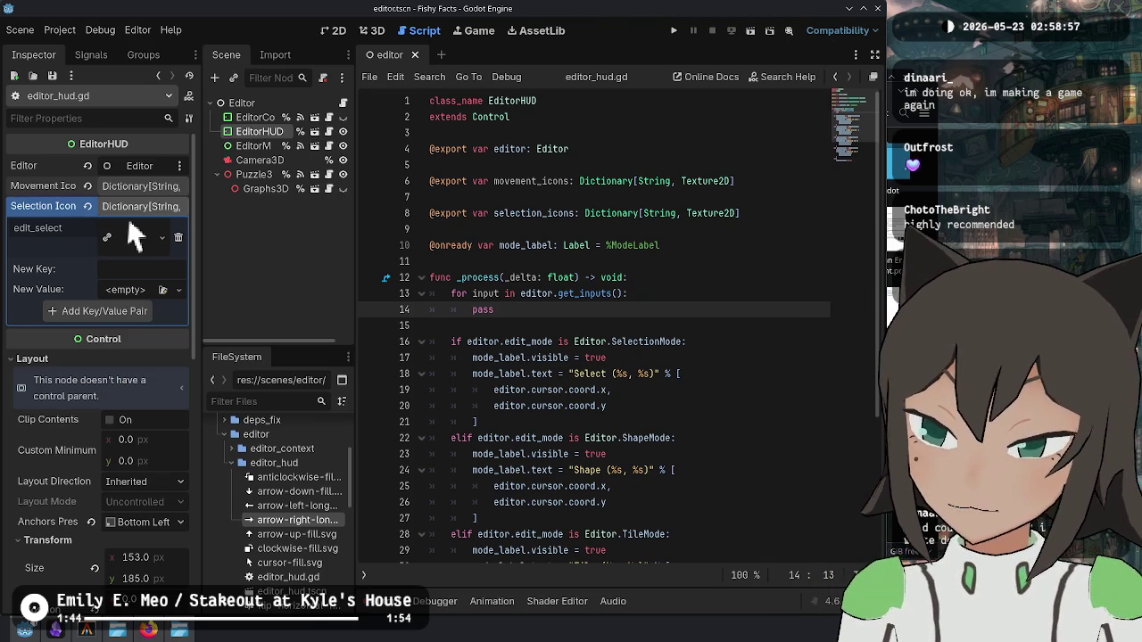
{"action": "key", "text": "Down"}
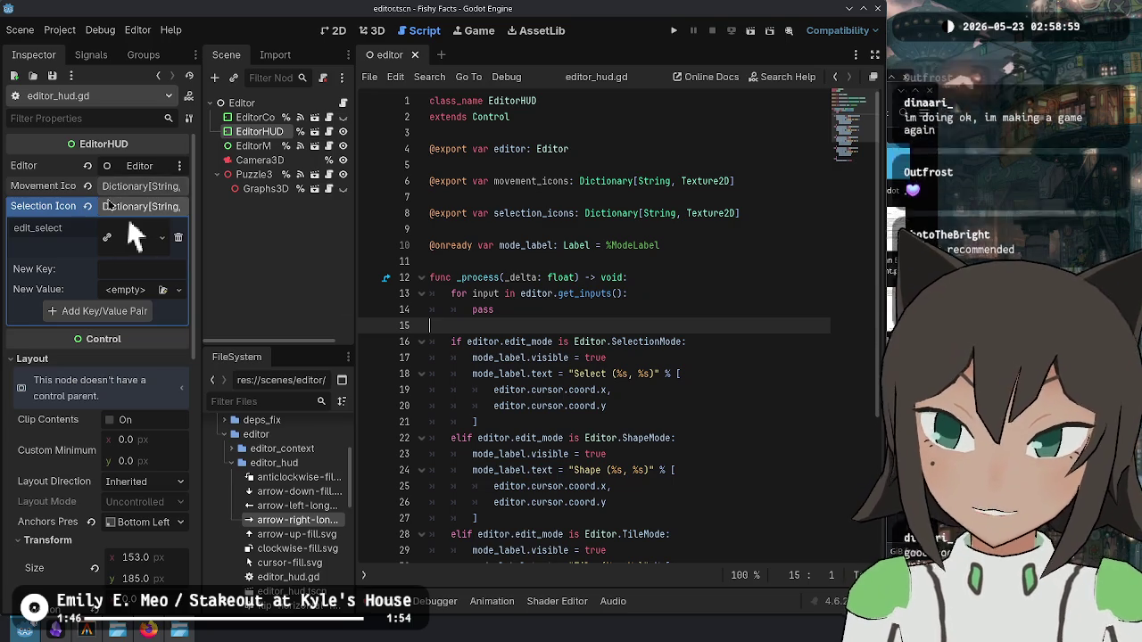
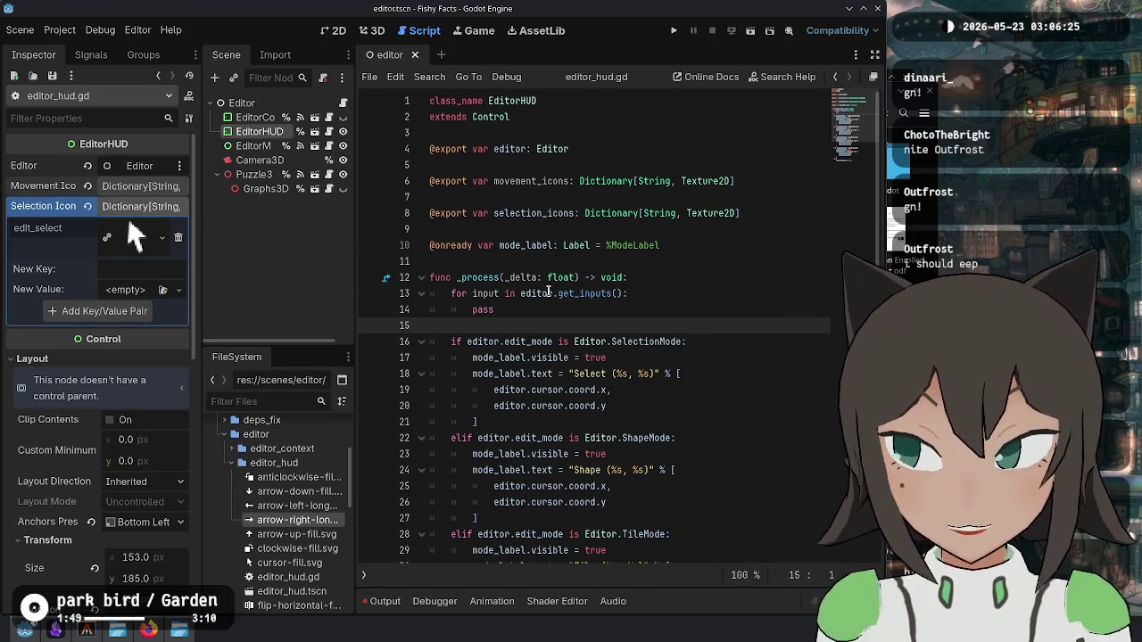
Step: Look over editor_hud.gd's pass line and the Movement Icons dictionary entries
{"action": "left_click", "coordinate": [495, 309]}
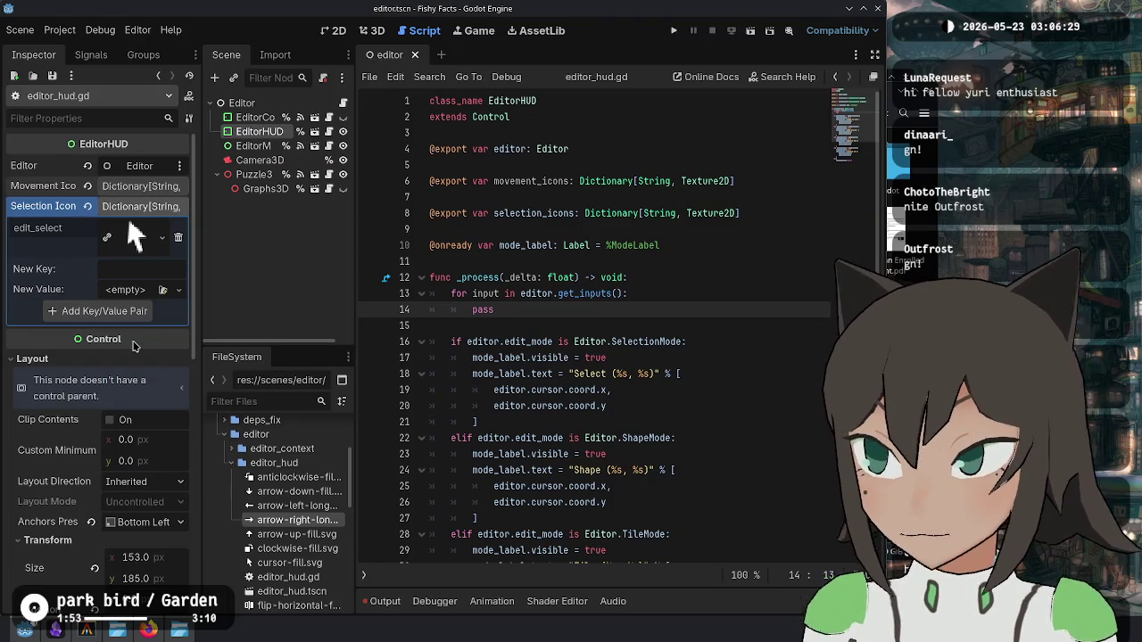
{"action": "left_click", "coordinate": [722, 356]}
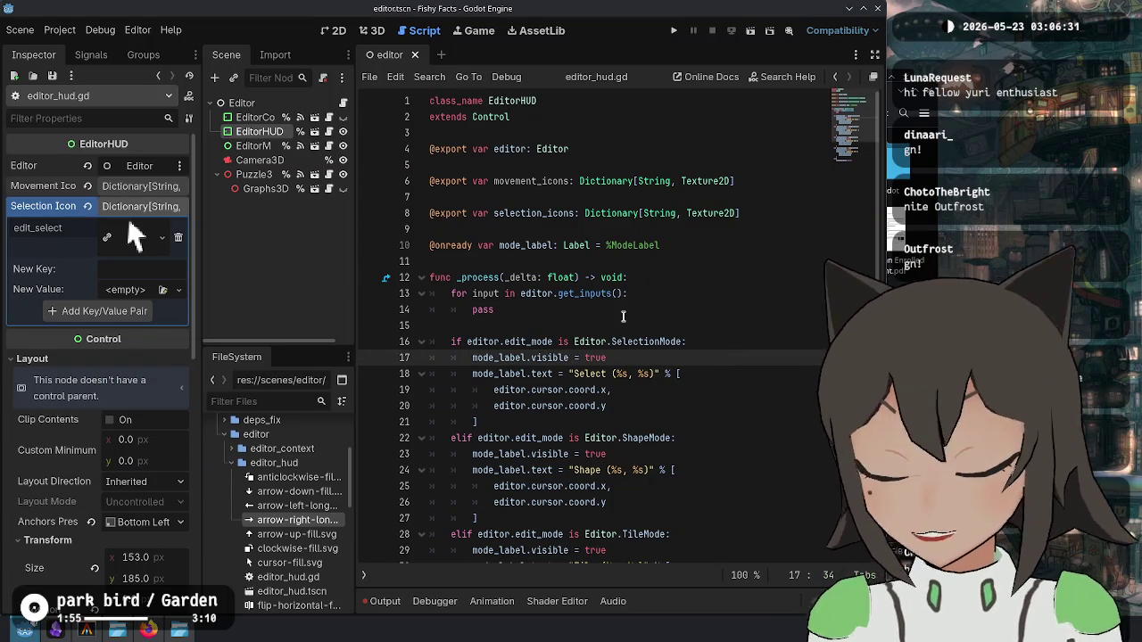
{"action": "key", "text": "Up"}
{"action": "key", "text": "Up"}
{"action": "key", "text": "Up"}
{"action": "left_click", "coordinate": [135, 186]}
{"action": "left_click", "coordinate": [135, 186]}
Step: Review the _process function code, then open the EditorHUD scene in its own tab
{"action": "left_click", "coordinate": [621, 273]}
{"action": "left_click", "coordinate": [659, 403]}
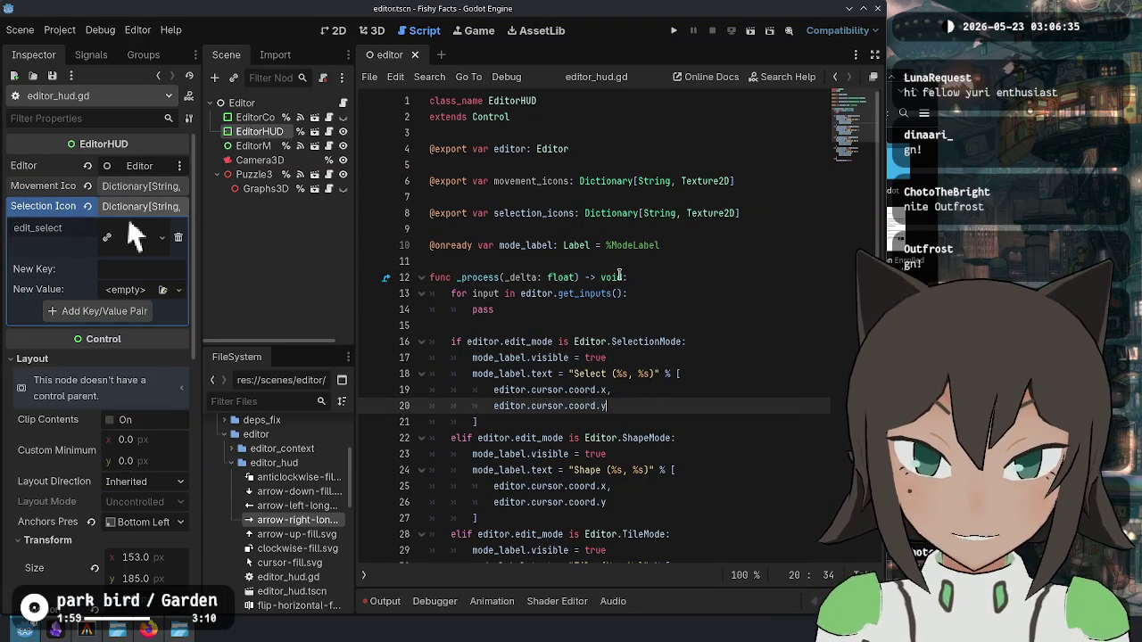
{"action": "left_click", "coordinate": [668, 305]}
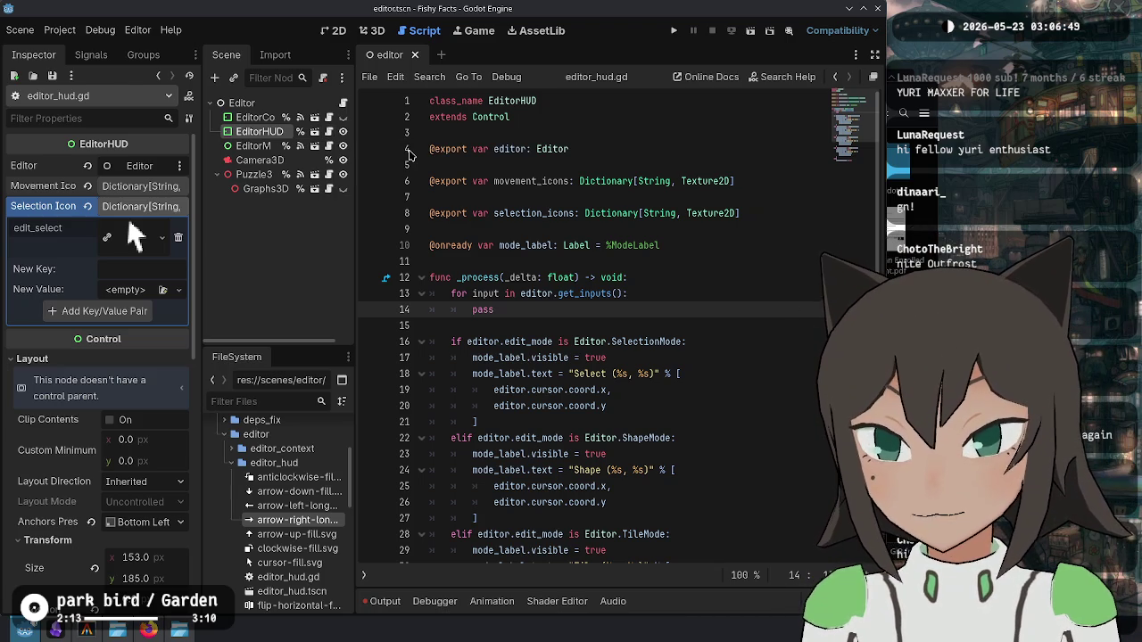
{"action": "left_click", "coordinate": [314, 131]}
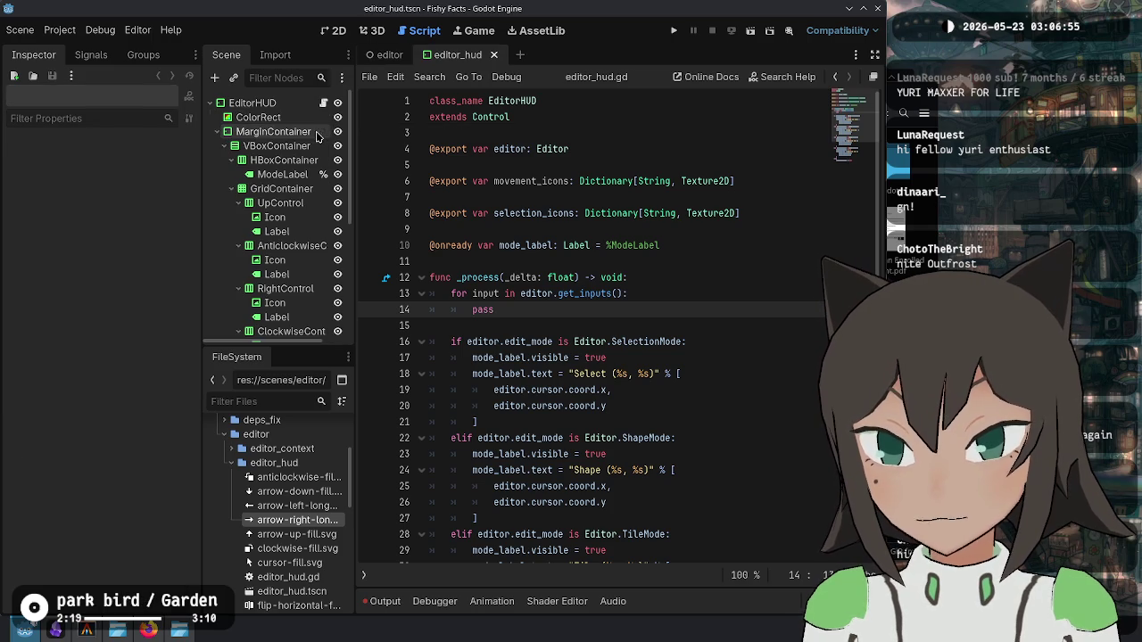
Step: Show the HUD scene zoomed in on the 2D canvas and select UpControl in the grid
{"action": "left_click", "coordinate": [371, 31]}
{"action": "left_click", "coordinate": [333, 31]}
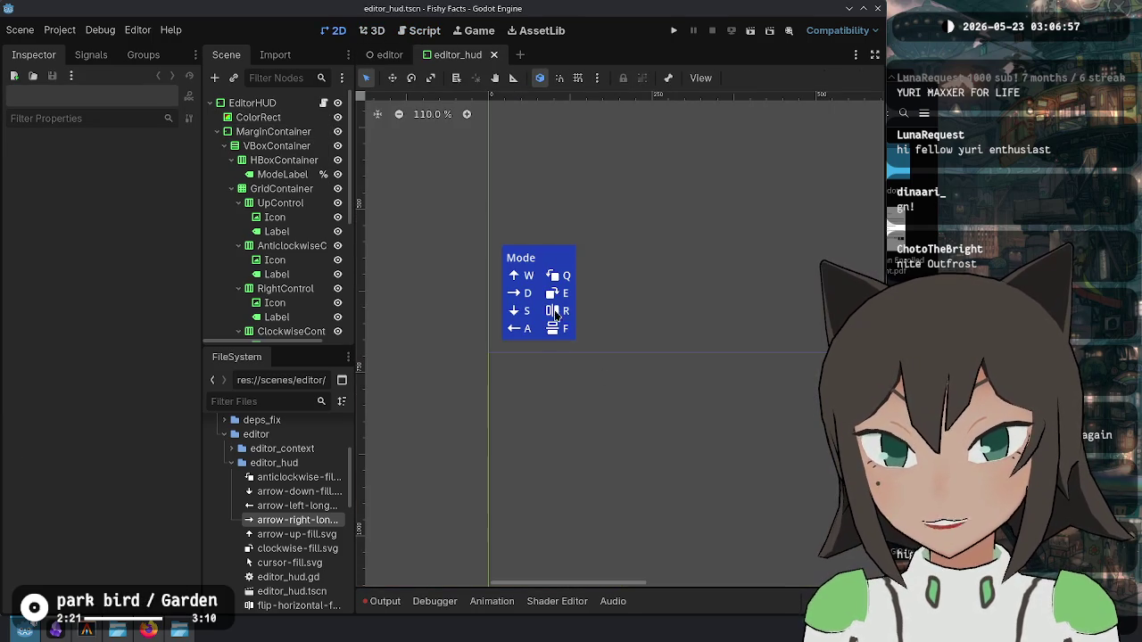
{"action": "scroll", "coordinate": [555, 314], "scroll_direction": "up", "scroll_amount": 5}
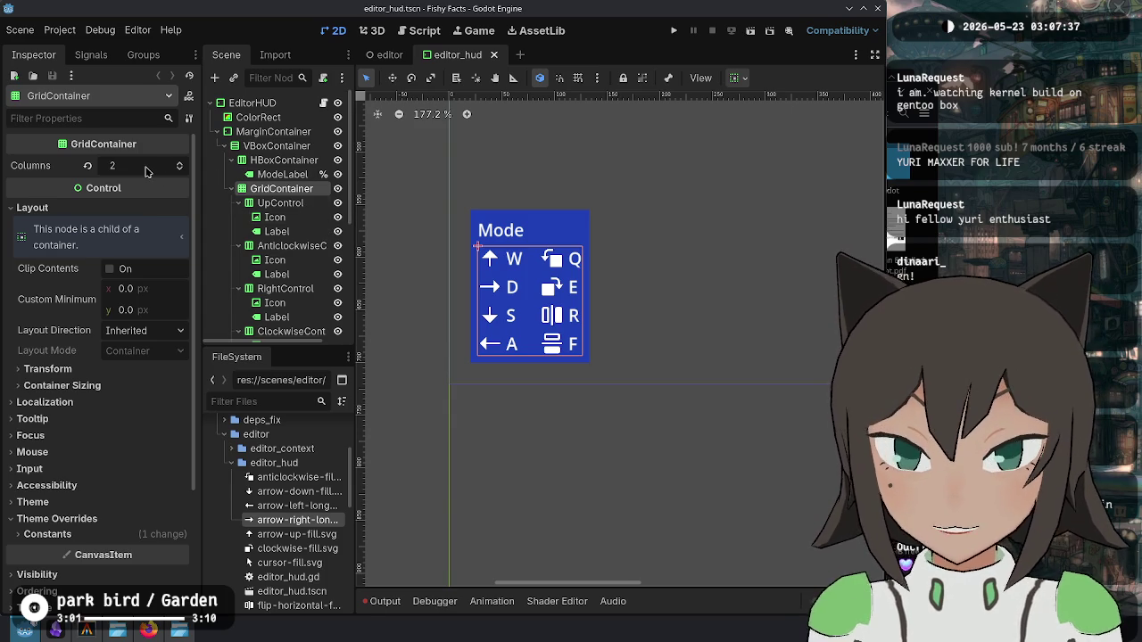
{"action": "left_click", "coordinate": [290, 202]}
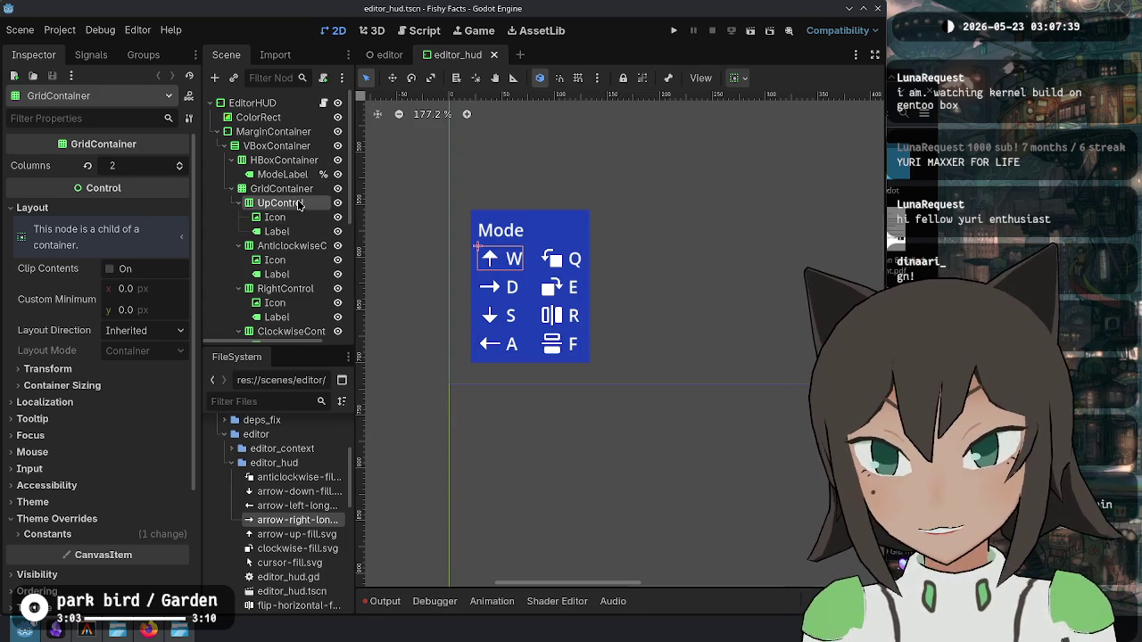
{"action": "left_click", "coordinate": [284, 189]}
{"action": "left_click", "coordinate": [283, 203]}
Step: Collapse the children of AnticlockwiseControl through HFlipControl in the Scene dock
{"action": "left_click", "coordinate": [288, 246]}
{"action": "scroll", "coordinate": [289, 258], "scroll_direction": "down", "scroll_amount": 1}
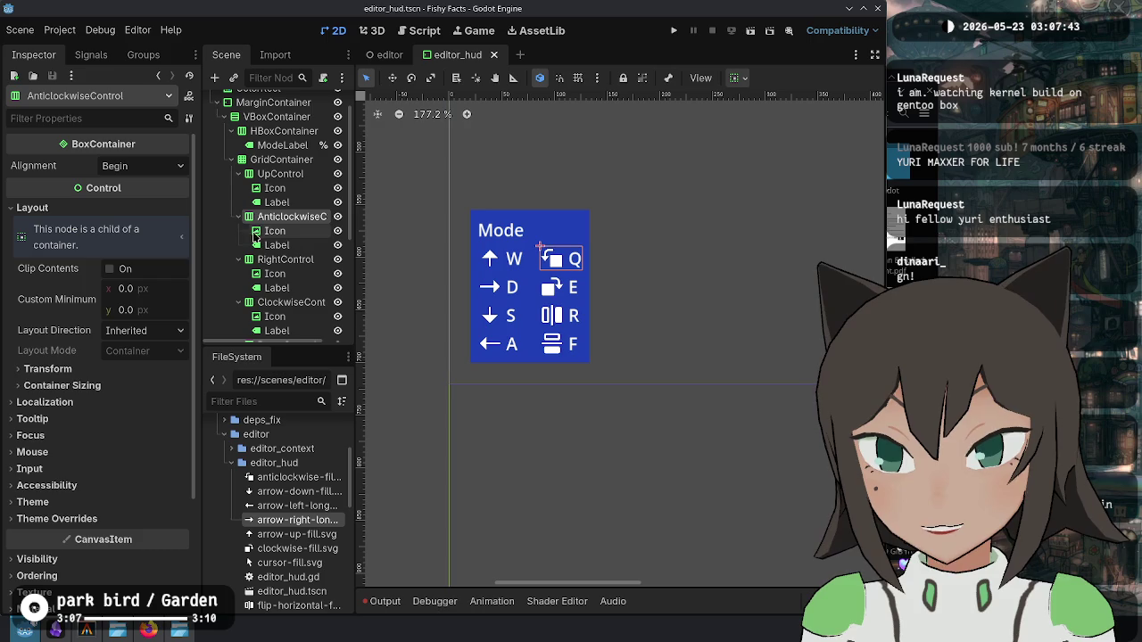
{"action": "left_click", "coordinate": [239, 217]}
{"action": "left_click", "coordinate": [238, 231]}
{"action": "left_click", "coordinate": [238, 245]}
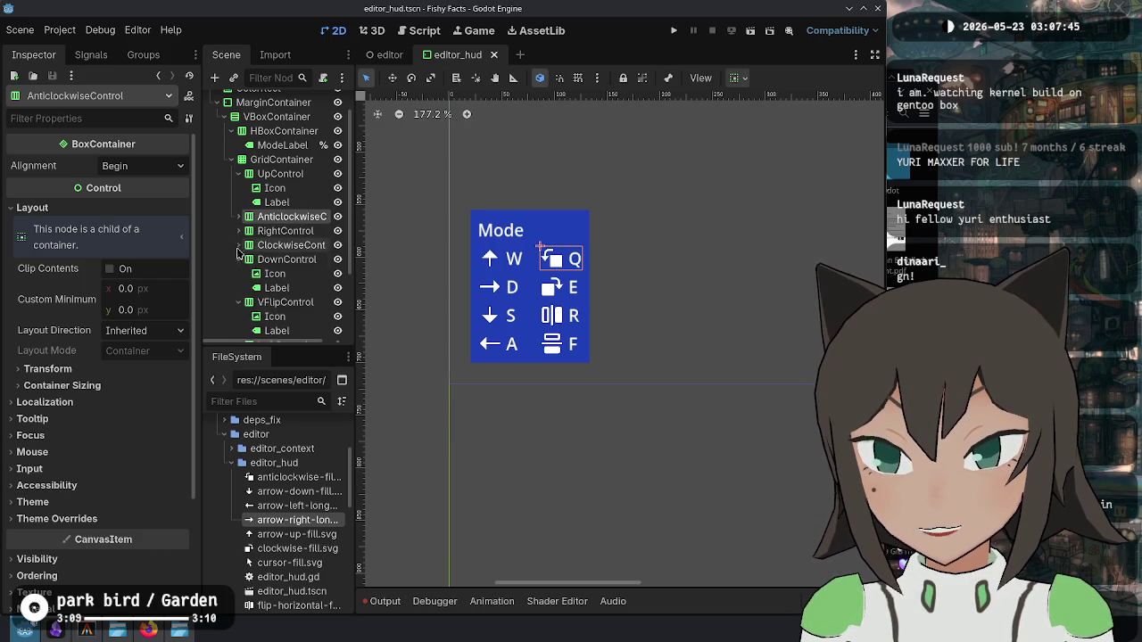
{"action": "left_click", "coordinate": [238, 260]}
{"action": "left_click", "coordinate": [239, 274]}
{"action": "left_click", "coordinate": [238, 289]}
{"action": "left_click", "coordinate": [235, 312]}
Step: Select the seven controls from AnticlockwiseControl through HFlipControl
{"action": "left_click", "coordinate": [238, 302]}
{"action": "left_click", "coordinate": [285, 238]}
{"action": "left_click", "coordinate": [278, 325], "text": "shift"}
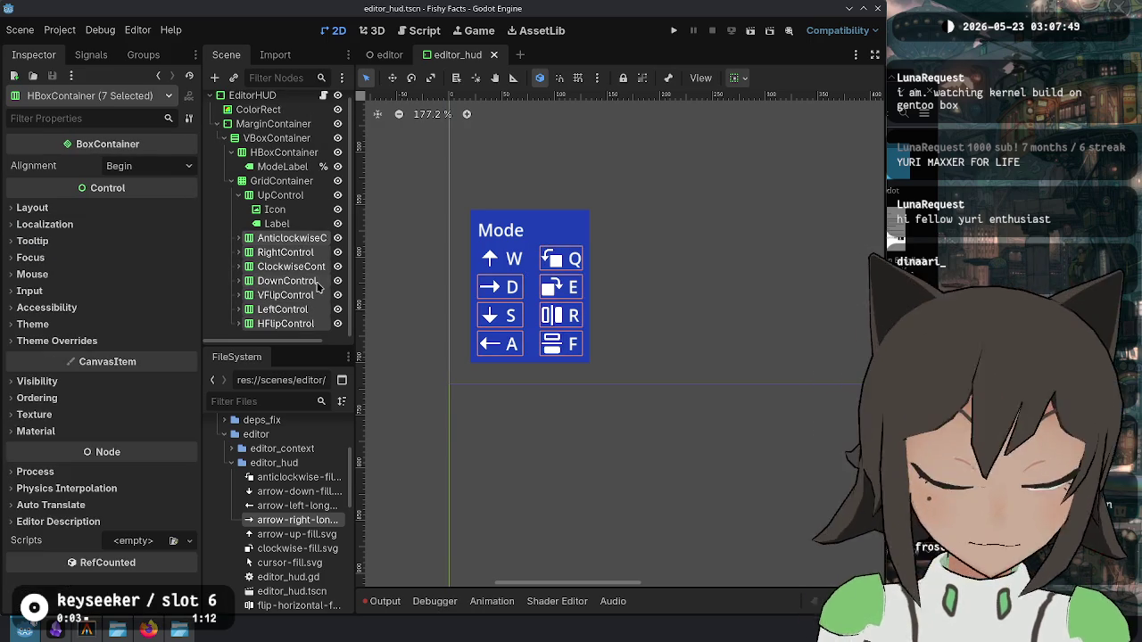
Step: Delete the seven selected controls and rename UpControl to Control
{"action": "key", "text": "Delete"}
{"action": "key", "text": "Return"}
{"action": "left_click", "coordinate": [291, 208]}
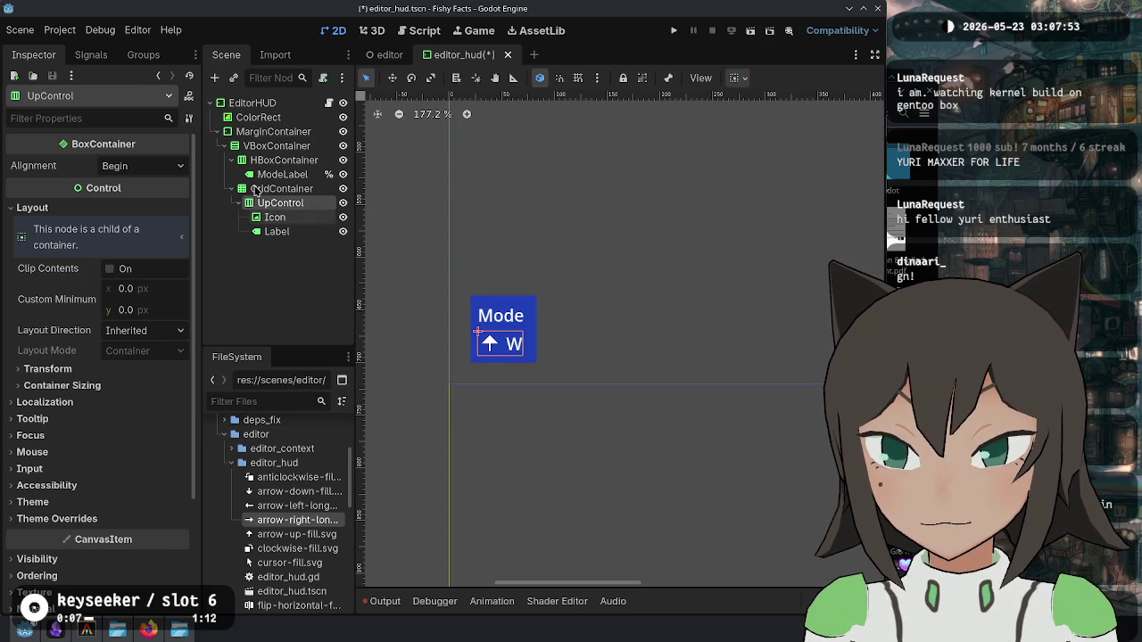
{"action": "key", "text": "F2"}
{"action": "key", "text": "Home"}
{"action": "key", "text": "Delete"}
{"action": "key", "text": "Delete"}
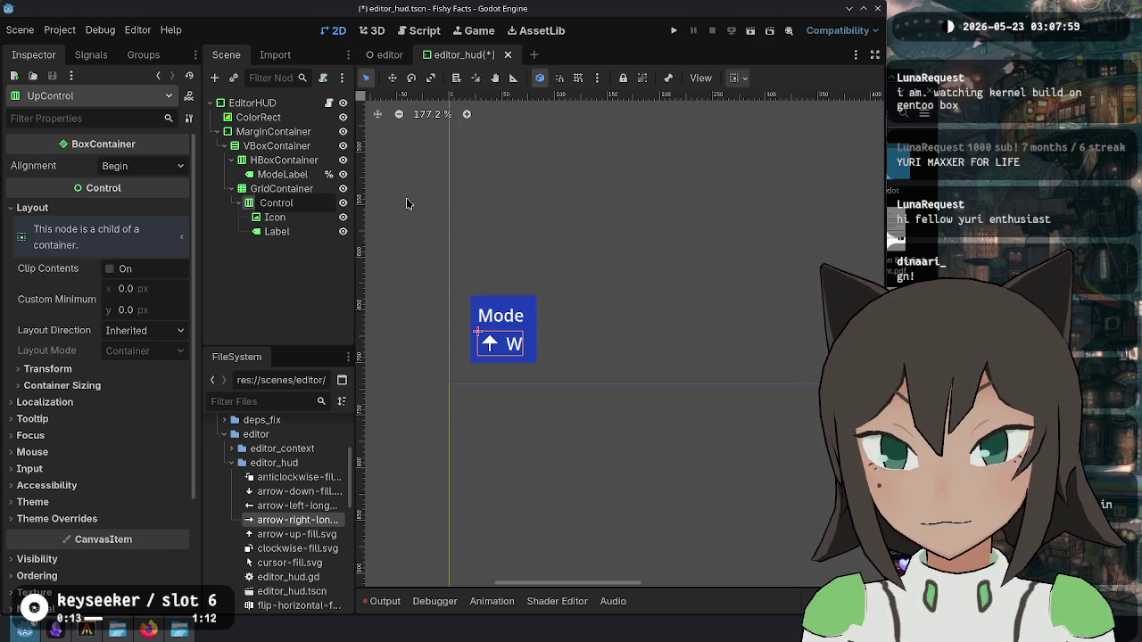
{"action": "key", "text": "Return"}
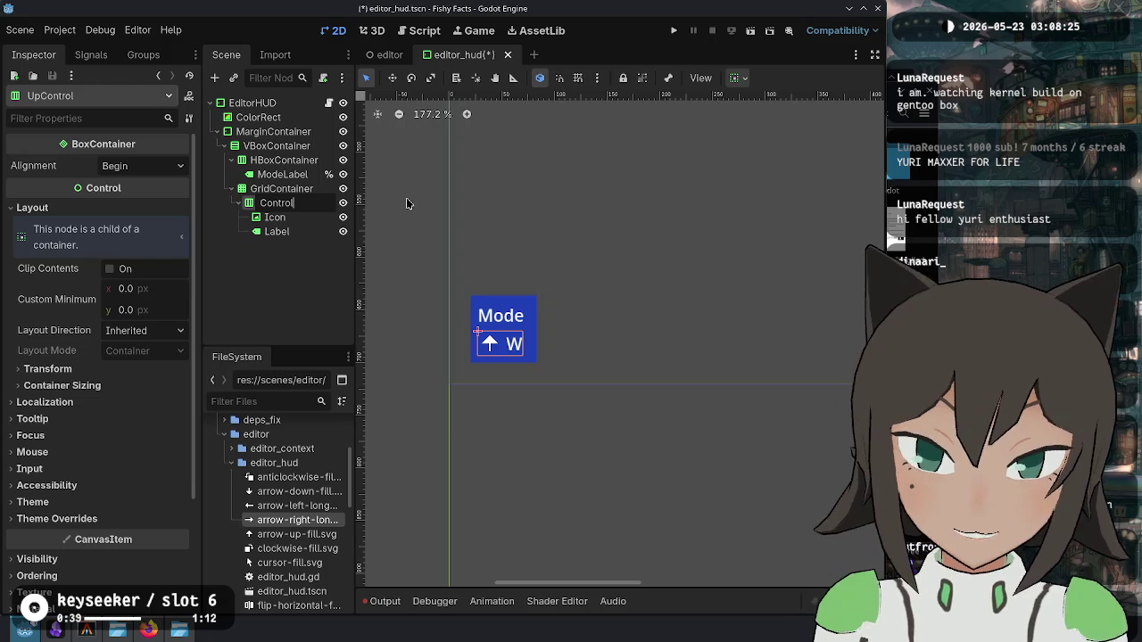
Step: Rename the remaining control to Action, after trying LabeledControl
{"action": "key", "text": "ctrl+a"}
{"action": "type", "text": "LabeledControl"}
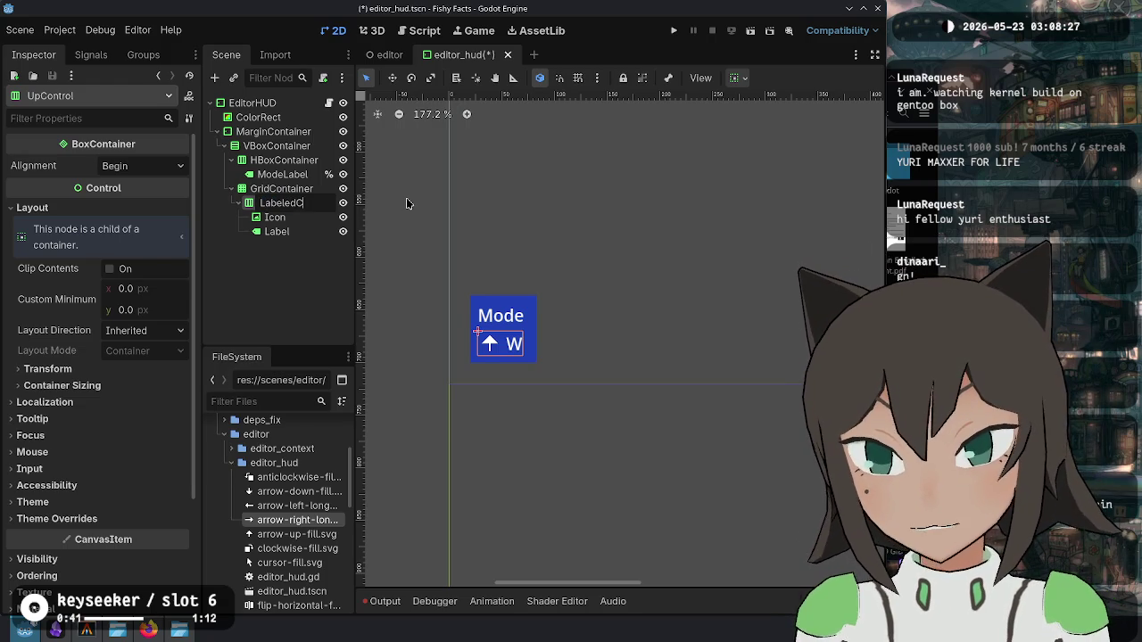
{"action": "key", "text": "Left"}
{"action": "key", "text": "Left"}
{"action": "key", "text": "Left"}
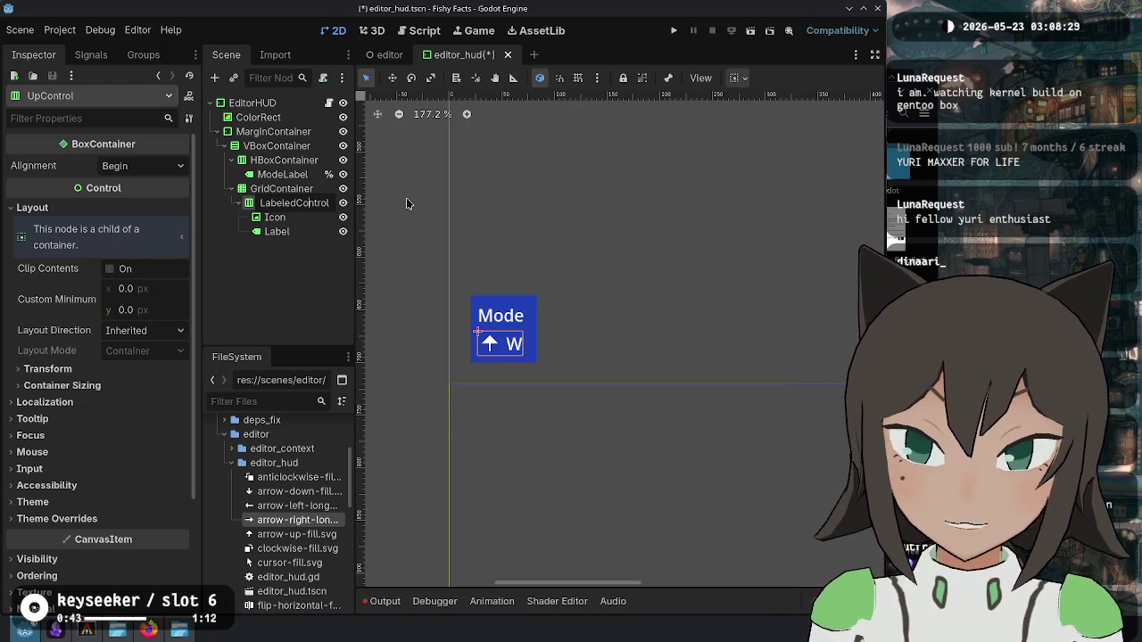
{"action": "key", "text": "ctrl+BackSpace"}
{"action": "key", "text": "ctrl+a"}
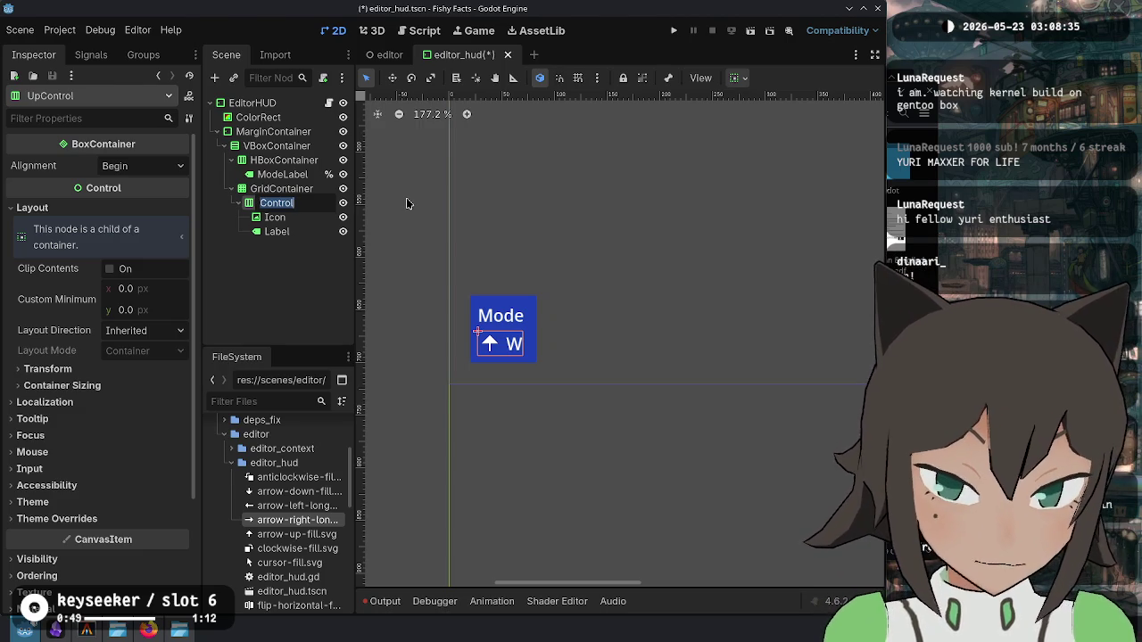
{"action": "type", "text": "Action"}
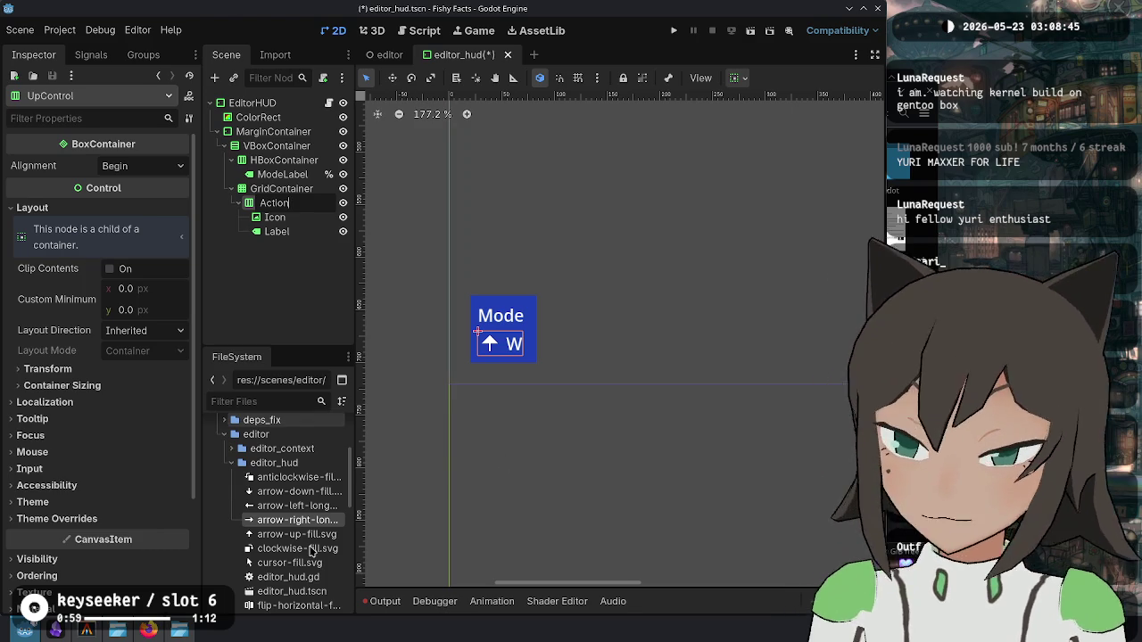
{"action": "mouse_move", "coordinate": [14, 640]}
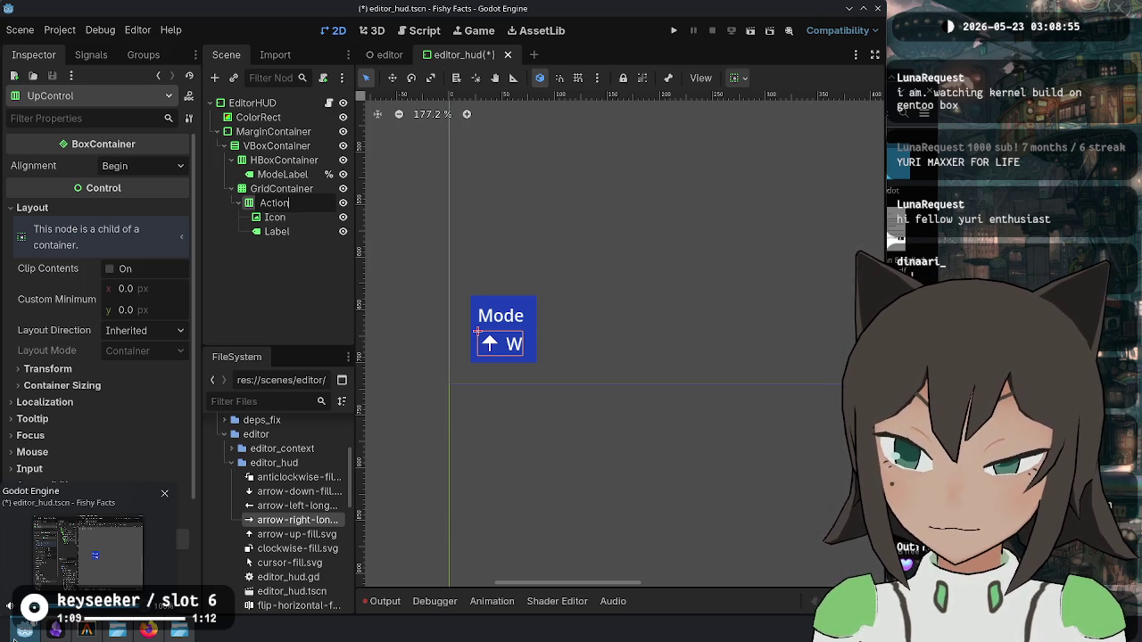
{"action": "left_click", "coordinate": [308, 206]}
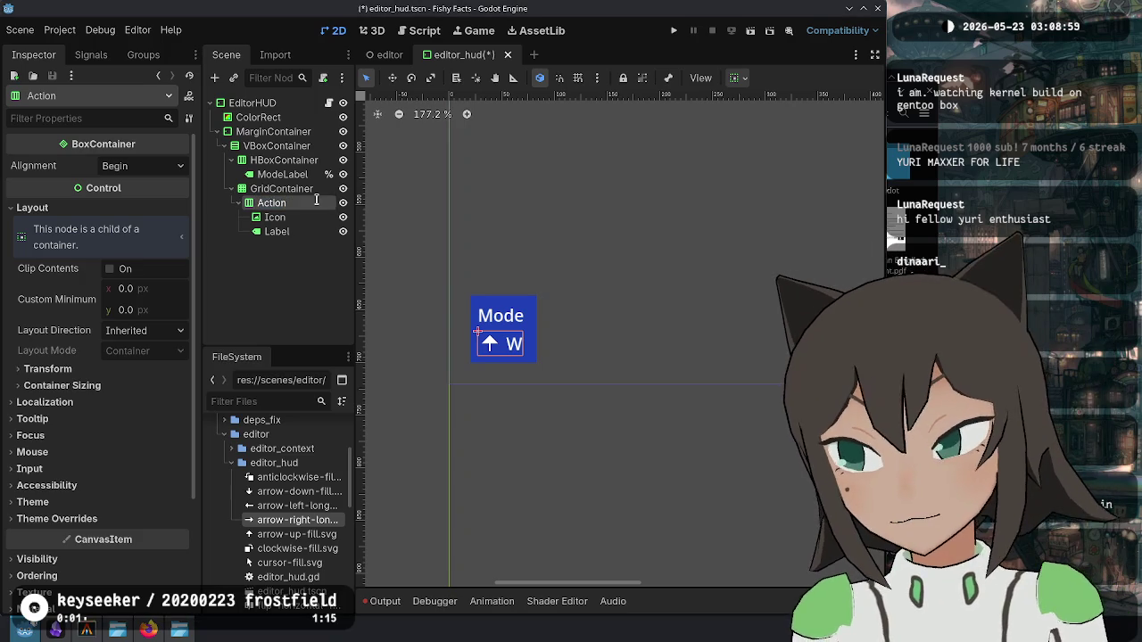
Step: Rename the node to ActionIcon and save editor_hud.tscn
{"action": "mouse_move", "coordinate": [148, 633]}
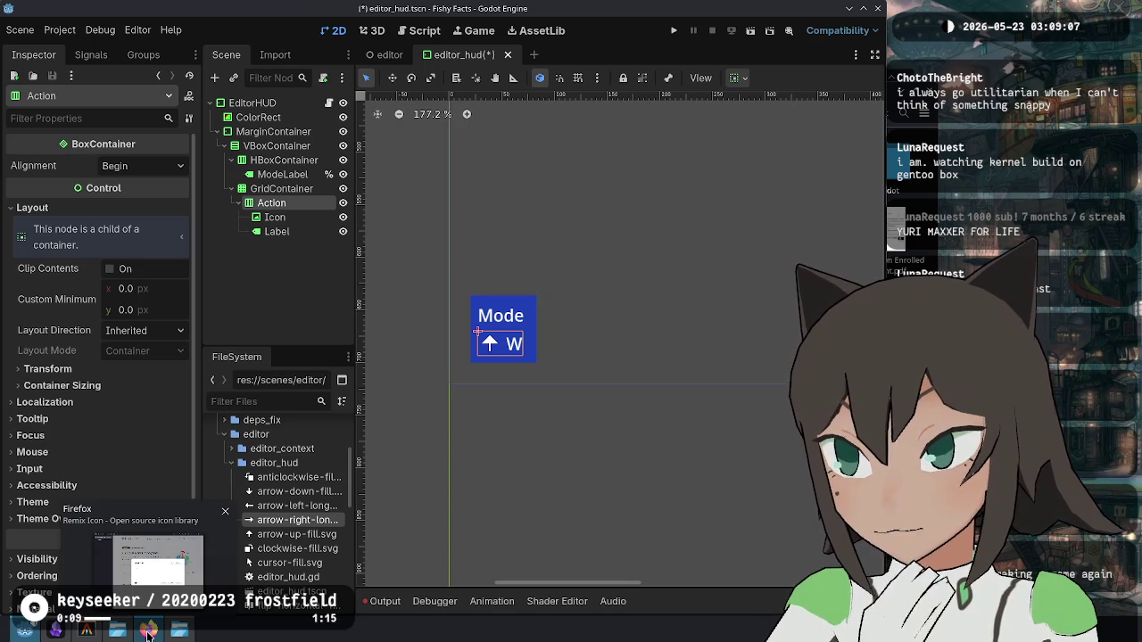
{"action": "double_click", "coordinate": [304, 202]}
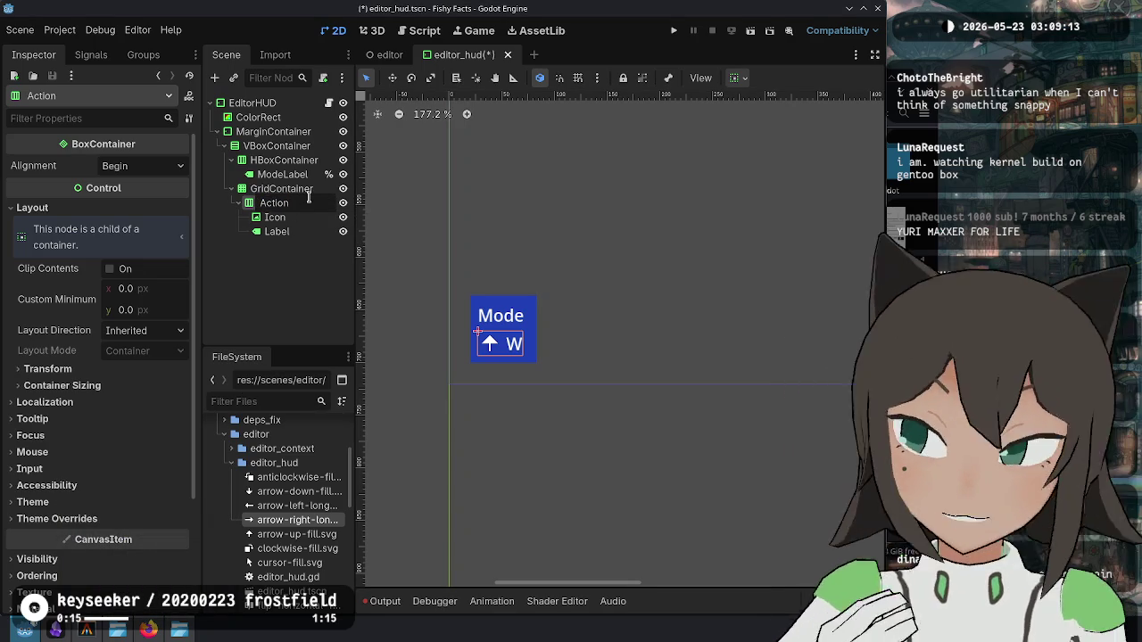
{"action": "type", "text": "Icon"}
{"action": "key", "text": "Return"}
{"action": "key", "text": "ctrl+s"}
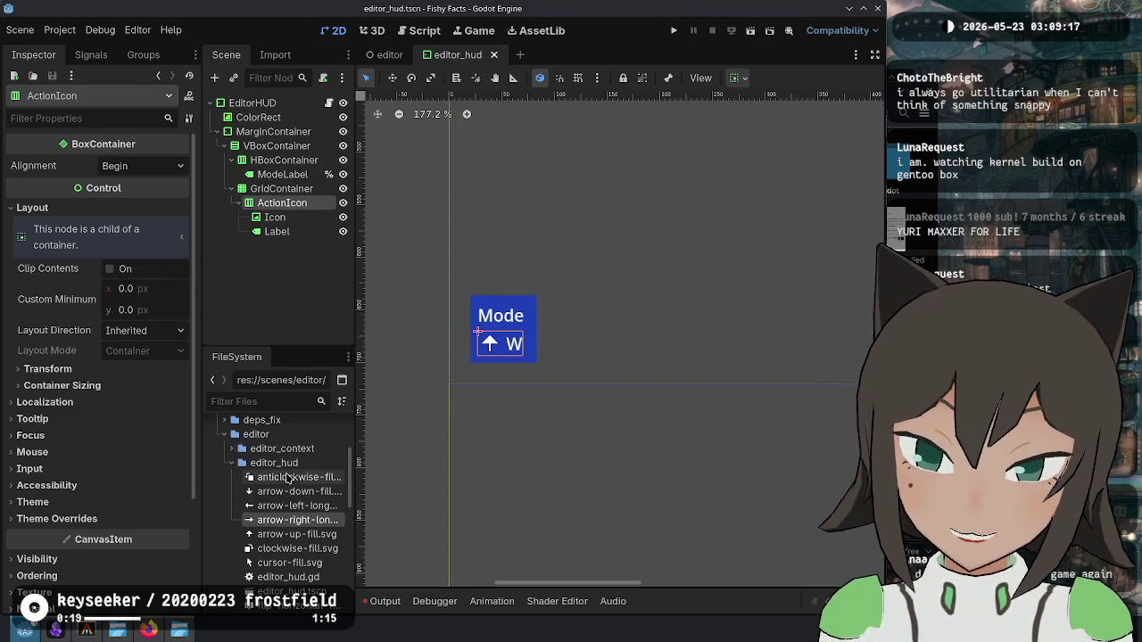
{"action": "left_click", "coordinate": [232, 463]}
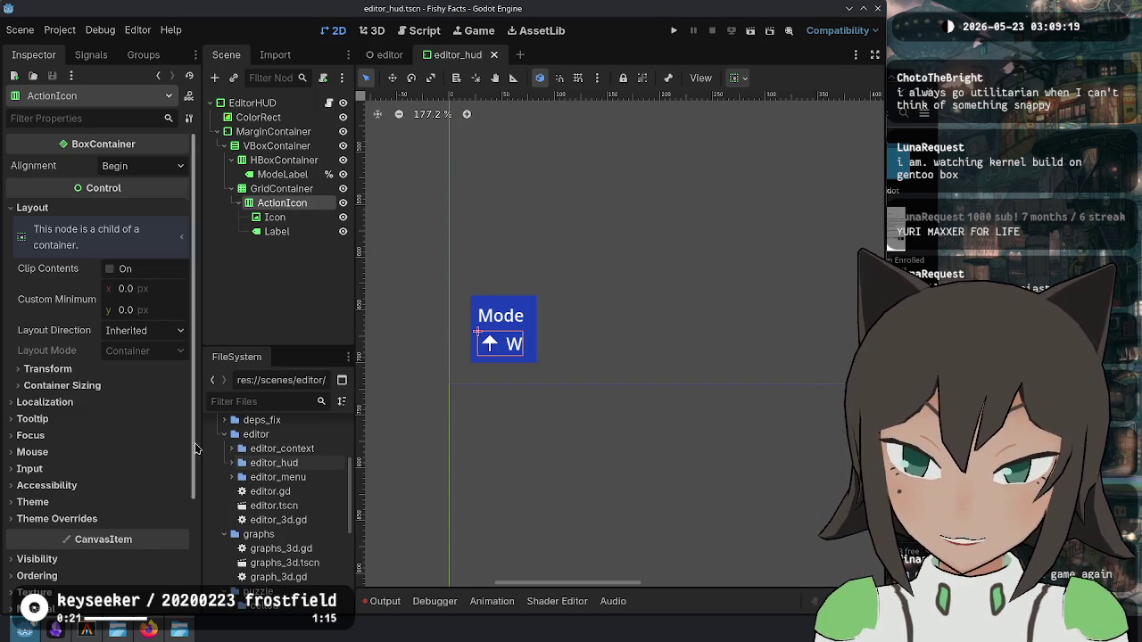
Step: Create a new folder named action_icon inside the editor_hud folder
{"action": "left_click", "coordinate": [232, 463]}
{"action": "scroll", "coordinate": [265, 492], "scroll_direction": "down", "scroll_amount": 3}
{"action": "scroll", "coordinate": [265, 492], "scroll_direction": "up", "scroll_amount": 3}
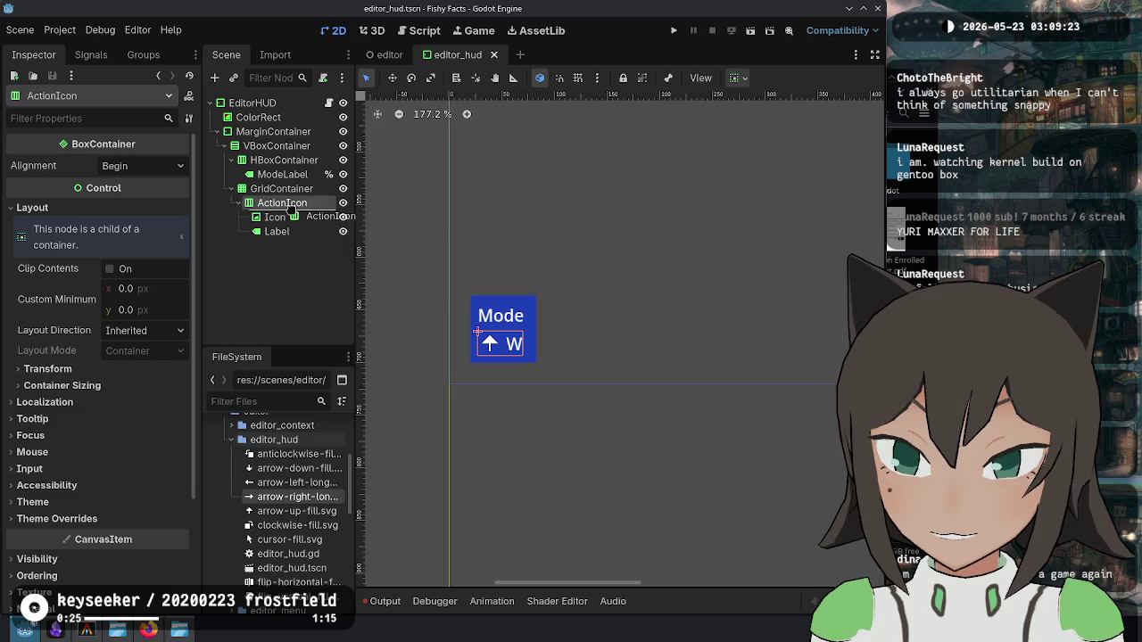
{"action": "scroll", "coordinate": [268, 491], "scroll_direction": "up", "scroll_amount": 3}
{"action": "right_click", "coordinate": [272, 516]}
{"action": "mouse_move", "coordinate": [357, 389]}
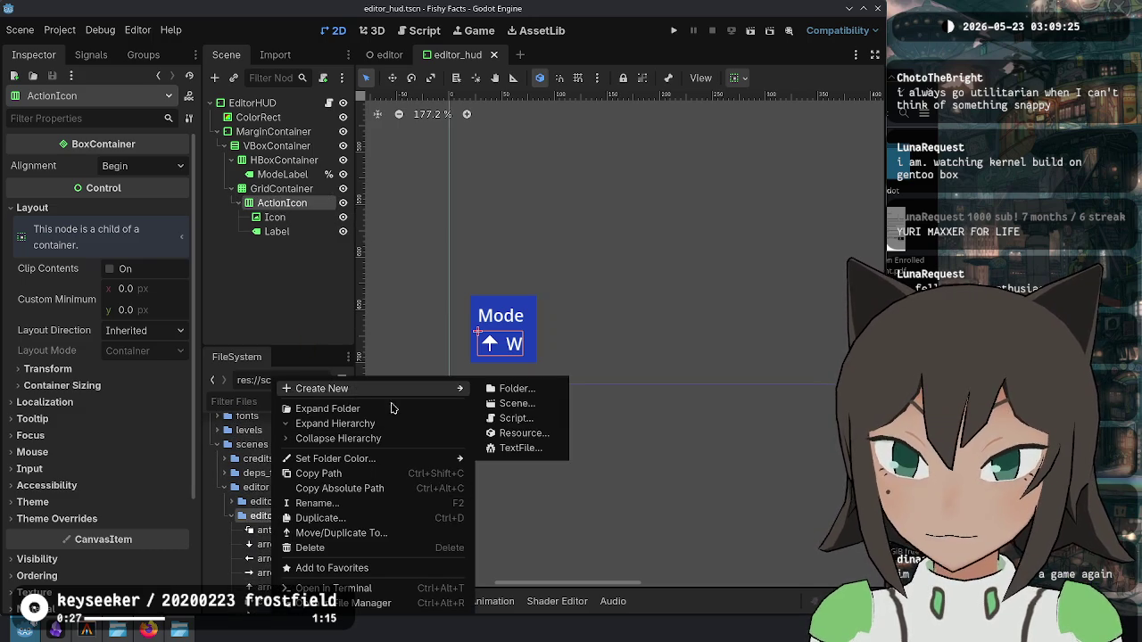
{"action": "left_click", "coordinate": [540, 390]}
{"action": "type", "text": "action_ic"}
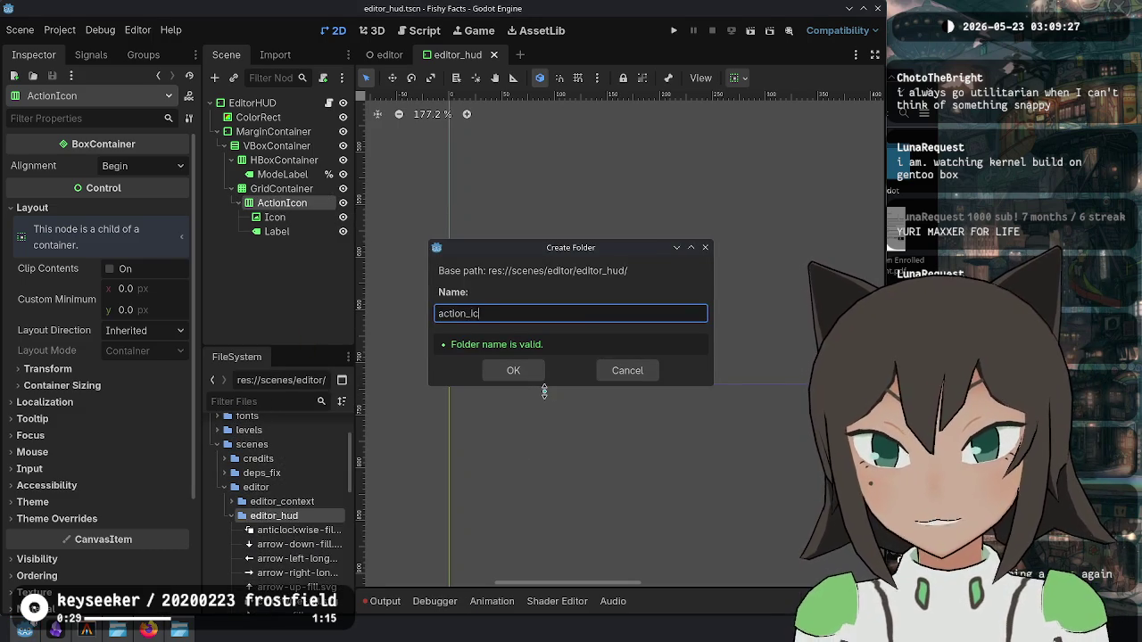
{"action": "type", "text": "on"}
{"action": "key", "text": "Return"}
Step: Save the ActionIcon node as action_icon.tscn in that folder and open it in its own tab
{"action": "left_click_drag", "start_coordinate": [282, 205], "coordinate": [284, 541]}
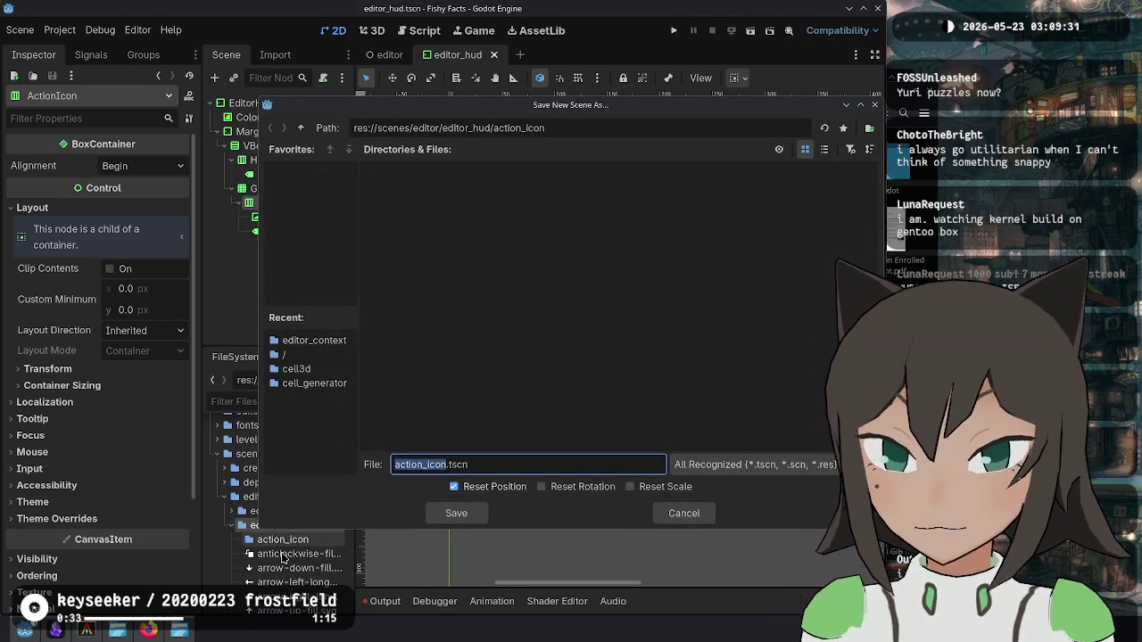
{"action": "key", "text": "Return"}
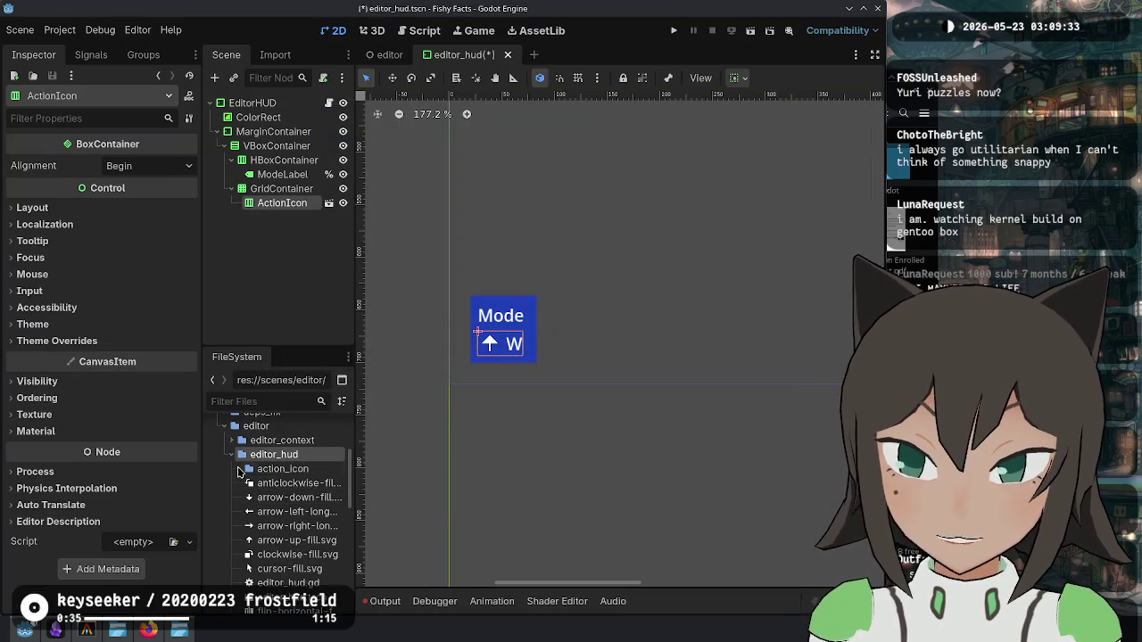
{"action": "left_click", "coordinate": [241, 469]}
{"action": "double_click", "coordinate": [290, 487]}
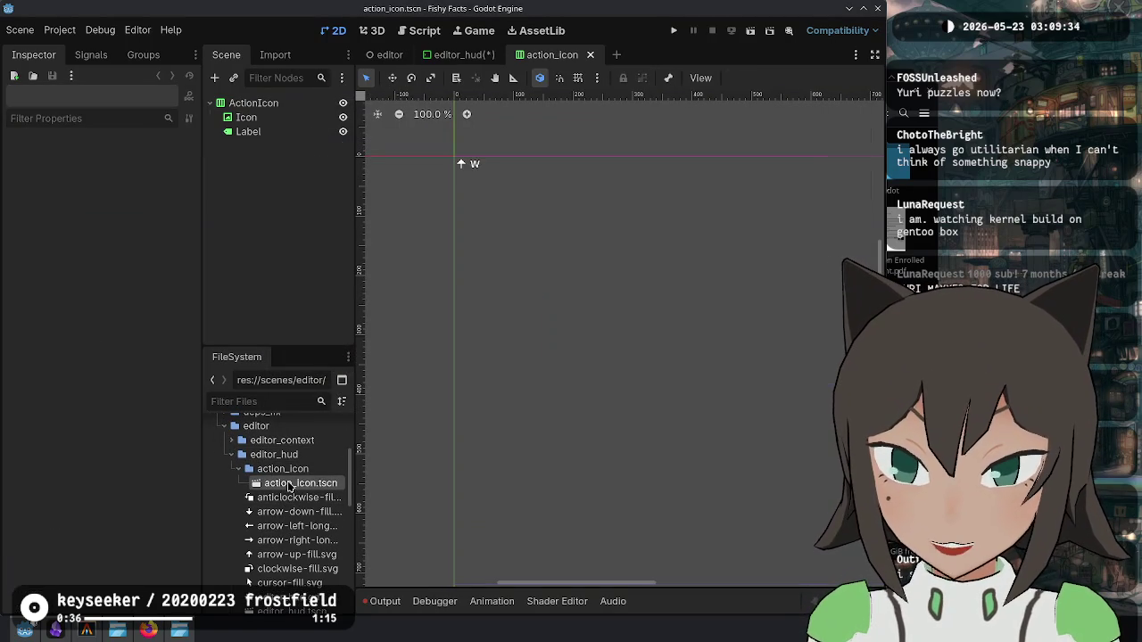
{"action": "scroll", "coordinate": [435, 125], "scroll_direction": "up", "scroll_amount": 4}
{"action": "scroll", "coordinate": [464, 100], "scroll_direction": "up", "scroll_amount": 5}
Step: Inspect the Icon and Label nodes and the ActionIcon root's layout settings
{"action": "left_click", "coordinate": [245, 117]}
{"action": "left_click", "coordinate": [250, 132]}
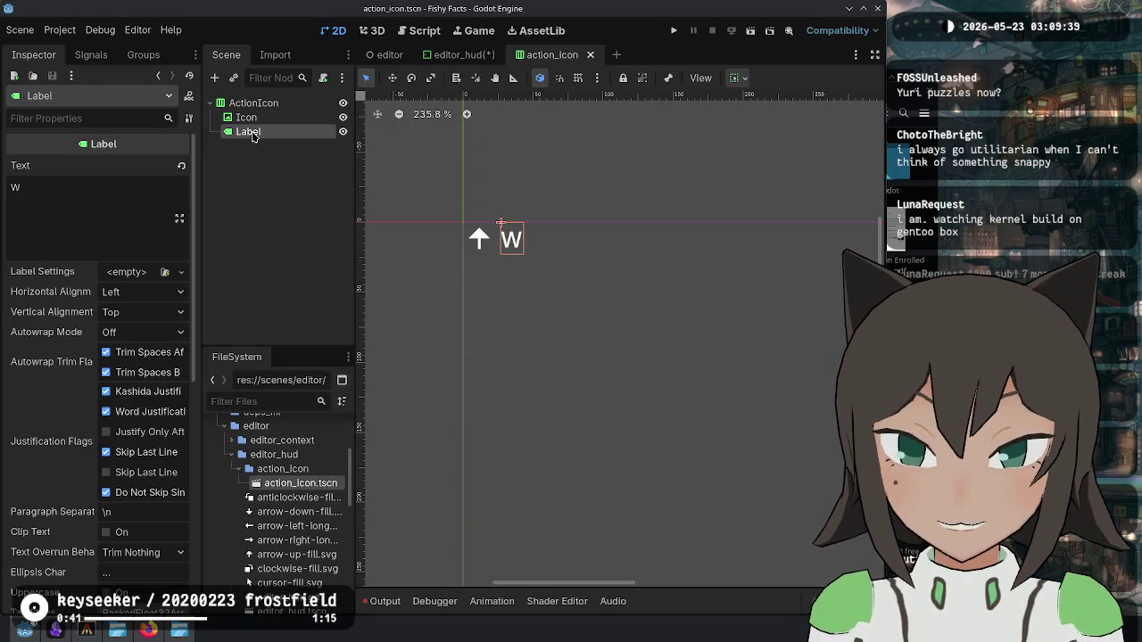
{"action": "left_click", "coordinate": [245, 117]}
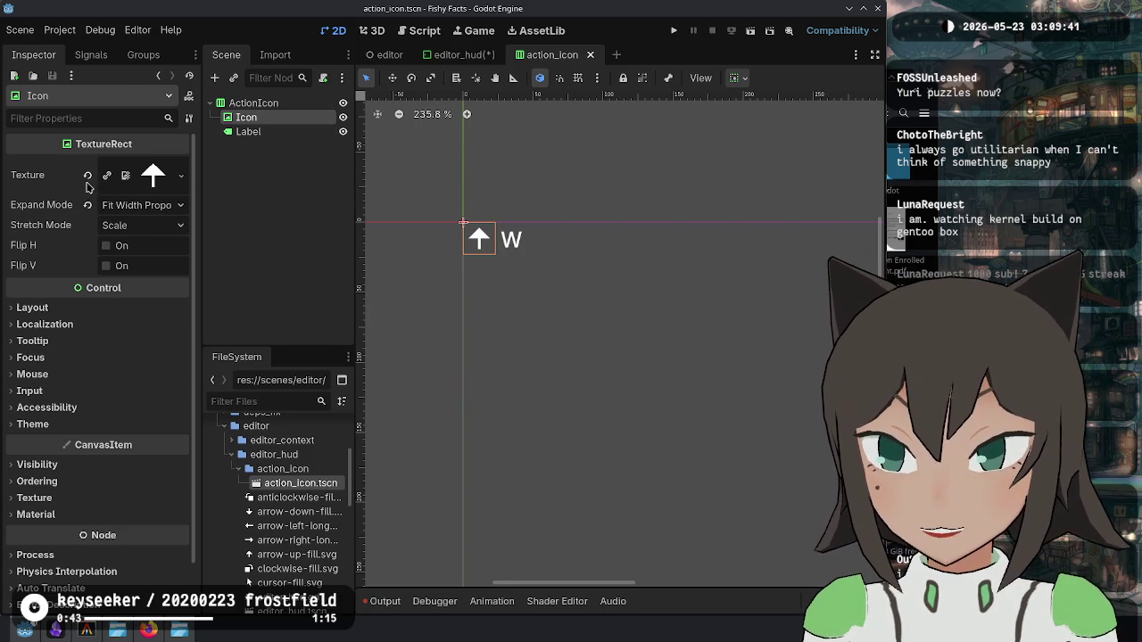
{"action": "left_click", "coordinate": [257, 132]}
{"action": "left_click", "coordinate": [292, 104]}
{"action": "left_click", "coordinate": [288, 133]}
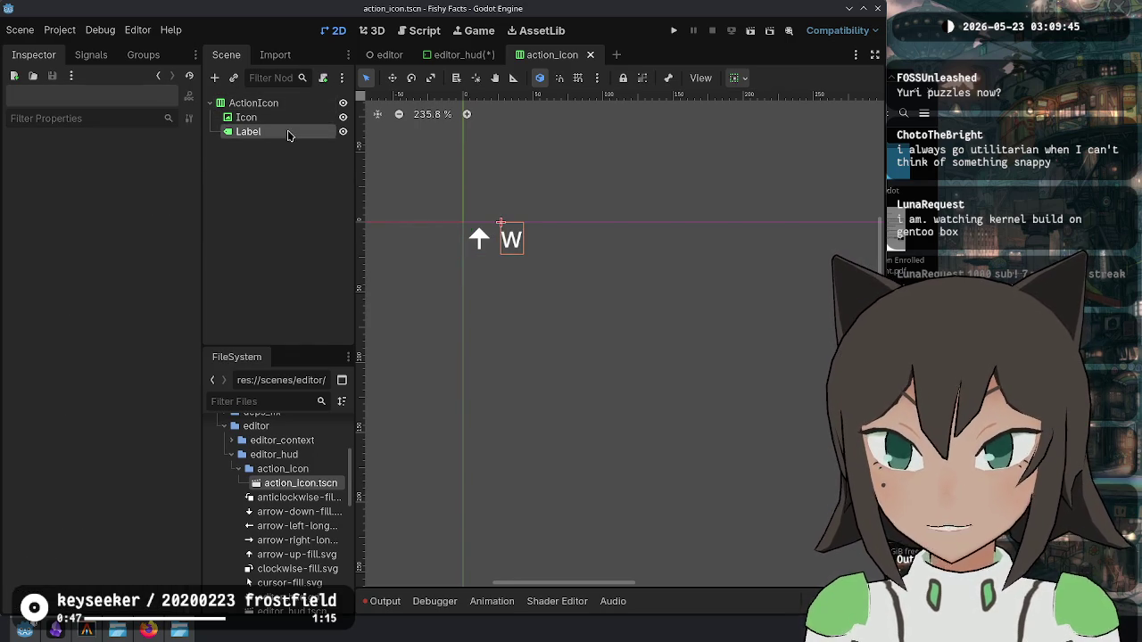
{"action": "left_click", "coordinate": [275, 117]}
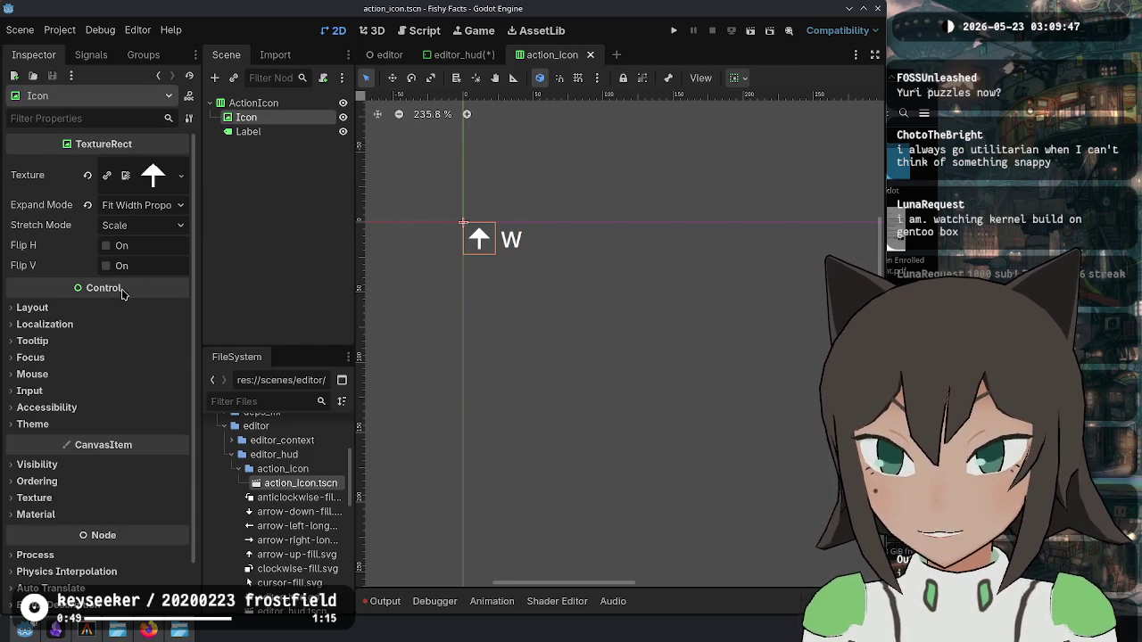
{"action": "left_click", "coordinate": [70, 308]}
{"action": "left_click", "coordinate": [278, 103]}
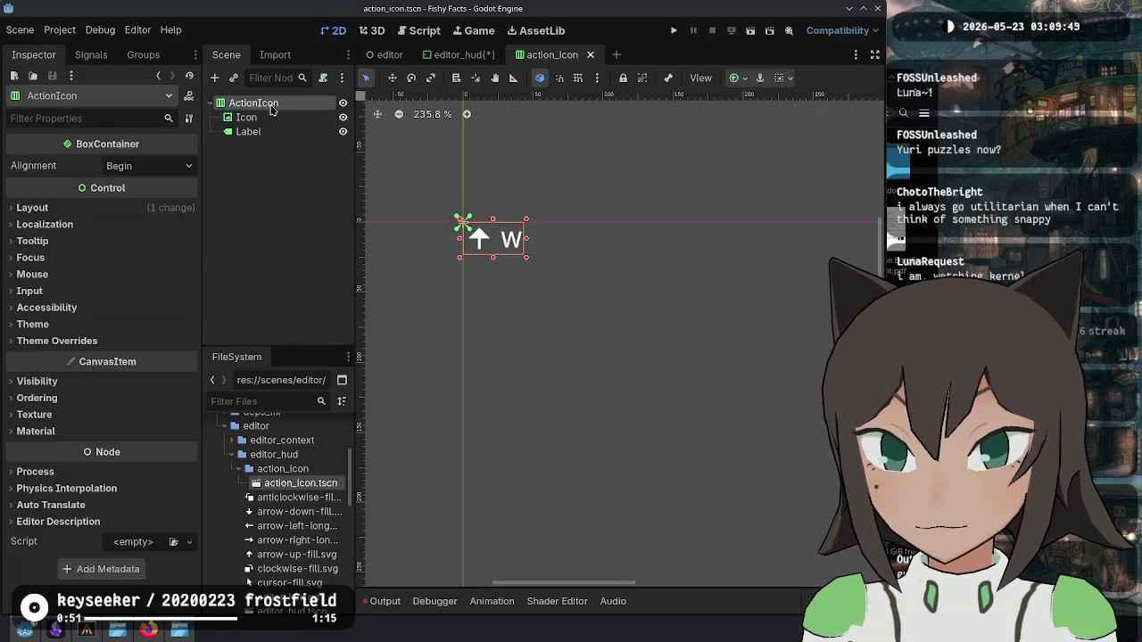
{"action": "left_click", "coordinate": [165, 209]}
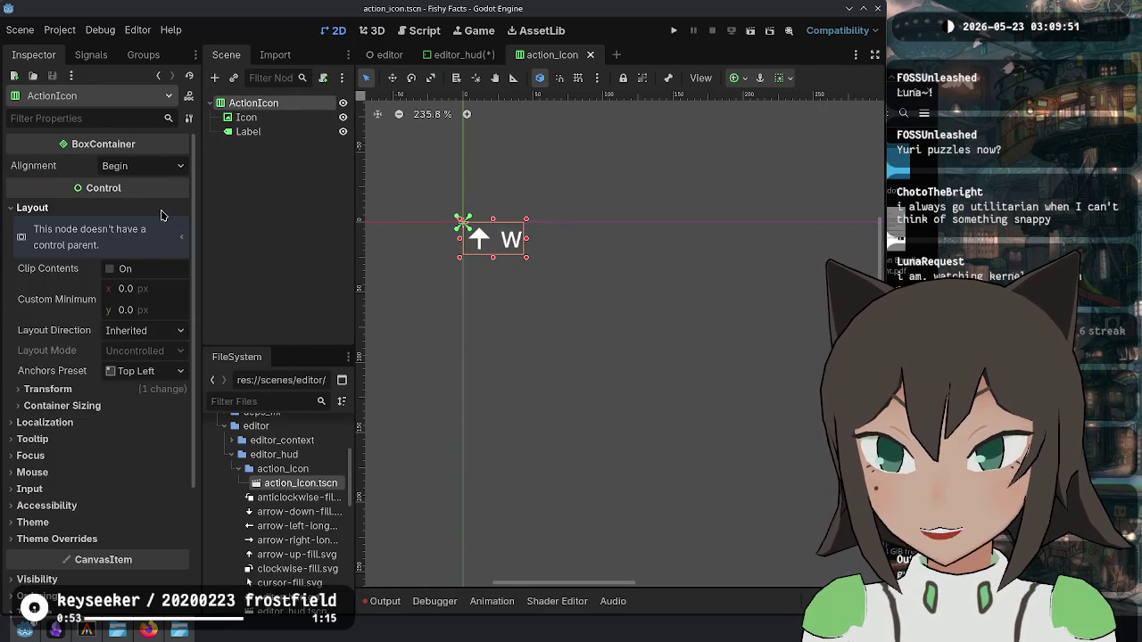
{"action": "left_click", "coordinate": [160, 209]}
Step: Check the editor_hud scene, return to action_icon, and bring up ActionIcon's node actions
{"action": "left_click", "coordinate": [464, 54]}
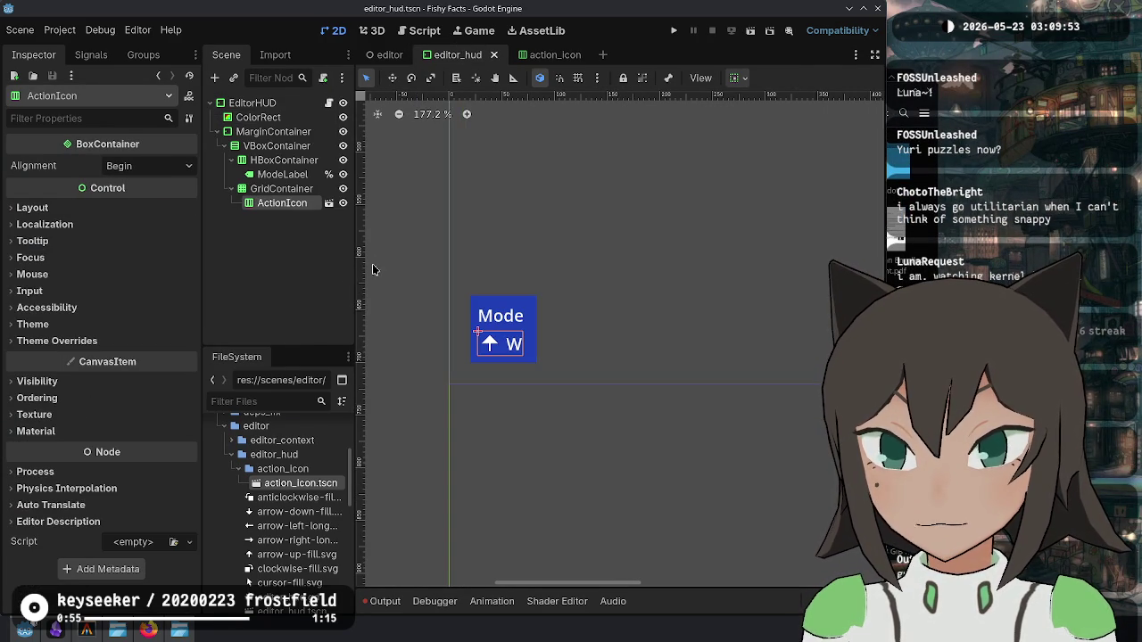
{"action": "left_click", "coordinate": [328, 203]}
{"action": "right_click", "coordinate": [270, 105]}
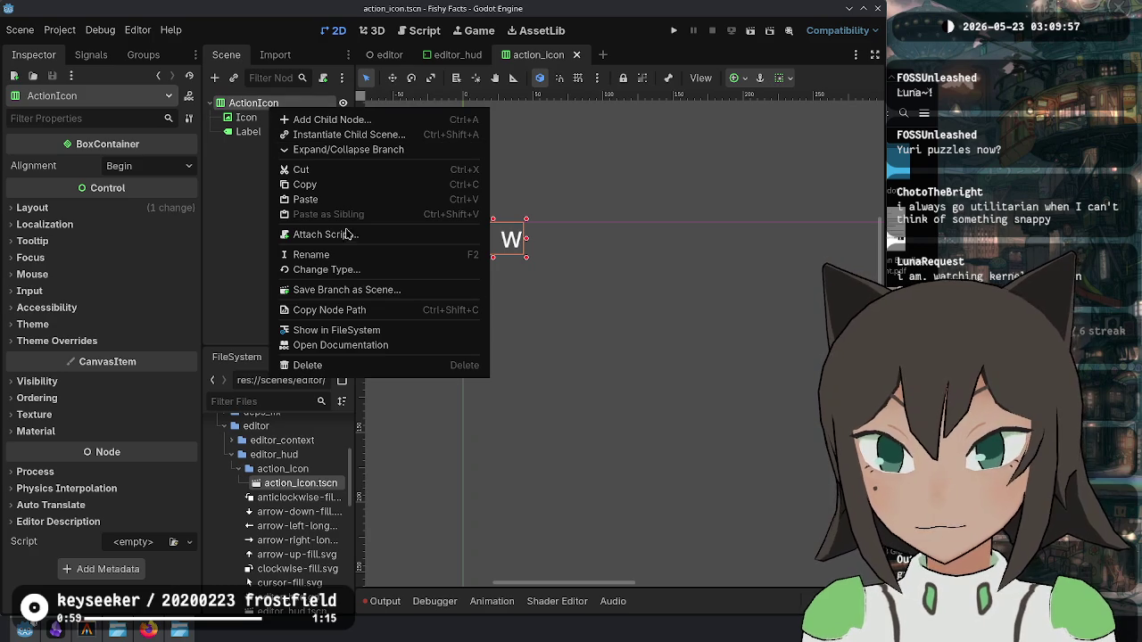
Step: Attach a new action_icon.gd script to the ActionIcon root node
{"action": "left_click", "coordinate": [349, 233]}
{"action": "key", "text": "Return"}
{"action": "left_click", "coordinate": [497, 136]}
{"action": "key", "text": "Return"}
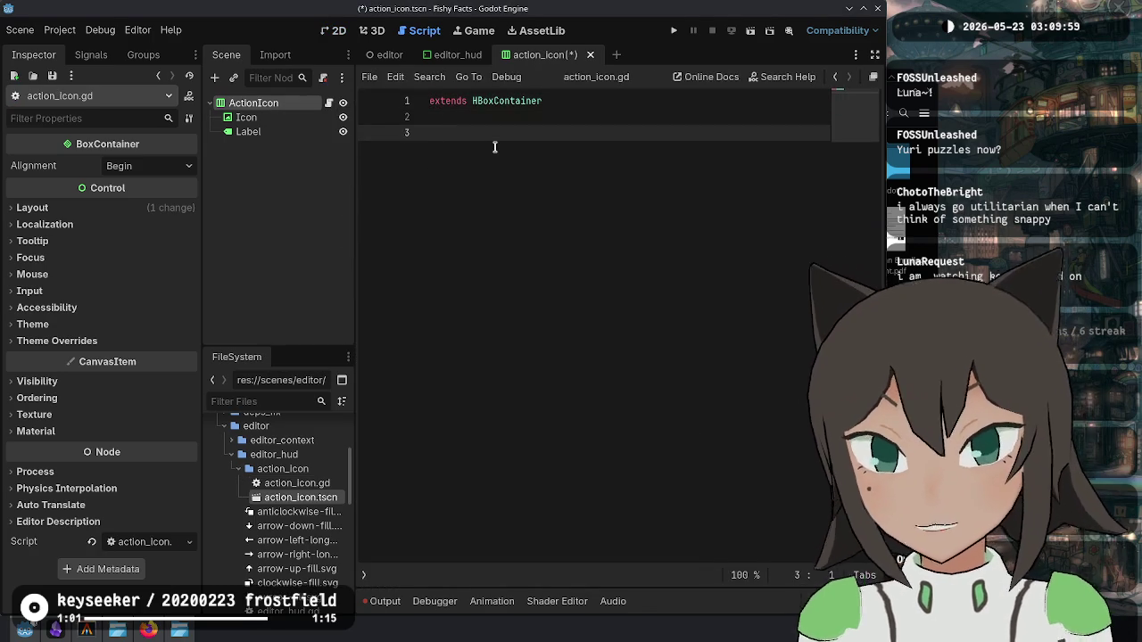
Step: Give Icon and Label unique-name access and drag in onready references to both
{"action": "left_click", "coordinate": [230, 118]}
{"action": "left_click", "coordinate": [250, 131], "text": "shift"}
{"action": "right_click", "coordinate": [250, 132]}
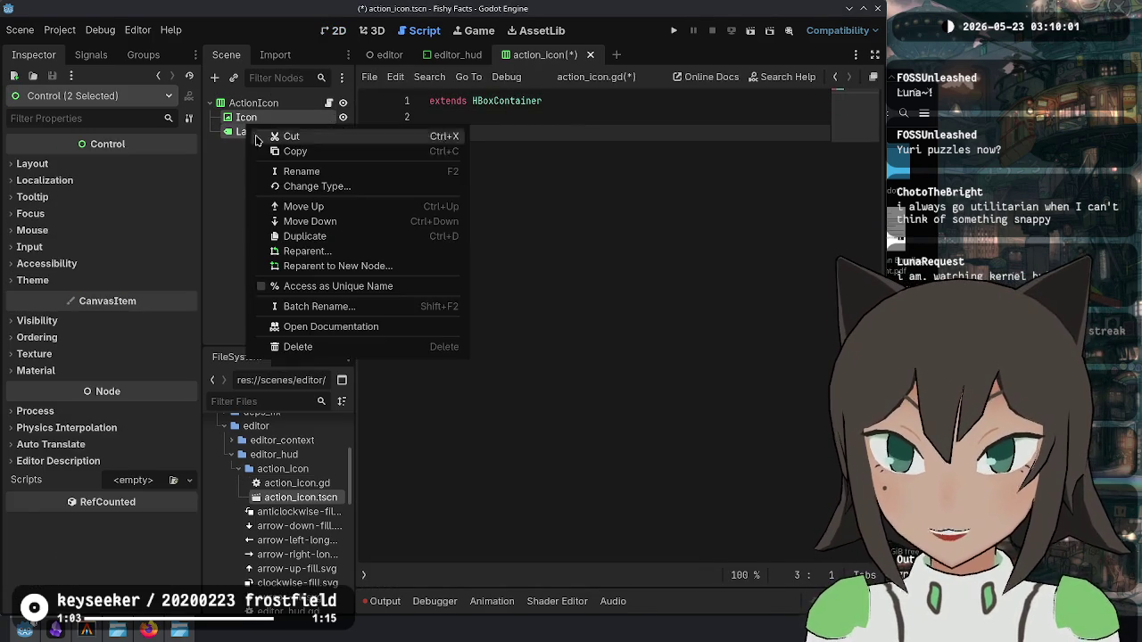
{"action": "left_click", "coordinate": [294, 285]}
{"action": "left_click_drag", "start_coordinate": [264, 133], "coordinate": [526, 145]}
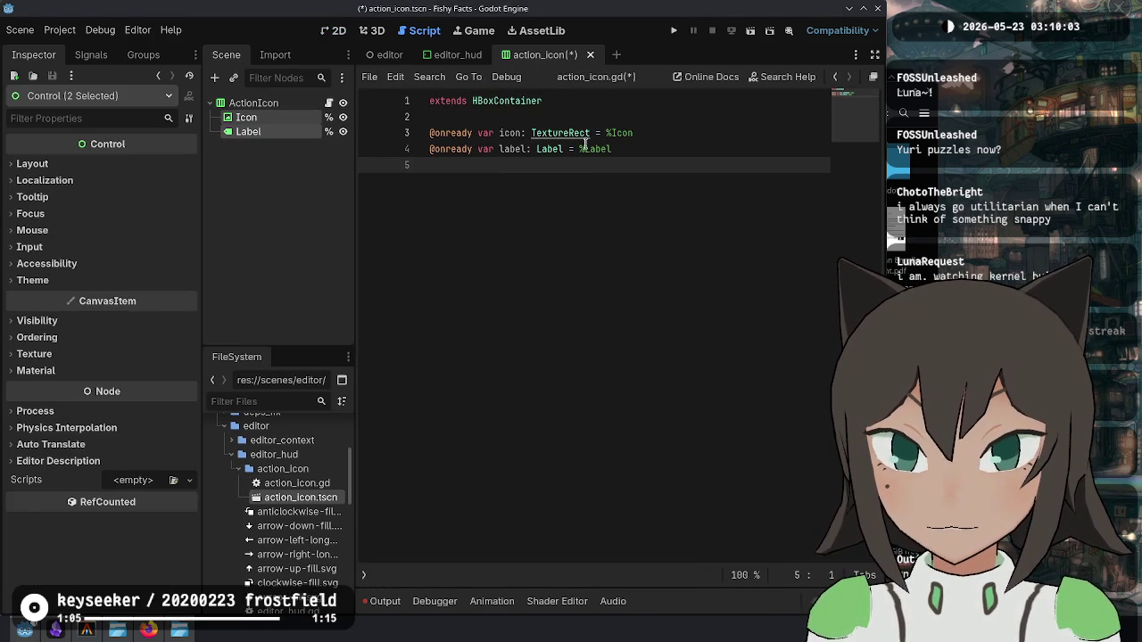
Step: Write a set_icon(icon: Texture2D, label) -> void function signature
{"action": "key", "text": "Return"}
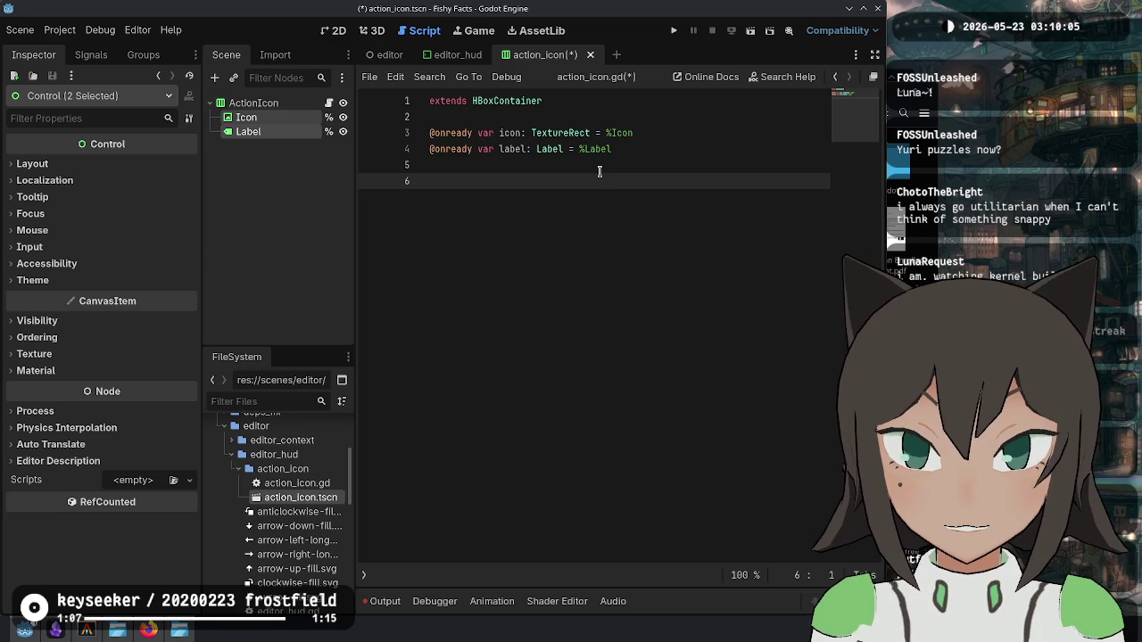
{"action": "type", "text": "func set_"}
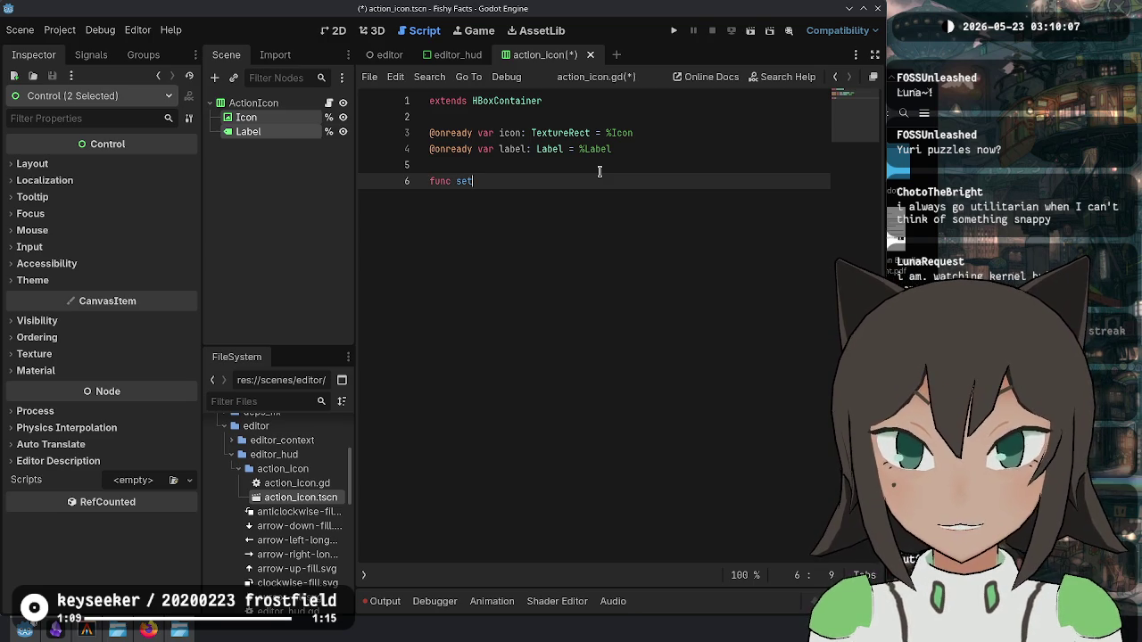
{"action": "type", "text": "icon(icon,"}
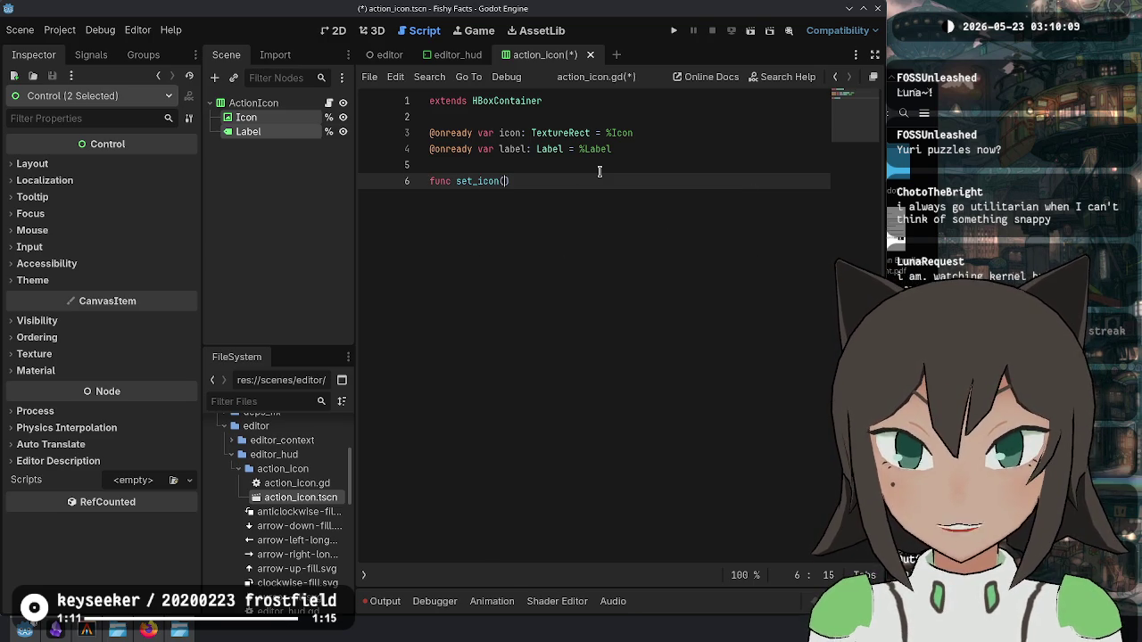
{"action": "type", "text": "TextureRect"}
{"action": "key", "text": "ctrl+Left"}
{"action": "type", "text": "icon:"}
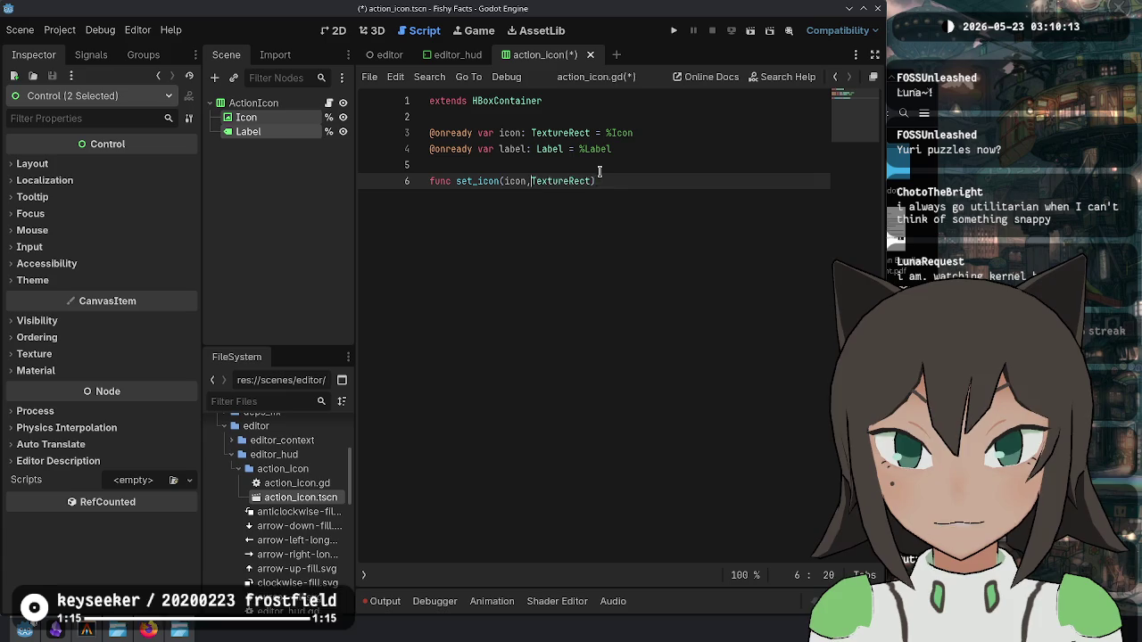
{"action": "key", "text": "ctrl+Right"}
{"action": "type", "text": ", label"}
{"action": "type", "text": ": Text"}
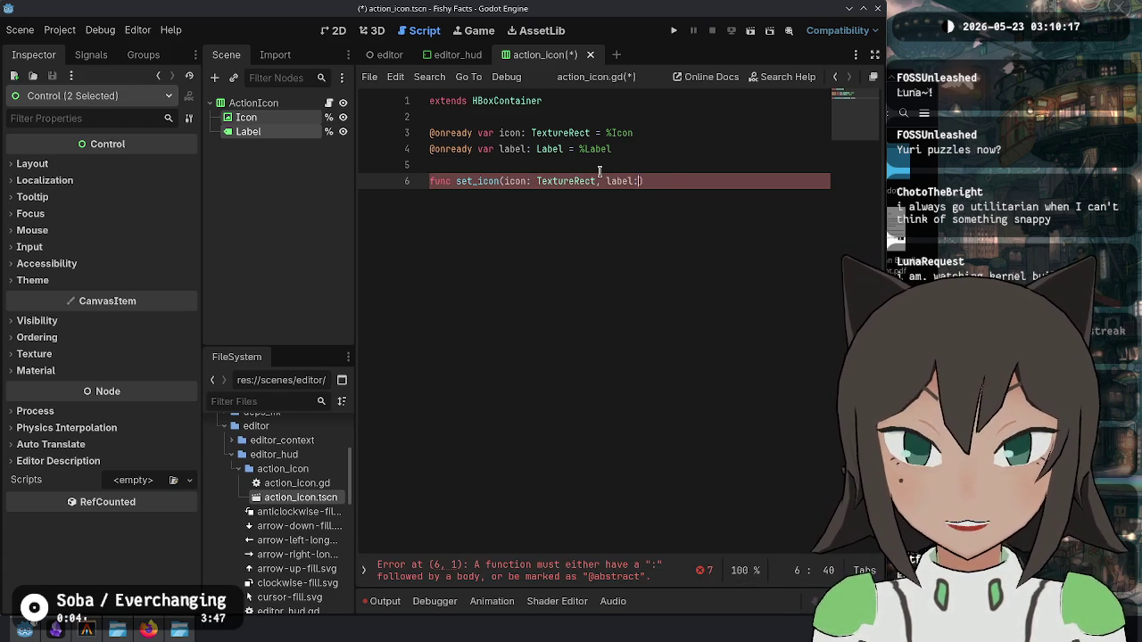
{"action": "key", "text": "ctrl+Delete"}
{"action": "type", "text": "Texture2D"}
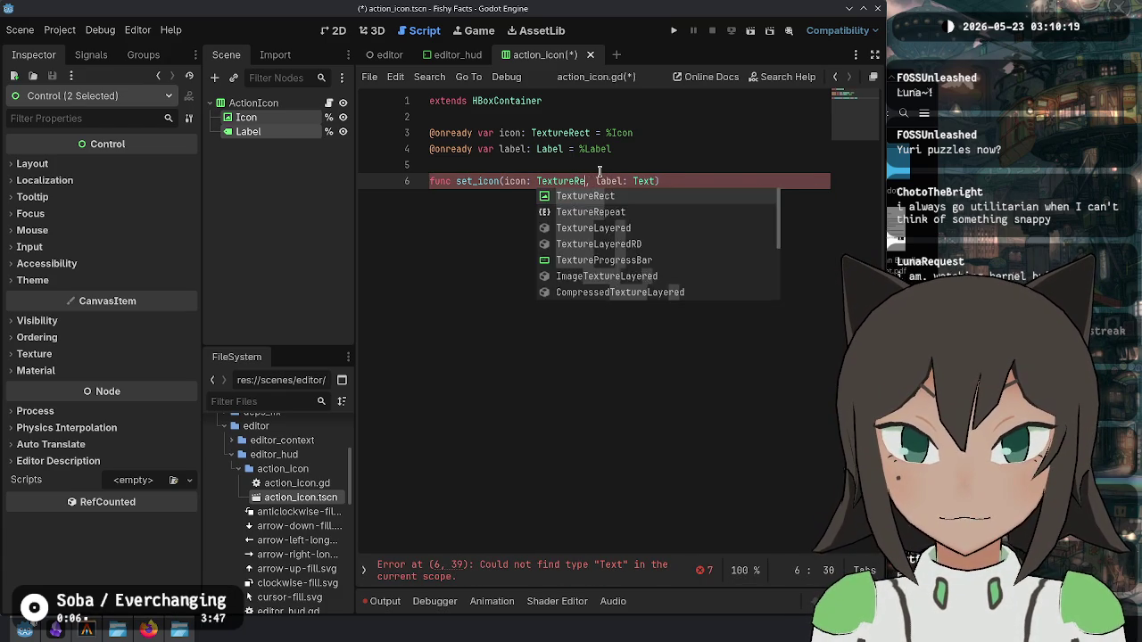
{"action": "key", "text": "Left"}
{"action": "key", "text": "Left"}
{"action": "key", "text": "Left"}
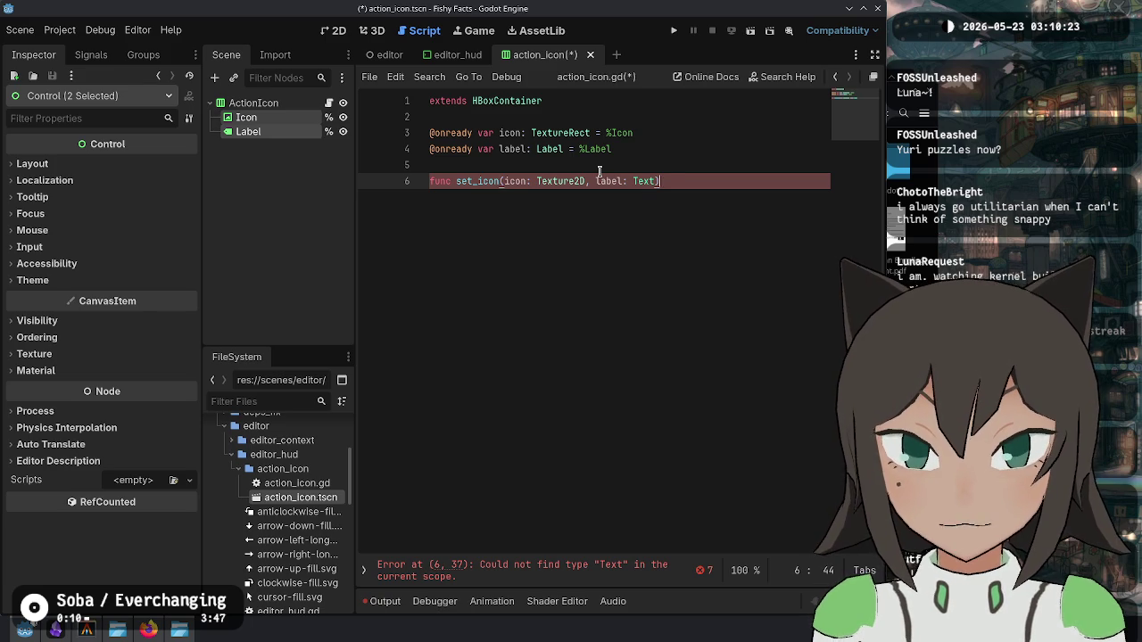
{"action": "key", "text": "BackSpace"}
{"action": "key", "text": "BackSpace"}
{"action": "key", "text": "BackSpace"}
{"action": "key", "text": "Delete"}
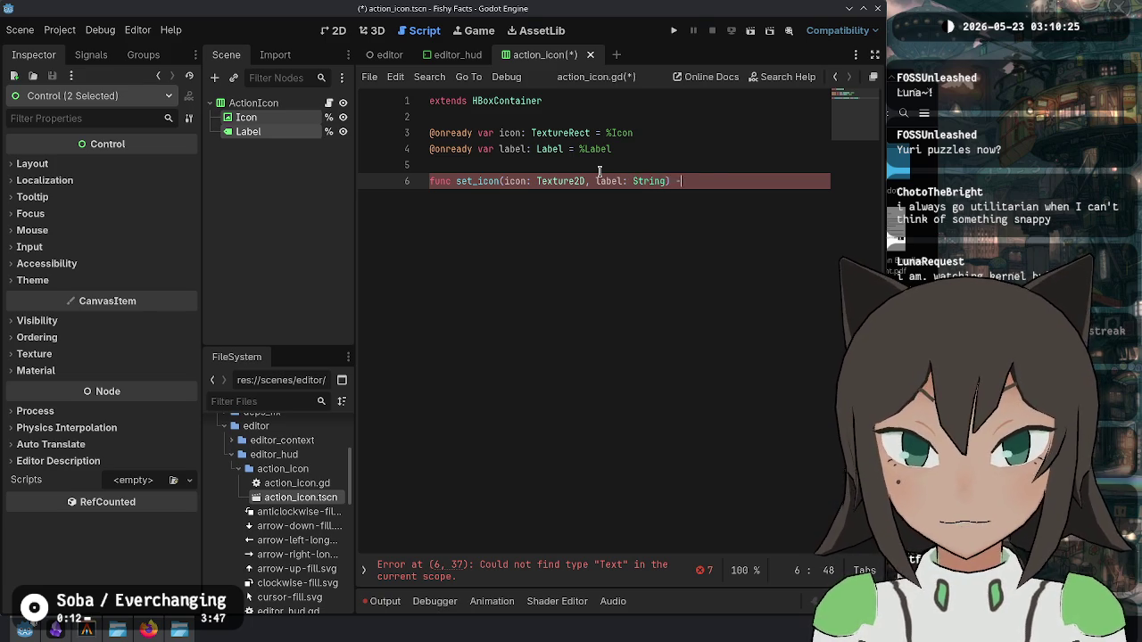
{"action": "type", "text": "> void:"}
{"action": "key", "text": "Return"}
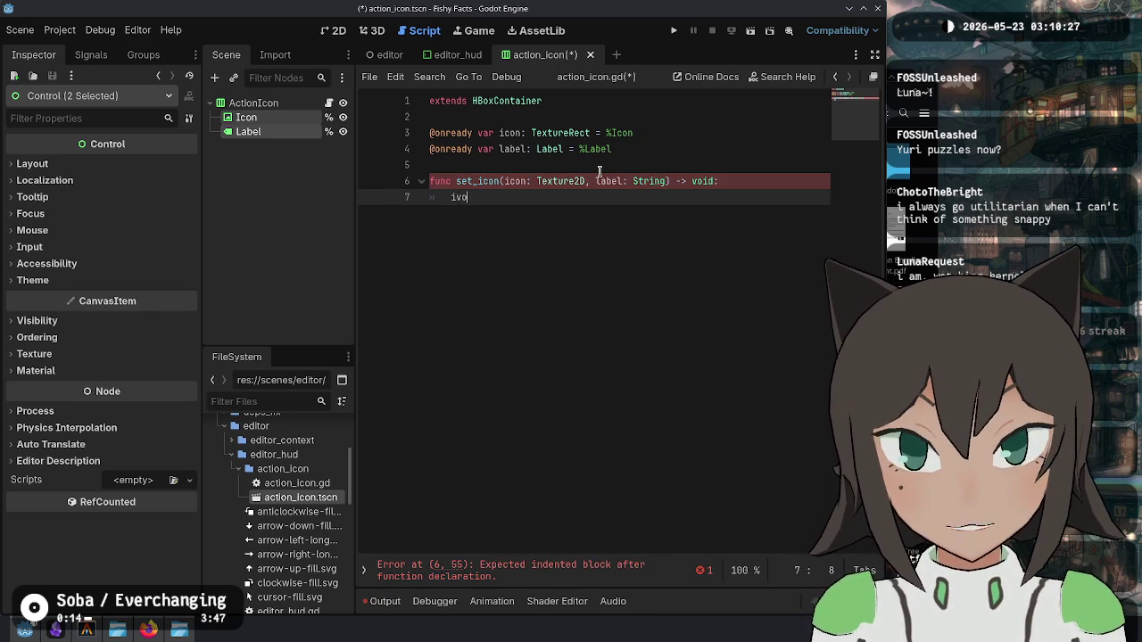
Step: Fill the function body with icon.texture = icon and label.text = label
{"action": "key", "text": "BackSpace"}
{"action": "key", "text": "BackSpace"}
{"action": "type", "text": "con."}
{"action": "key", "text": "Return"}
{"action": "key", "text": "ctrl+z"}
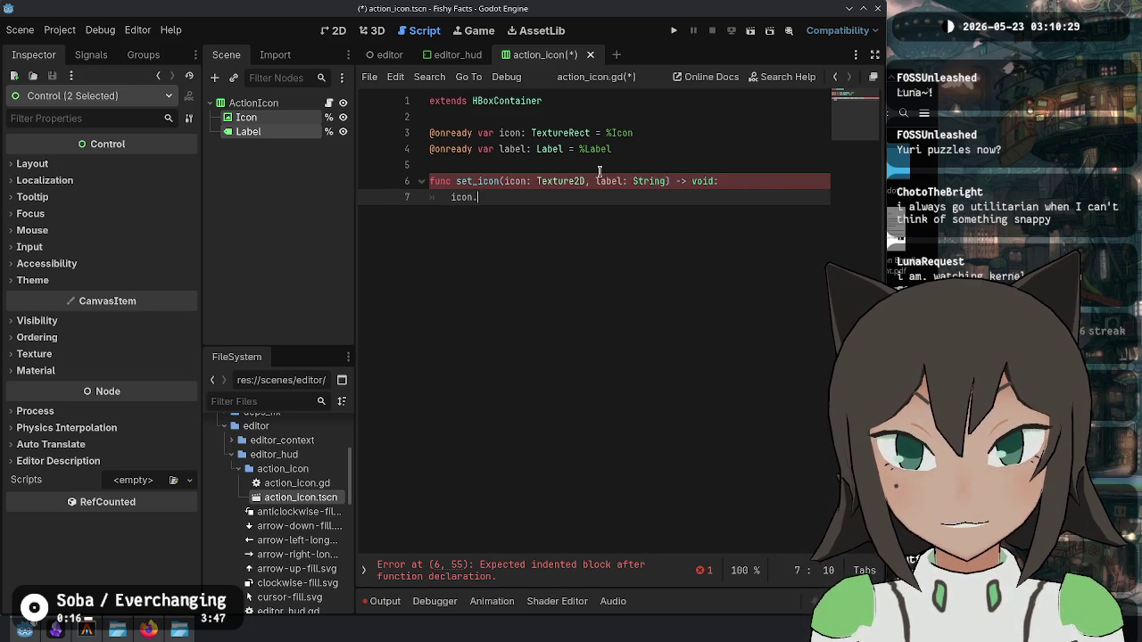
{"action": "key", "text": "Escape"}
{"action": "key", "text": "Up"}
{"action": "key", "text": "Home"}
{"action": "key", "text": "Down"}
{"action": "key", "text": "End"}
{"action": "type", "text": "ture"}
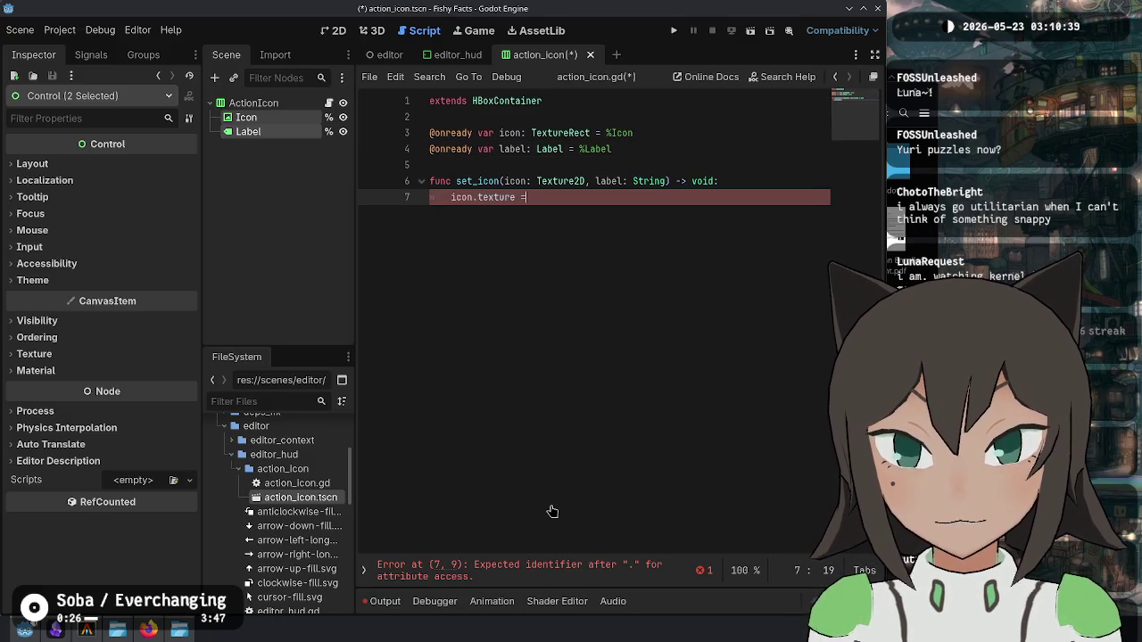
{"action": "type", "text": " = icon"}
{"action": "key", "text": "Escape"}
{"action": "key", "text": "Up"}
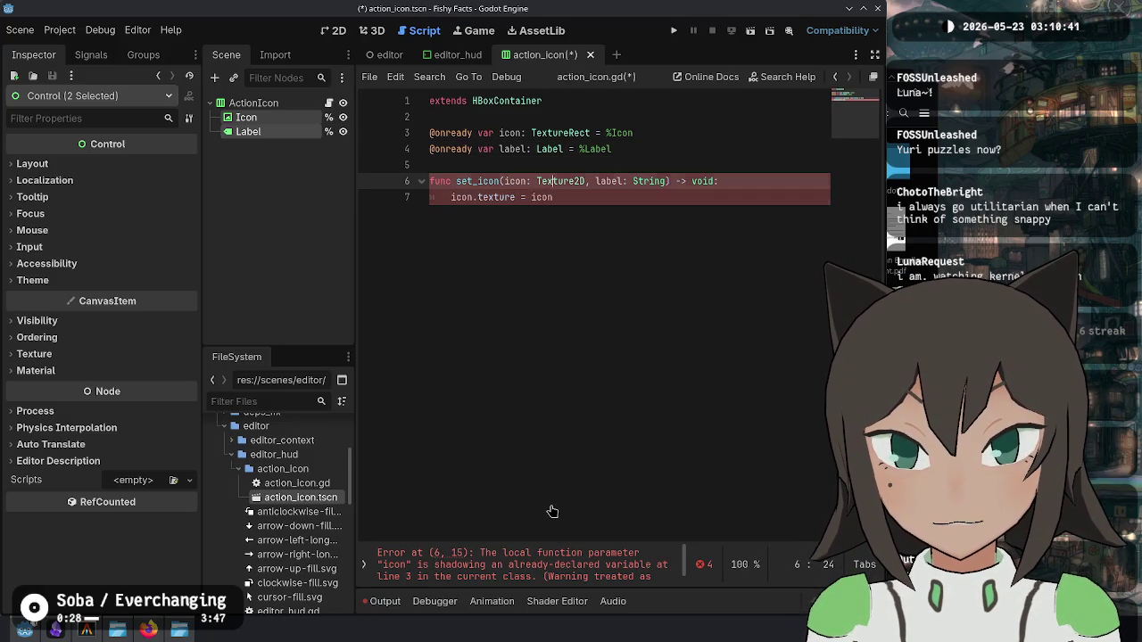
{"action": "key", "text": "Down"}
{"action": "key", "text": "End"}
{"action": "key", "text": "Return"}
{"action": "type", "text": "label.text = "}
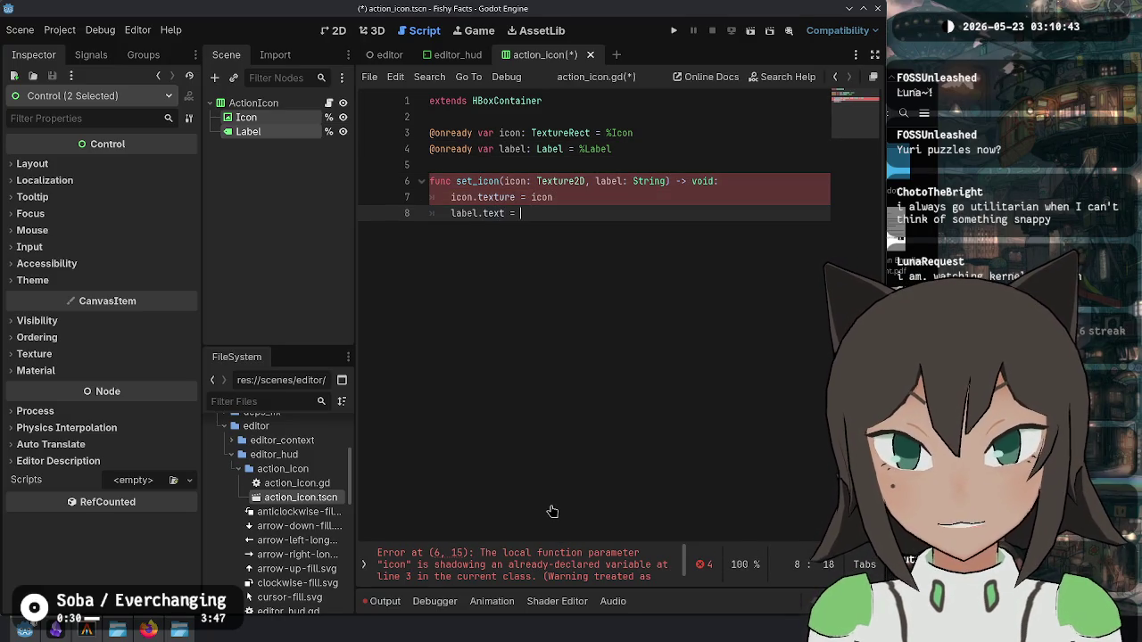
{"action": "type", "text": "label"}
{"action": "key", "text": "Escape"}
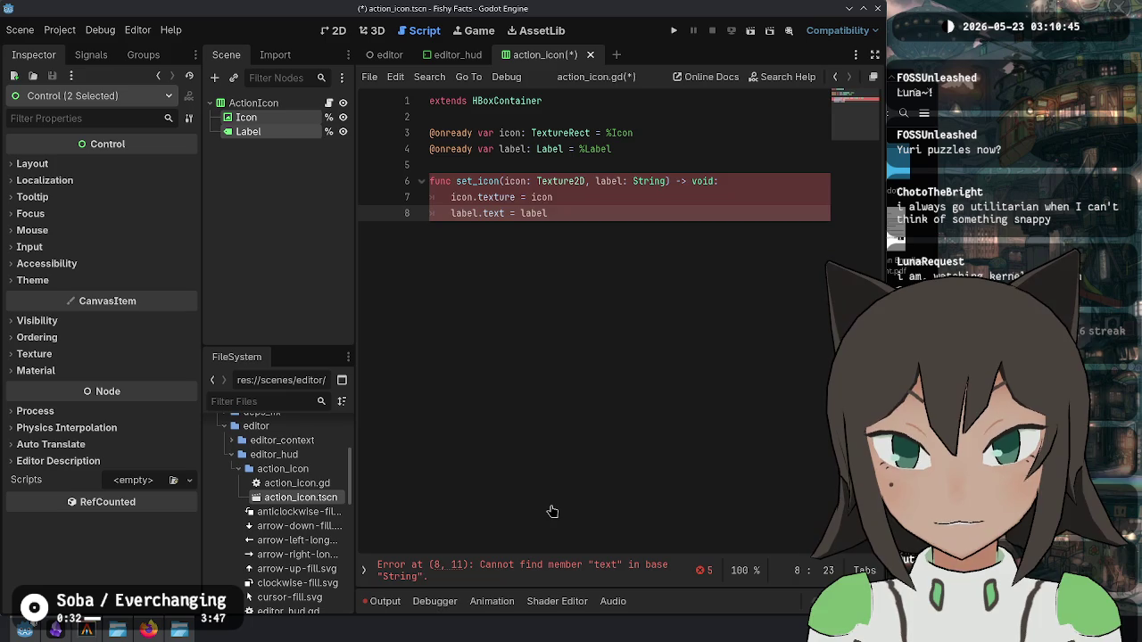
Step: Rename the parameters to i and s and update both assignments to use them
{"action": "key", "text": "Up"}
{"action": "key", "text": "Up"}
{"action": "key", "text": "Left"}
{"action": "key", "text": "Left"}
{"action": "key", "text": "Left"}
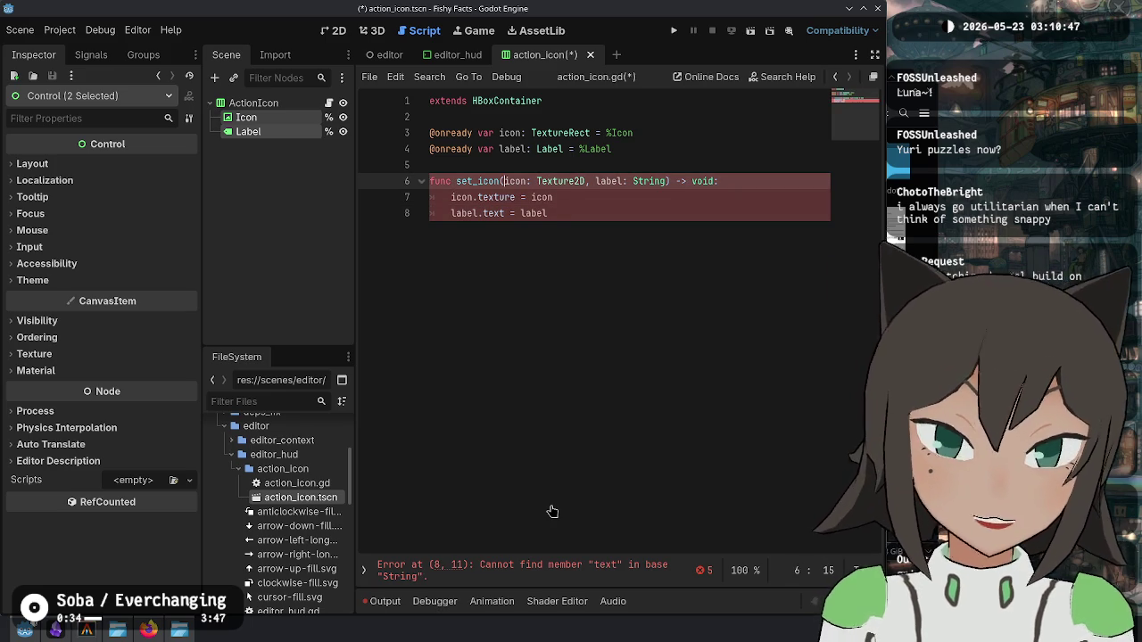
{"action": "key", "text": "Delete"}
{"action": "key", "text": "Delete"}
{"action": "key", "text": "Delete"}
{"action": "key", "text": "ctrl+Right"}
{"action": "key", "text": "ctrl+Right"}
{"action": "key", "text": "ctrl+BackSpace"}
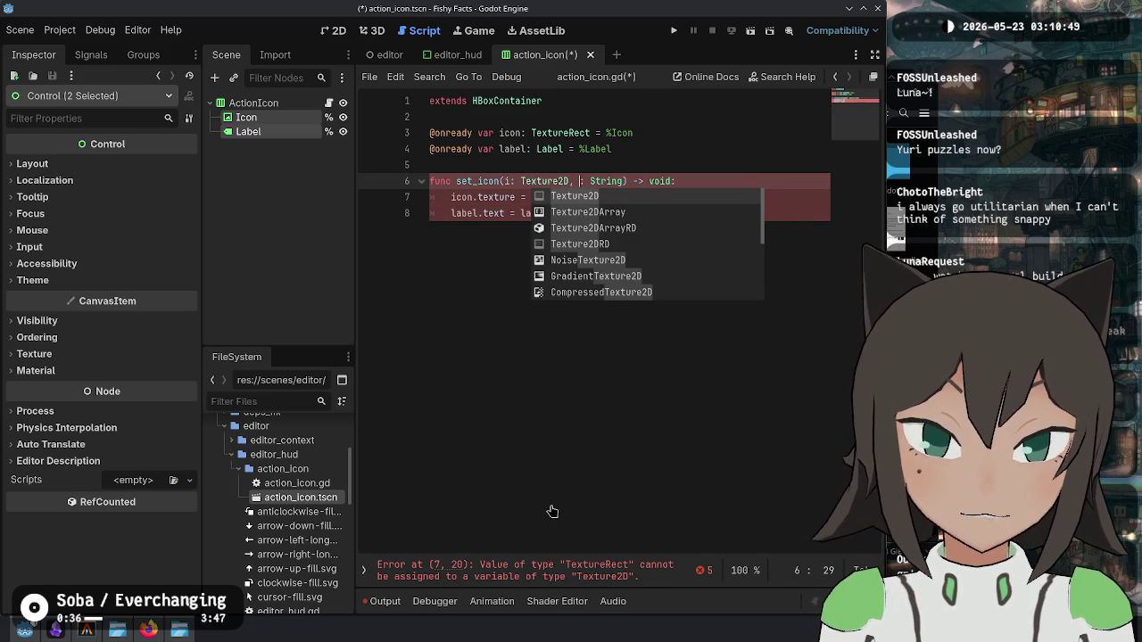
{"action": "type", "text": "s"}
{"action": "key", "text": "Down"}
{"action": "key", "text": "ctrl+BackSpace"}
{"action": "type", "text": "s"}
{"action": "key", "text": "Escape"}
{"action": "key", "text": "Down"}
{"action": "key", "text": "ctrl+Delete"}
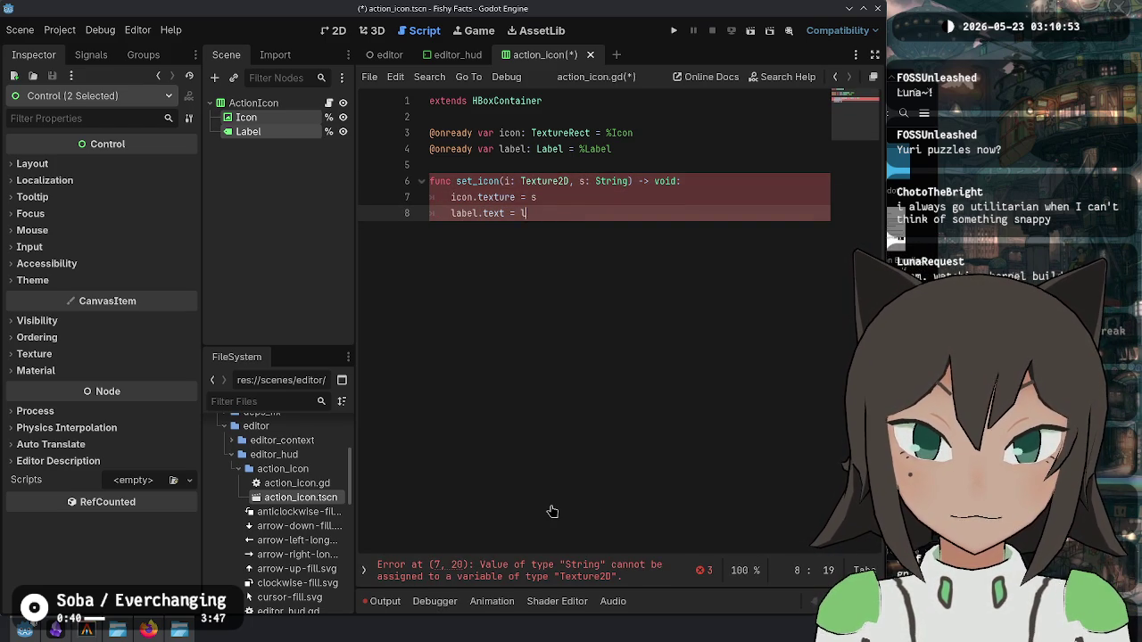
{"action": "key", "text": "Up"}
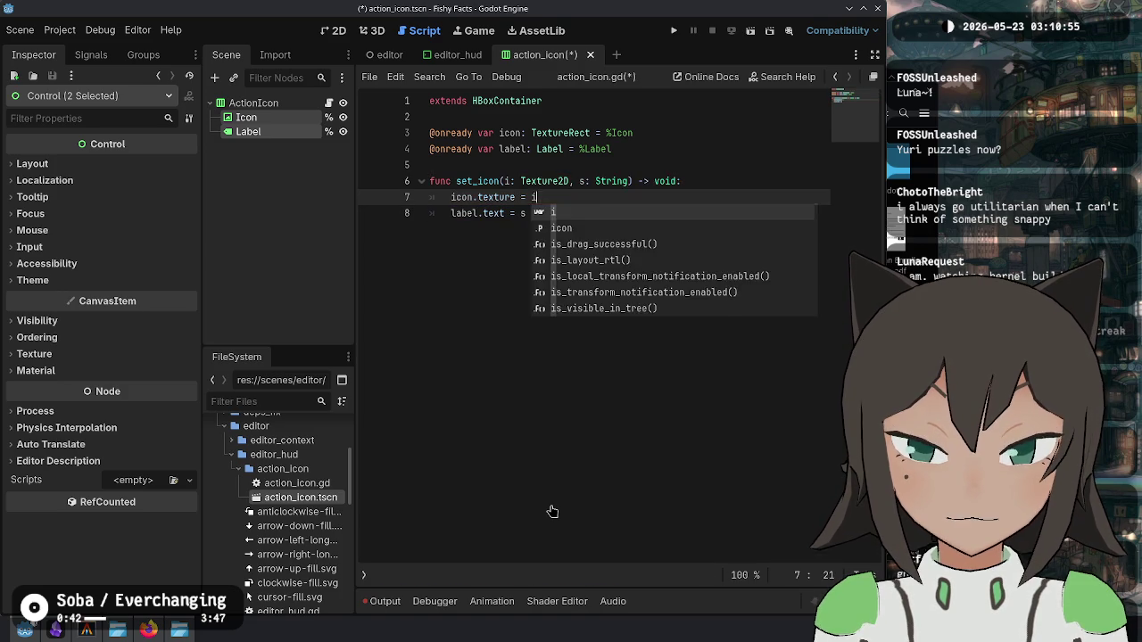
{"action": "key", "text": "Escape"}
{"action": "key", "text": "Up"}
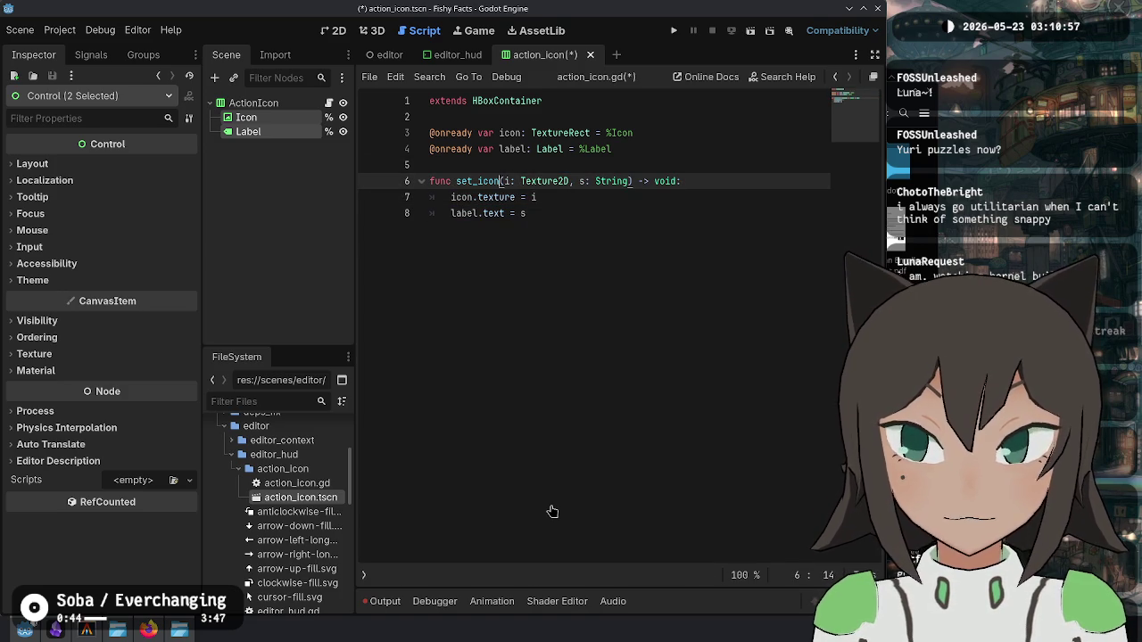
Step: Rename the set_icon function to _update and save the script
{"action": "key", "text": "ctrl+shift+Left"}
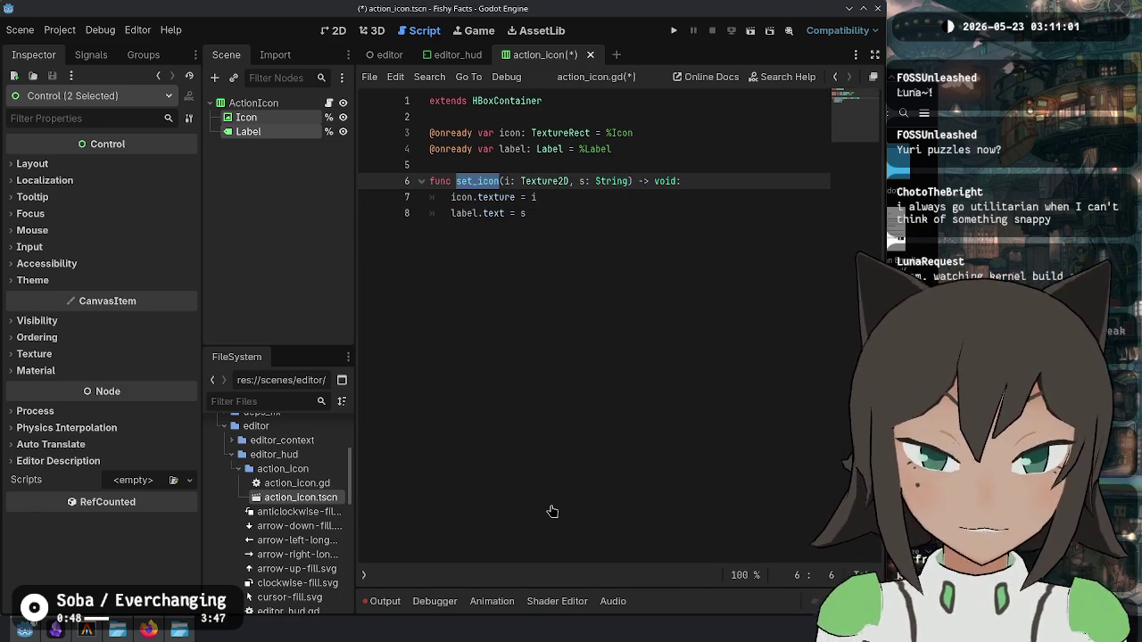
{"action": "type", "text": "_update"}
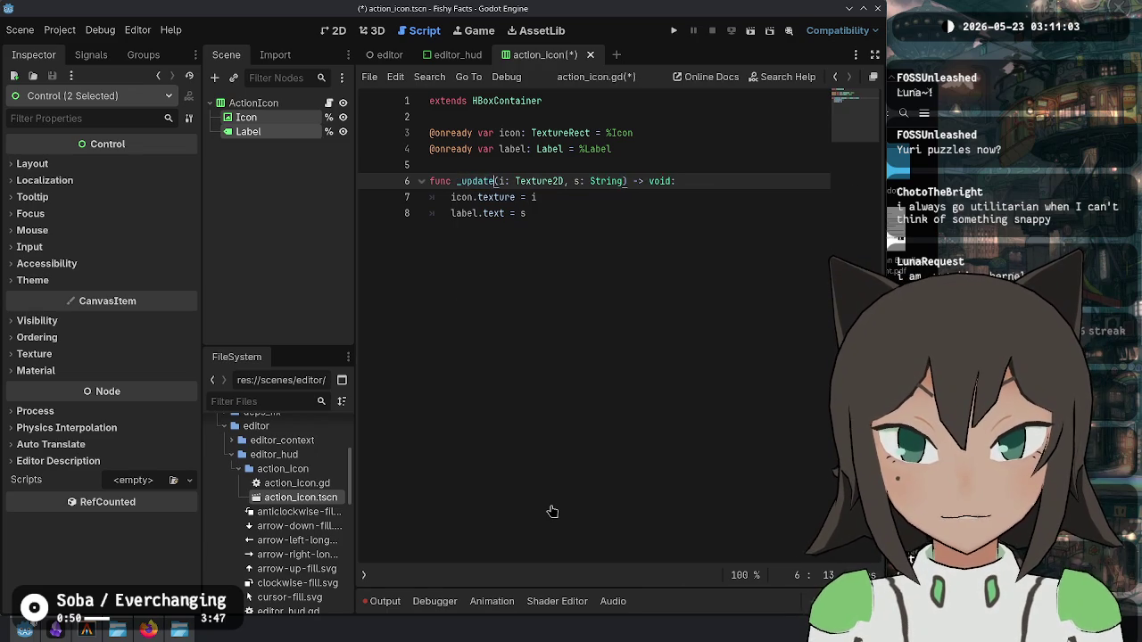
{"action": "key", "text": "Down"}
{"action": "key", "text": "Down"}
{"action": "key", "text": "ctrl+s"}
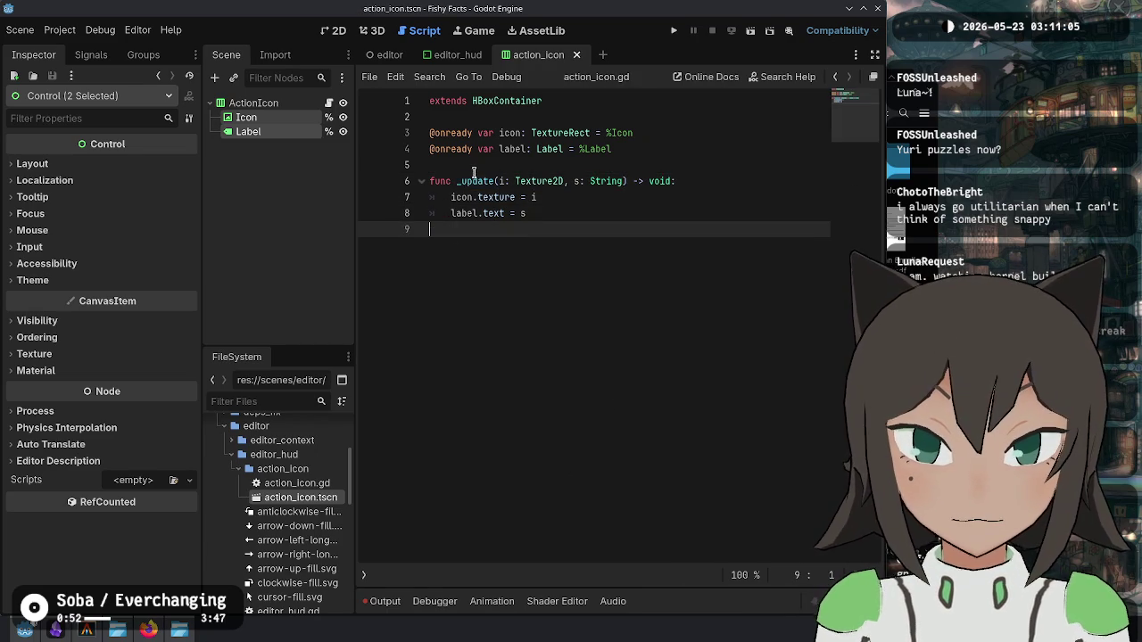
Step: Add 'class_name ActionIcon' above the extends line, then return to editor_hud.gd
{"action": "double_click", "coordinate": [475, 181]}
{"action": "left_click", "coordinate": [609, 291]}
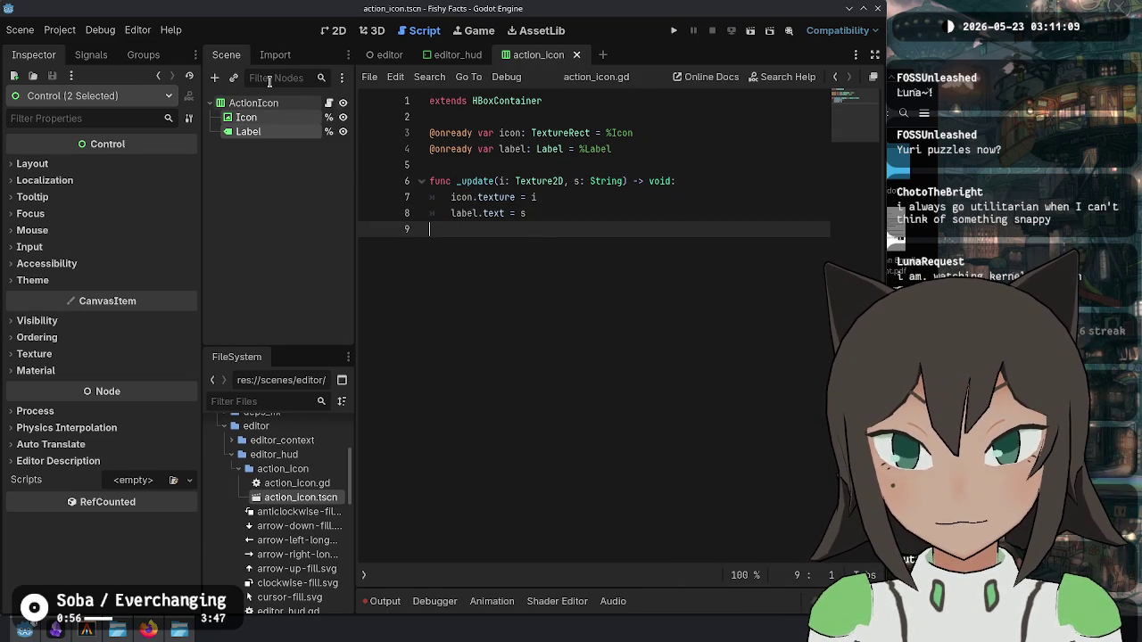
{"action": "left_click", "coordinate": [547, 113]}
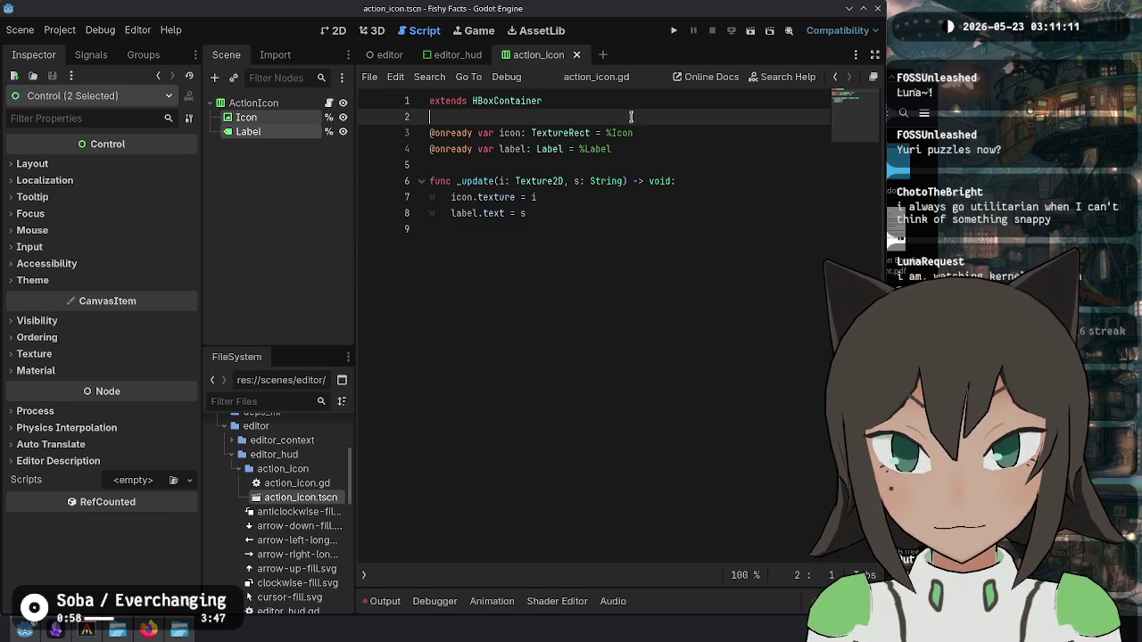
{"action": "key", "text": "ctrl+shift+Return"}
{"action": "type", "text": "class_name ActionIcon"}
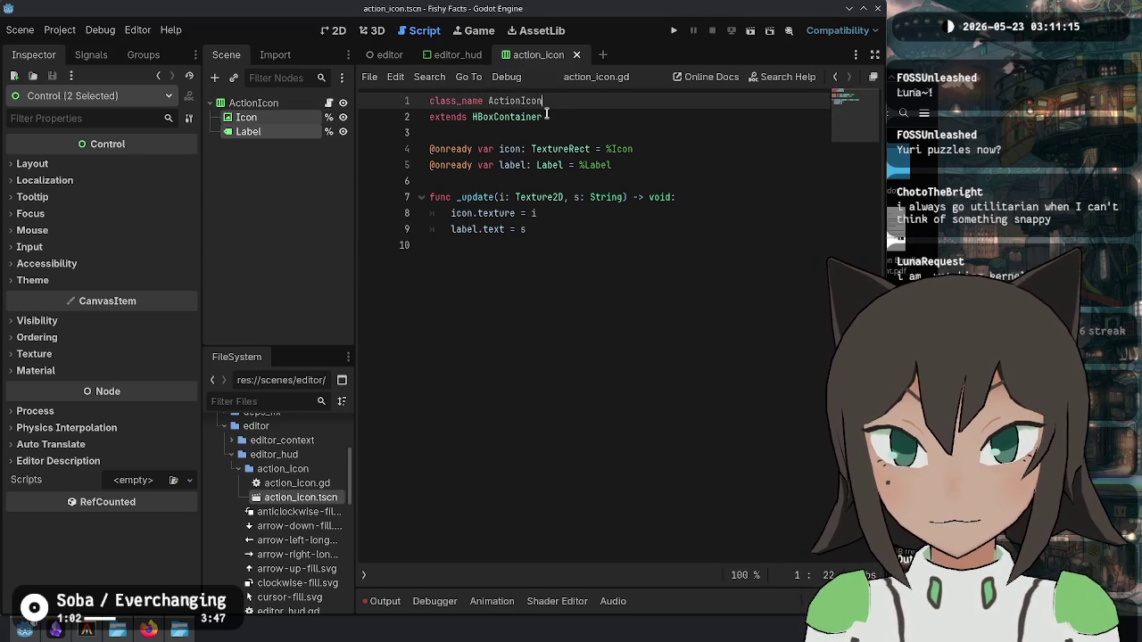
{"action": "key", "text": "alt+Left"}
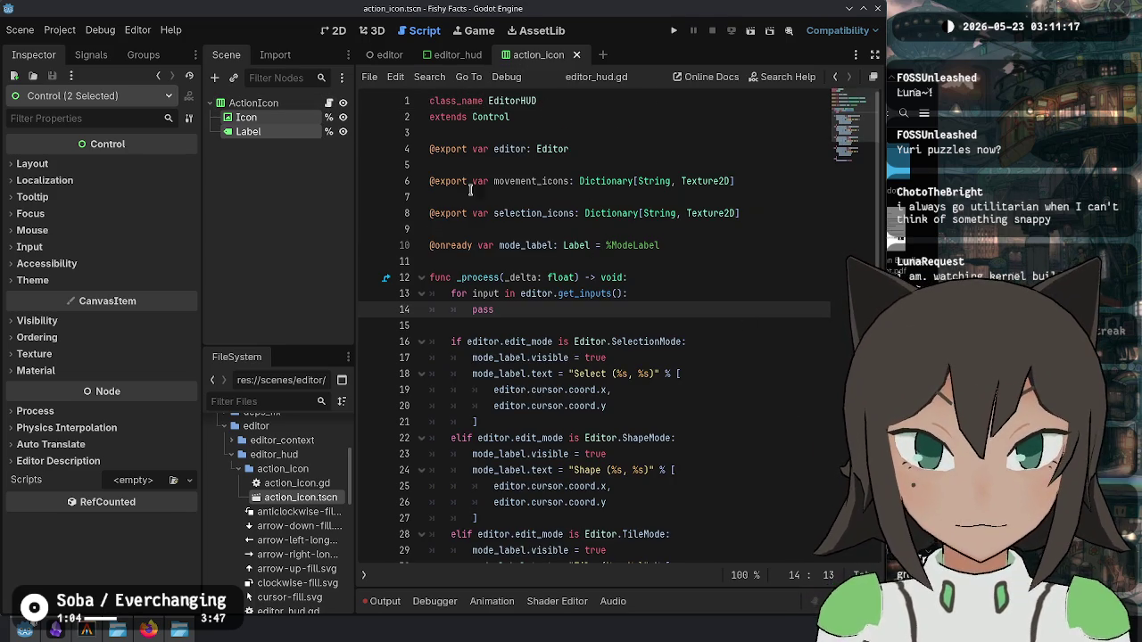
Step: Close the action_icon scene, delete the placeholder ActionIcon node from the HUD, and save
{"action": "middle_click", "coordinate": [509, 56]}
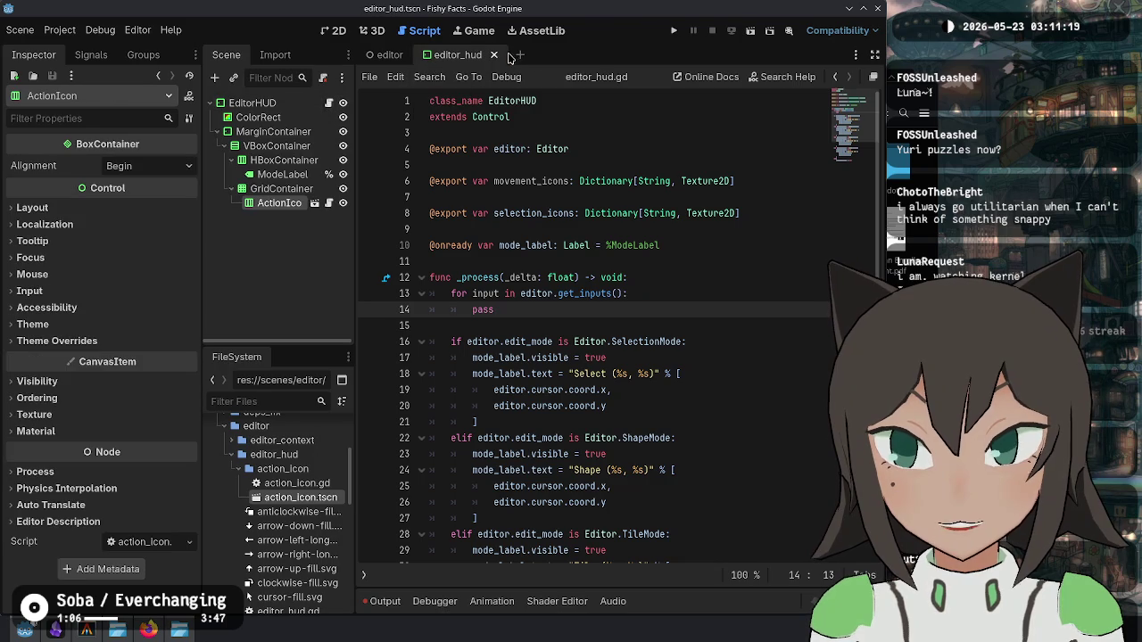
{"action": "left_click", "coordinate": [329, 103]}
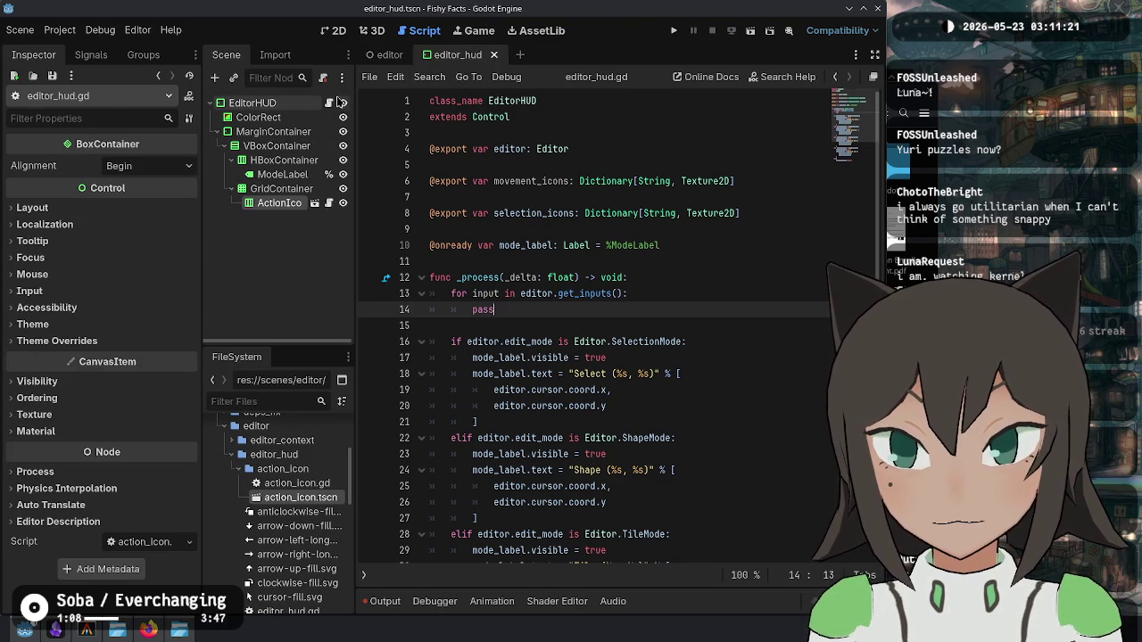
{"action": "left_click", "coordinate": [264, 203]}
{"action": "key", "text": "Up"}
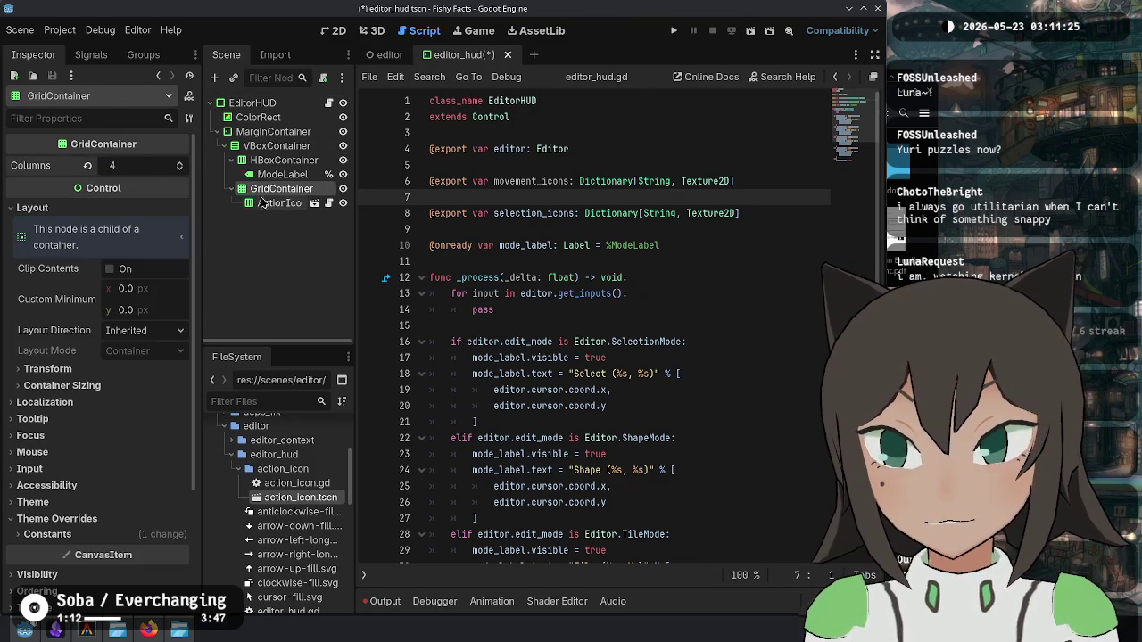
{"action": "left_click", "coordinate": [264, 204]}
{"action": "key", "text": "Delete"}
{"action": "key", "text": "Return"}
{"action": "key", "text": "ctrl+s"}
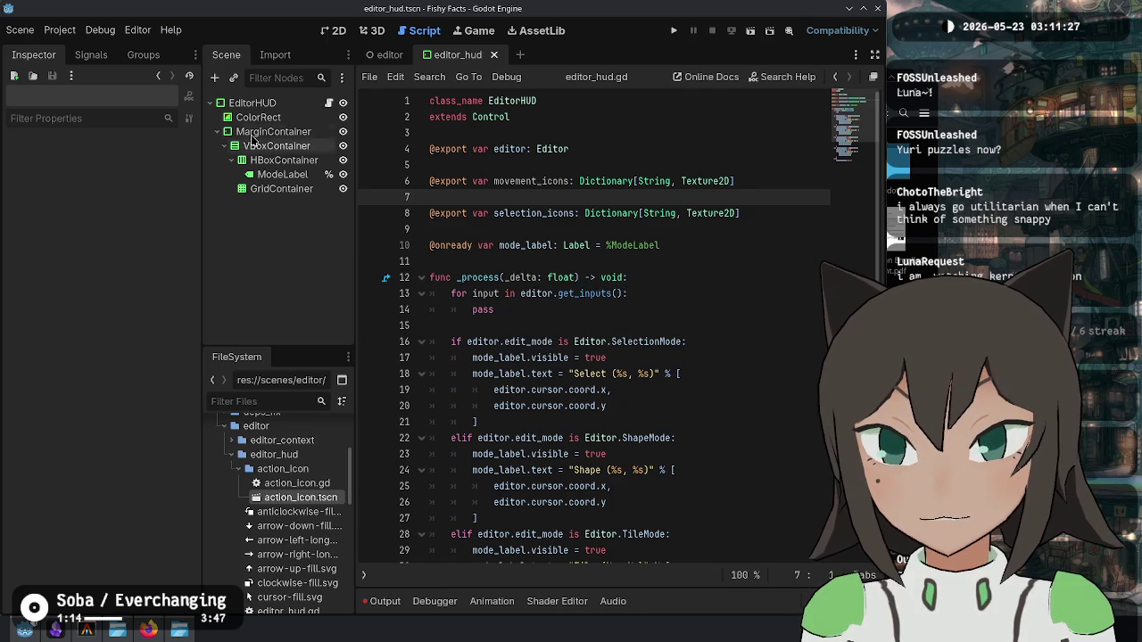
Step: Rename GridContainer to ActionIconContainer, make it unique-name, and drag its reference into editor_hud.gd
{"action": "double_click", "coordinate": [306, 188]}
{"action": "type", "text": "Ac"}
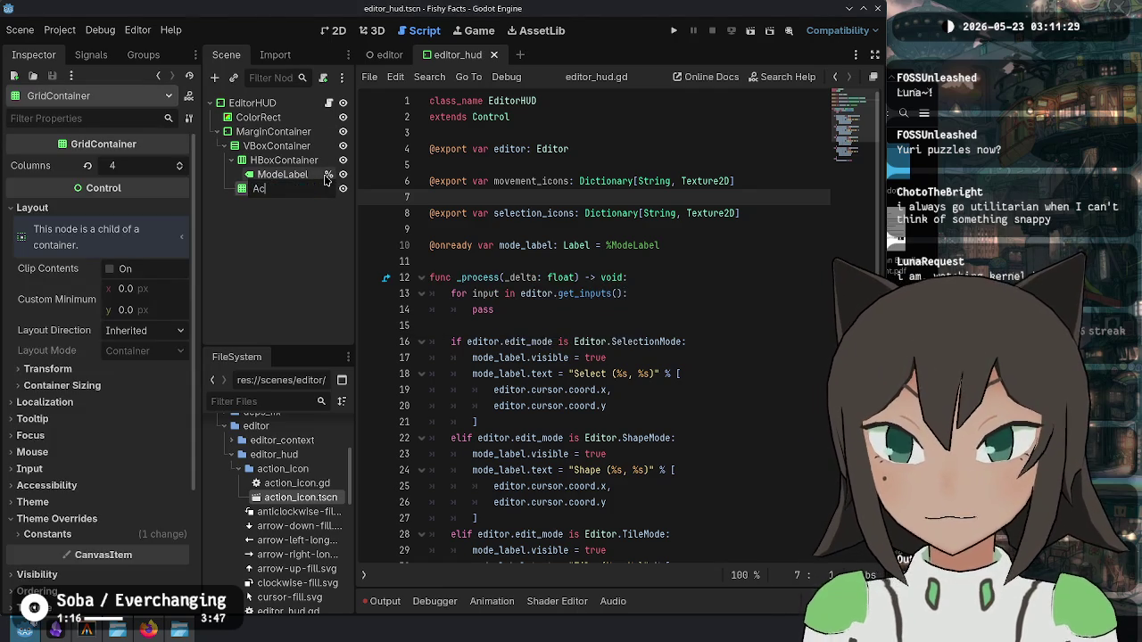
{"action": "type", "text": "tionIconContainer"}
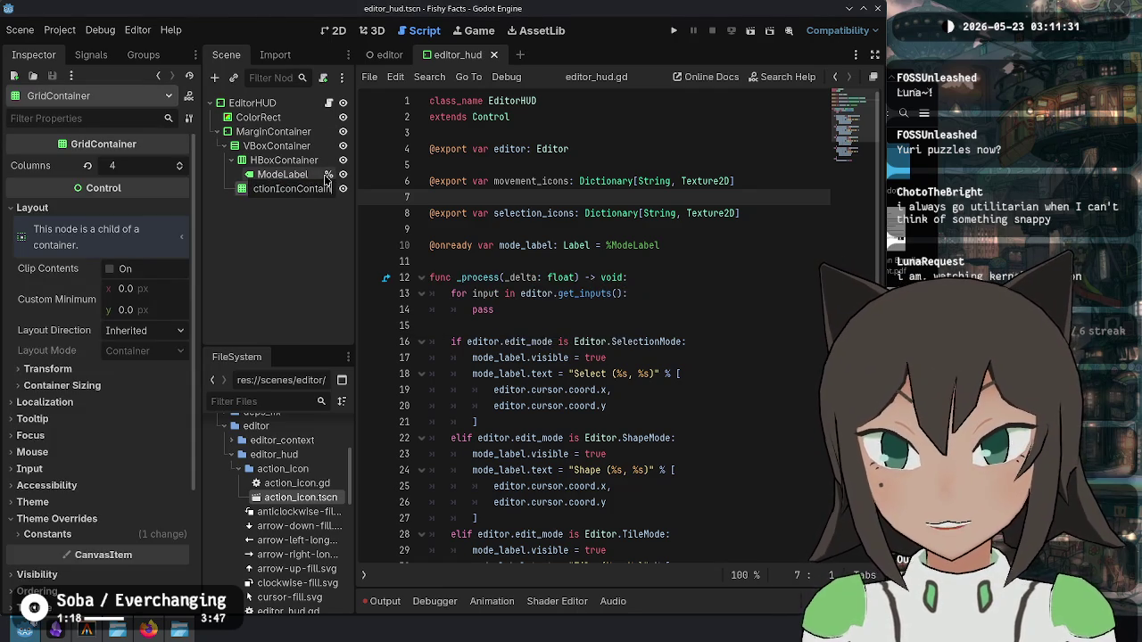
{"action": "key", "text": "Return"}
{"action": "right_click", "coordinate": [301, 190]}
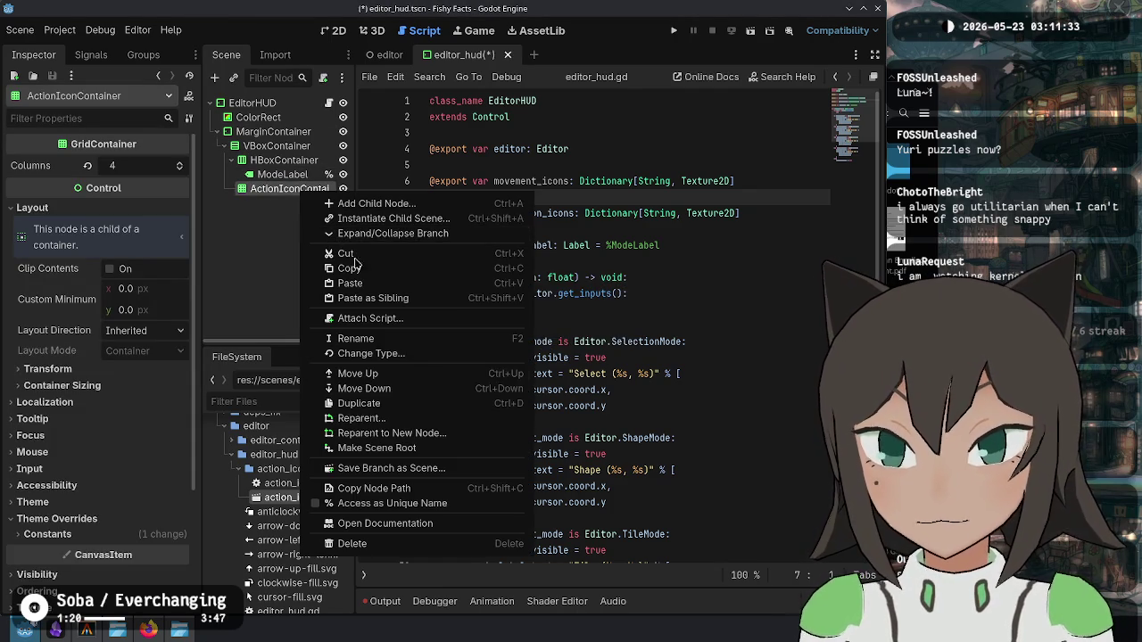
{"action": "left_click", "coordinate": [394, 503]}
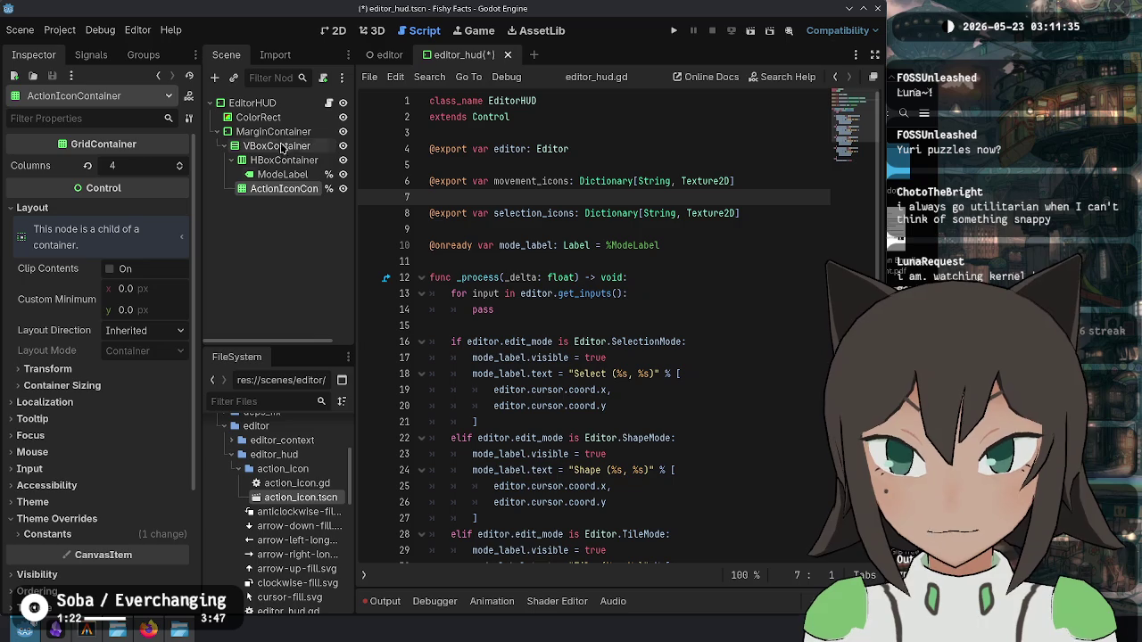
{"action": "mouse_move", "coordinate": [281, 190]}
{"action": "left_mouse_down"}
{"action": "mouse_move", "coordinate": [500, 233]}
{"action": "mouse_move", "coordinate": [504, 274]}
{"action": "mouse_move", "coordinate": [507, 260]}
{"action": "left_mouse_up"}
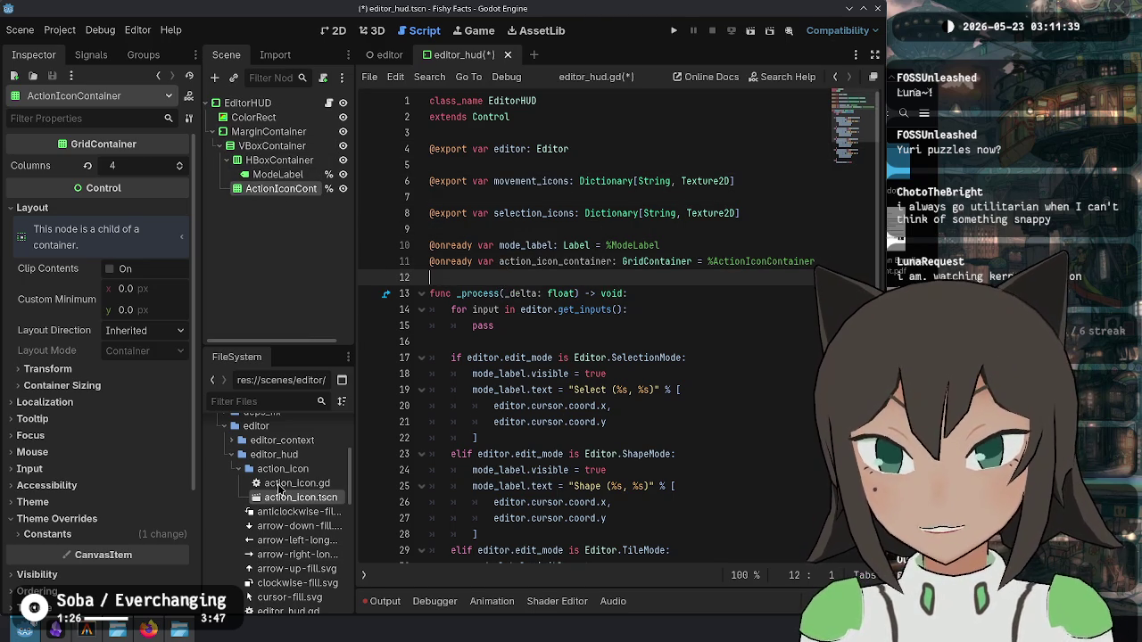
{"action": "left_click", "coordinate": [567, 134]}
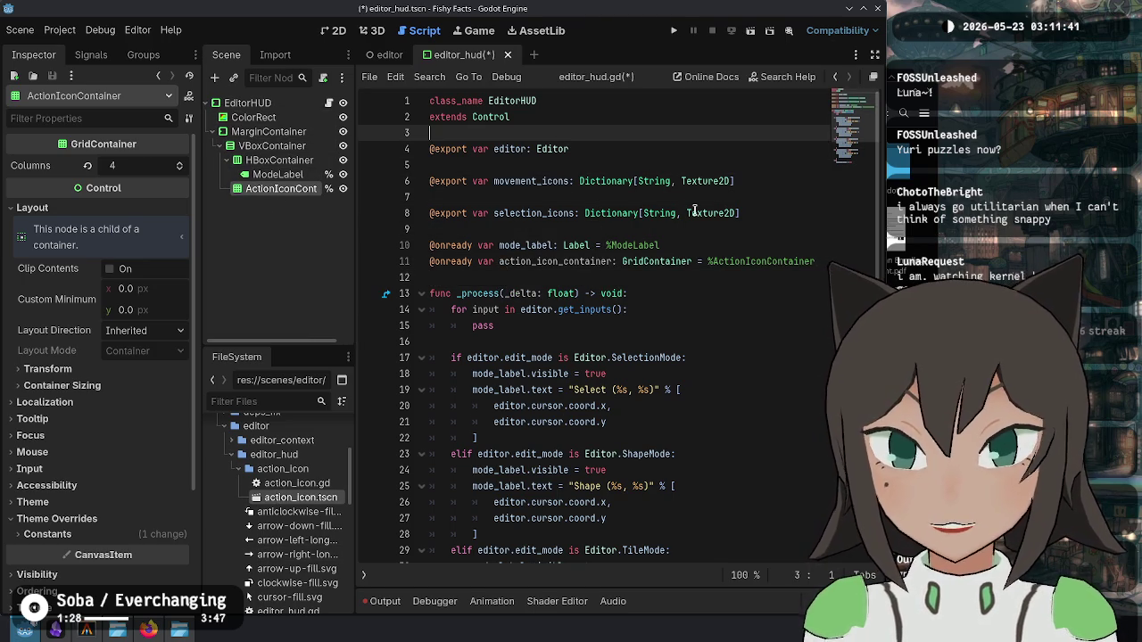
{"action": "key", "text": "Down"}
{"action": "key", "text": "Down"}
{"action": "key", "text": "Down"}
{"action": "key", "text": "Up"}
{"action": "key", "text": "Up"}
{"action": "key", "text": "Up"}
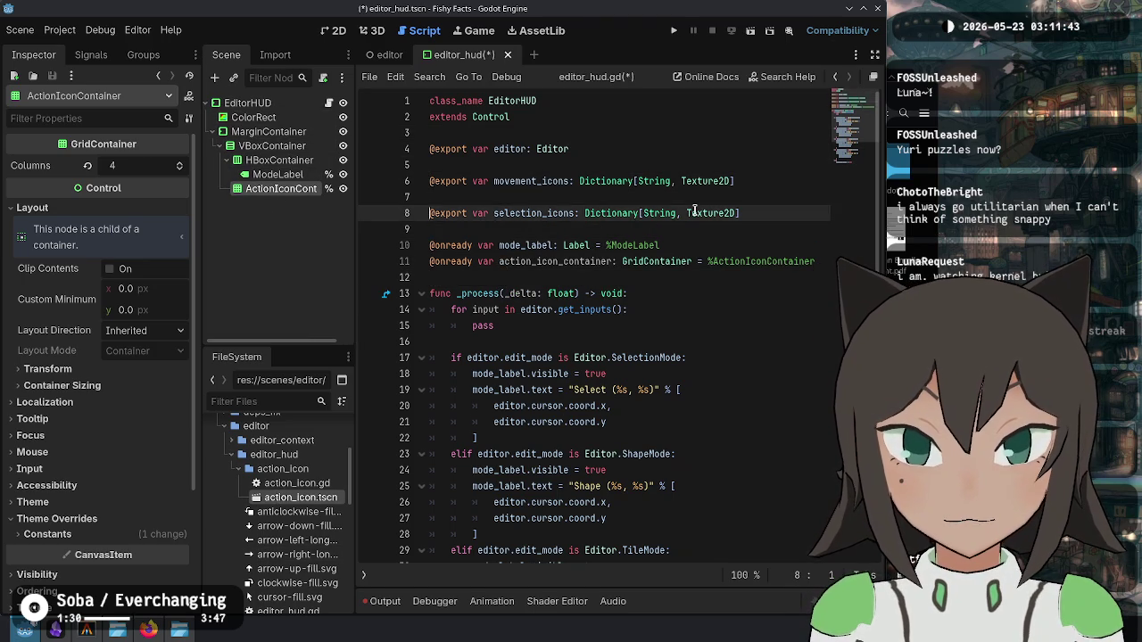
{"action": "key", "text": "Return"}
{"action": "key", "text": "Return"}
{"action": "key", "text": "Up"}
{"action": "key", "text": "Up"}
{"action": "type", "text": "@"}
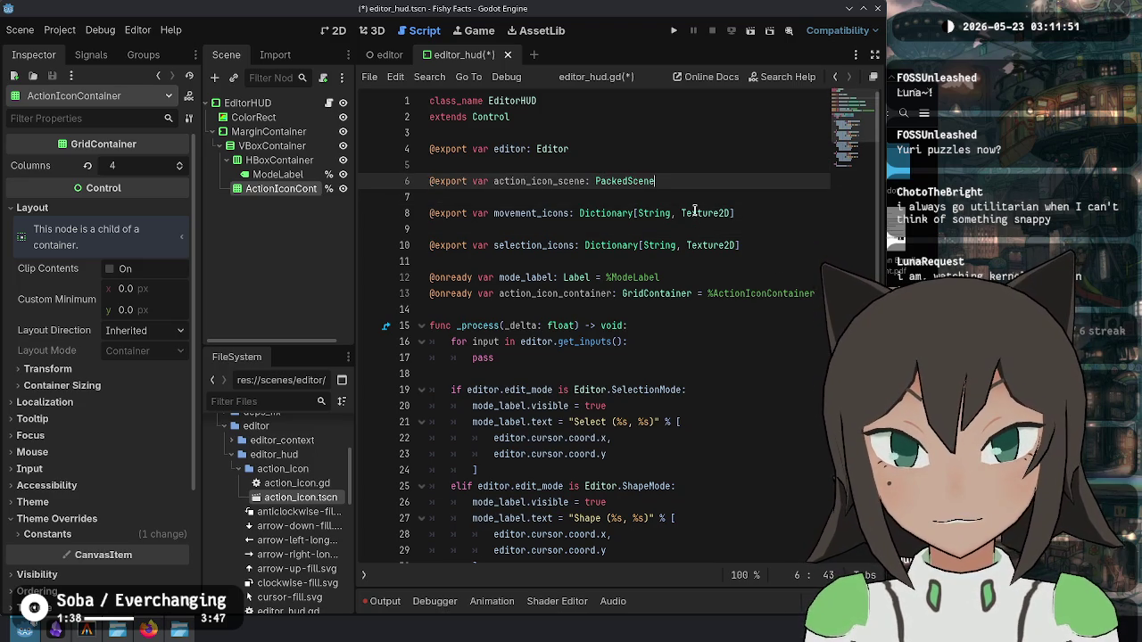
{"action": "key", "text": "ctrl+s"}
Step: Set EditorHUD's Action Icon Scene property to action_icon.tscn and save the scene
{"action": "left_click", "coordinate": [247, 104]}
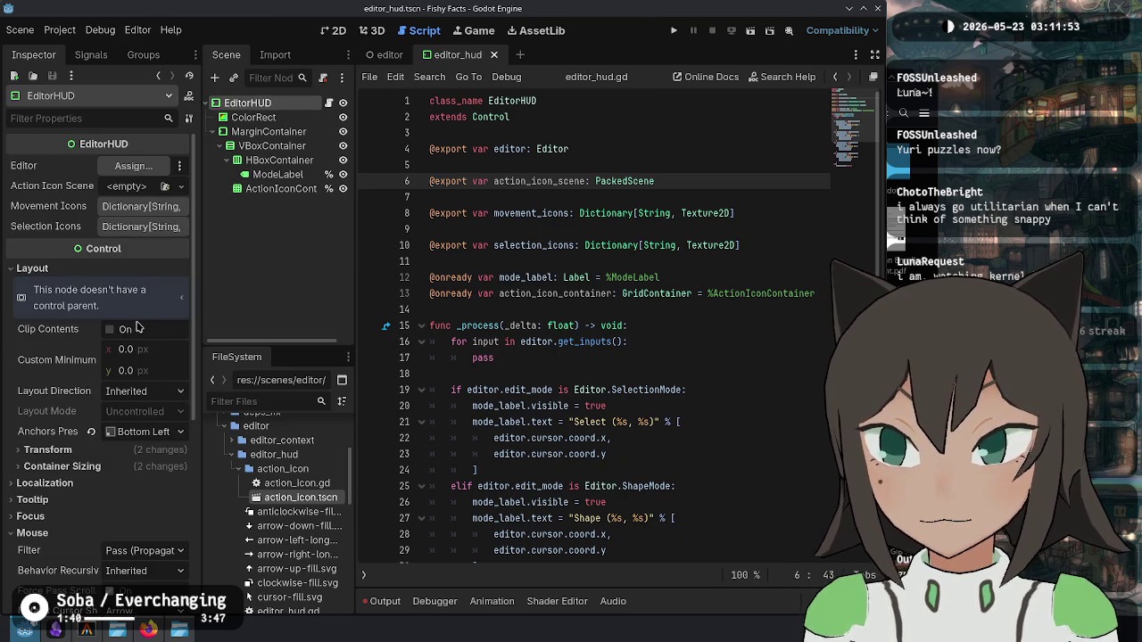
{"action": "left_click", "coordinate": [168, 189]}
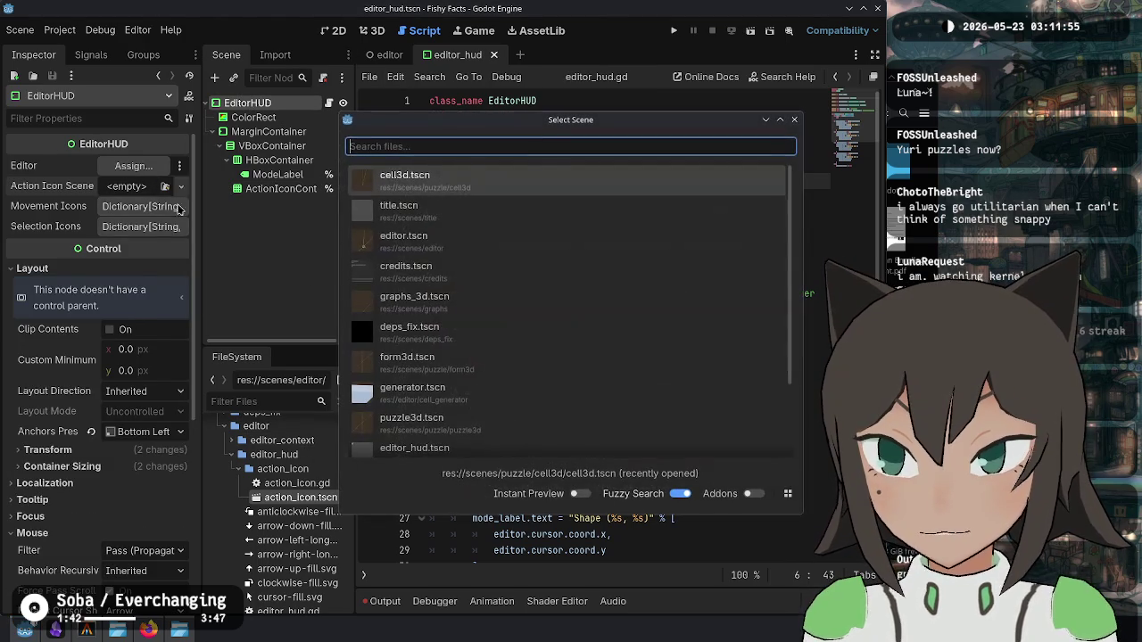
{"action": "type", "text": "action"}
{"action": "key", "text": "Return"}
{"action": "key", "text": "ctrl+s"}
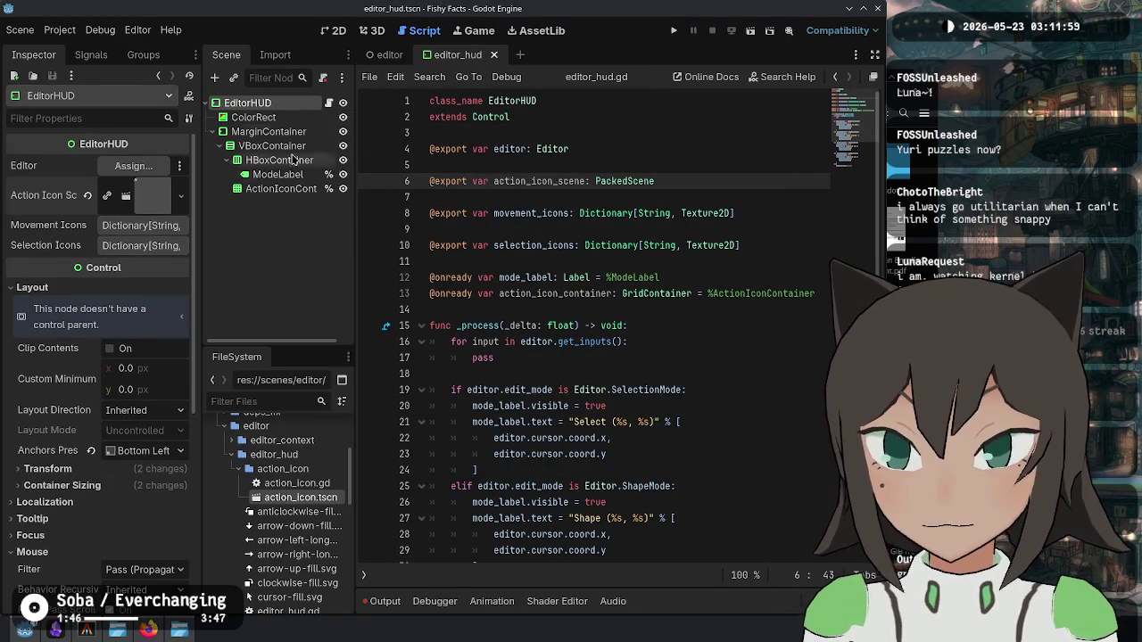
Step: Check the Movement and Selection Icons dictionaries, save, and open a new line in the input loop
{"action": "left_click", "coordinate": [687, 245]}
{"action": "left_click", "coordinate": [146, 225]}
{"action": "left_click", "coordinate": [147, 228]}
{"action": "left_click", "coordinate": [154, 250]}
{"action": "left_click", "coordinate": [154, 250]}
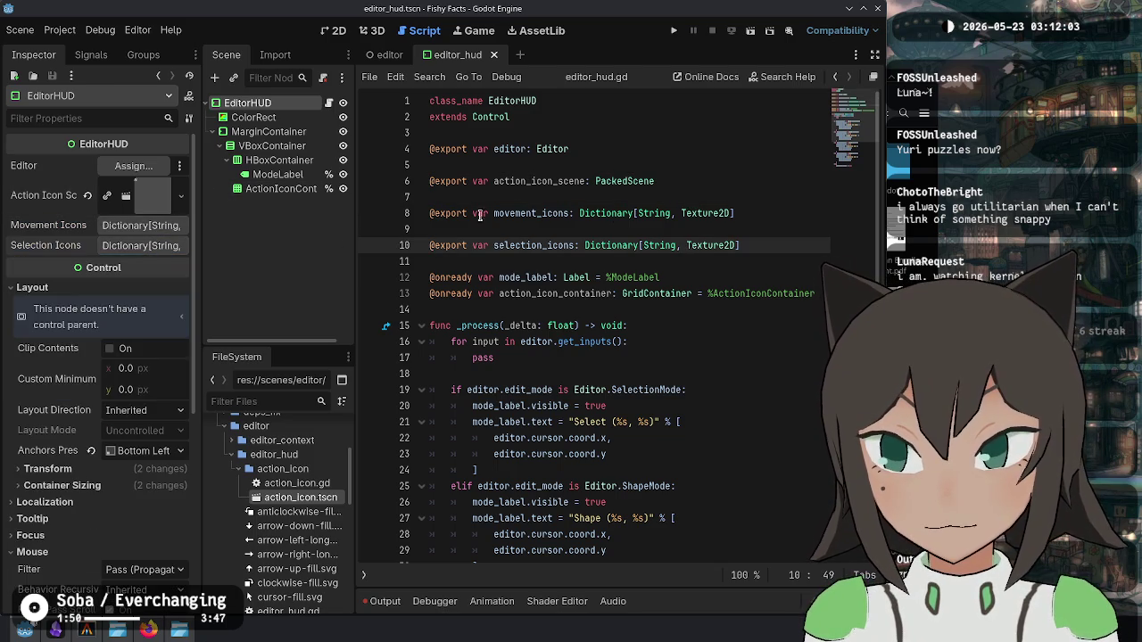
{"action": "left_click", "coordinate": [680, 213]}
{"action": "key", "text": "ctrl+s"}
{"action": "left_click", "coordinate": [680, 181]}
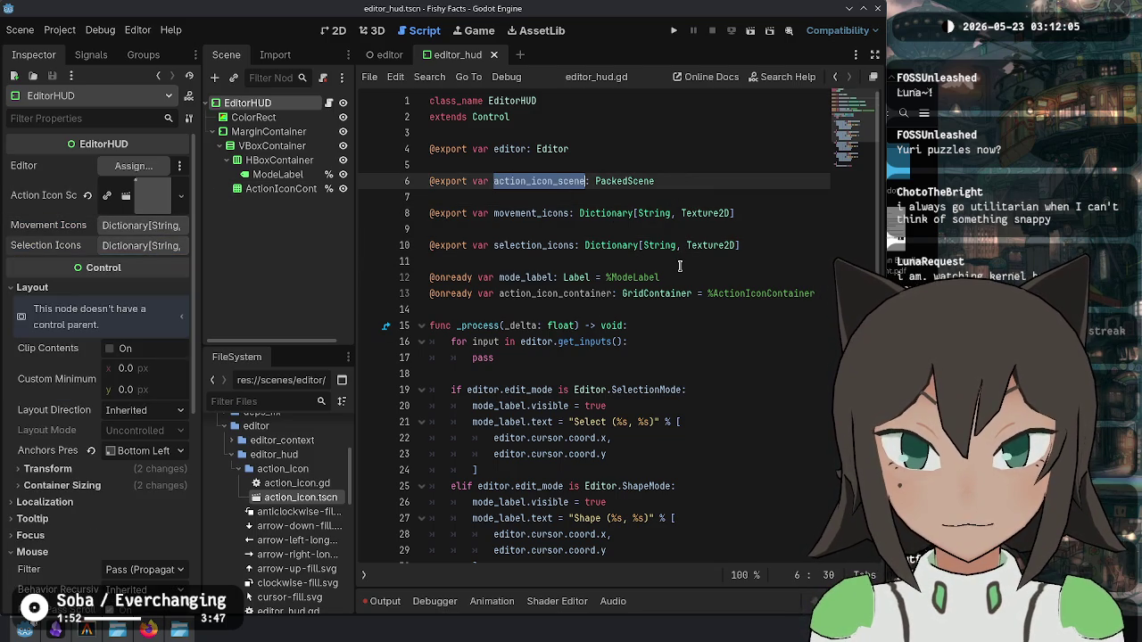
{"action": "key", "text": "Down"}
{"action": "key", "text": "Down"}
{"action": "key", "text": "Down"}
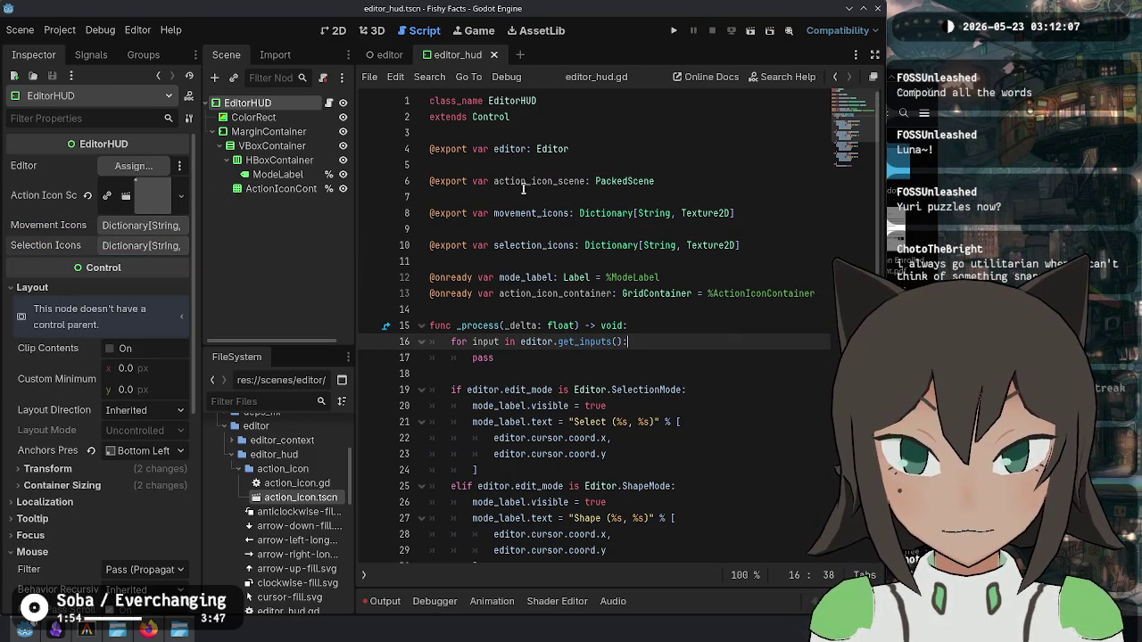
{"action": "double_click", "coordinate": [530, 183]}
{"action": "left_click", "coordinate": [725, 342]}
{"action": "key", "text": "Return"}
{"action": "type", "text": "action"}
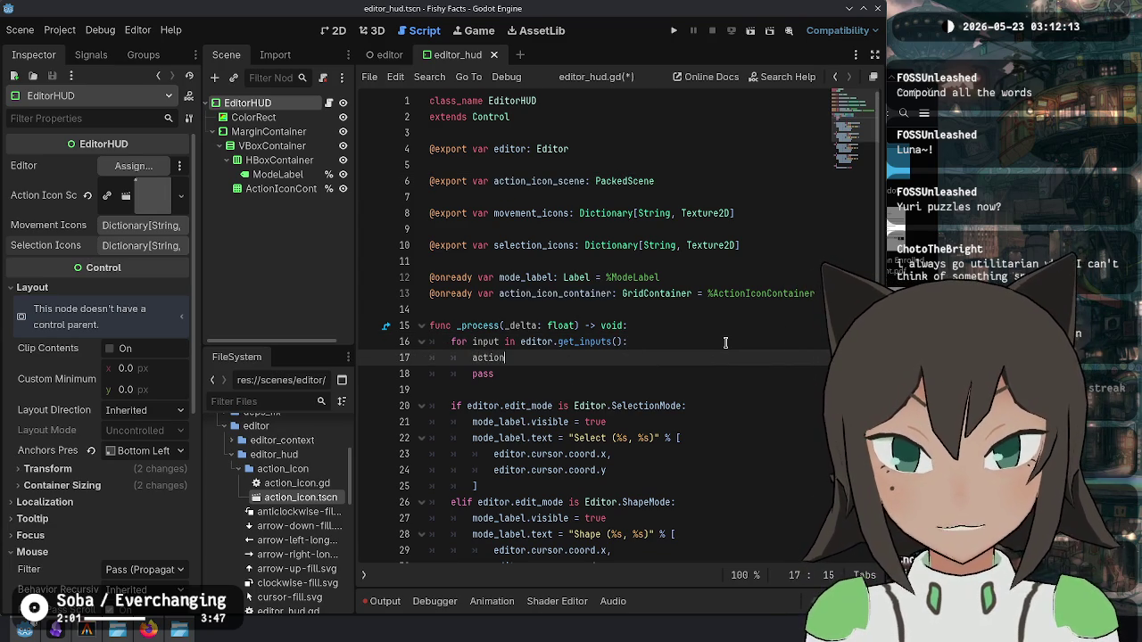
Step: Write 'for child in action_icon_container.get_children(): child.queue_free()' in the loop
{"action": "type", "text": "_icon_con"}
{"action": "key", "text": "Return"}
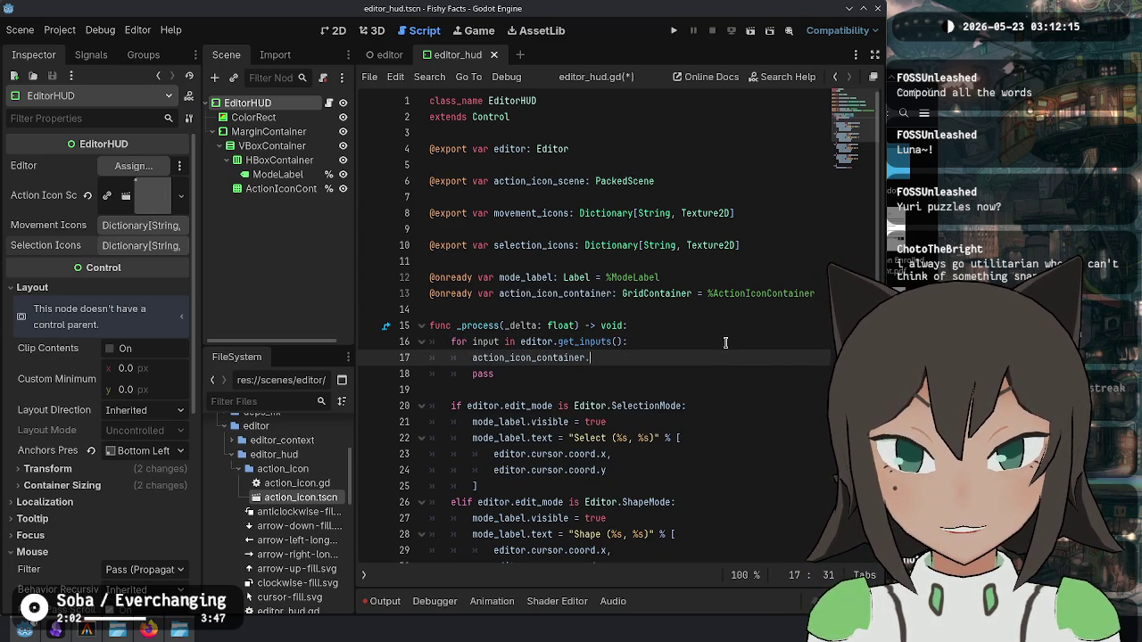
{"action": "type", "text": ".get_child"}
{"action": "key", "text": "Return"}
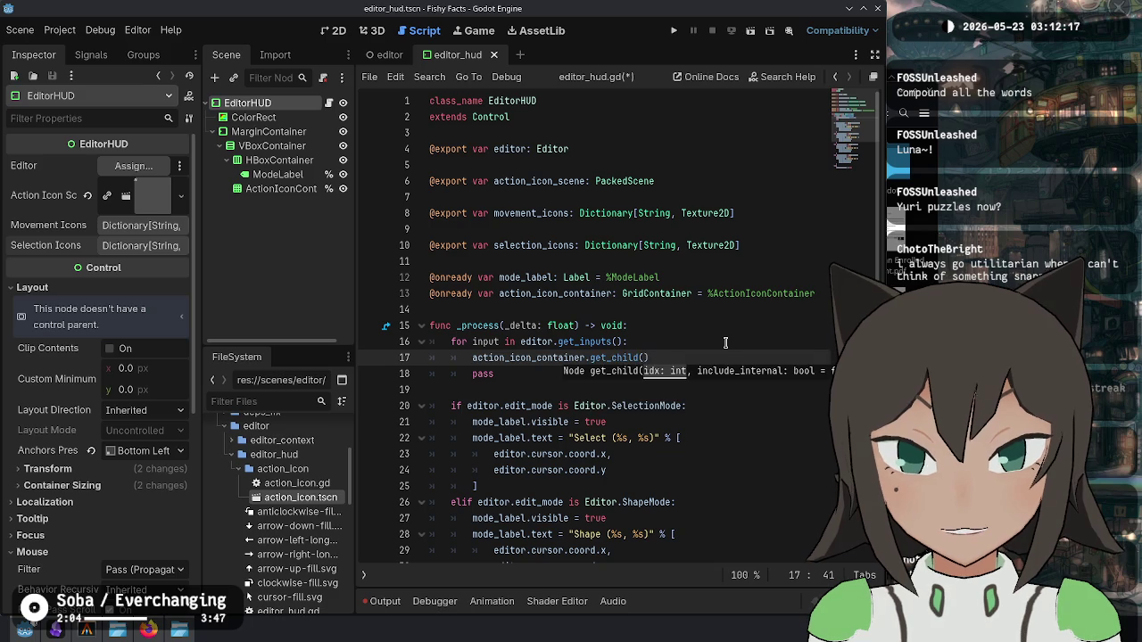
{"action": "key", "text": "ctrl+BackSpace"}
{"action": "type", "text": "get_child"}
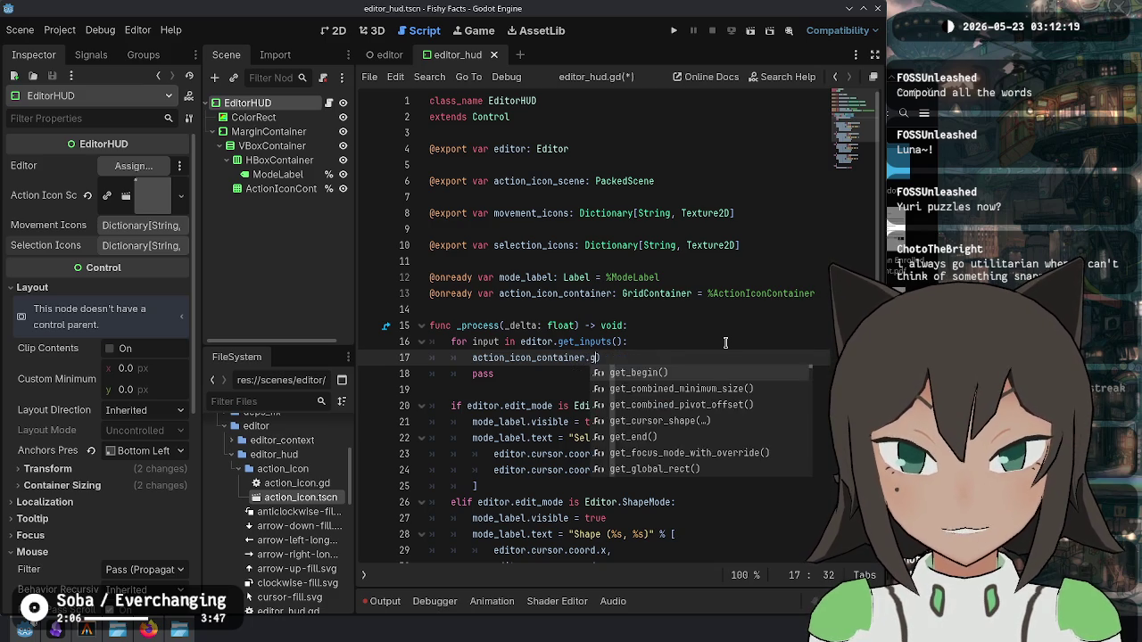
{"action": "key", "text": "Down"}
{"action": "key", "text": "Return"}
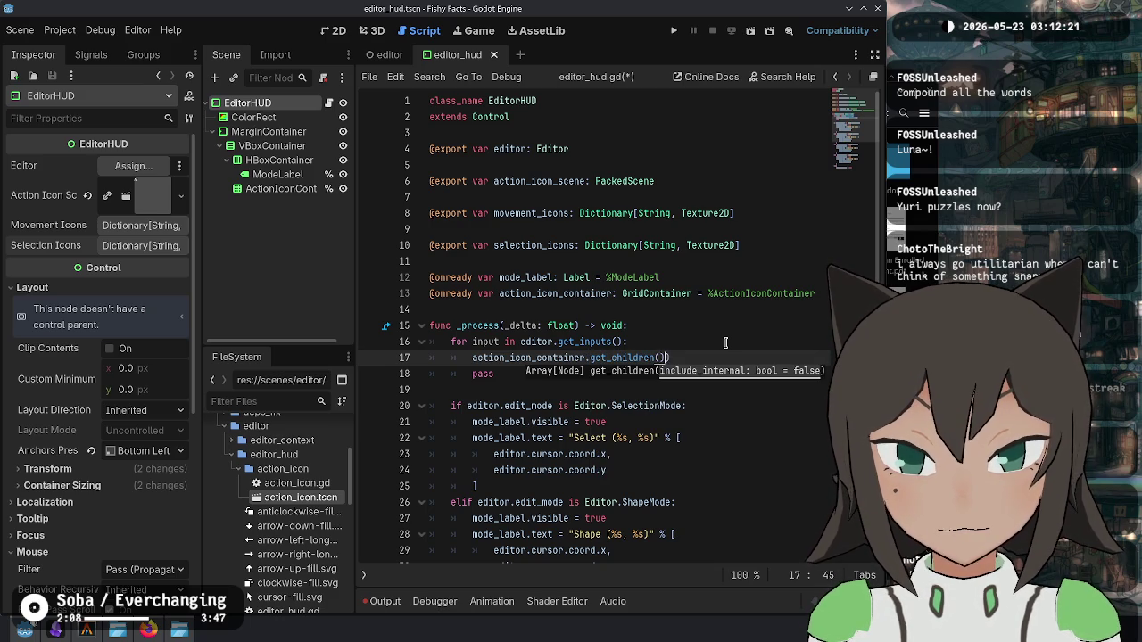
{"action": "type", "text": ":"}
{"action": "key", "text": "Home"}
{"action": "type", "text": "for chil"}
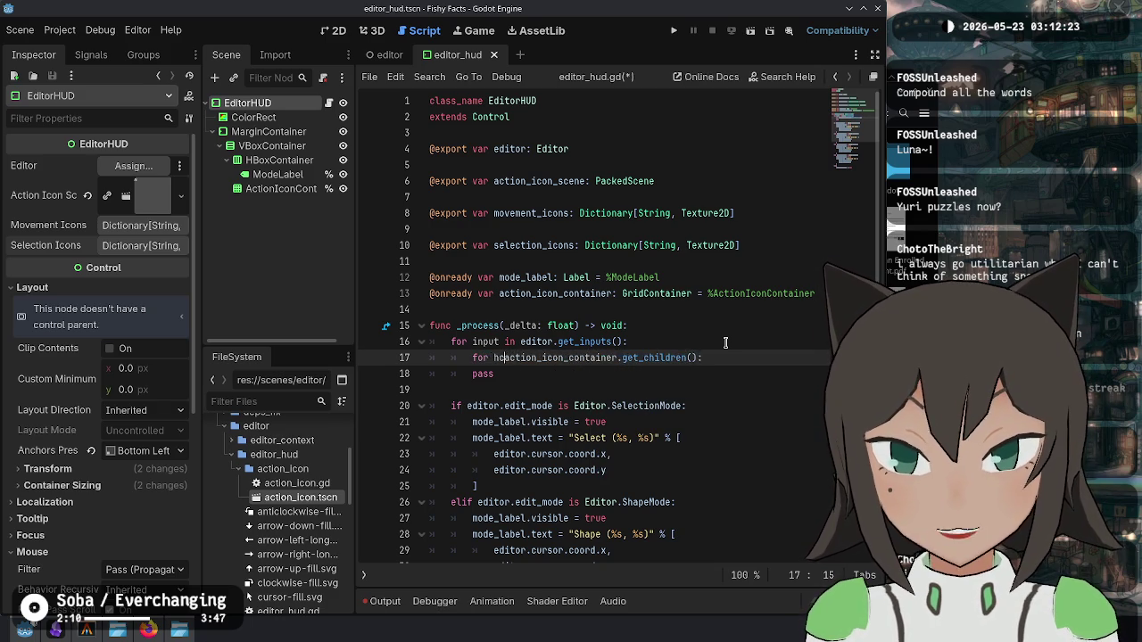
{"action": "type", "text": "d in"}
{"action": "key", "text": "End"}
{"action": "key", "text": "Return"}
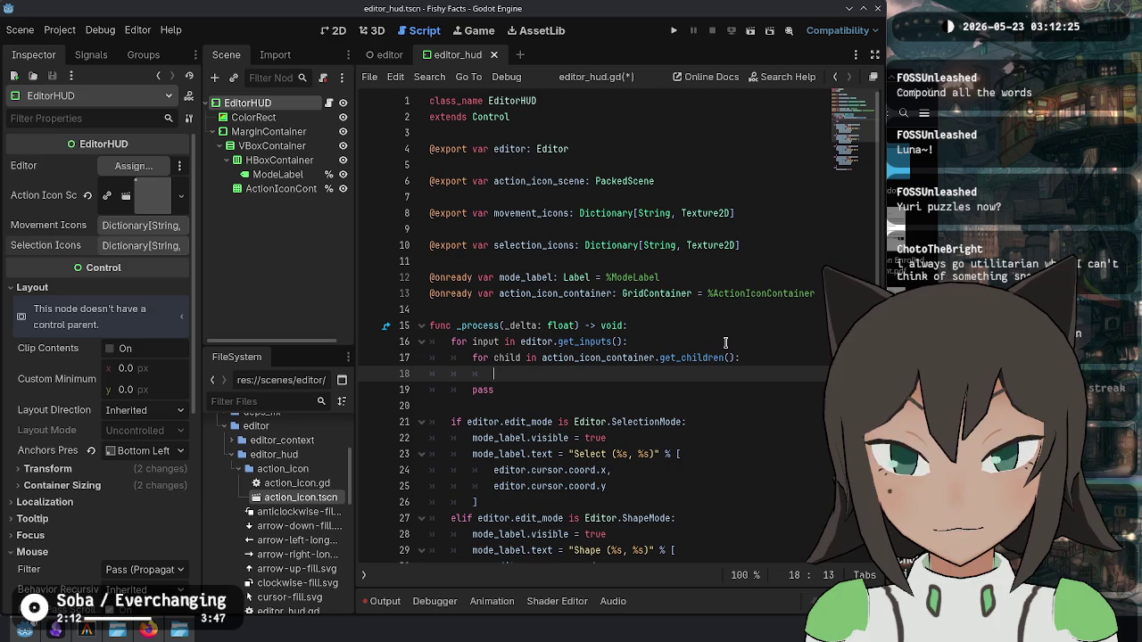
{"action": "type", "text": "child.queue_free()"}
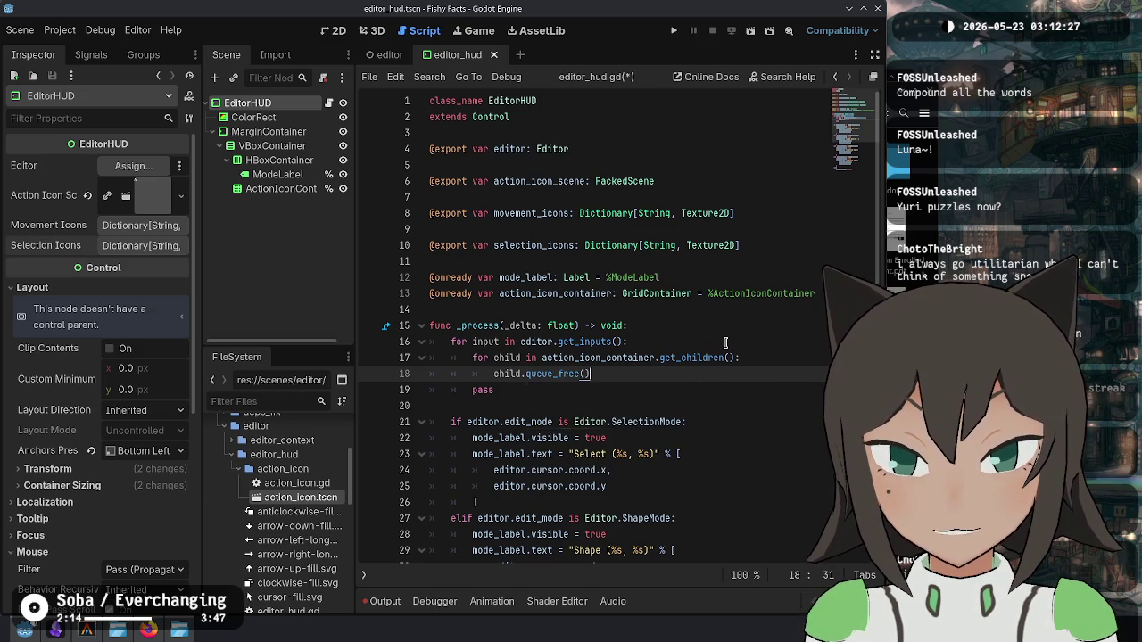
Step: Replace pass with action_icon_container.add_child(action_icon_scene)
{"action": "key", "text": "Down"}
{"action": "key", "text": "shift+Home"}
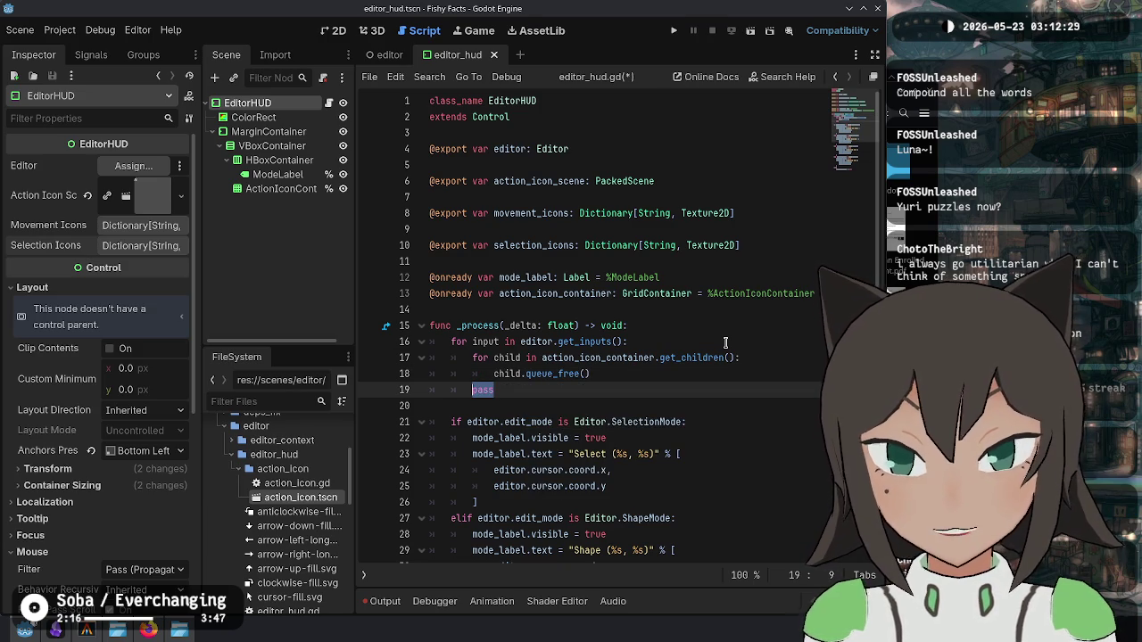
{"action": "key", "text": "Return"}
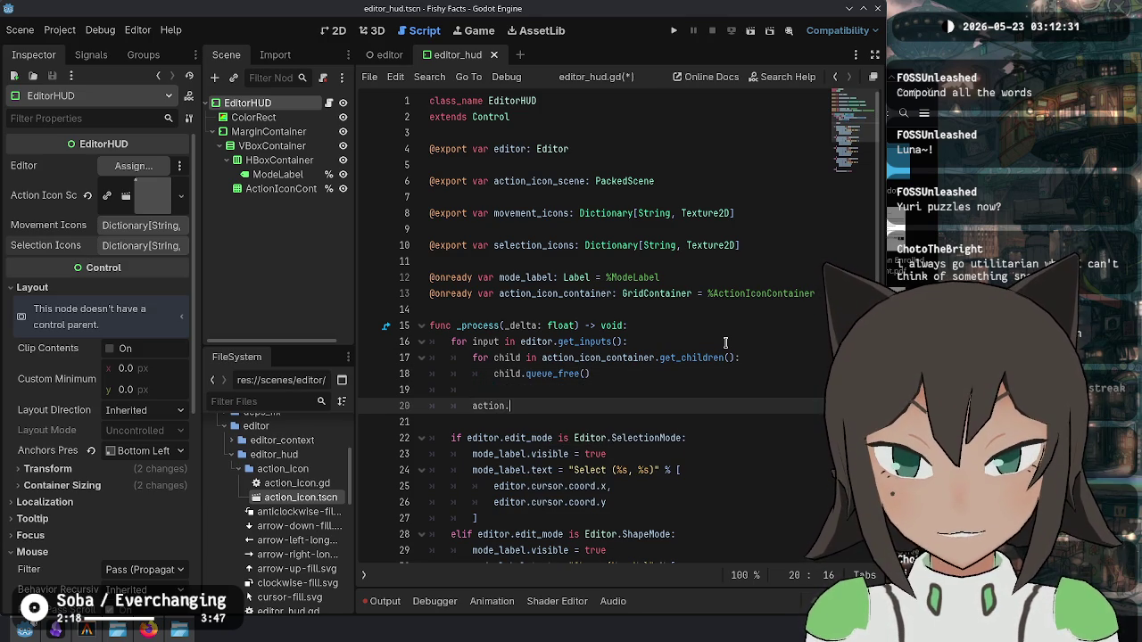
{"action": "type", "text": "icon.cona"}
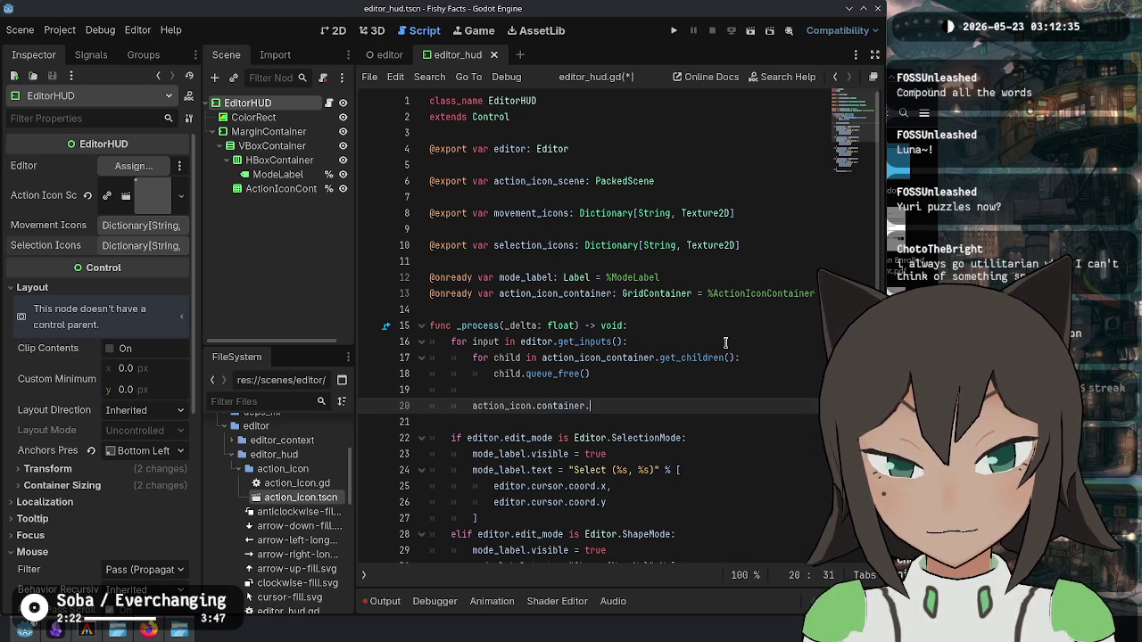
{"action": "key", "text": "BackSpace"}
{"action": "key", "text": "BackSpace"}
{"action": "key", "text": "BackSpace"}
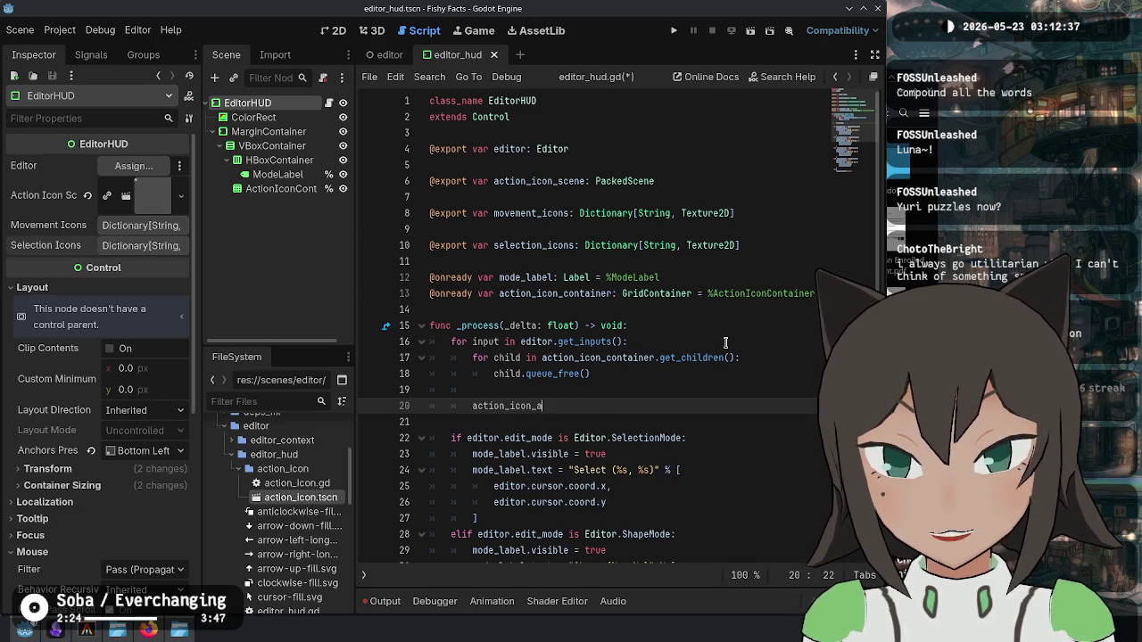
{"action": "type", "text": "ontainer.add_child(action_icon_scene"}
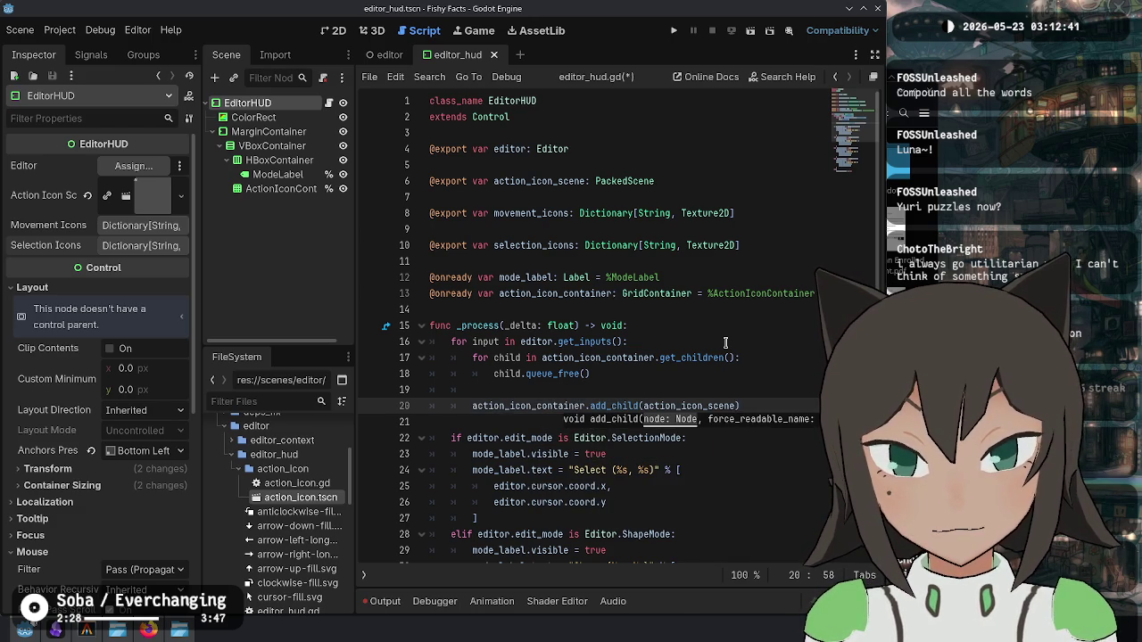
Step: Add 'var action_icon := action_icon_scene.instantiate()' above and pass action_icon to add_child
{"action": "key", "text": "Home"}
{"action": "key", "text": "Return"}
{"action": "key", "text": "Return"}
{"action": "key", "text": "Up"}
{"action": "key", "text": "Up"}
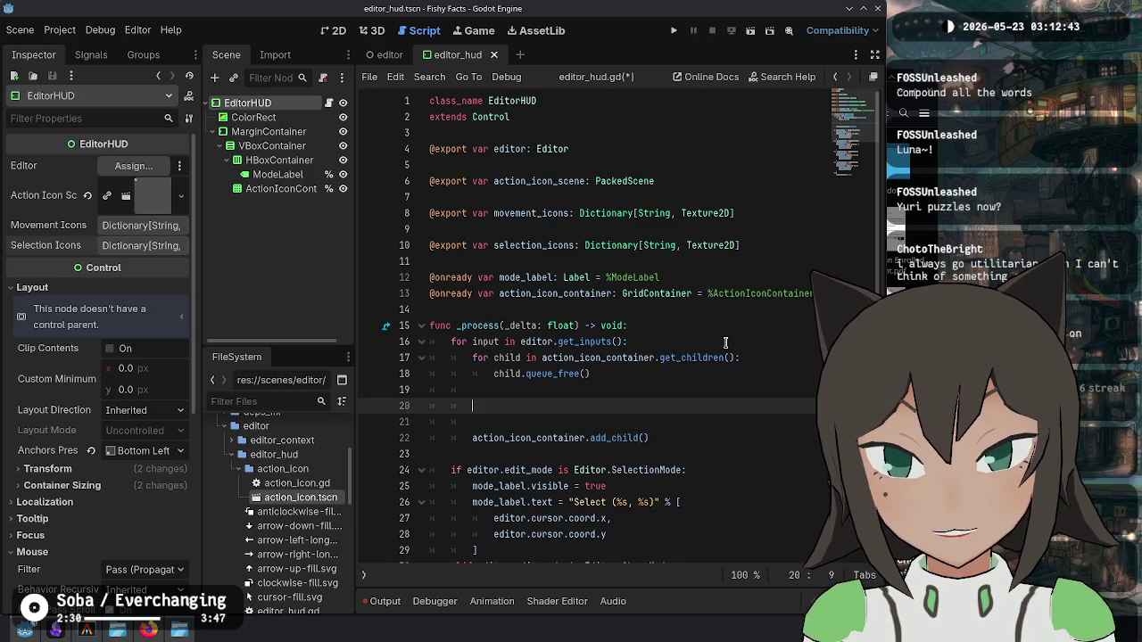
{"action": "type", "text": "var action_icon"}
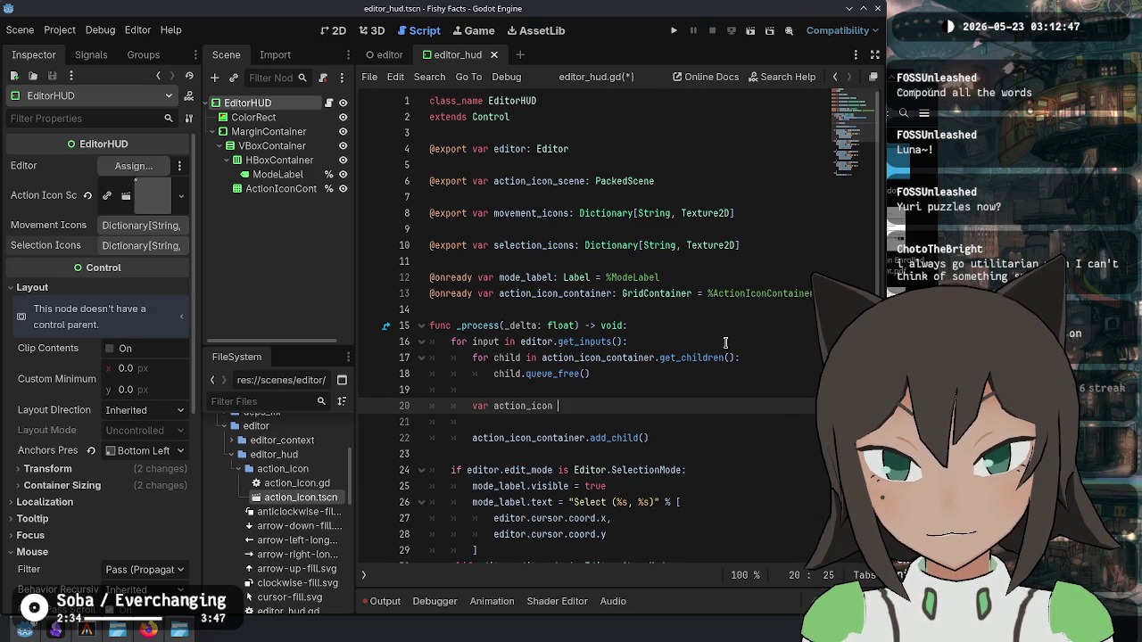
{"action": "type", "text": " := action_icon_scene."}
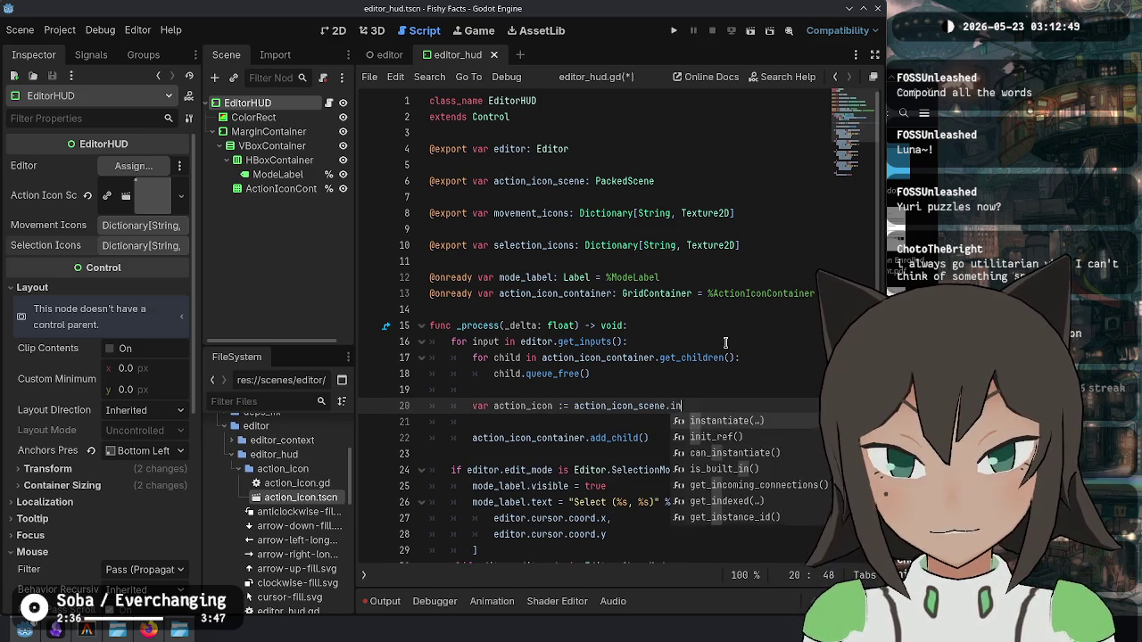
{"action": "type", "text": "in"}
{"action": "key", "text": "Return"}
{"action": "key", "text": "Down"}
{"action": "key", "text": "Down"}
{"action": "type", "text": "act"}
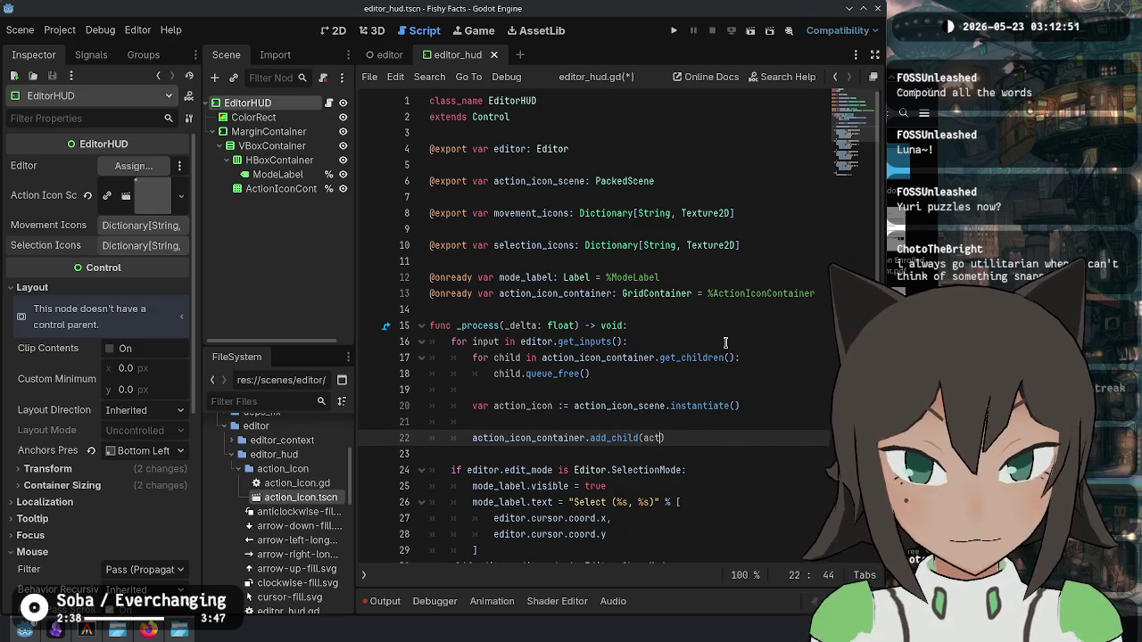
{"action": "key", "text": "Up"}
{"action": "key", "text": "Up"}
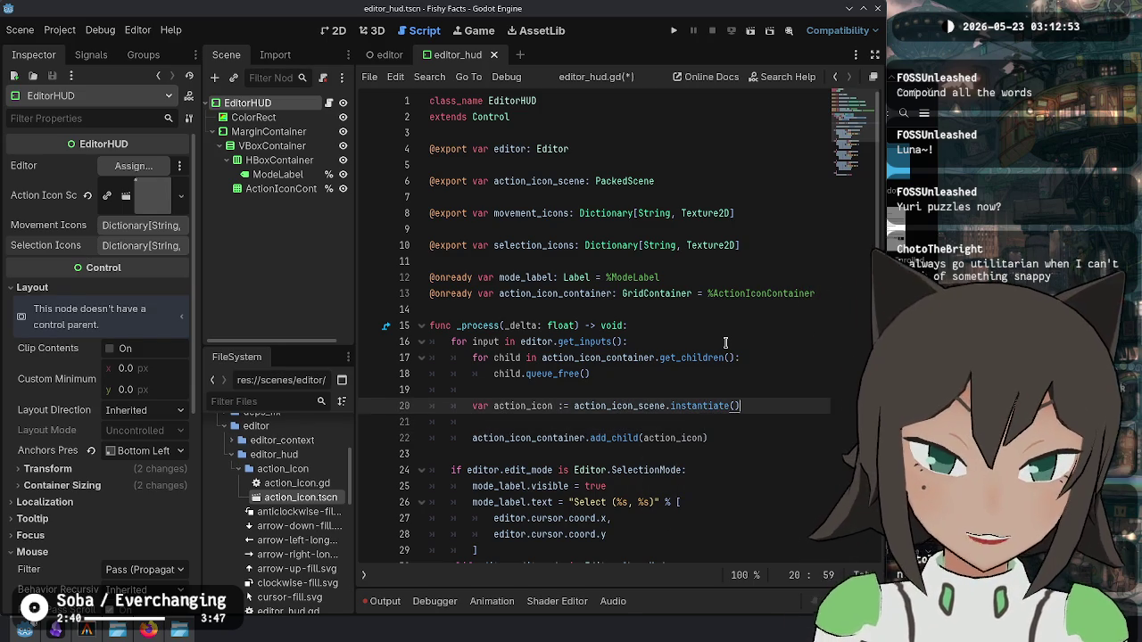
Step: Add an action_icon line below the instantiate line, matching the block's indentation
{"action": "key", "text": "Return"}
{"action": "type", "text": "action_"}
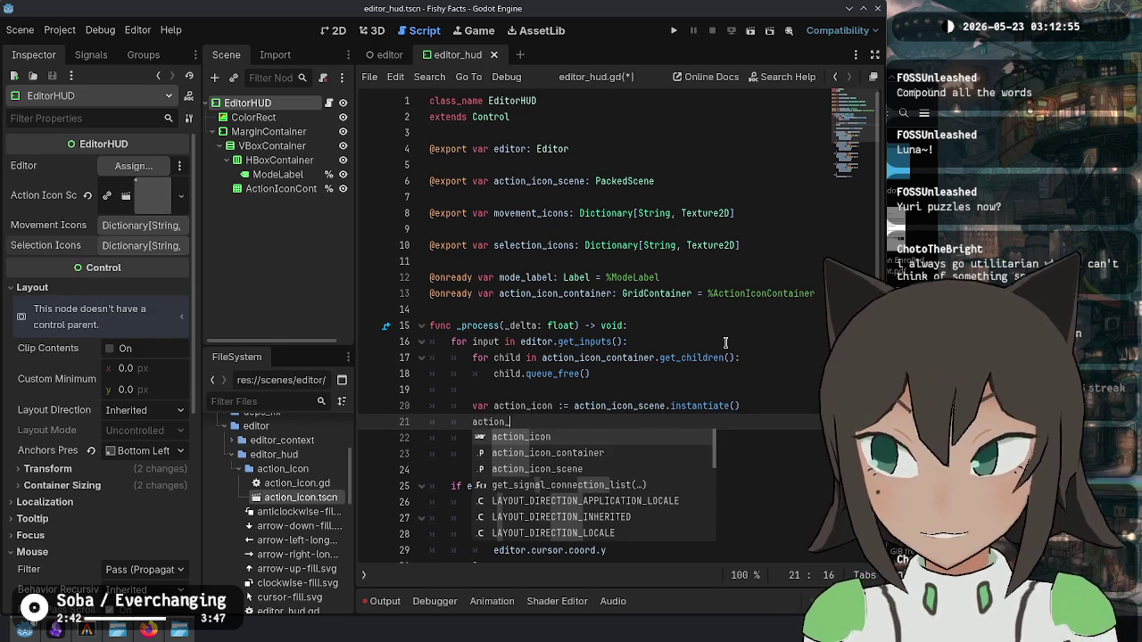
{"action": "key", "text": "Return"}
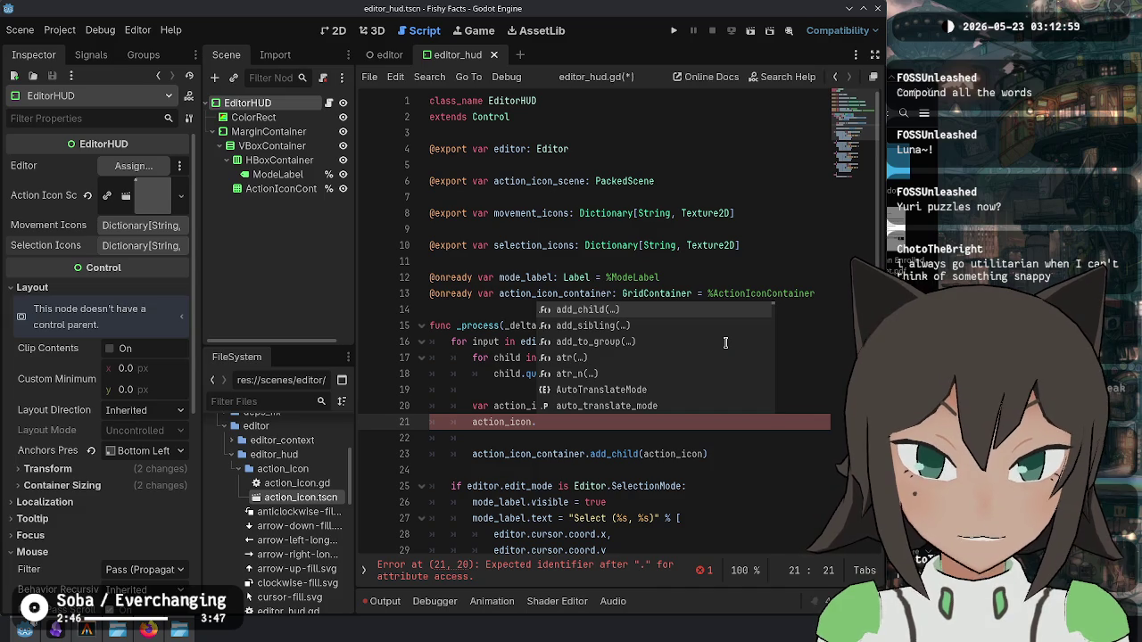
{"action": "key", "text": "Escape"}
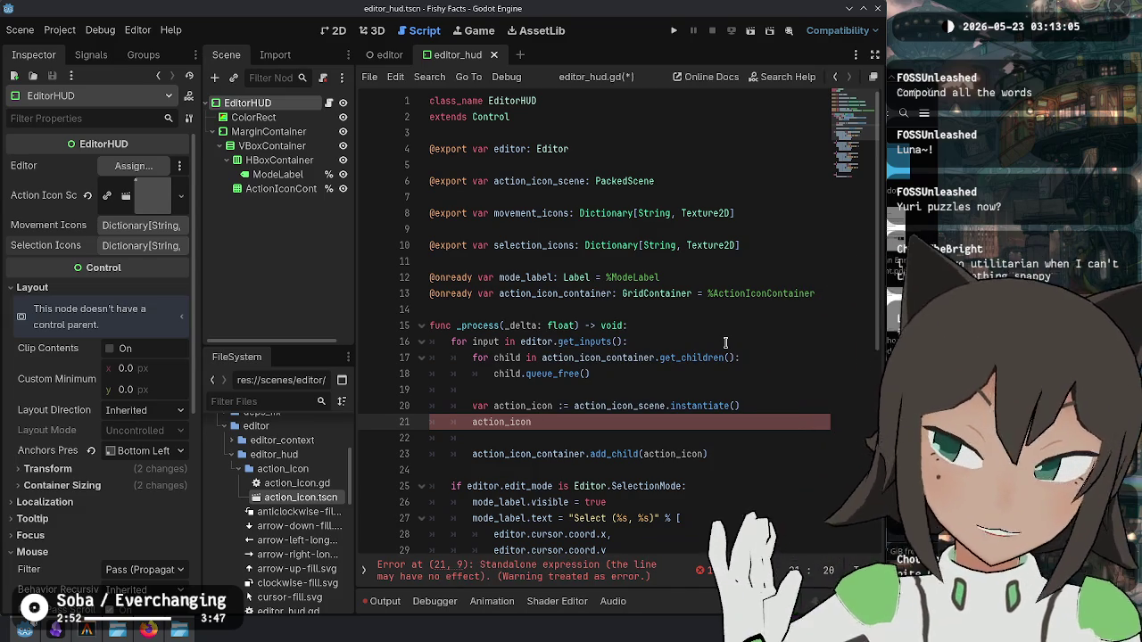
{"action": "key", "text": "shift+Home"}
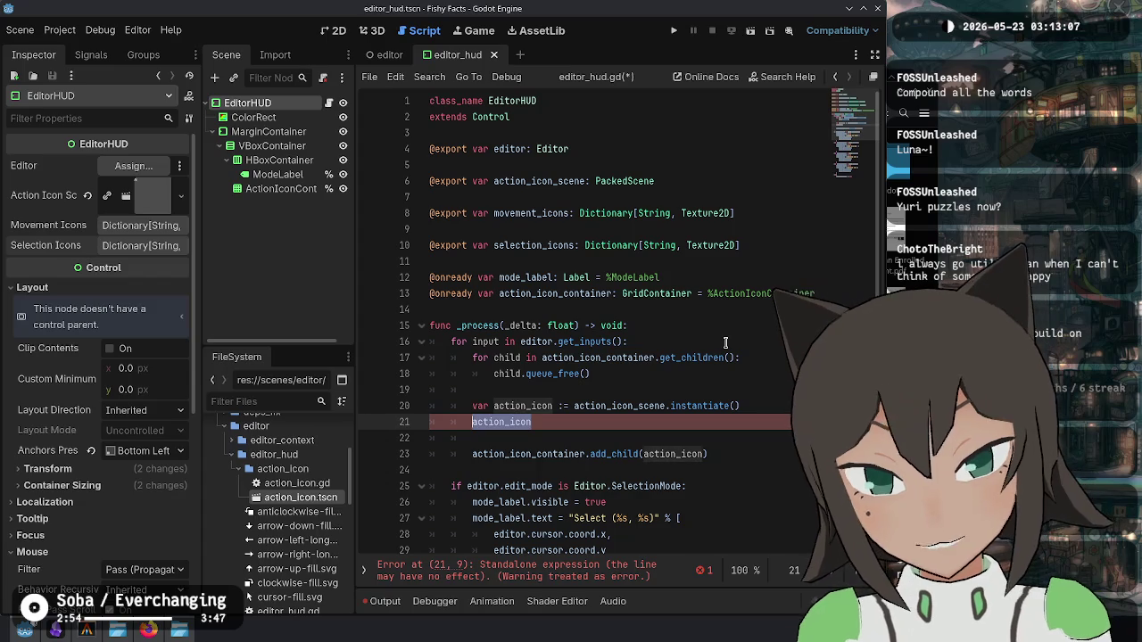
{"action": "key", "text": "Left"}
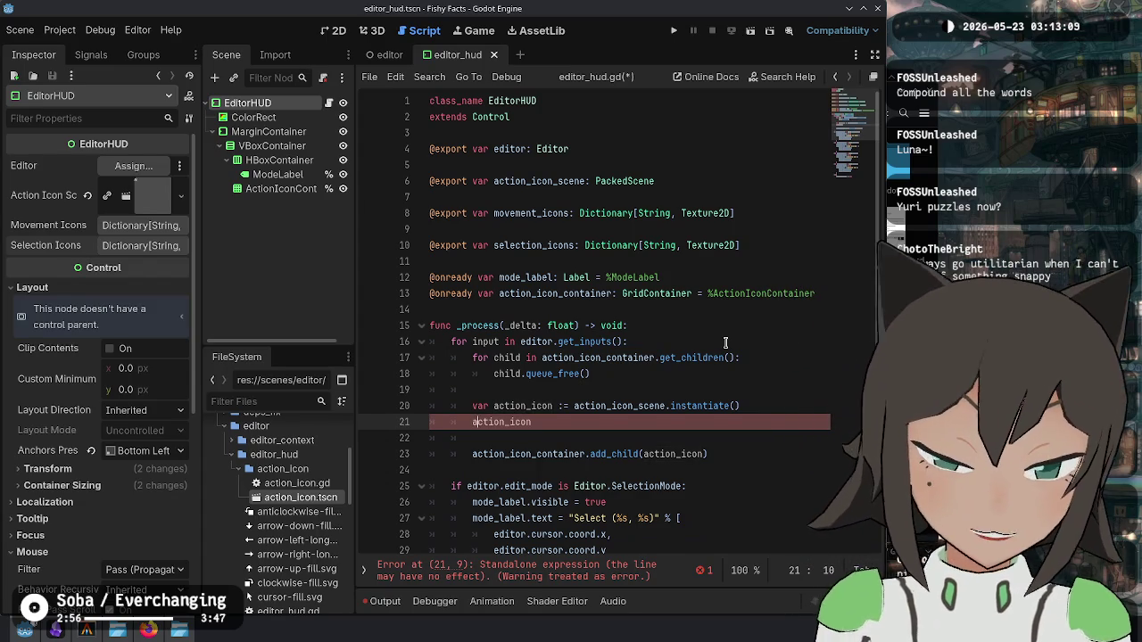
{"action": "key", "text": "Up"}
{"action": "key", "text": "Up"}
{"action": "key", "text": "Home"}
{"action": "key", "text": "Down"}
{"action": "key", "text": "Down"}
{"action": "key", "text": "Down"}
{"action": "key", "text": "Up"}
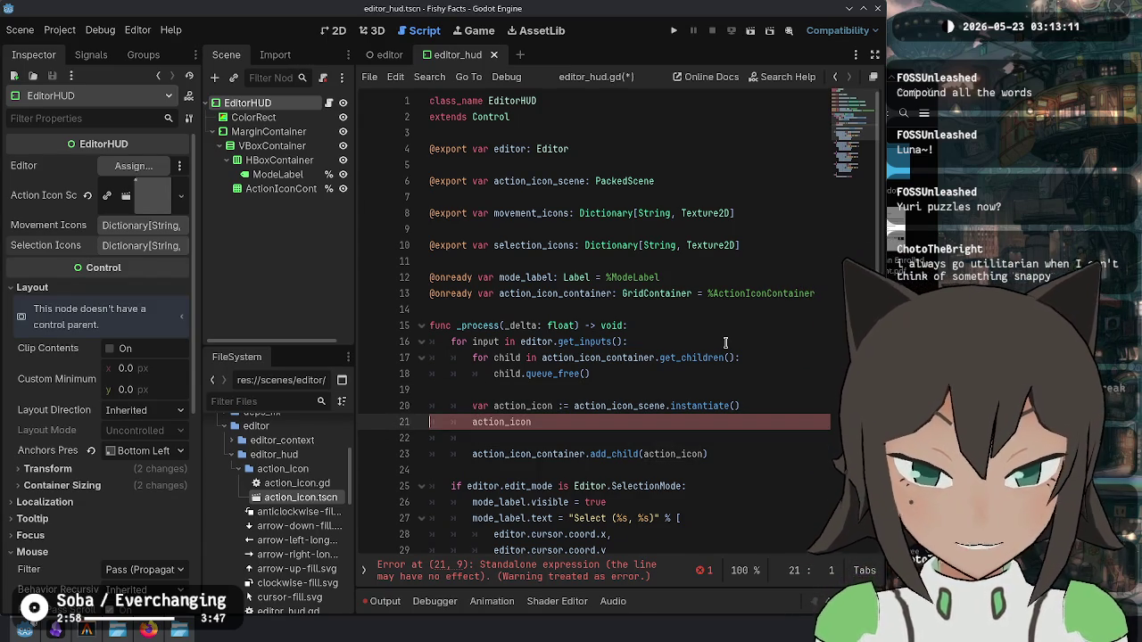
{"action": "key", "text": "End"}
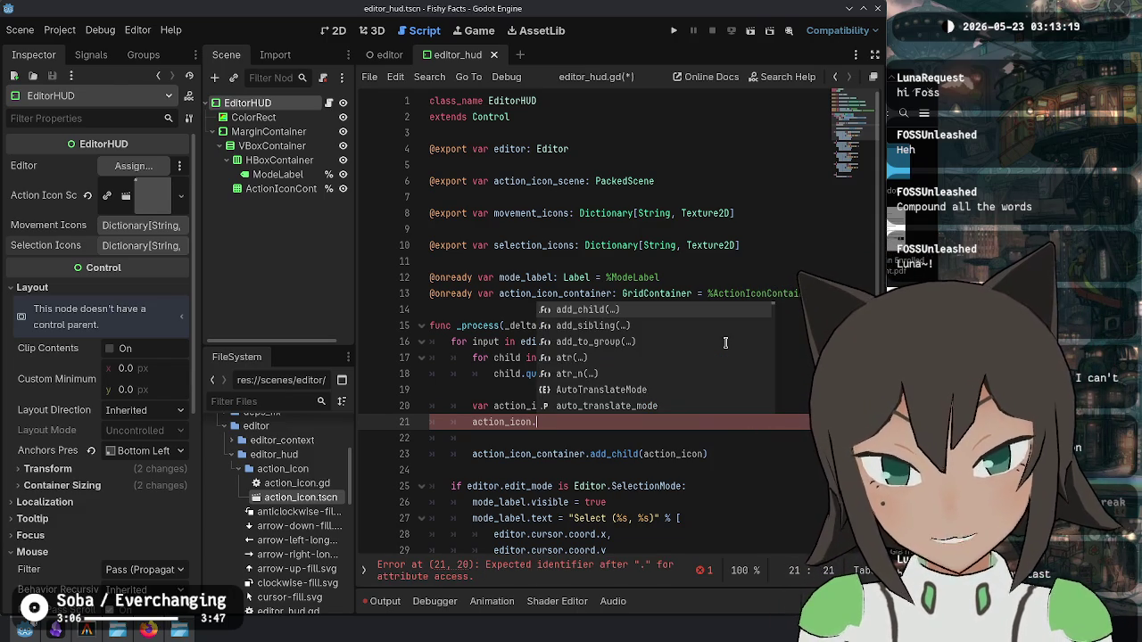
Step: Turn that line into a call to action_icon's _update method
{"action": "key", "text": "BackSpace"}
{"action": "type", "text": "set_i"}
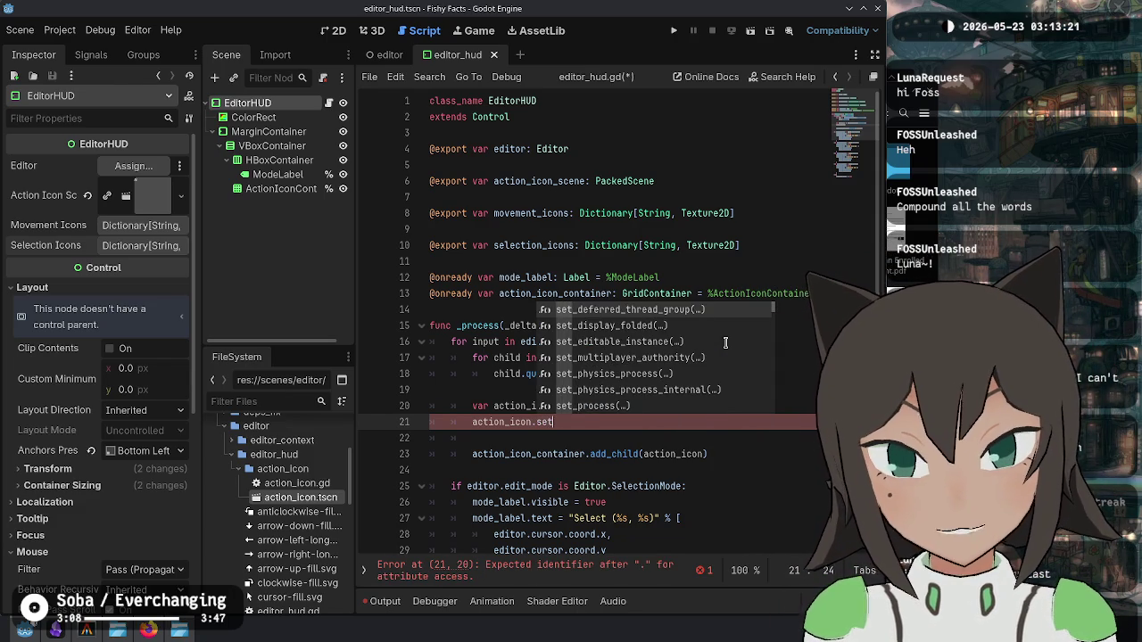
{"action": "key", "text": "BackSpace"}
{"action": "key", "text": "BackSpace"}
{"action": "key", "text": "BackSpace"}
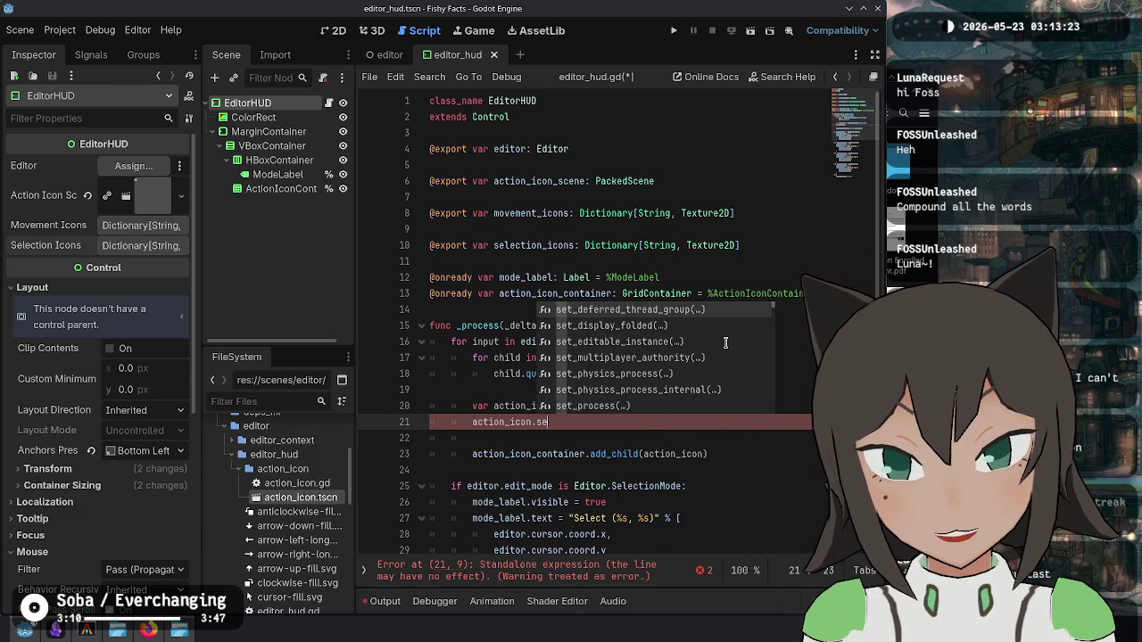
{"action": "type", "text": "_upad"}
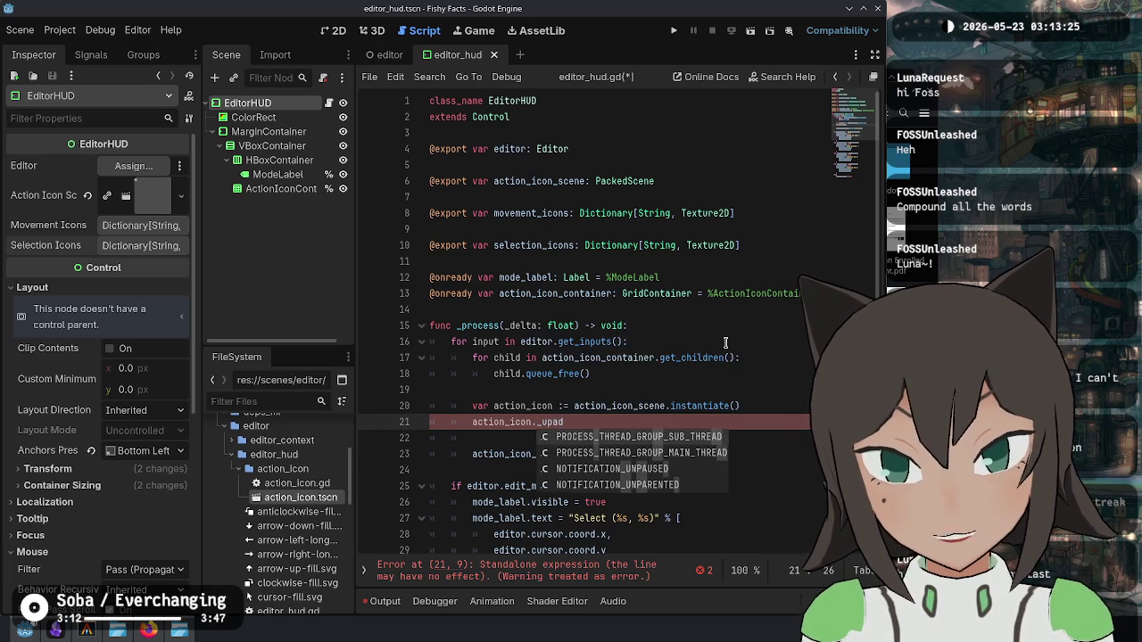
{"action": "key", "text": "BackSpace"}
{"action": "key", "text": "BackSpace"}
{"action": "type", "text": "date"}
Step: Declare action_icon with the explicit type ActionIcon instead of an inferred type
{"action": "key", "text": "Escape"}
{"action": "key", "text": "Up"}
{"action": "key", "text": "Left"}
{"action": "key", "text": "Left"}
{"action": "key", "text": "Left"}
{"action": "key", "text": "BackSpace"}
{"action": "key", "text": "Right"}
{"action": "type", "text": "ActionIcon"}
Step: Pass input as the argument: action_icon._update(input)
{"action": "key", "text": "Down"}
{"action": "type", "text": "("}
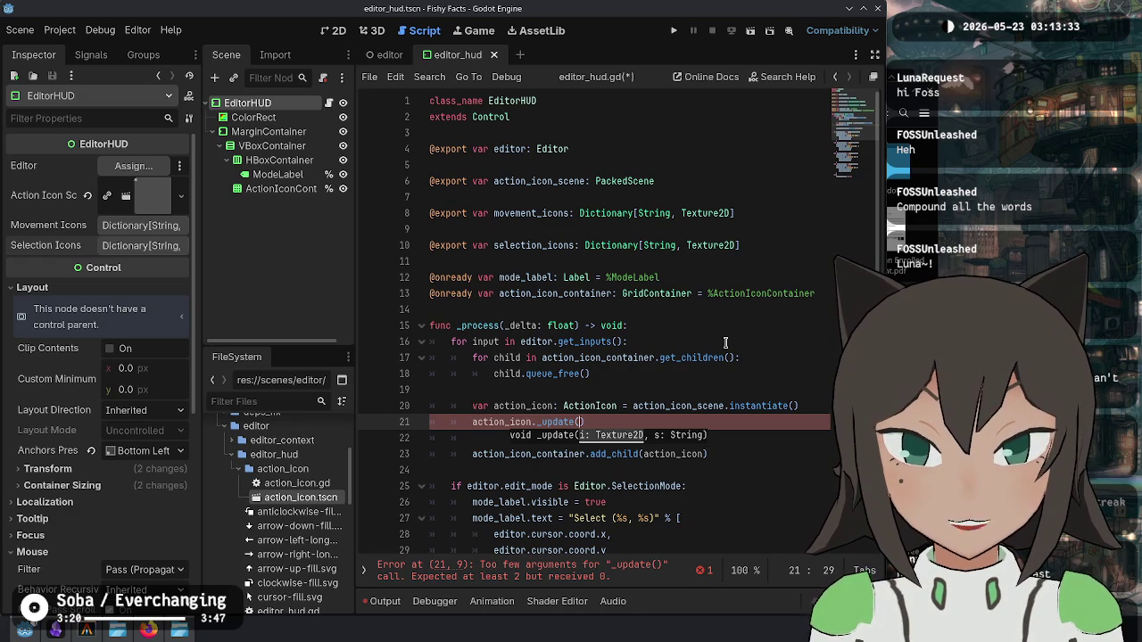
{"action": "type", "text": "get_in"}
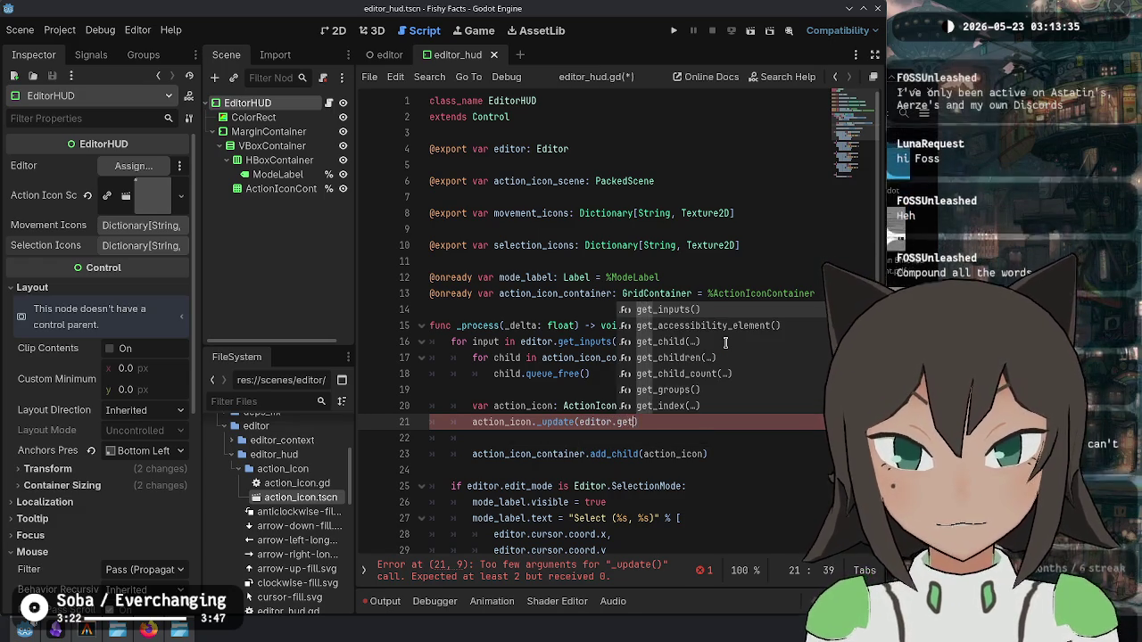
{"action": "key", "text": "Return"}
{"action": "key", "text": "ctrl+BackSpace"}
{"action": "key", "text": "ctrl+BackSpace"}
{"action": "key", "text": "ctrl+BackSpace"}
{"action": "type", "text": "nput"}
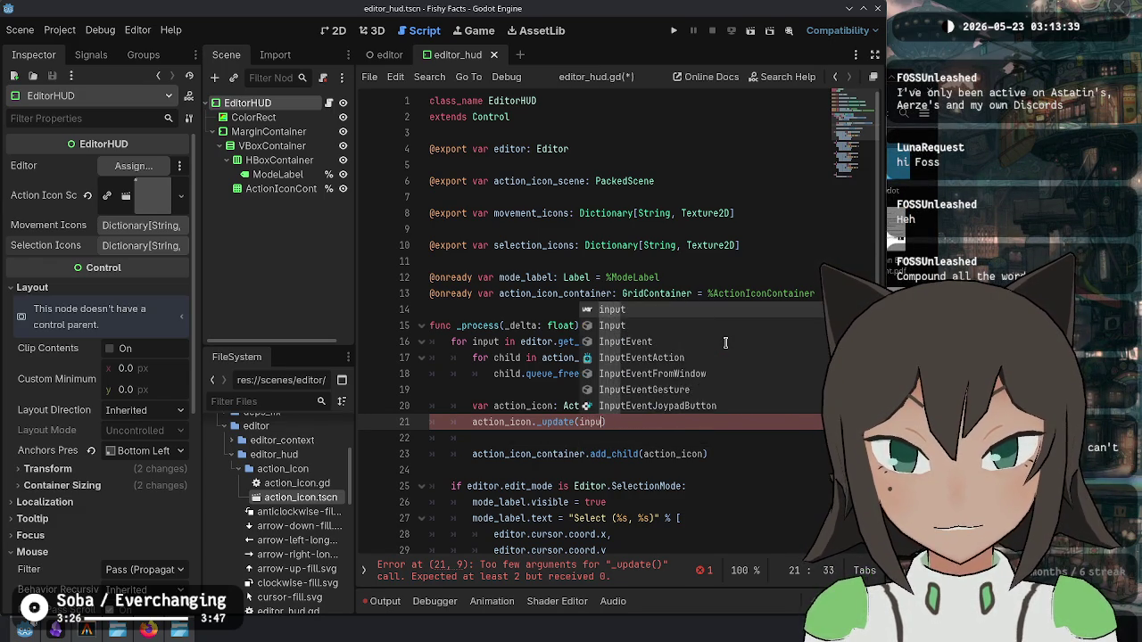
Step: Select the child-clearing loop and move it up above the input loop
{"action": "key", "text": "Up"}
{"action": "key", "text": "Up"}
{"action": "key", "text": "Up"}
{"action": "key", "text": "shift+Up"}
{"action": "key", "text": "alt+Up"}
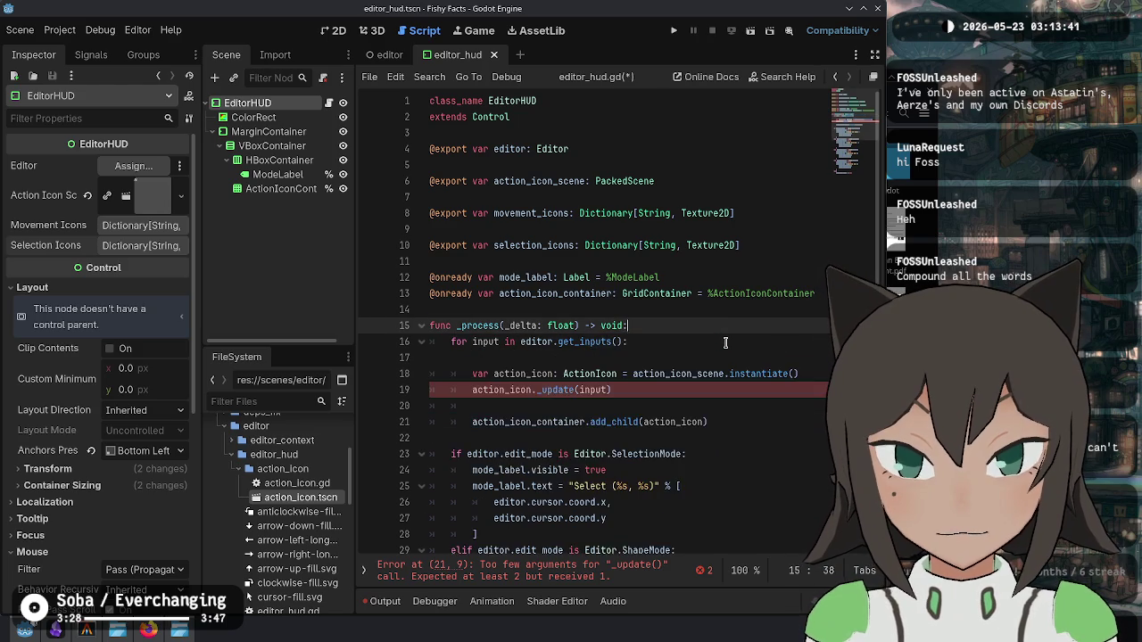
Step: Unindent the clearing loop out of the input loop and delete the stray comma after input
{"action": "key", "text": "shift+Tab"}
{"action": "key", "text": "Down"}
{"action": "key", "text": "Down"}
{"action": "key", "text": "End"}
{"action": "key", "text": "alt+Down"}
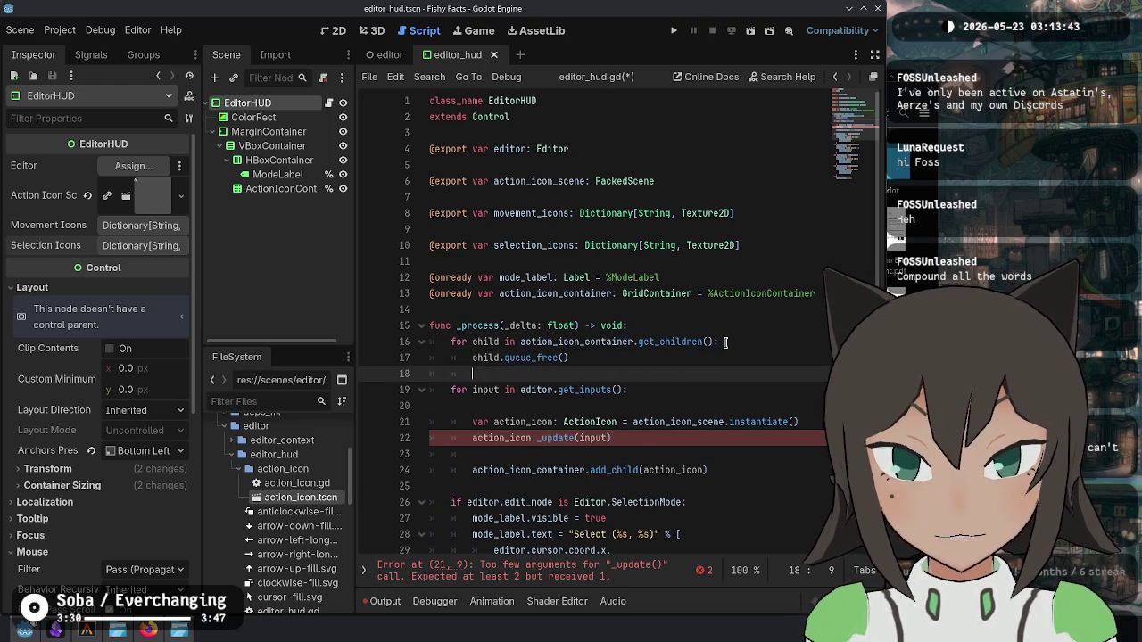
{"action": "key", "text": "Down"}
{"action": "key", "text": "Down"}
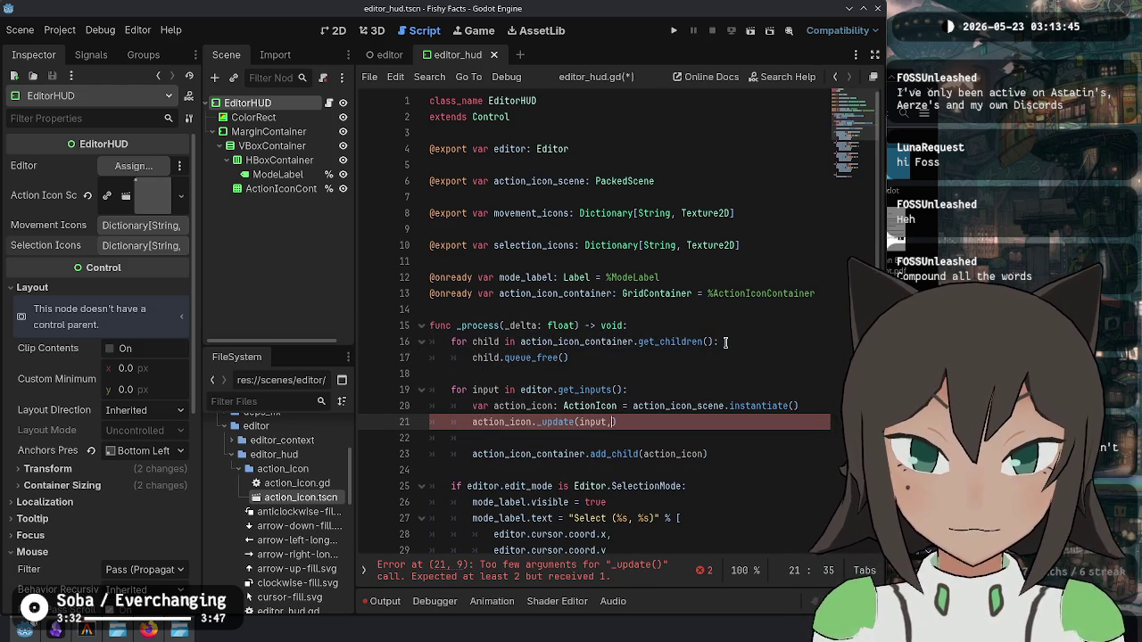
{"action": "key", "text": "BackSpace"}
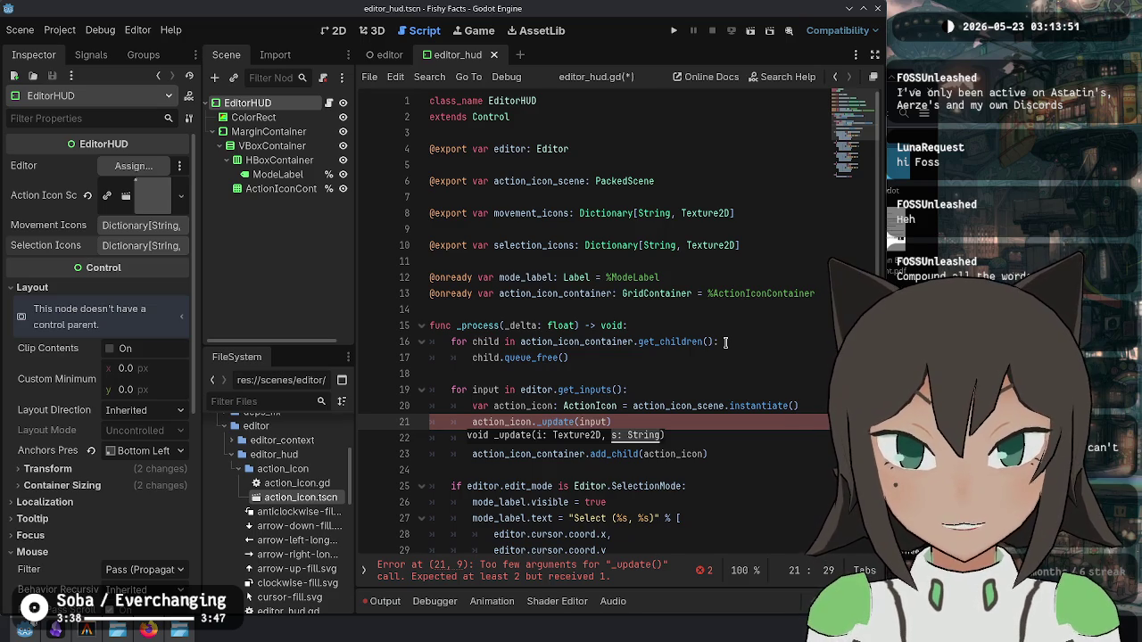
Step: Start an icon_textures variable typed Dictionary after the clearing loop
{"action": "key", "text": "Up"}
{"action": "key", "text": "Up"}
{"action": "key", "text": "Up"}
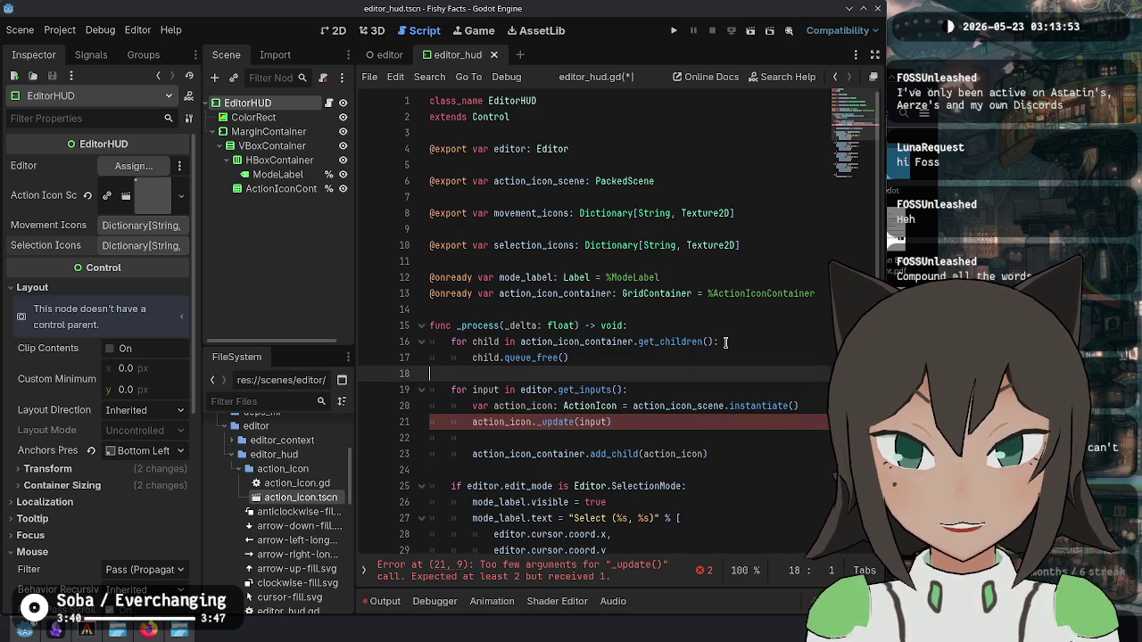
{"action": "key", "text": "Return"}
{"action": "type", "text": "icon_textu"}
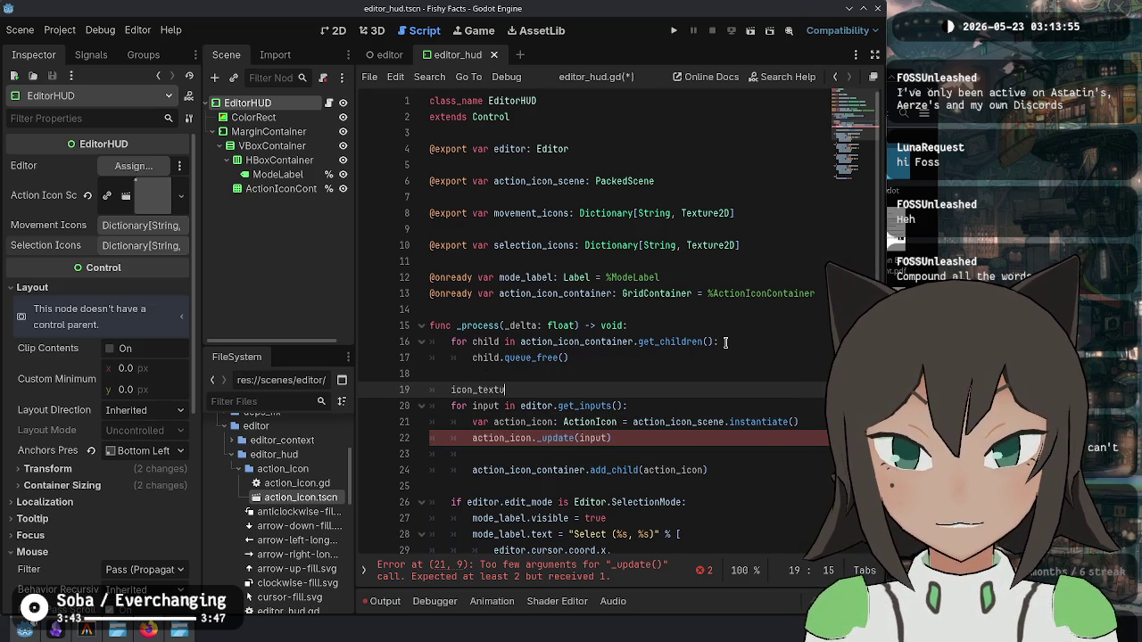
{"action": "type", "text": "res."}
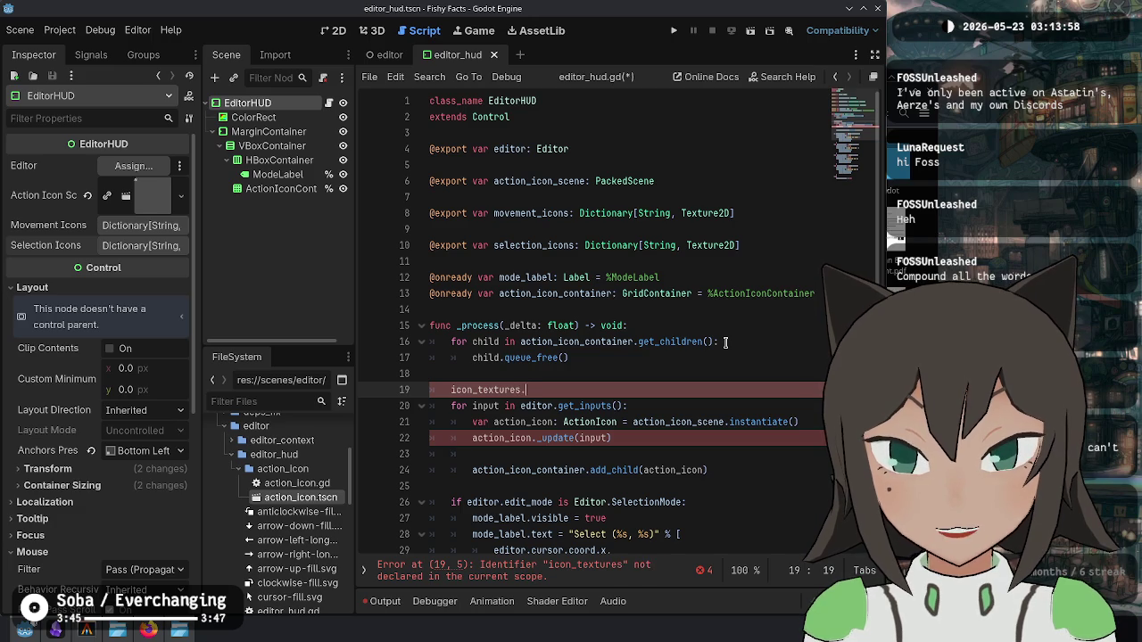
{"action": "key", "text": "BackSpace"}
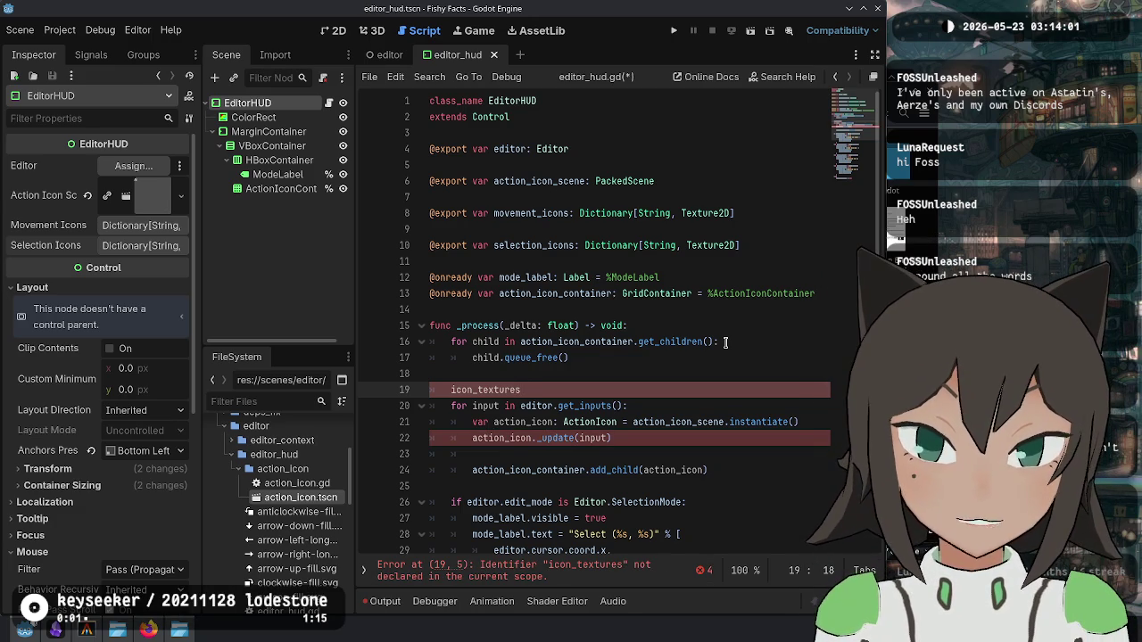
{"action": "type", "text": "var"}
{"action": "key", "text": "End"}
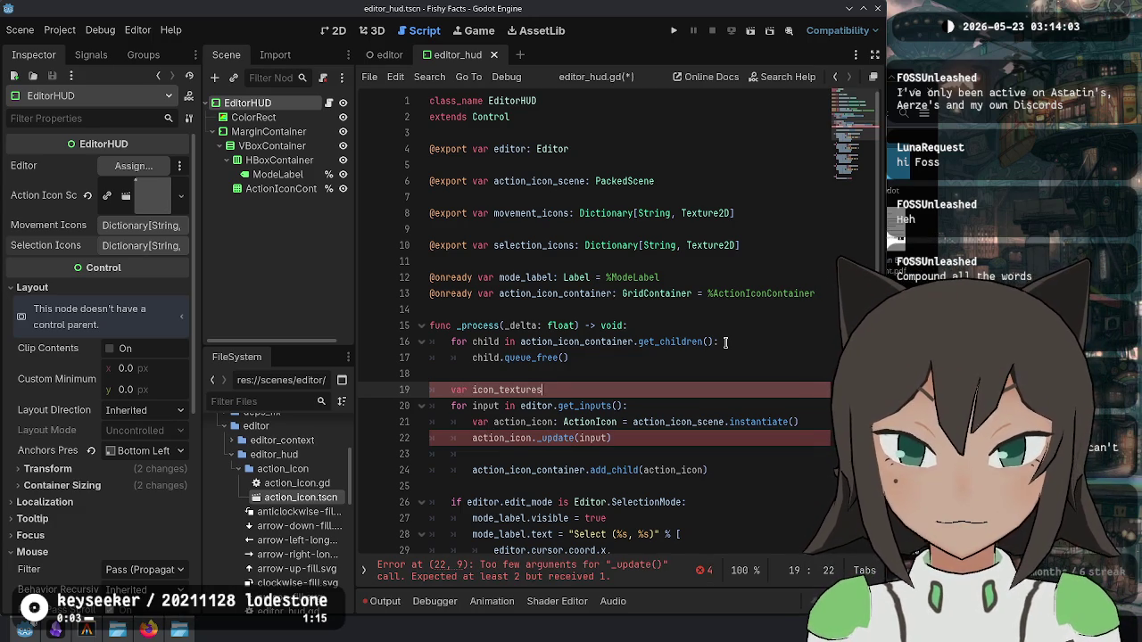
{"action": "type", "text": "ionary"}
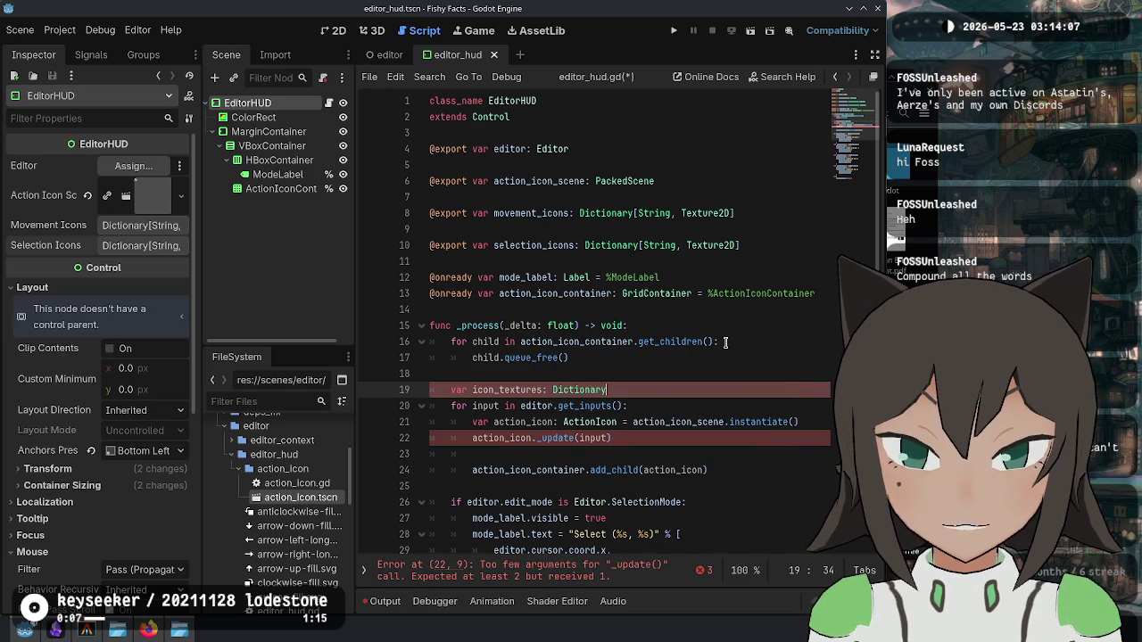
{"action": "key", "text": "Return"}
{"action": "key", "text": "Return"}
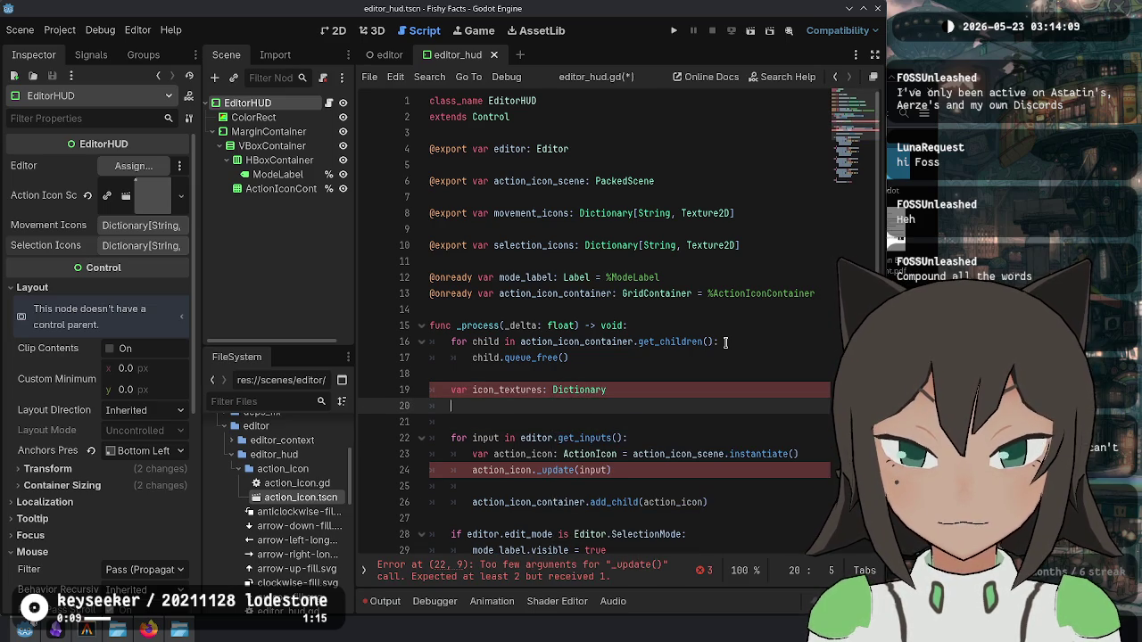
{"action": "key", "text": "Up"}
Step: Initialize icon_textures with movement_icons.duplicate()
{"action": "scroll", "coordinate": [640, 256], "scroll_direction": "down", "scroll_amount": 4}
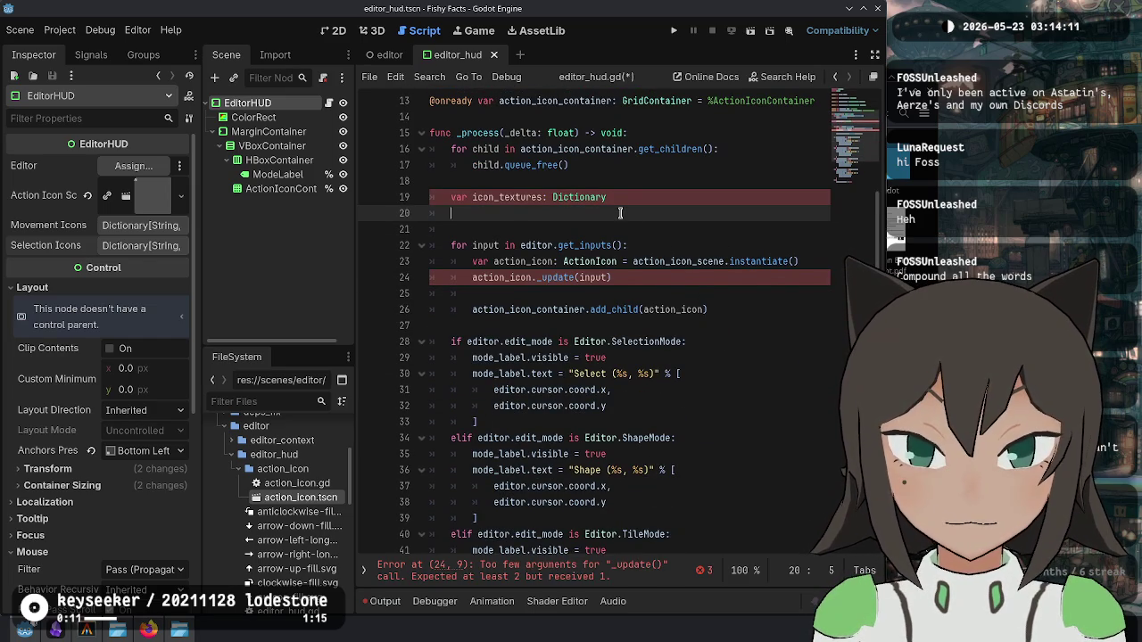
{"action": "left_click", "coordinate": [620, 198]}
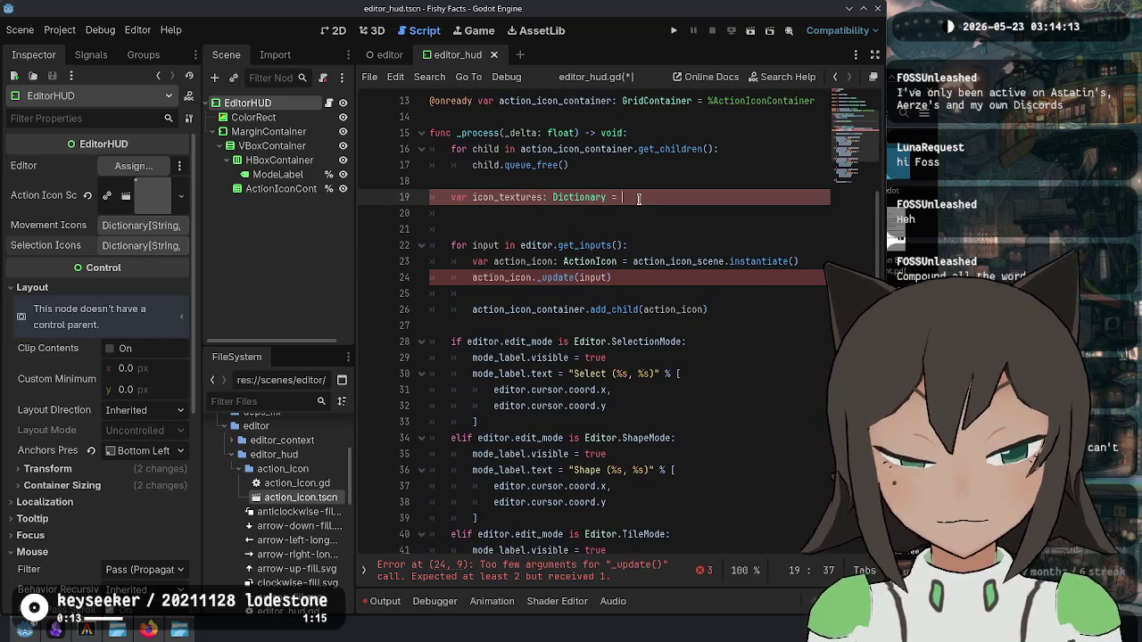
{"action": "type", "text": "def"}
{"action": "scroll", "coordinate": [678, 225], "scroll_direction": "up", "scroll_amount": 3}
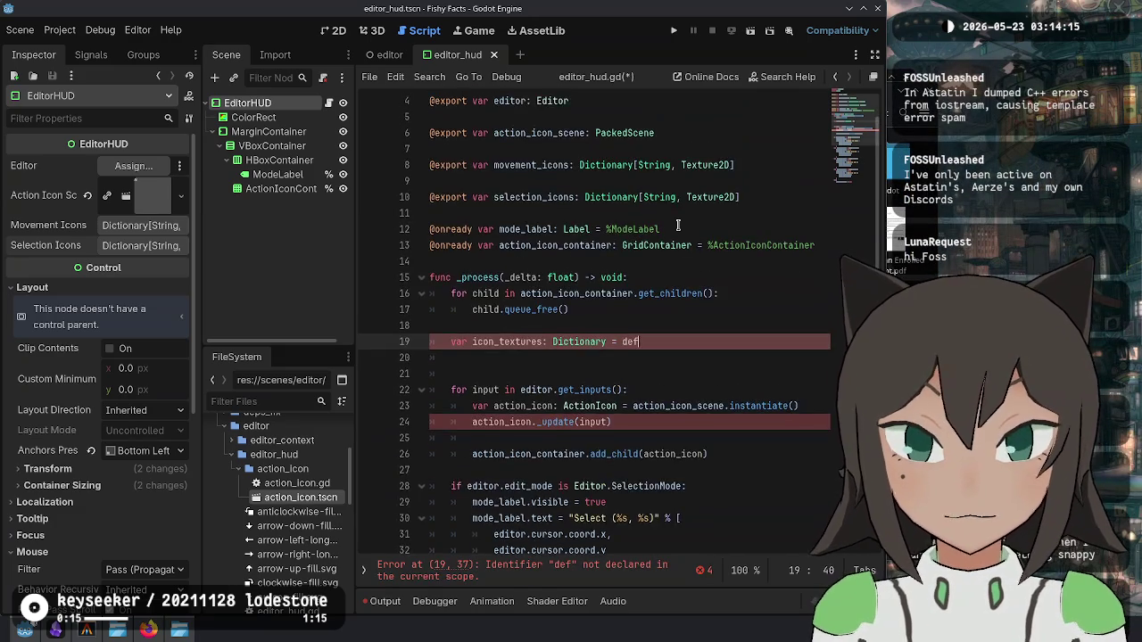
{"action": "scroll", "coordinate": [678, 225], "scroll_direction": "up", "scroll_amount": 1}
{"action": "type", "text": "movemen"}
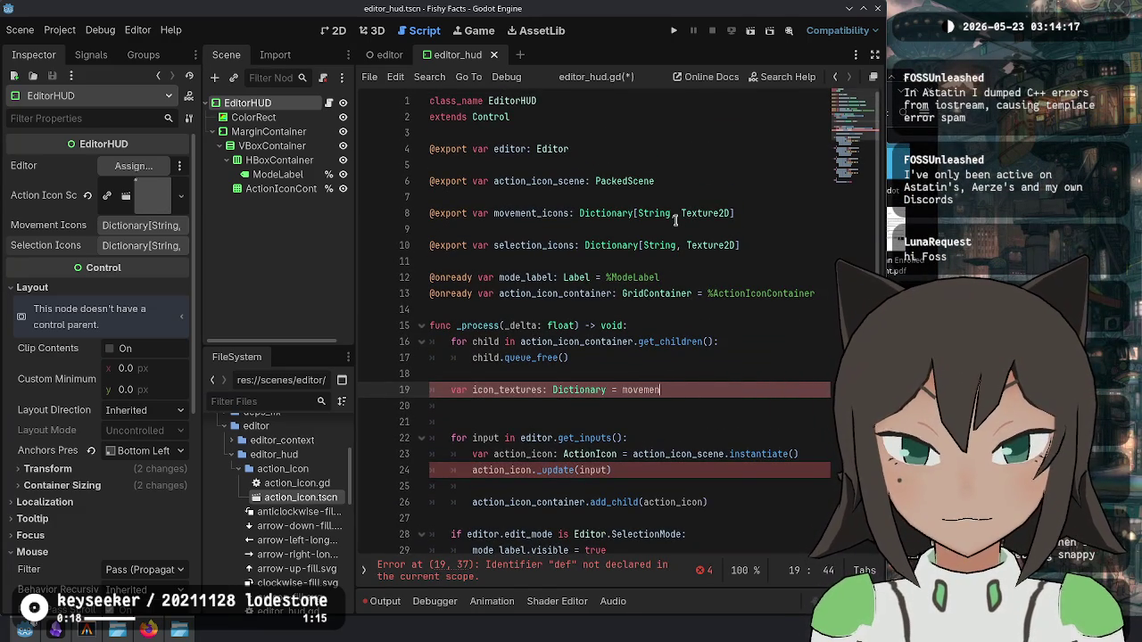
{"action": "type", "text": "t_icons.dupl"}
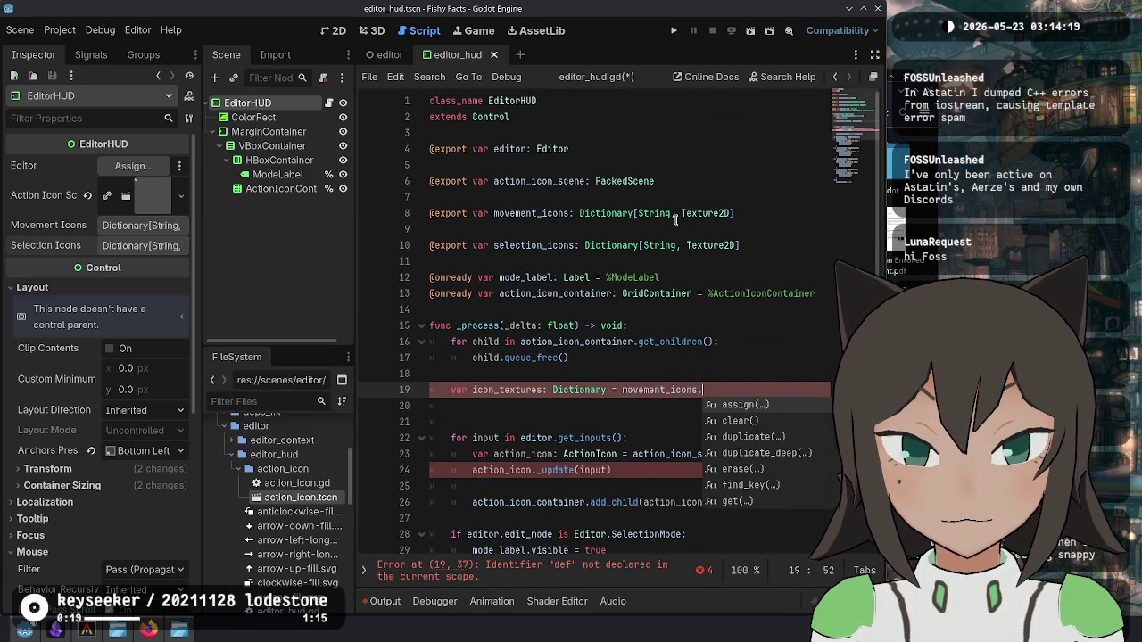
{"action": "key", "text": "Return"}
{"action": "type", "text": ")"}
{"action": "key", "text": "Return"}
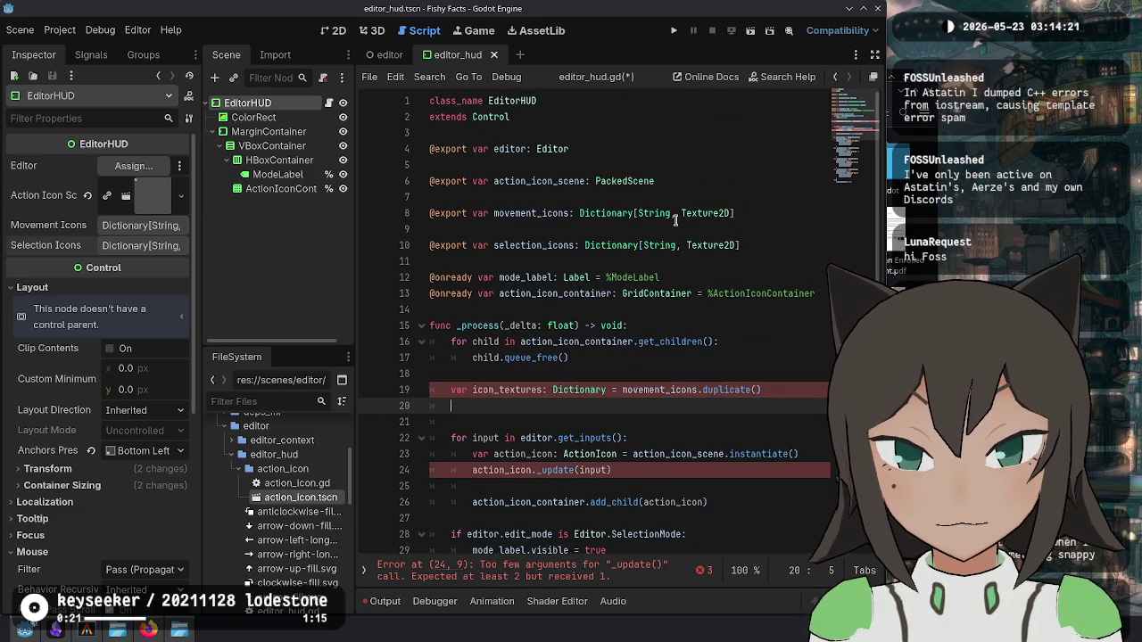
{"action": "key", "text": "Delete"}
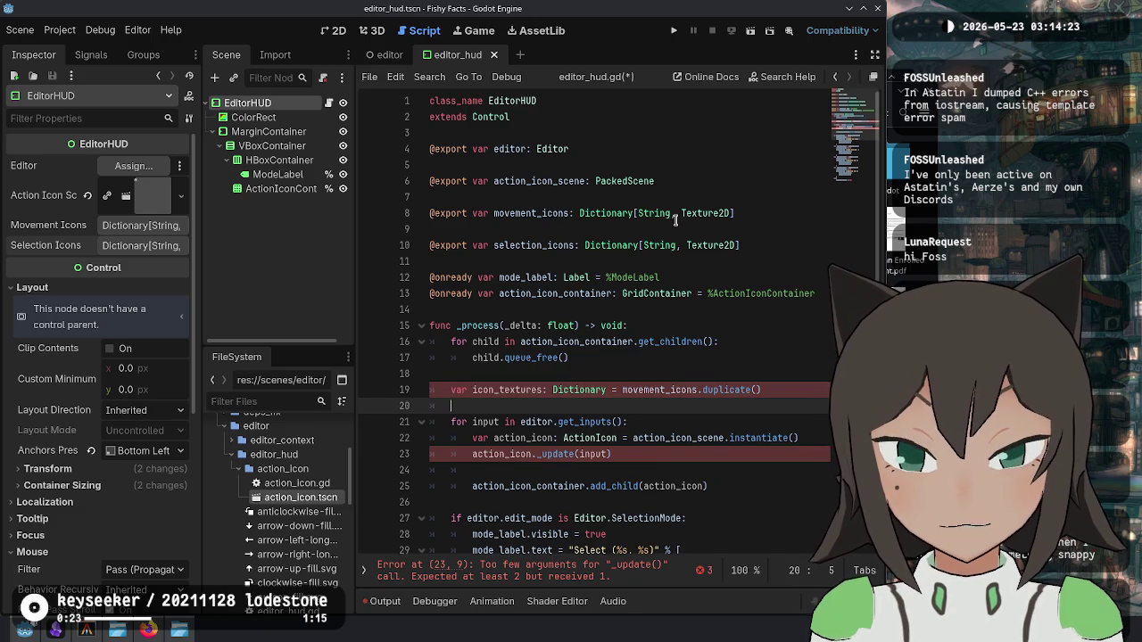
Step: Cut the for-input loop and paste it at the end of _process
{"action": "key", "text": "shift+Down"}
{"action": "key", "text": "shift+Down"}
{"action": "key", "text": "shift+Down"}
{"action": "key", "text": "Delete"}
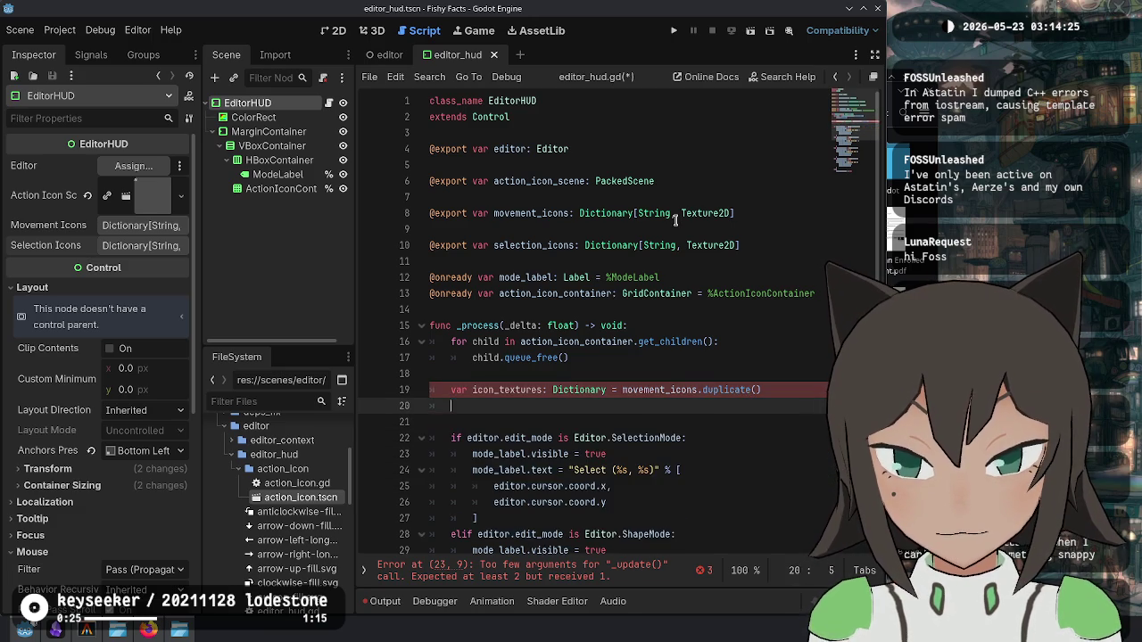
{"action": "key", "text": "Up"}
{"action": "key", "text": "End"}
{"action": "key", "text": "Delete"}
{"action": "scroll", "coordinate": [602, 339], "scroll_direction": "down", "scroll_amount": 6}
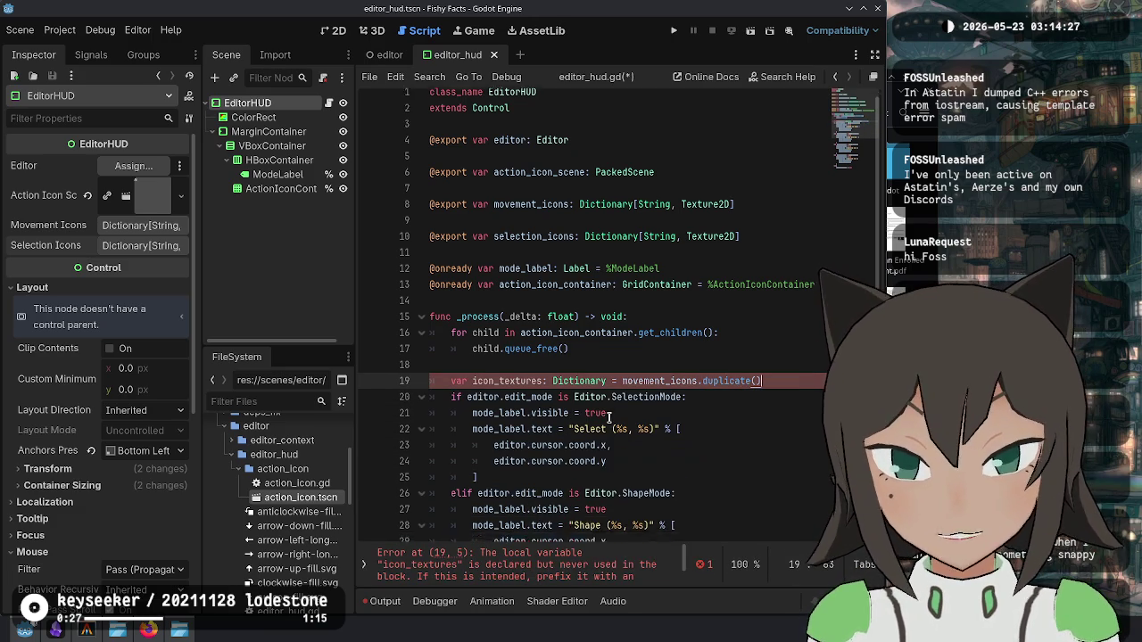
{"action": "left_click", "coordinate": [648, 514]}
{"action": "key", "text": "Return"}
{"action": "key", "text": "ctrl+v"}
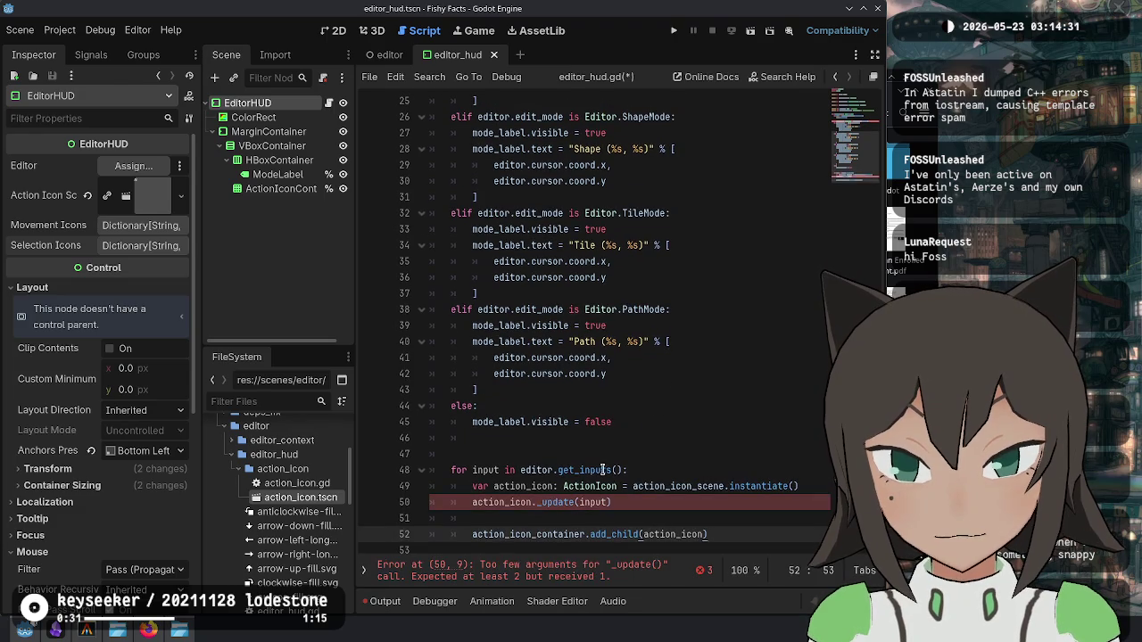
Step: Remove the blank line above the moved loop, then try and undo an extra _update argument
{"action": "left_click", "coordinate": [441, 452]}
{"action": "key", "text": "Up"}
{"action": "key", "text": "Delete"}
{"action": "left_click", "coordinate": [760, 474]}
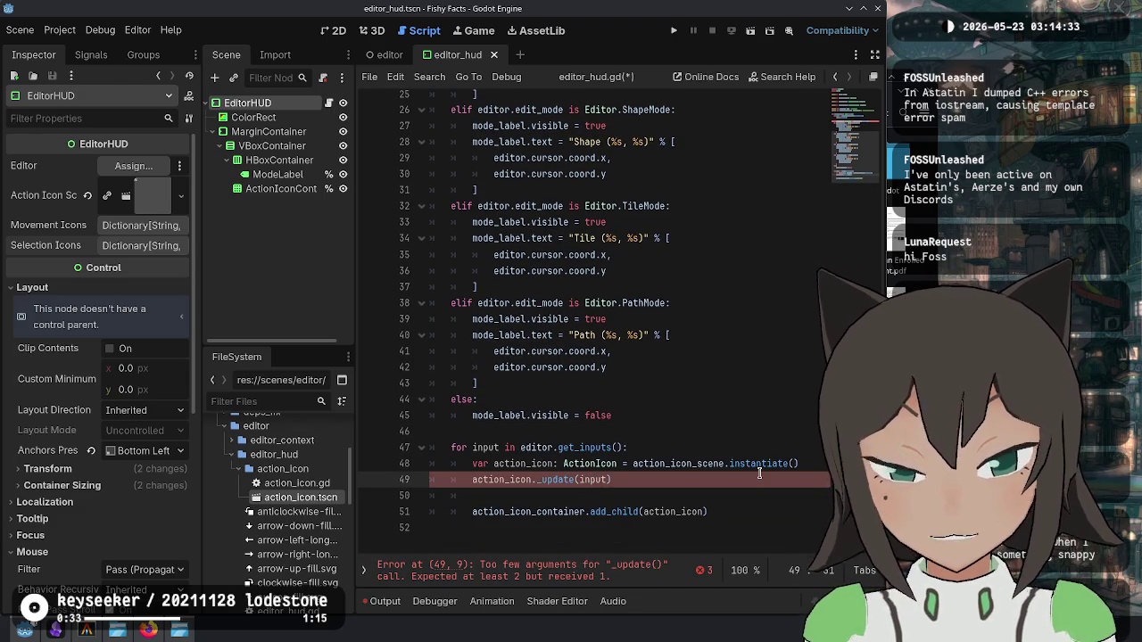
{"action": "key", "text": "Left"}
{"action": "key", "text": "Left"}
{"action": "key", "text": "Left"}
{"action": "key", "text": "Left"}
{"action": "type", "text": "action"}
{"action": "key", "text": "ctrl+z"}
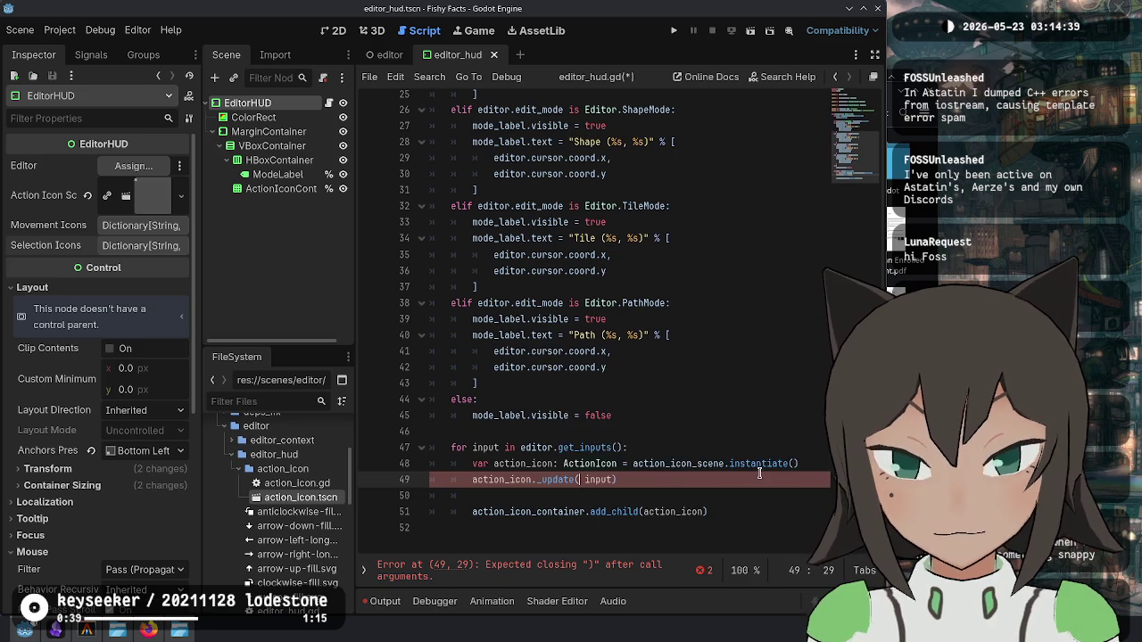
Step: Make the call action_icon._update(icon_textures[input], input)
{"action": "scroll", "coordinate": [629, 406], "scroll_direction": "up", "scroll_amount": 4}
{"action": "scroll", "coordinate": [629, 406], "scroll_direction": "down", "scroll_amount": 4}
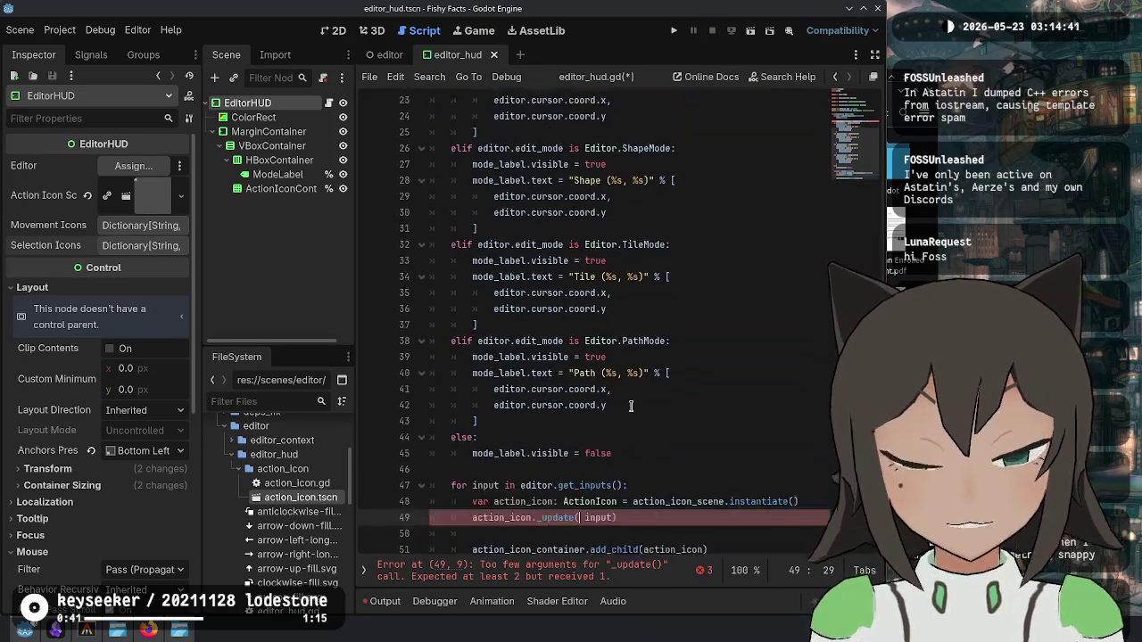
{"action": "type", "text": "icon_textu"}
{"action": "type", "text": "res[input],"}
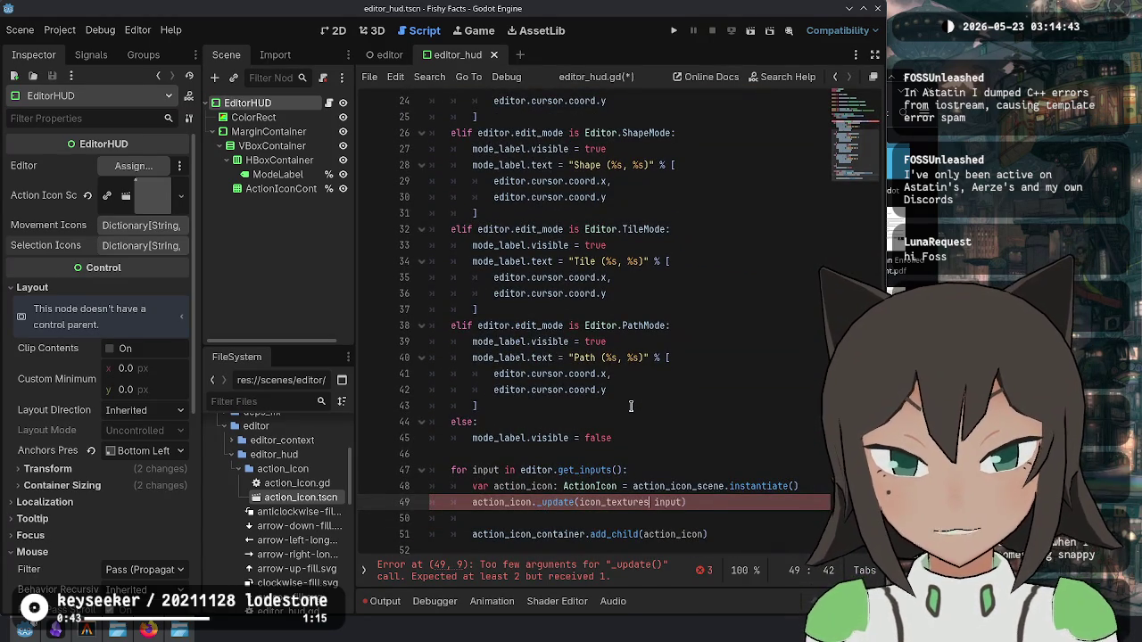
{"action": "key", "text": "End"}
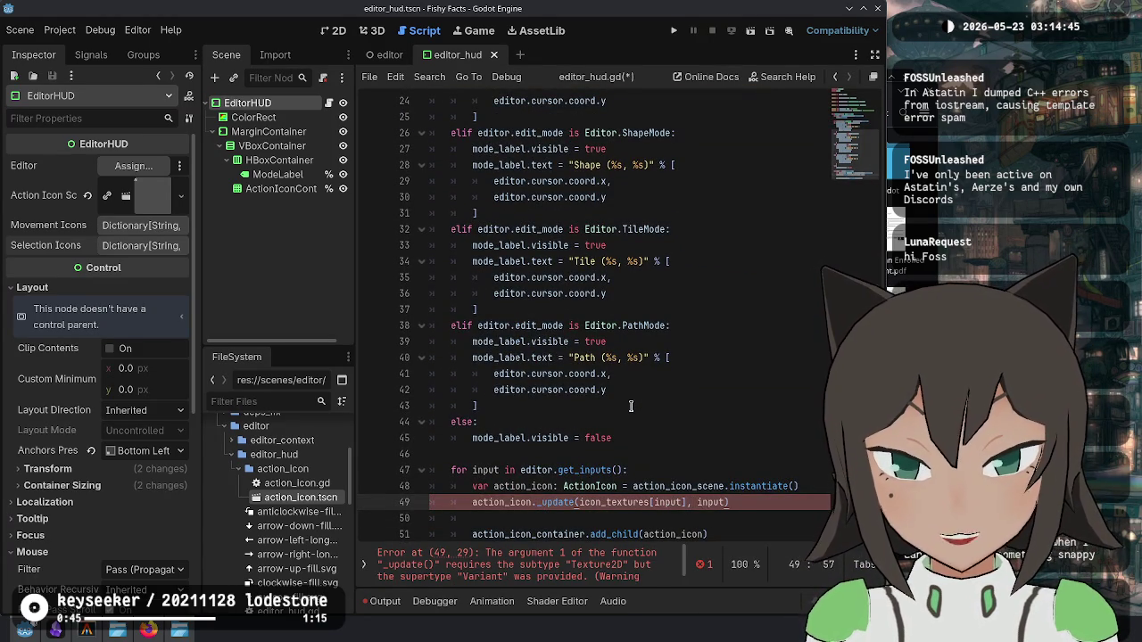
Step: Type icon_textures as Dictionary[String, Texture2D] and save the script
{"action": "scroll", "coordinate": [631, 406], "scroll_direction": "up", "scroll_amount": 5}
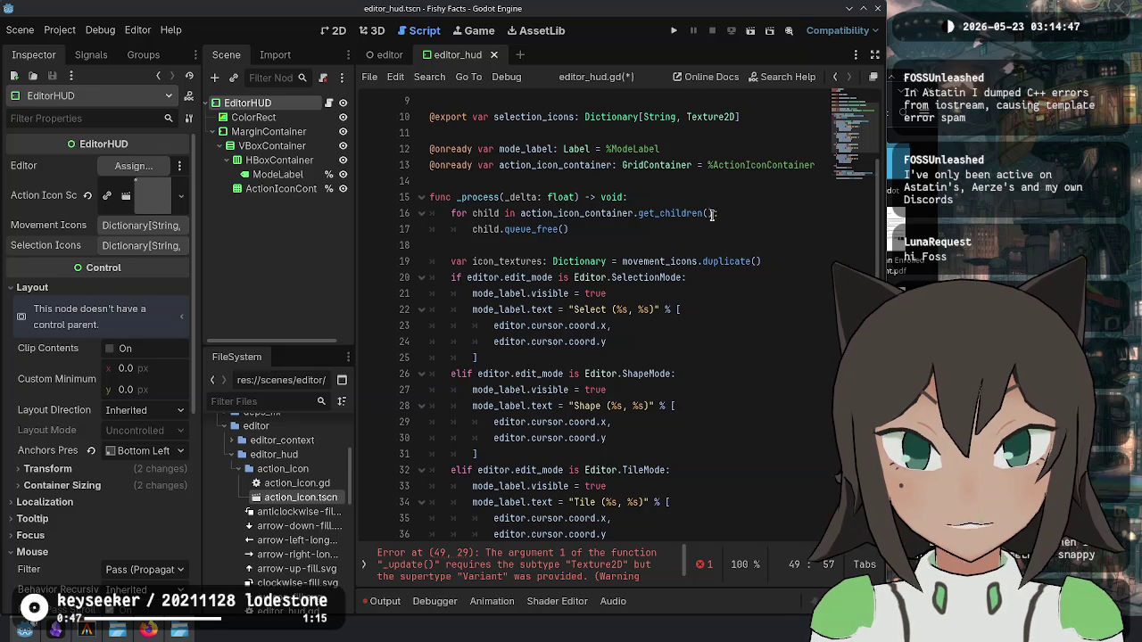
{"action": "left_click", "coordinate": [607, 260]}
{"action": "type", "text": "["}
{"action": "key", "text": "BackSpace"}
{"action": "key", "text": "BackSpace"}
{"action": "key", "text": "BackSpace"}
{"action": "key", "text": "Delete"}
{"action": "key", "text": "Left"}
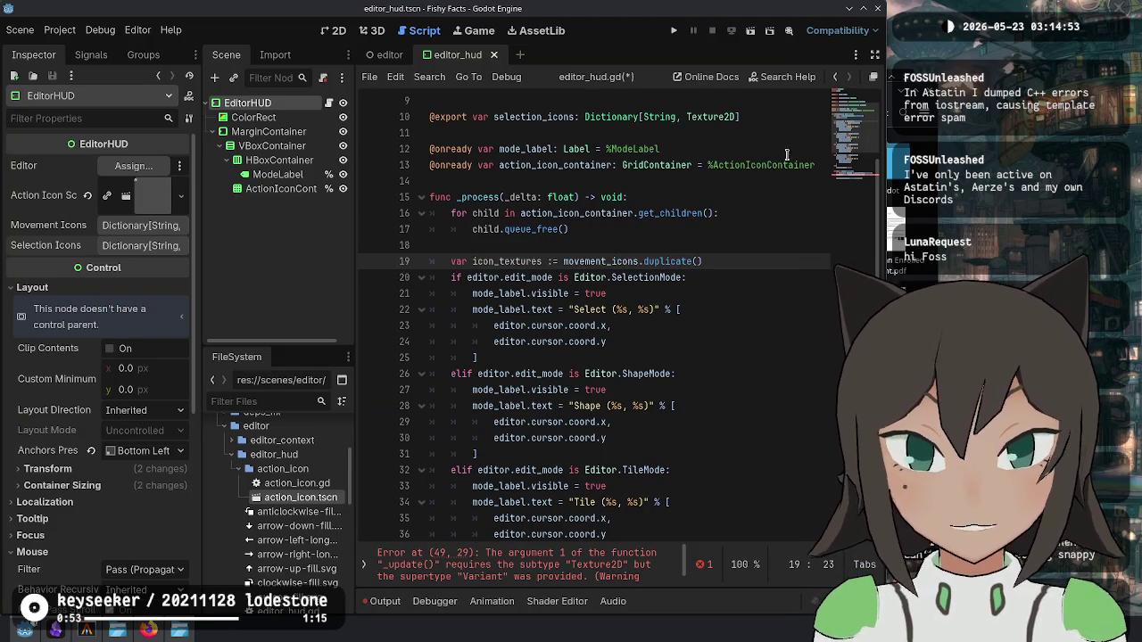
{"action": "scroll", "coordinate": [610, 410], "scroll_direction": "down", "scroll_amount": 5}
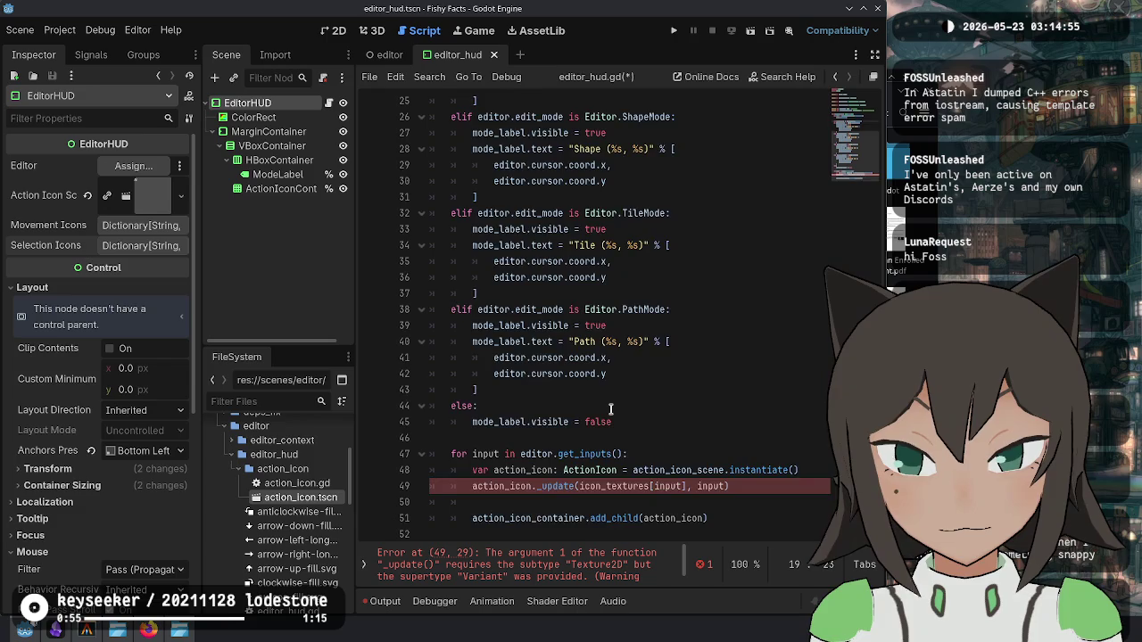
{"action": "scroll", "coordinate": [610, 409], "scroll_direction": "up", "scroll_amount": 7}
{"action": "key", "text": "ctrl+z"}
{"action": "key", "text": "ctrl+z"}
{"action": "key", "text": "ctrl+z"}
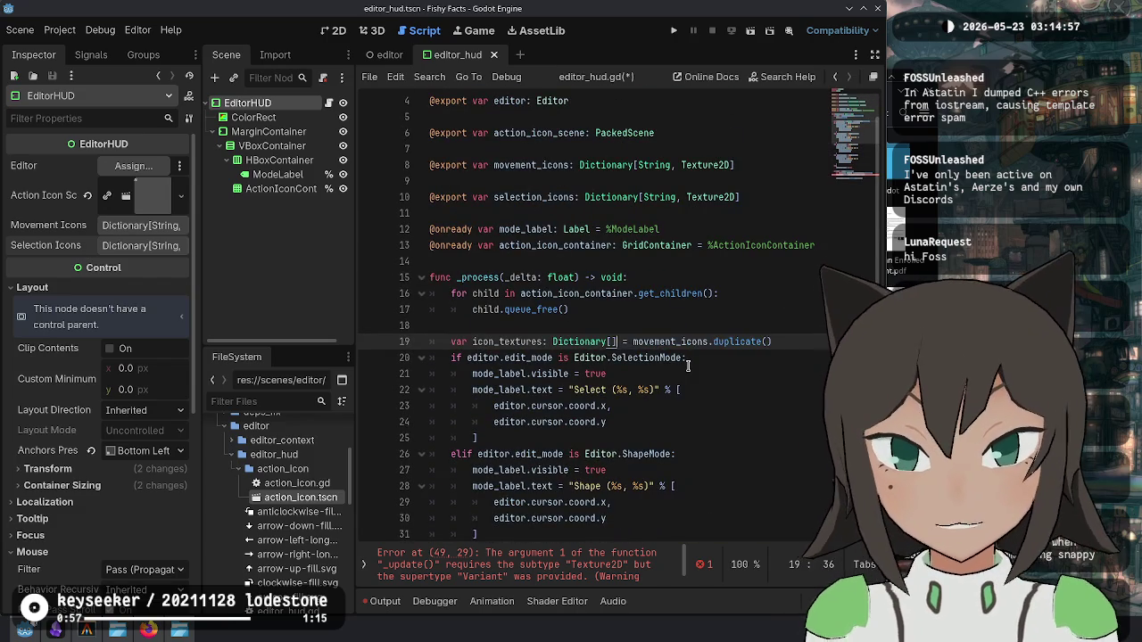
{"action": "key", "text": "Left"}
{"action": "type", "text": "String, Texture"}
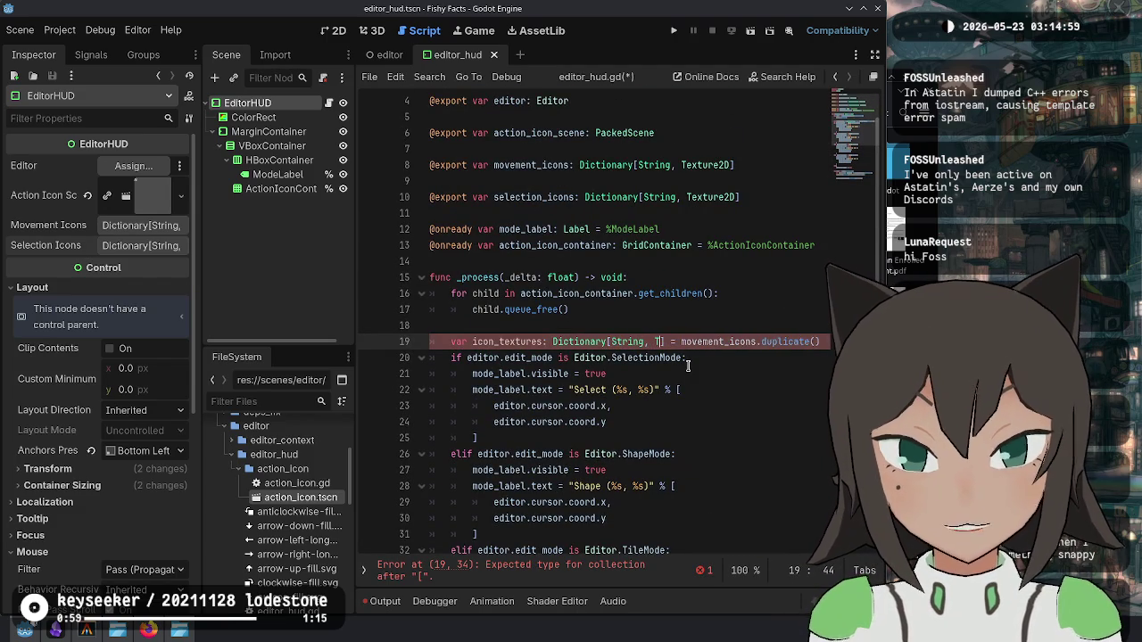
{"action": "type", "text": "2D"}
{"action": "key", "text": "Right"}
{"action": "key", "text": "Right"}
{"action": "key", "text": "ctrl+s"}
Step: Split the icon_textures declaration over two lines with a backslash and tidy the blank lines
{"action": "type", "text": "\\"}
{"action": "key", "text": "Return"}
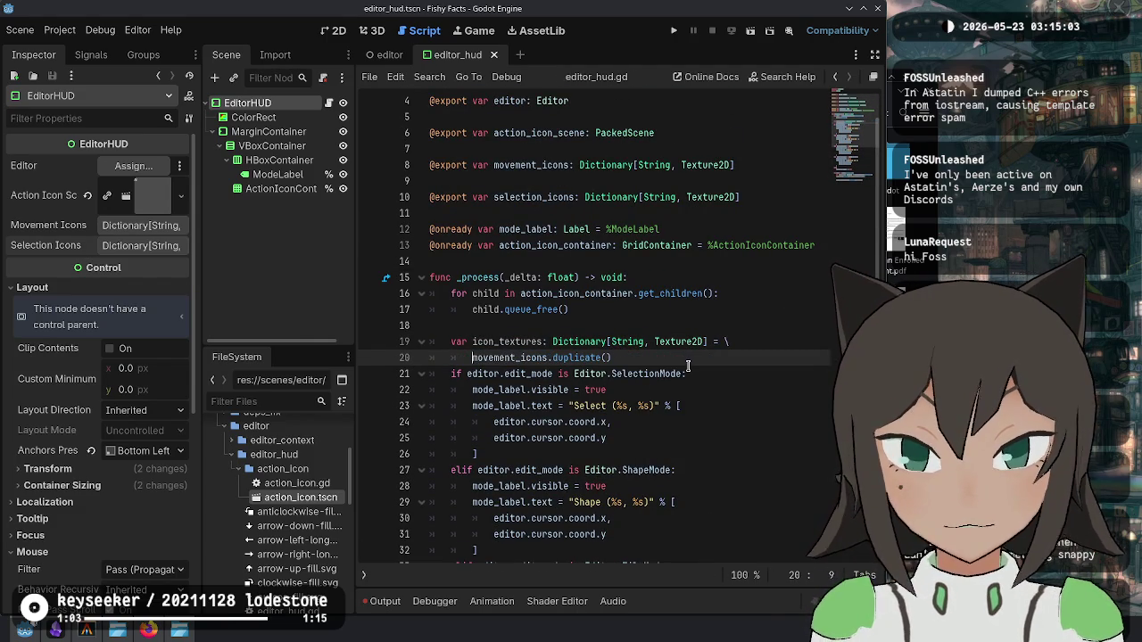
{"action": "scroll", "coordinate": [678, 321], "scroll_direction": "down", "scroll_amount": 2}
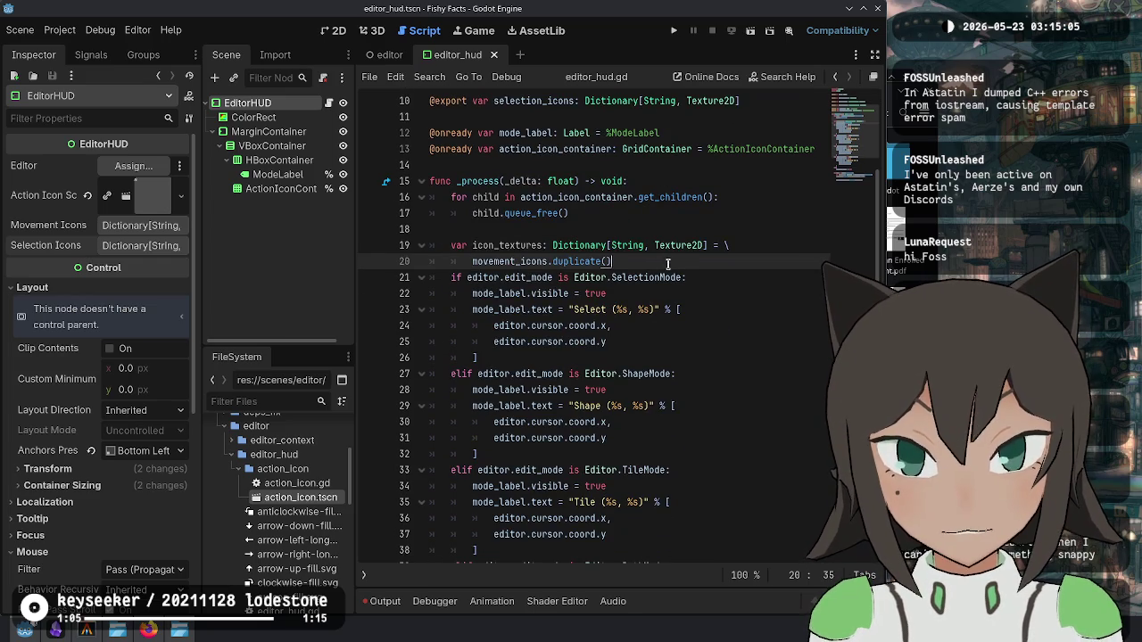
{"action": "key", "text": "Up"}
{"action": "key", "text": "Up"}
{"action": "key", "text": "alt+Down"}
{"action": "key", "text": "alt+Down"}
{"action": "key", "text": "Down"}
{"action": "key", "text": "Down"}
{"action": "left_click", "coordinate": [684, 344]}
{"action": "key", "text": "Down"}
Step: Add icon_textures.merge(selection_icons) under the Select mode branch
{"action": "key", "text": "Return"}
{"action": "type", "text": "icon"}
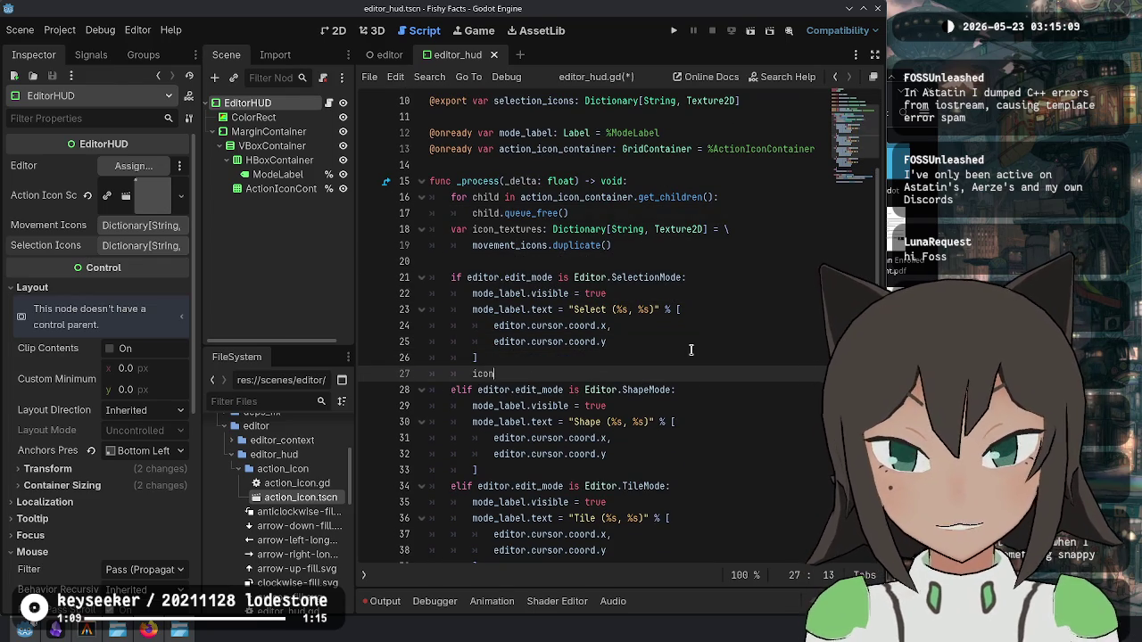
{"action": "type", "text": "_textures."}
{"action": "type", "text": "merge(s"}
{"action": "type", "text": "election"}
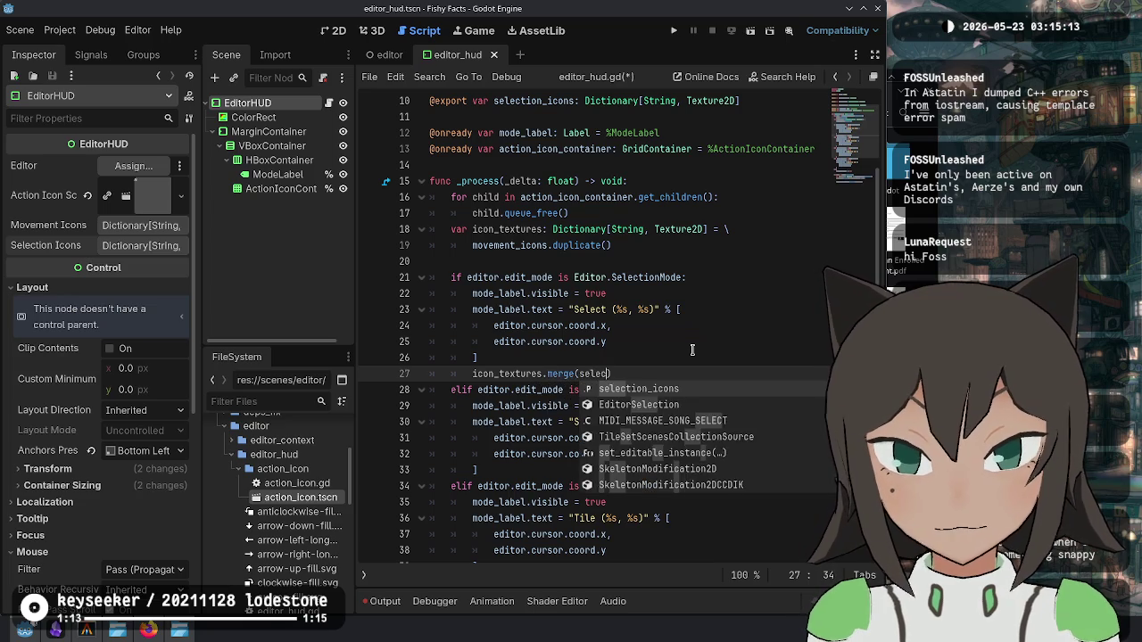
{"action": "key", "text": "Return"}
{"action": "type", "text": ")"}
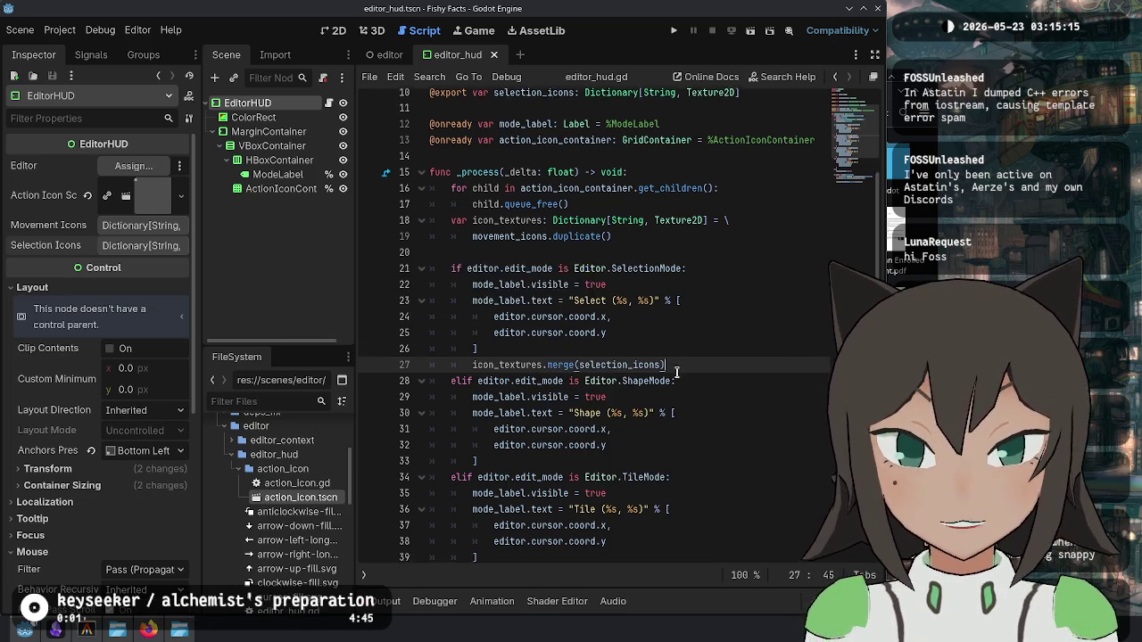
Step: Delete the blank line above add_child in the icon loop and save the script
{"action": "scroll", "coordinate": [696, 402], "scroll_direction": "down", "scroll_amount": 5}
{"action": "left_click", "coordinate": [718, 537]}
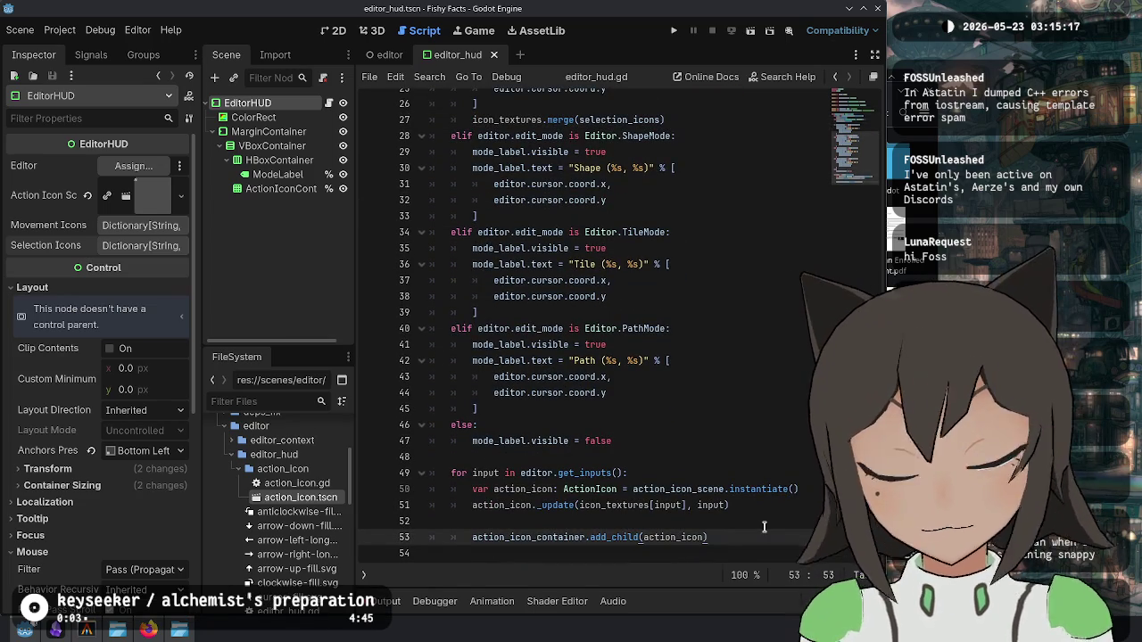
{"action": "key", "text": "Up"}
{"action": "key", "text": "Delete"}
{"action": "key", "text": "shift+ctrl+Left"}
{"action": "key", "text": "shift+ctrl+Left"}
{"action": "key", "text": "shift+Up"}
{"action": "key", "text": "shift+Up"}
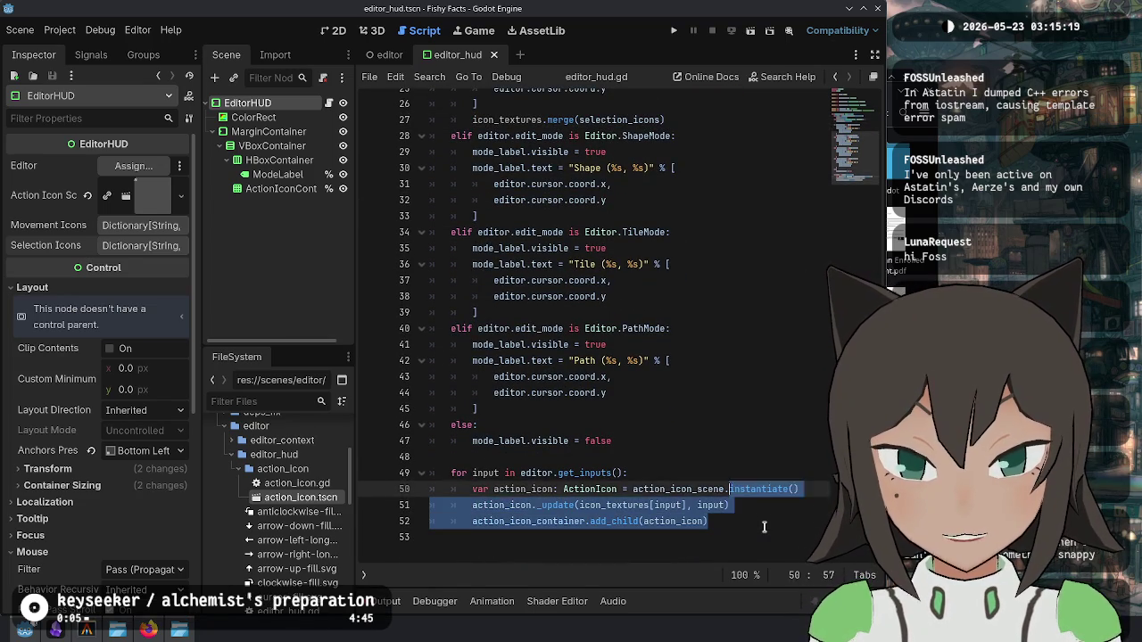
{"action": "key", "text": "shift+Up"}
{"action": "key", "text": "shift+Up"}
{"action": "key", "text": "shift+Down"}
{"action": "key", "text": "shift+Down"}
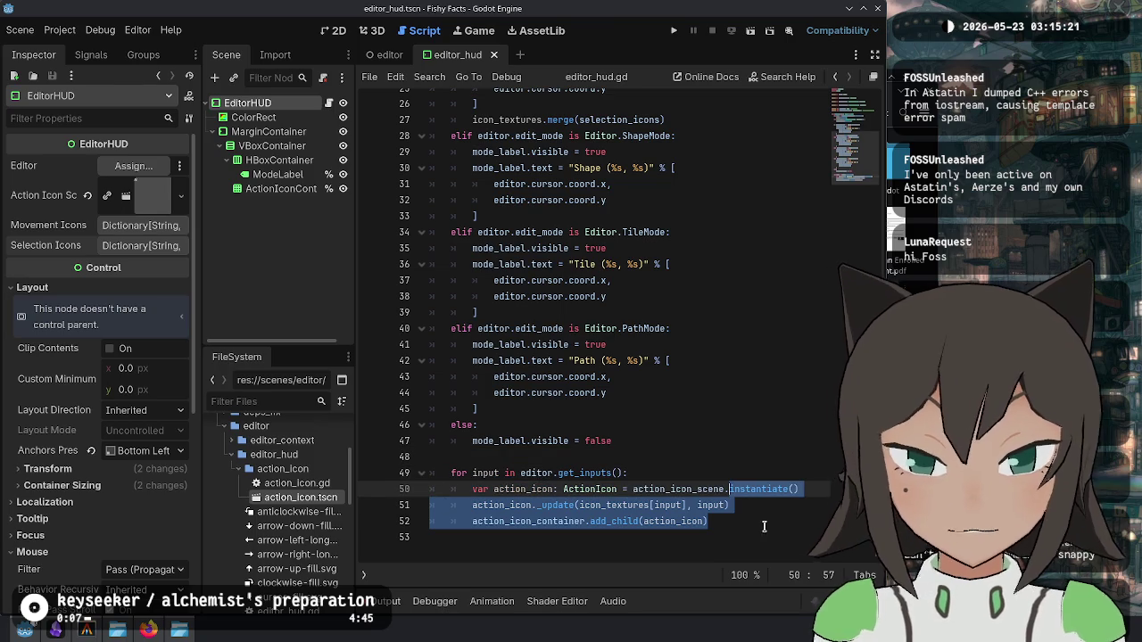
{"action": "key", "text": "Up"}
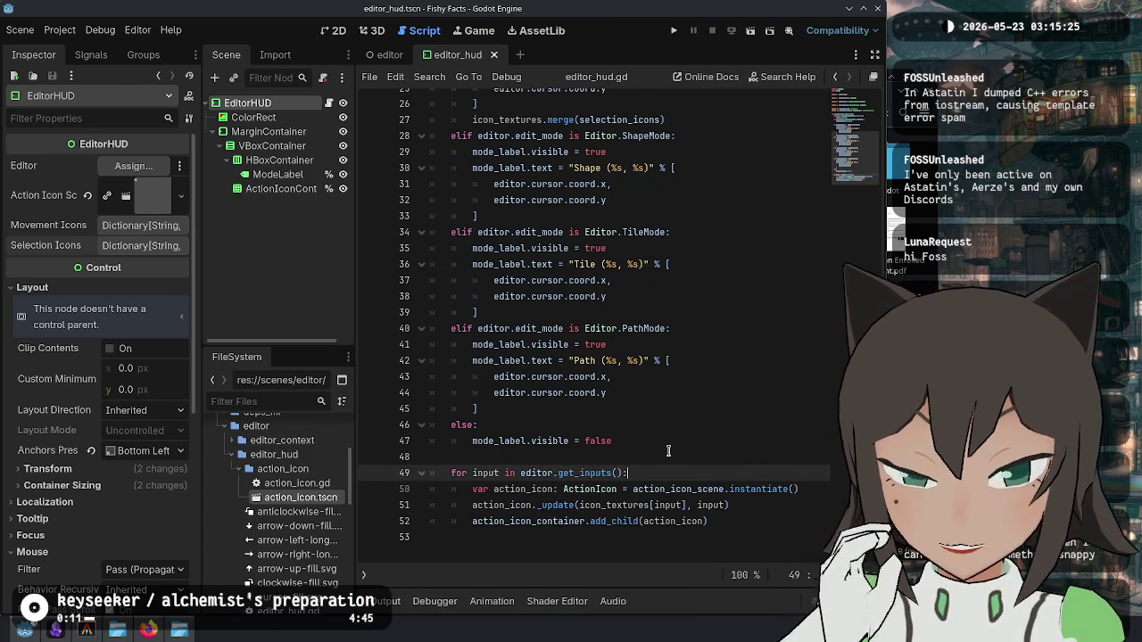
{"action": "type", "text": "."}
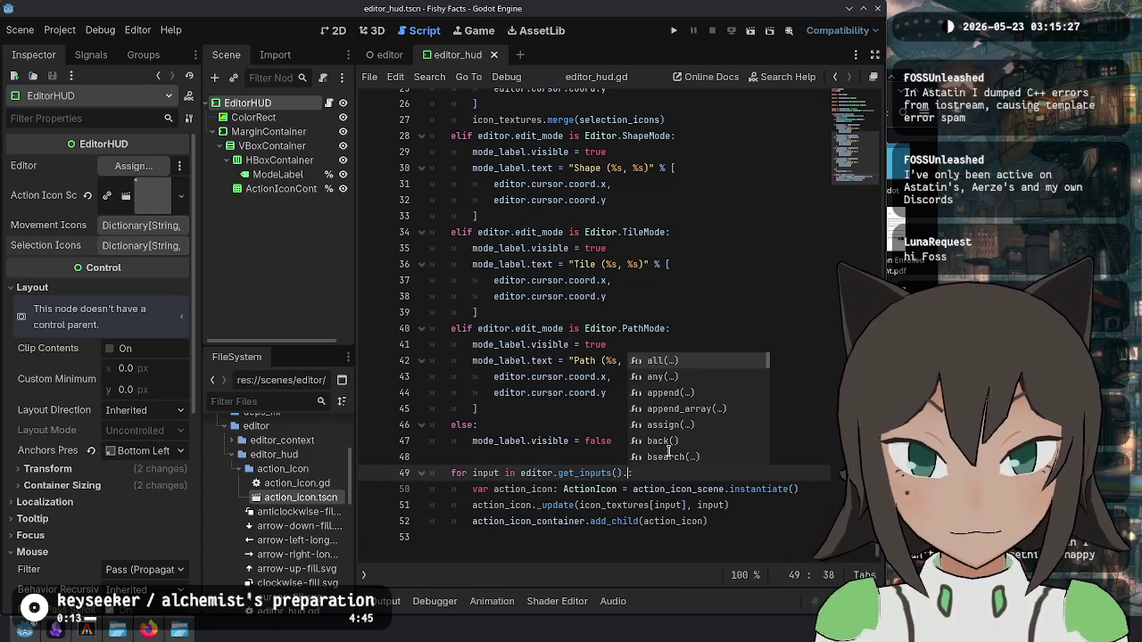
{"action": "key", "text": "BackSpace"}
{"action": "key", "text": "ctrl+s"}
Step: Move editor.get_inputs() out of the loop header into a separate inputs variable
{"action": "key", "text": "ctrl+shift+Left"}
{"action": "key", "text": "ctrl+shift+Left"}
{"action": "key", "text": "ctrl+x"}
{"action": "key", "text": "Up"}
{"action": "key", "text": "Return"}
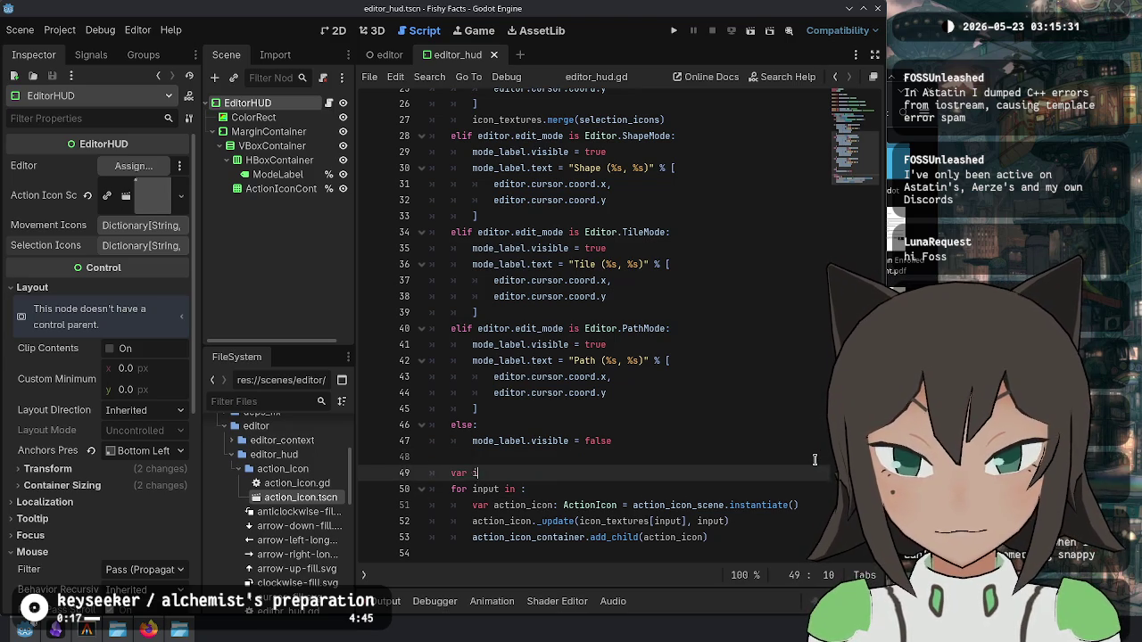
{"action": "key", "text": "ctrl+v"}
{"action": "key", "text": "Return"}
{"action": "type", "text": "input"}
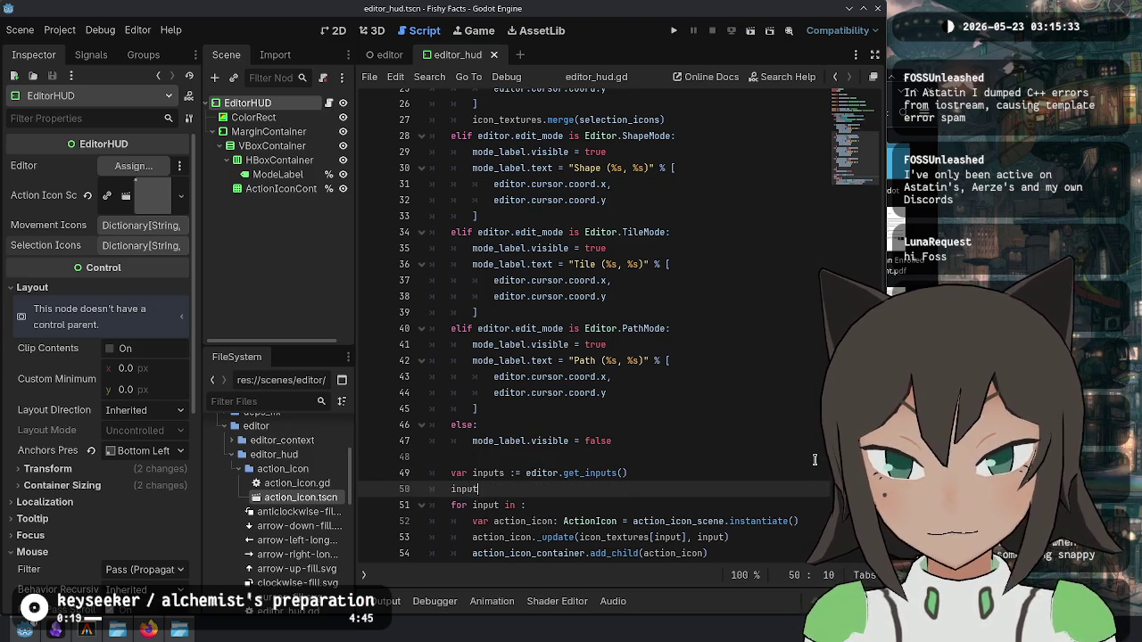
{"action": "key", "text": "Down"}
{"action": "key", "text": "Left"}
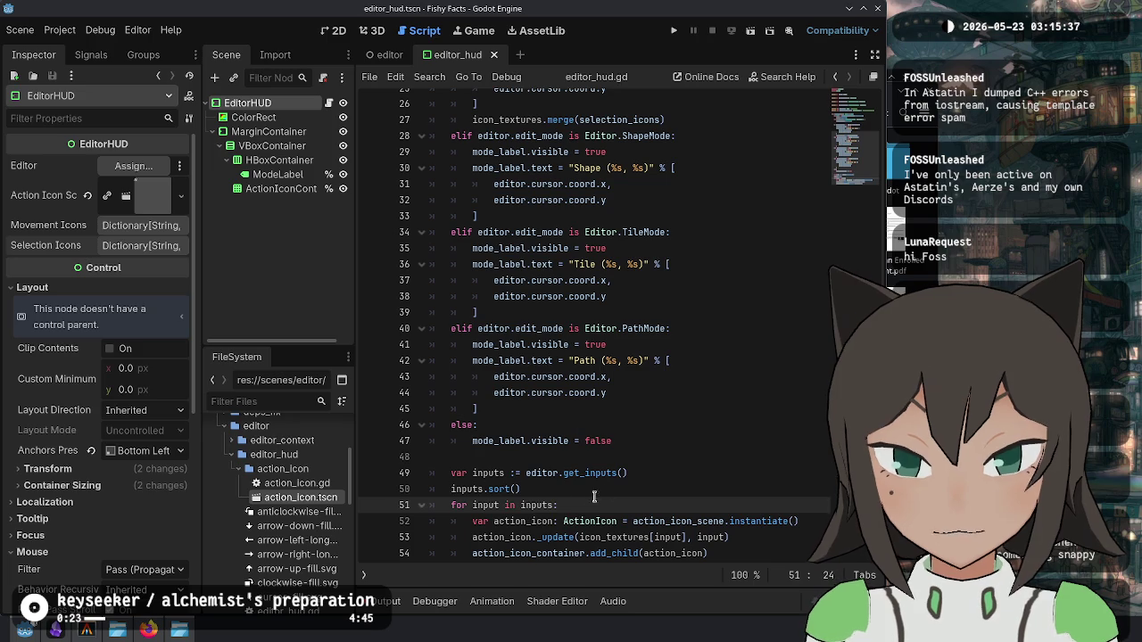
Step: Revert that change, restoring editor.get_inputs() in the loop header, and go to its definition
{"action": "left_click_drag", "start_coordinate": [594, 496], "coordinate": [671, 474]}
{"action": "left_click", "coordinate": [527, 473], "text": "shift"}
{"action": "key", "text": "ctrl+x"}
{"action": "double_click", "coordinate": [538, 505]}
{"action": "key", "text": "ctrl+v"}
{"action": "key", "text": "shift+Down"}
{"action": "key", "text": "BackSpace"}
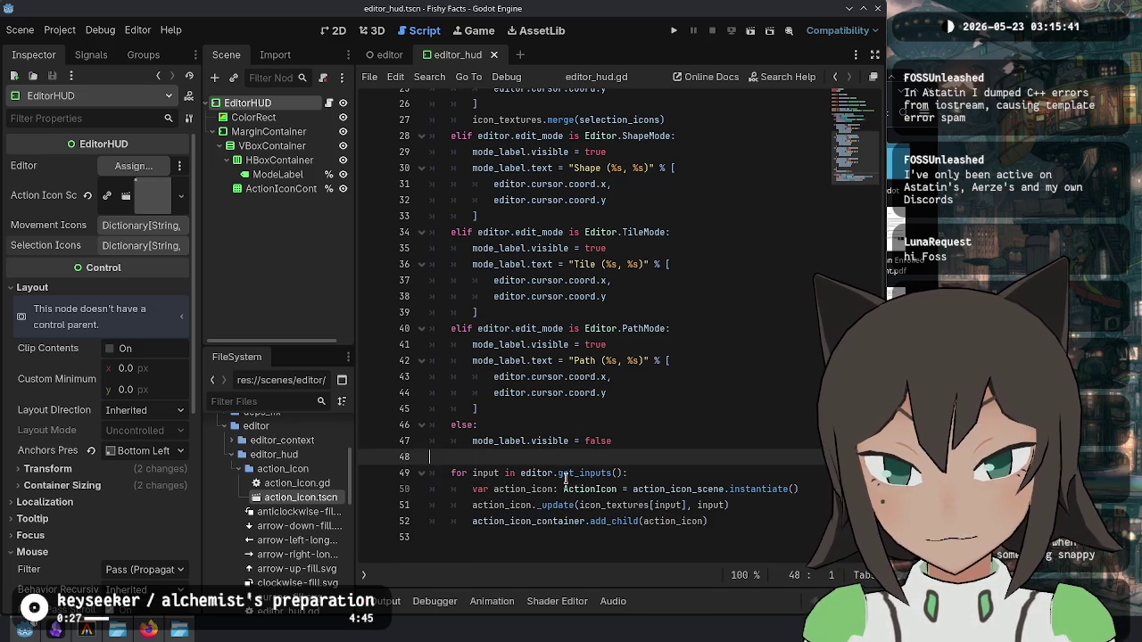
{"action": "left_click", "coordinate": [584, 473], "text": "ctrl"}
Step: Save the scripts, run the game, and enter the level editor from its menu
{"action": "left_click", "coordinate": [687, 357]}
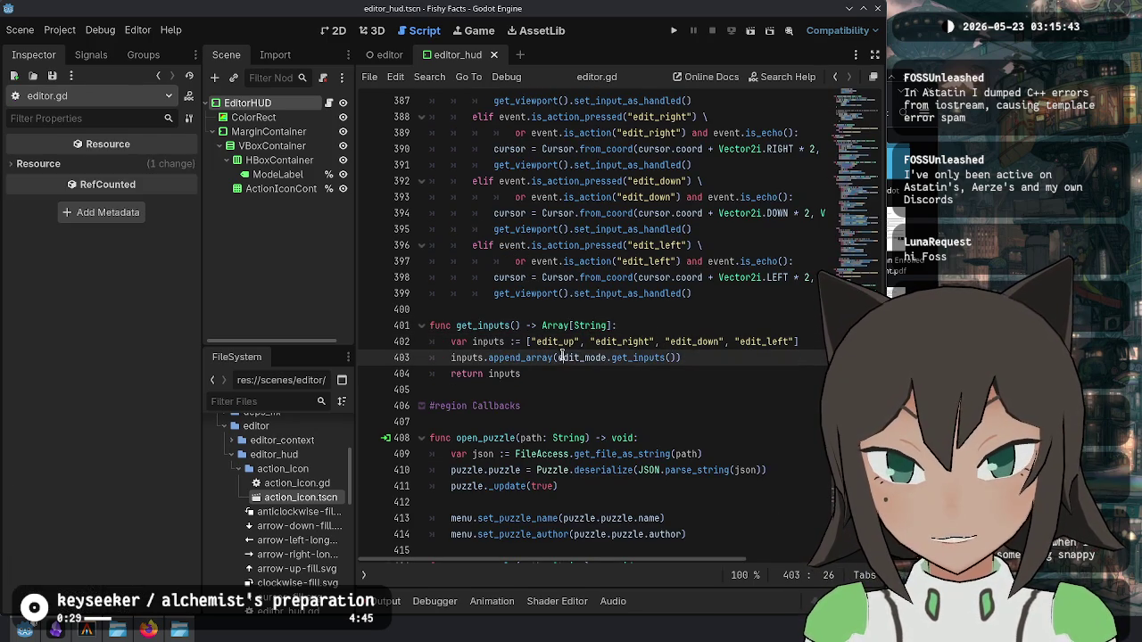
{"action": "key", "text": "ctrl+s"}
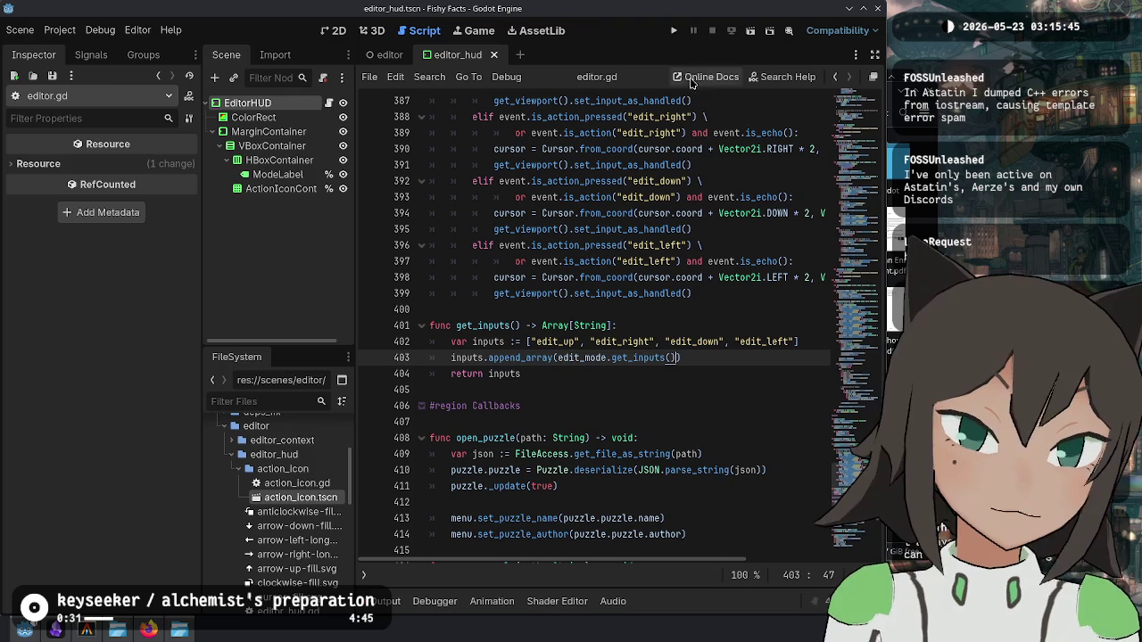
{"action": "left_click", "coordinate": [674, 30]}
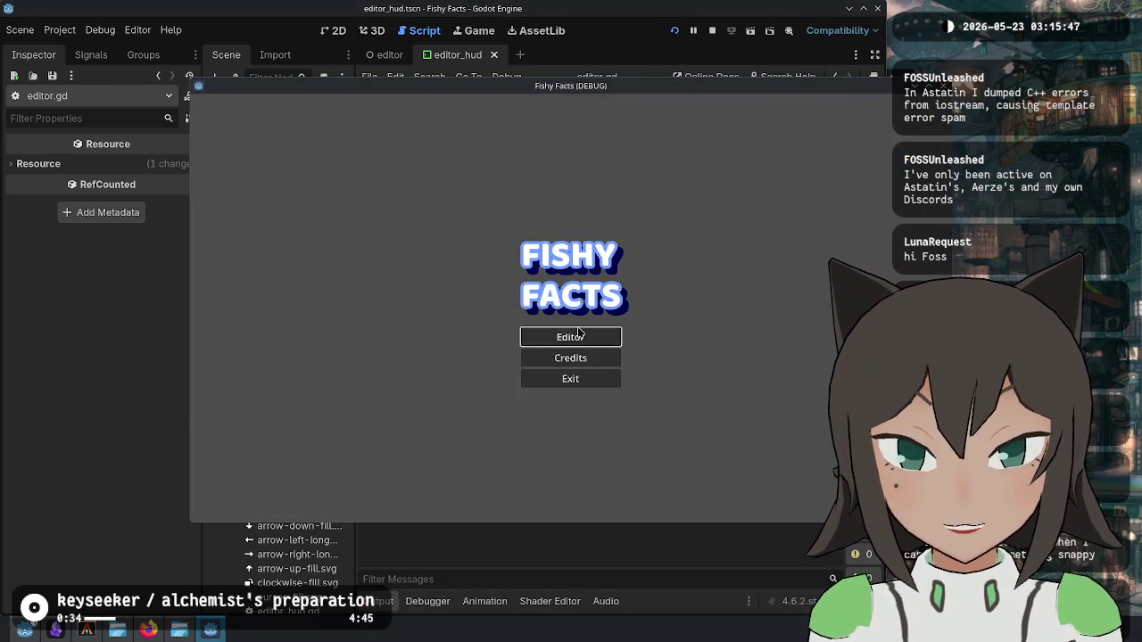
{"action": "left_click", "coordinate": [577, 332]}
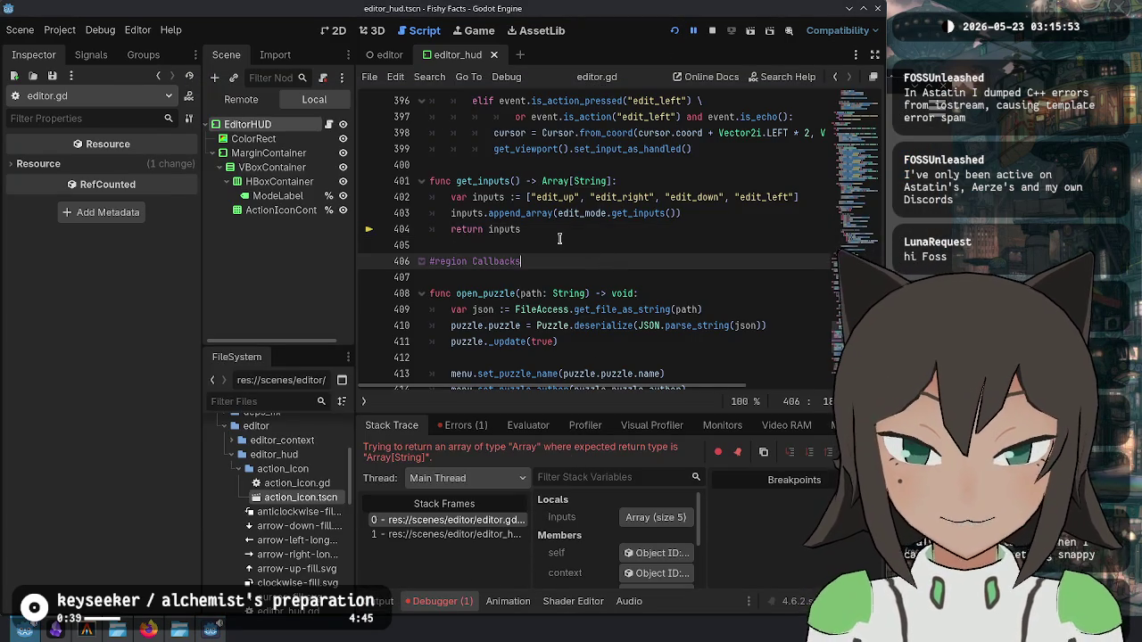
Step: Declare get_inputs' list as 'var inputs: Array[String] = [' with items on their own lines, and save
{"action": "left_click", "coordinate": [543, 229]}
{"action": "scroll", "coordinate": [522, 255], "scroll_direction": "up", "scroll_amount": 1}
{"action": "key", "text": "Up"}
{"action": "key", "text": "Up"}
{"action": "key", "text": "BackSpace"}
{"action": "key", "text": "Right"}
{"action": "type", "text": "Array["}
{"action": "type", "text": "String]"}
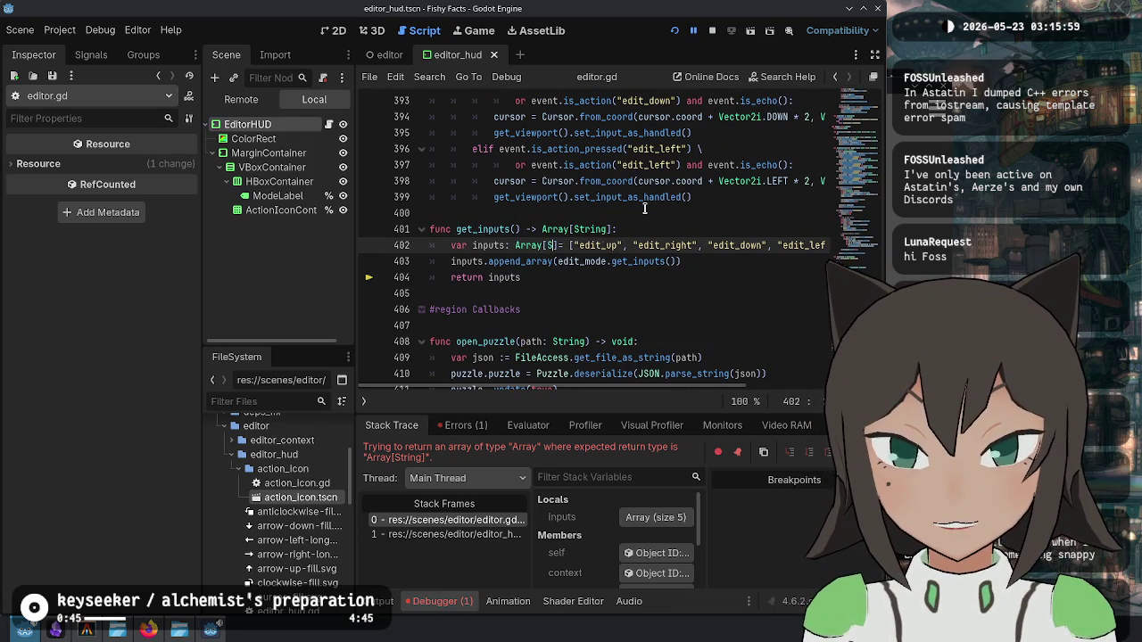
{"action": "key", "text": "Right"}
{"action": "key", "text": "Right"}
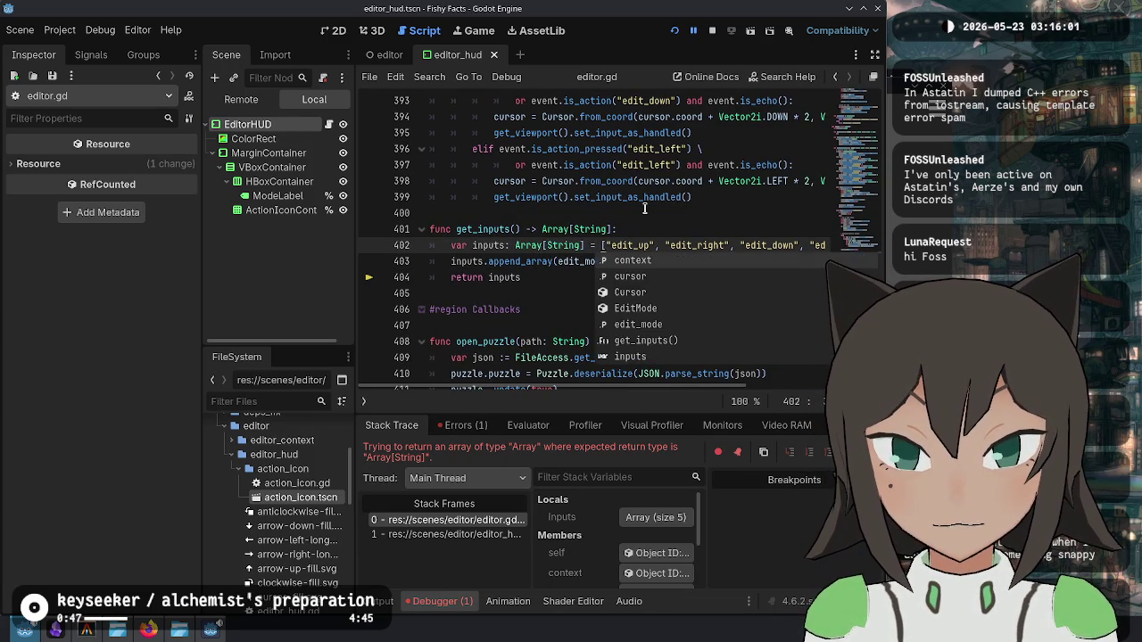
{"action": "key", "text": "Escape"}
{"action": "key", "text": "Return"}
{"action": "key", "text": "Return"}
{"action": "key", "text": "Up"}
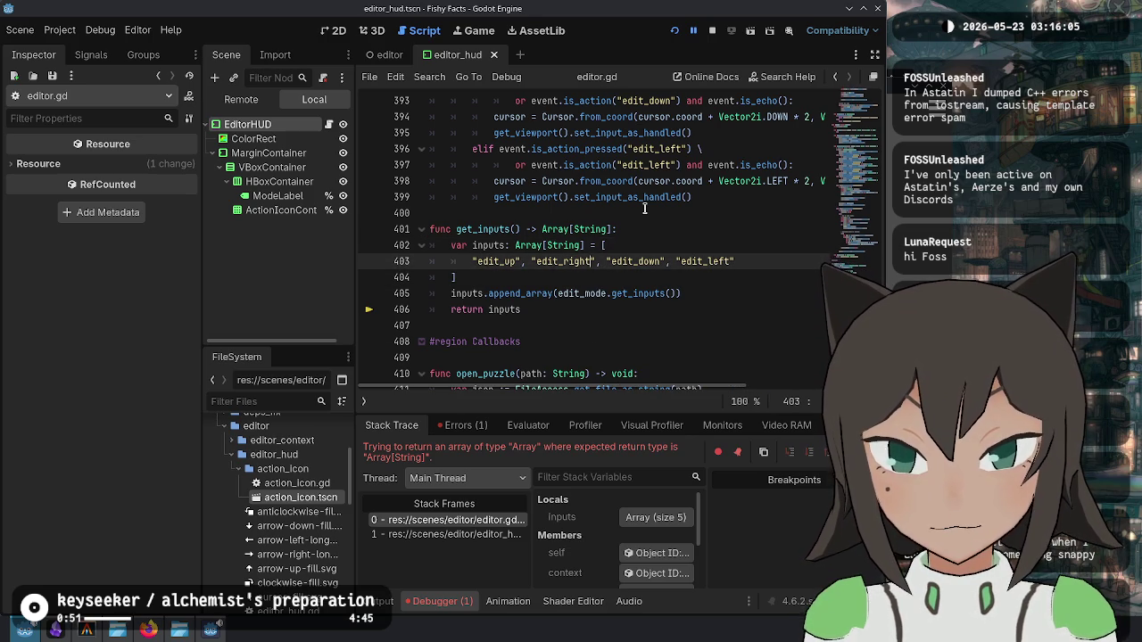
{"action": "key", "text": "ctrl+s"}
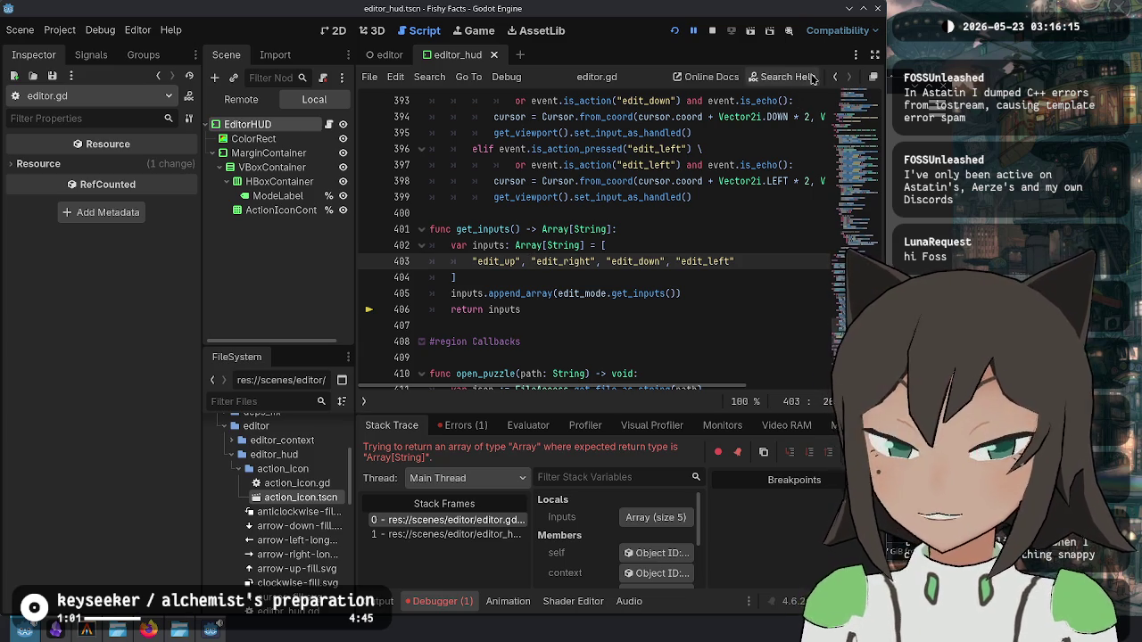
Step: Restart the running game, move its window up-left, and enter the level editor
{"action": "left_click", "coordinate": [675, 31]}
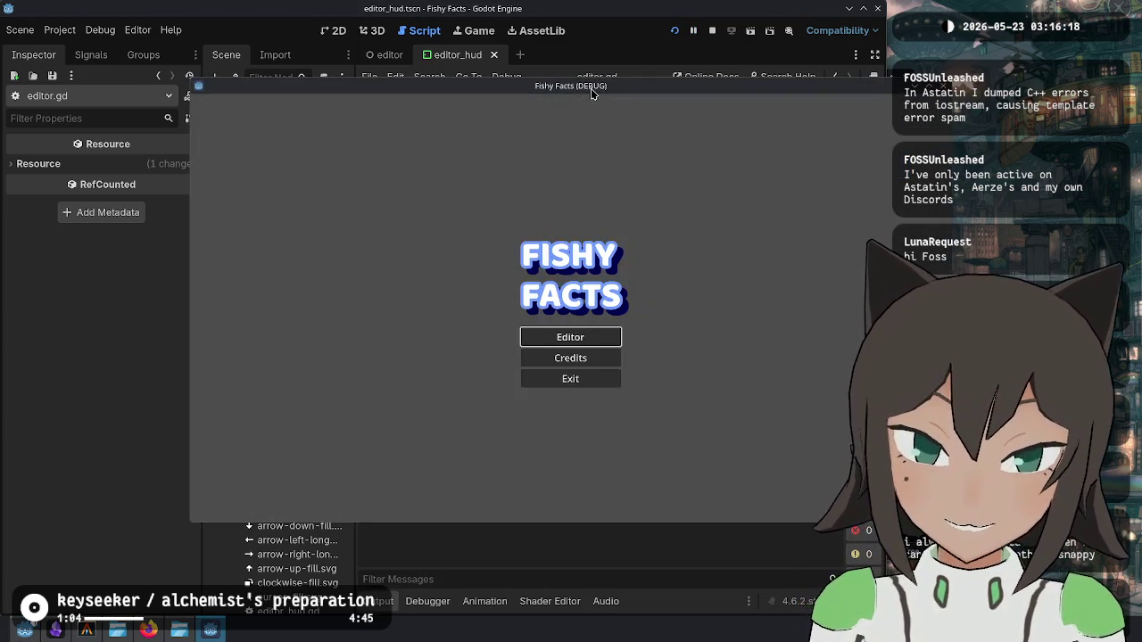
{"action": "left_click_drag", "start_coordinate": [591, 93], "coordinate": [441, 75]}
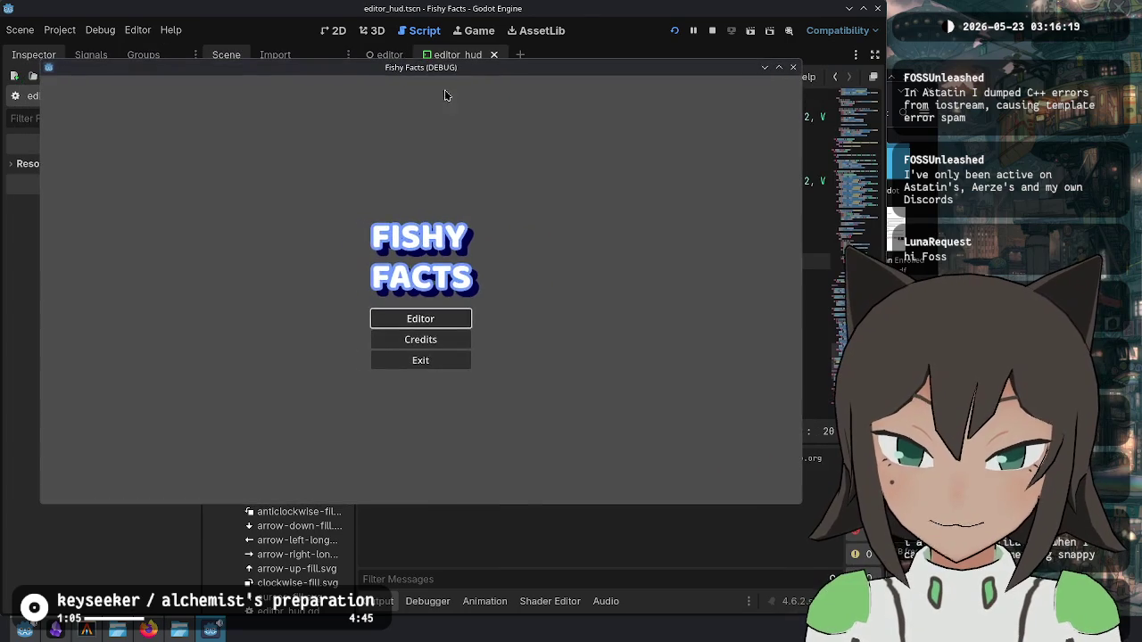
{"action": "key", "text": "Return"}
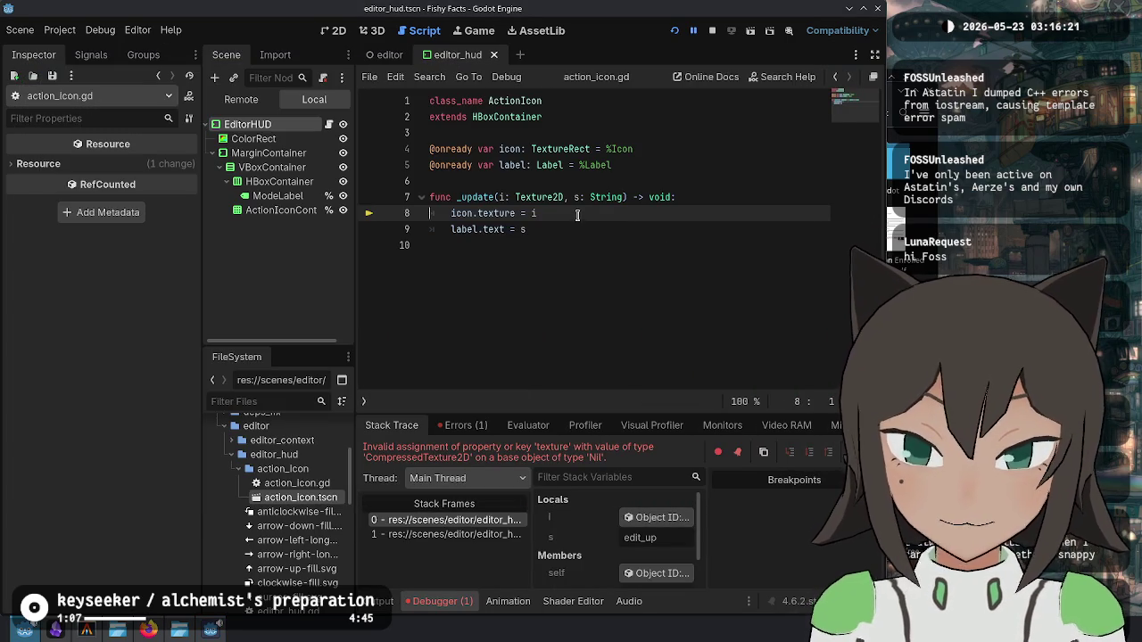
Step: Look over the _update function and editor.gd's path mode handler, then stop the game
{"action": "double_click", "coordinate": [488, 198]}
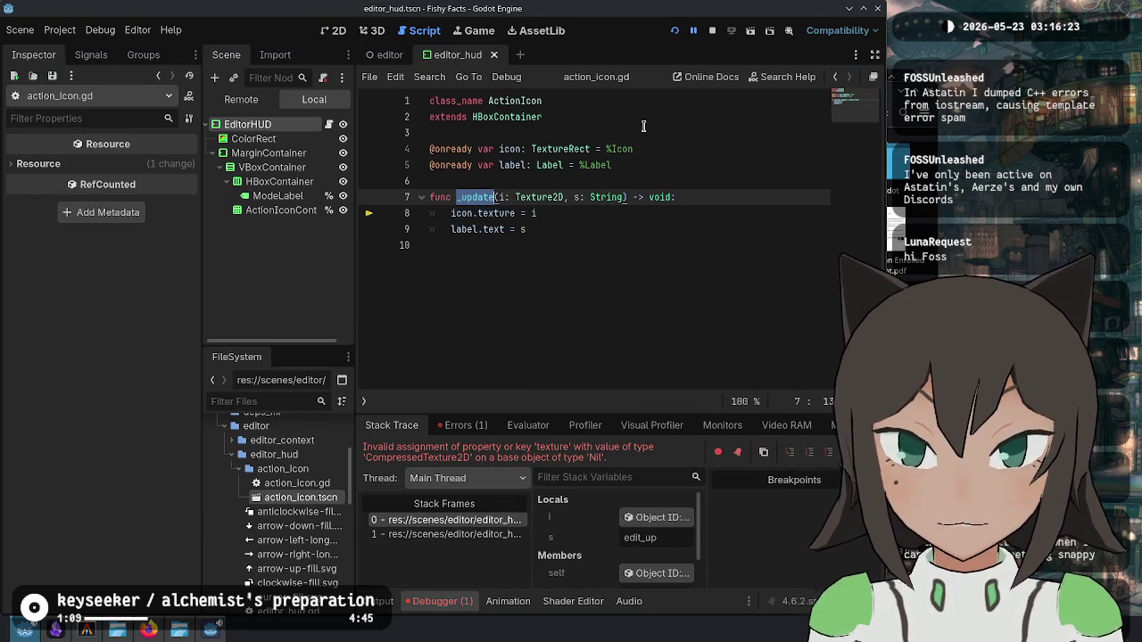
{"action": "key", "text": "alt+Left"}
{"action": "left_click", "coordinate": [655, 278]}
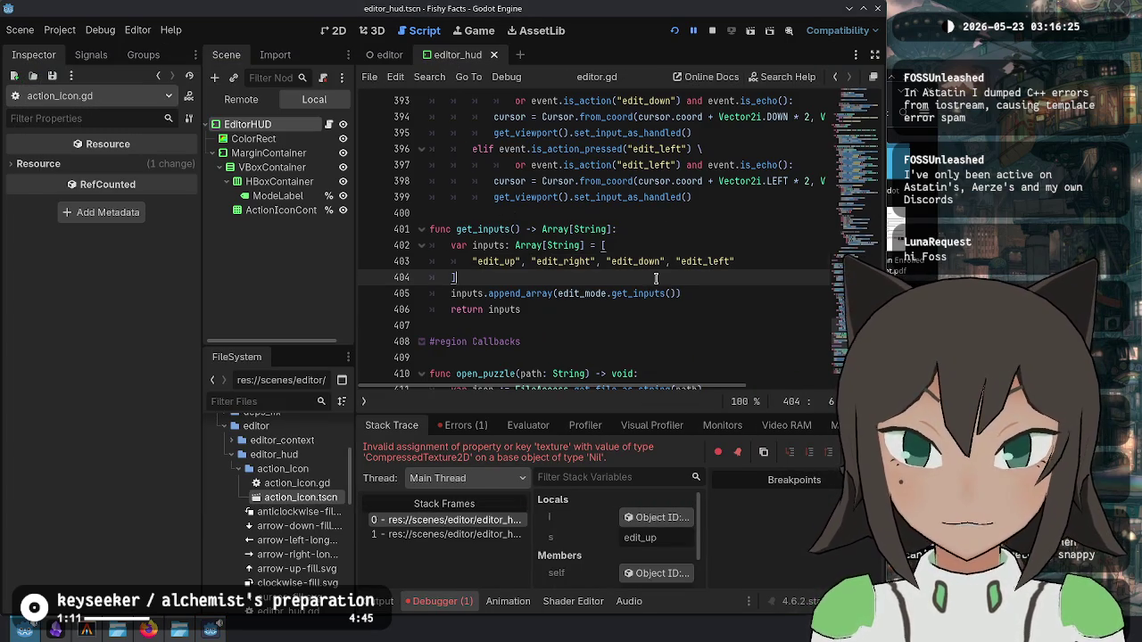
{"action": "key", "text": "ctrl+End"}
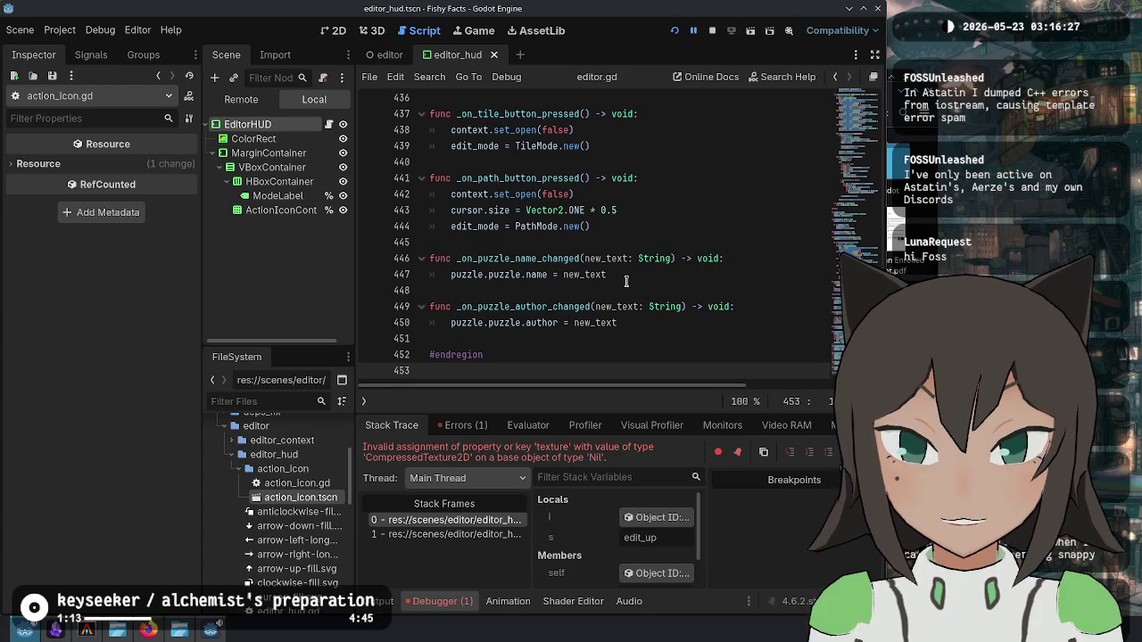
{"action": "left_click", "coordinate": [594, 306]}
{"action": "left_click", "coordinate": [628, 208]}
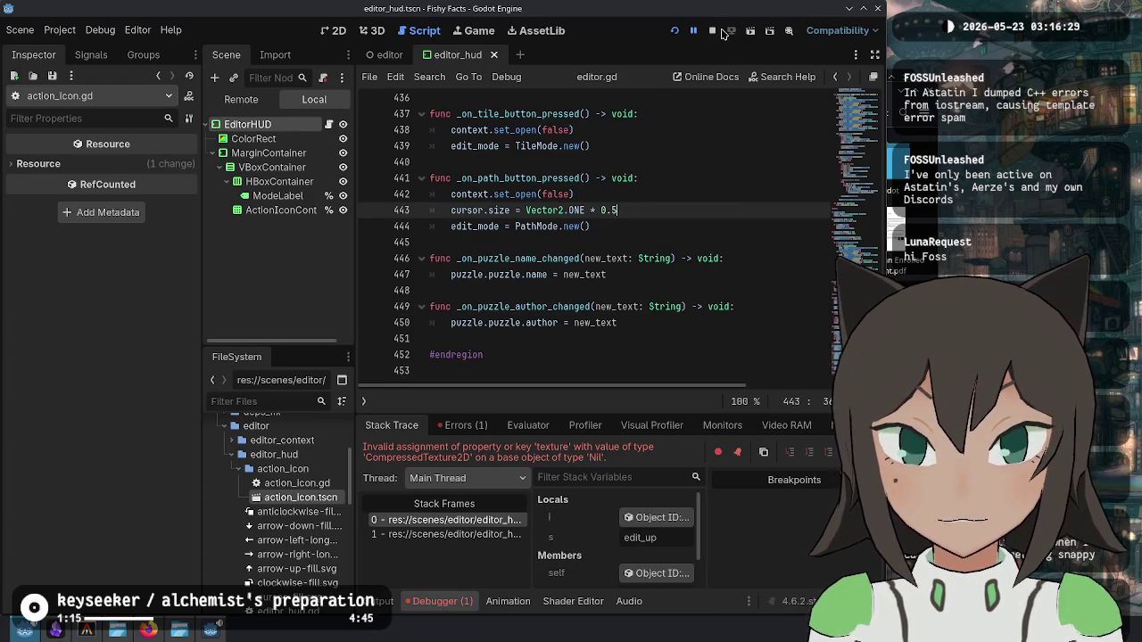
{"action": "left_click", "coordinate": [714, 32]}
Step: In editor_hud.gd, call action_icon._update(icon_textures[input], input) after add_child, and save
{"action": "left_click", "coordinate": [329, 103]}
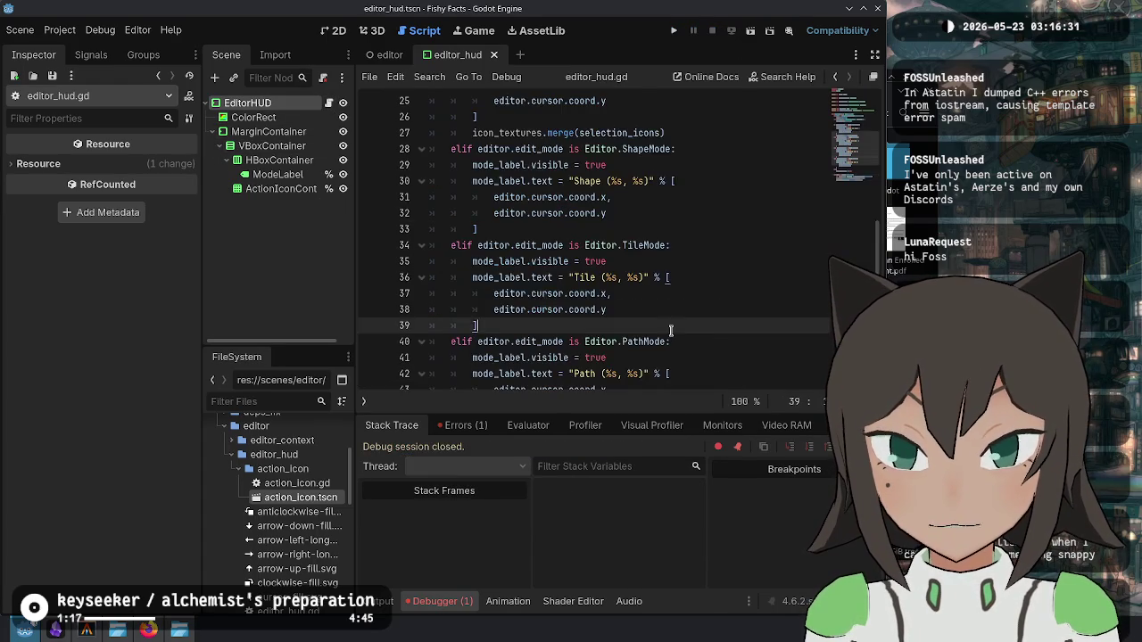
{"action": "scroll", "coordinate": [671, 332], "scroll_direction": "down", "scroll_amount": 3}
{"action": "left_click_drag", "start_coordinate": [592, 331], "coordinate": [658, 347]}
{"action": "left_click", "coordinate": [591, 346]}
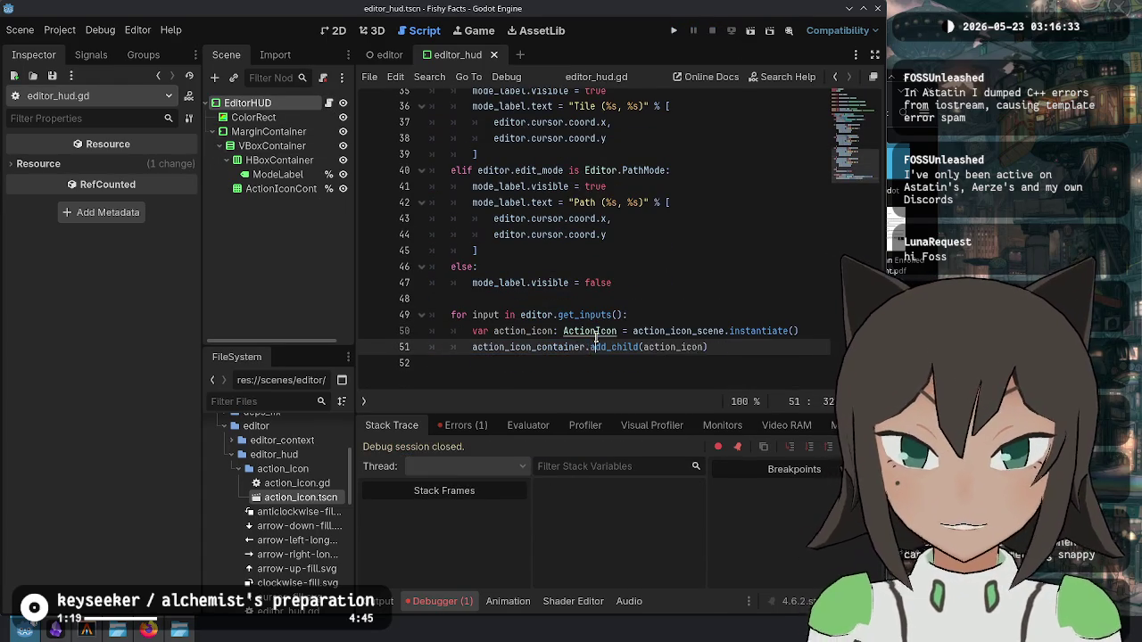
{"action": "key", "text": "Down"}
{"action": "type", "text": "action_icon._update(icon_textures[input], input)"}
{"action": "key", "text": "Return"}
{"action": "key", "text": "ctrl+s"}
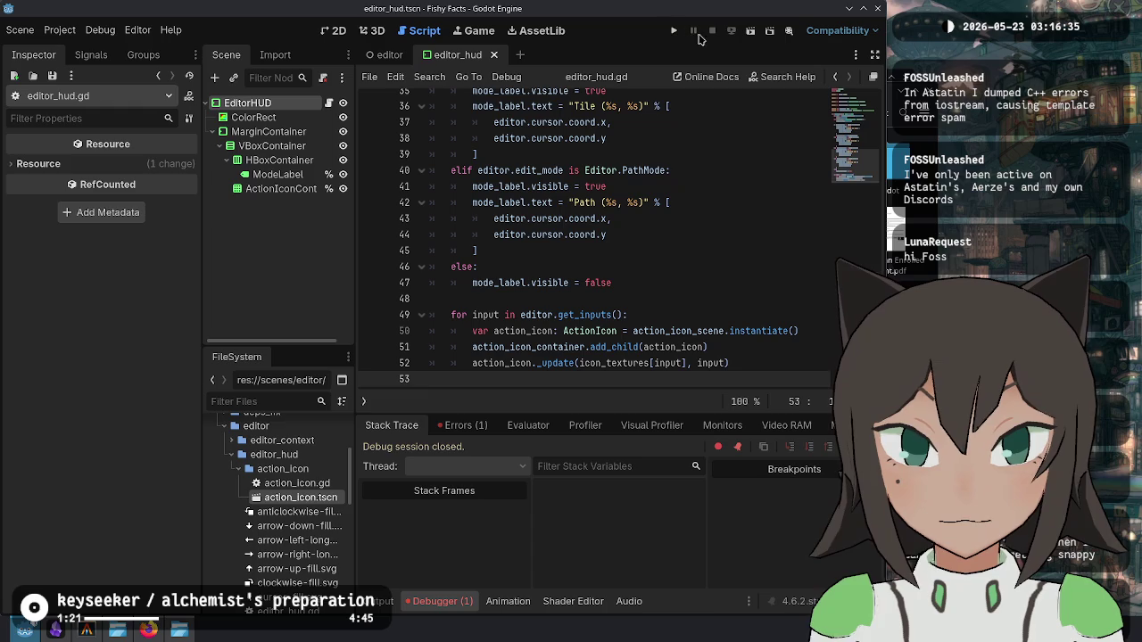
Step: Rerun the game, test the level editor's selection box and right-click menu, then stop with F8
{"action": "left_click", "coordinate": [673, 31]}
{"action": "key", "text": "Return"}
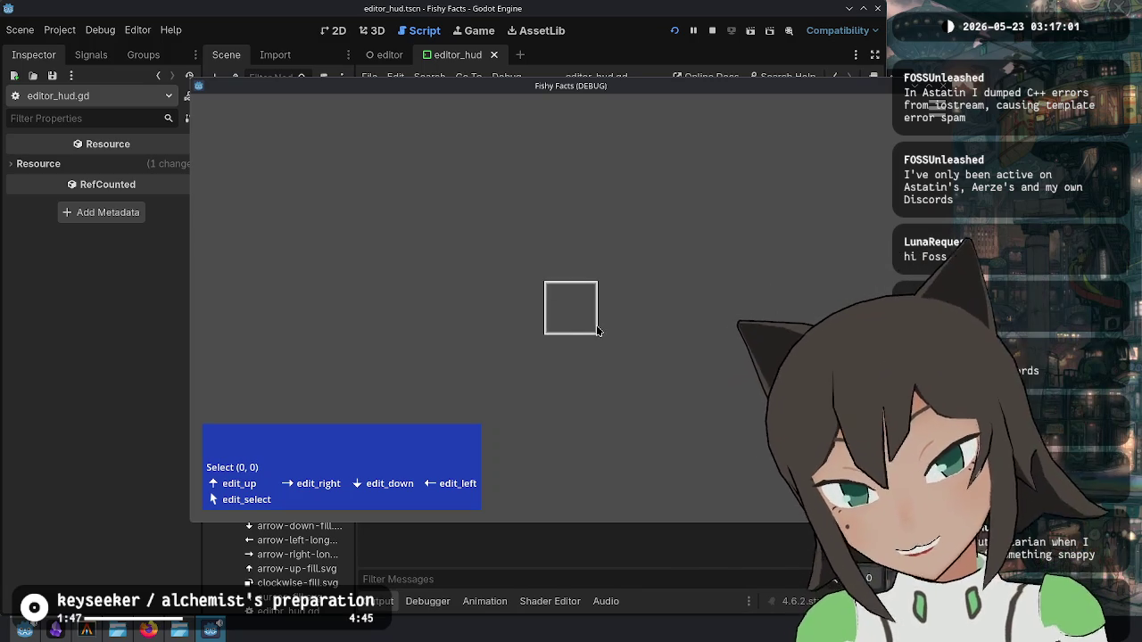
{"action": "right_click", "coordinate": [591, 322]}
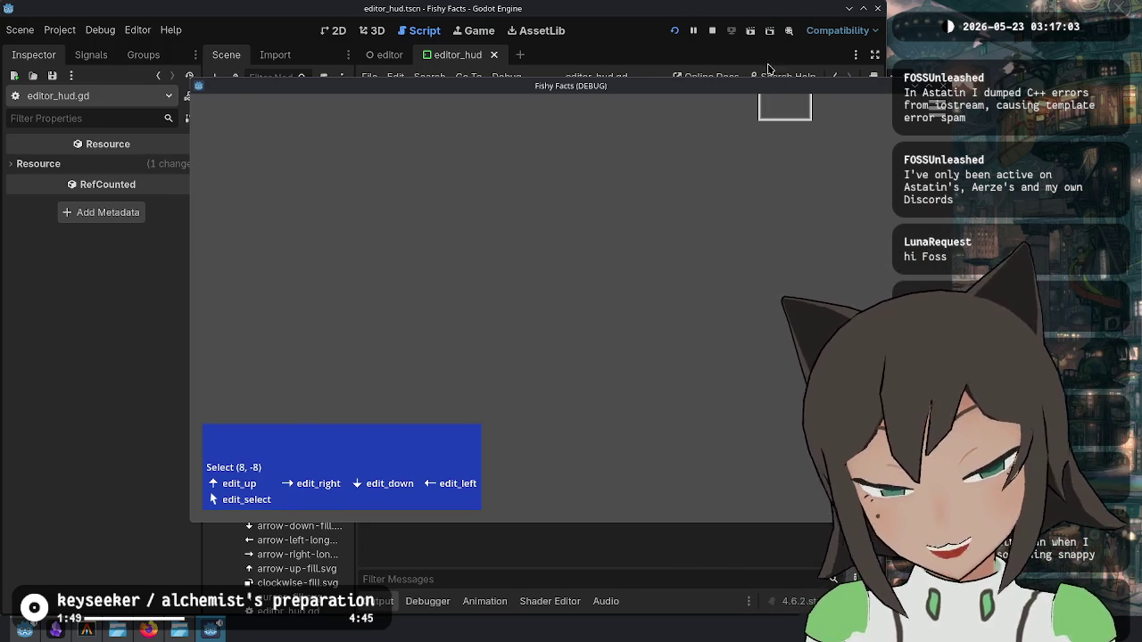
{"action": "key", "text": "F8"}
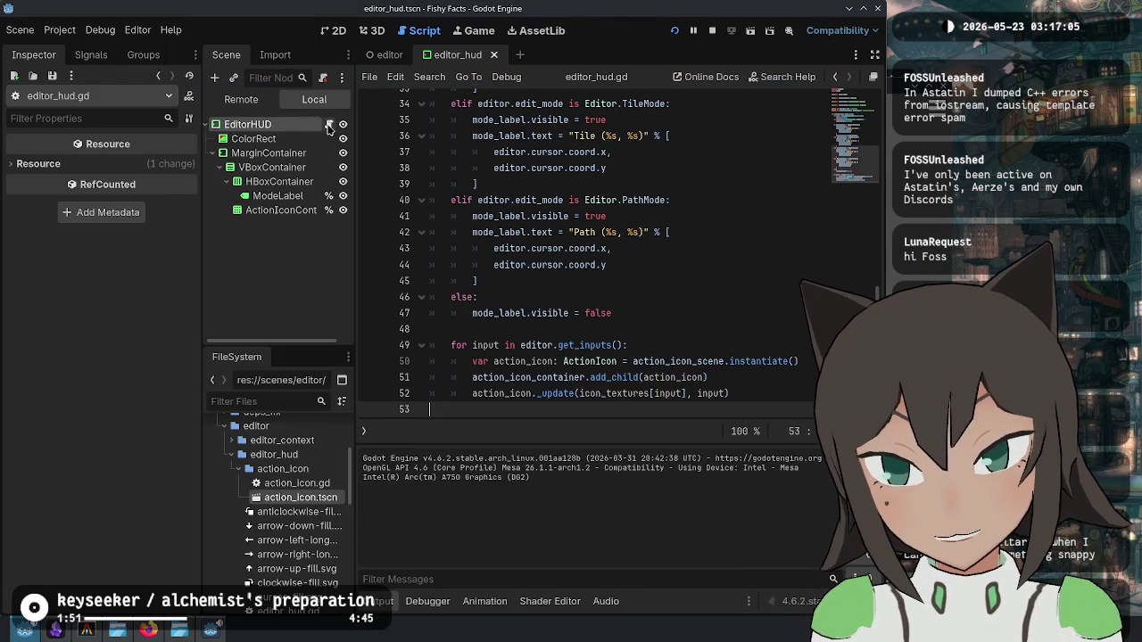
Step: Switch to the 2D view and inspect the HUD nodes' layout and container sizing settings
{"action": "left_click", "coordinate": [379, 31]}
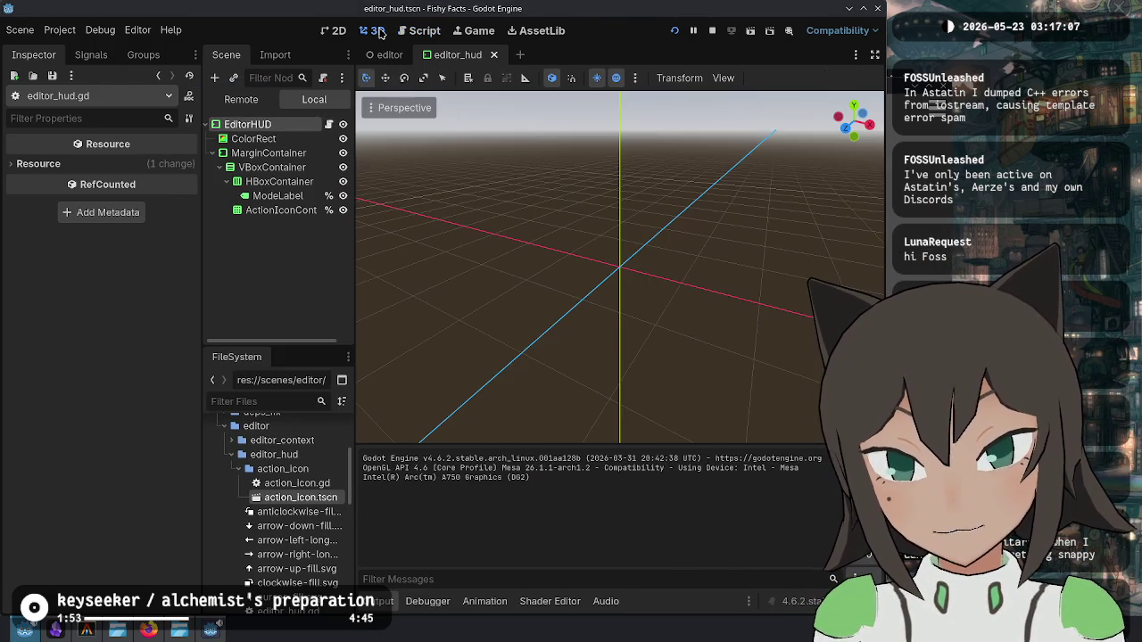
{"action": "left_click", "coordinate": [337, 30]}
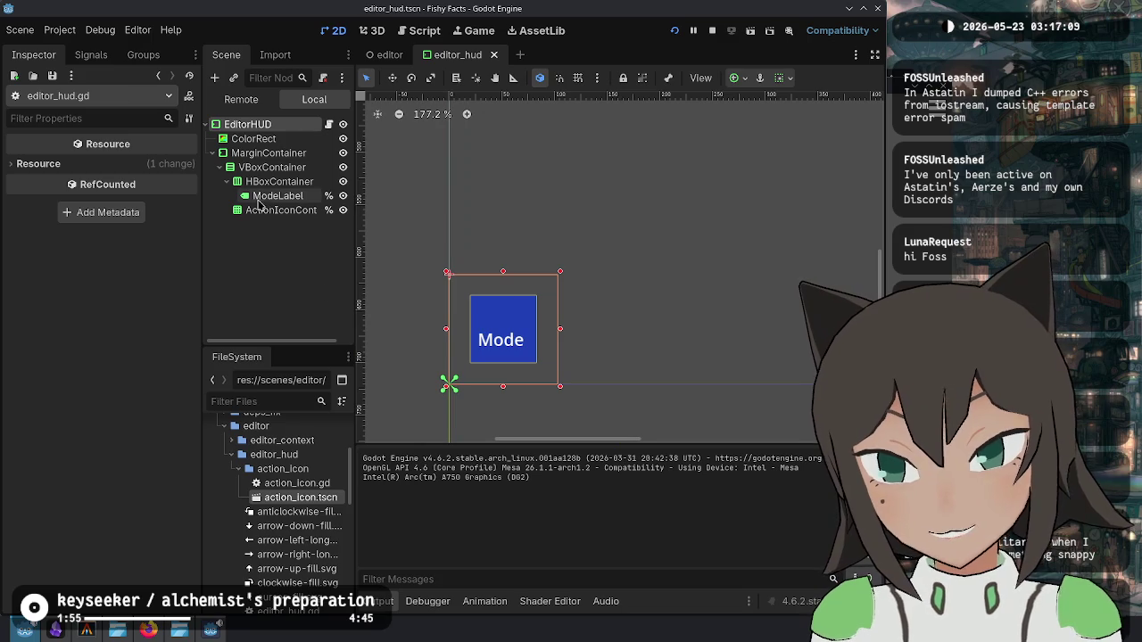
{"action": "left_click", "coordinate": [268, 197]}
{"action": "left_click", "coordinate": [284, 179]}
{"action": "left_click", "coordinate": [284, 154]}
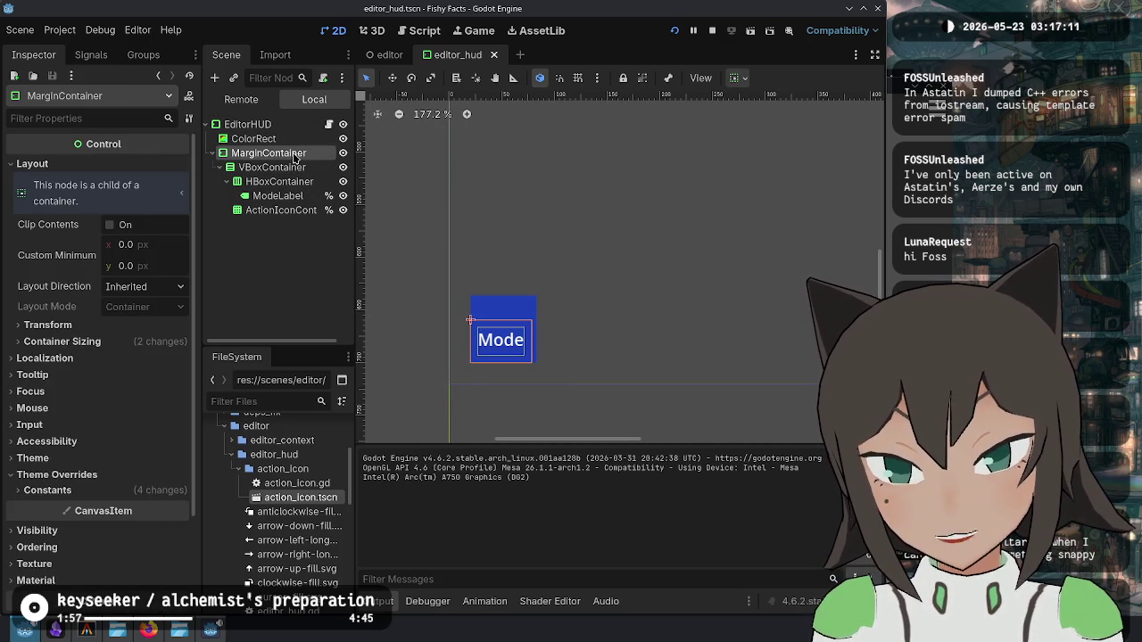
{"action": "left_click", "coordinate": [257, 139]}
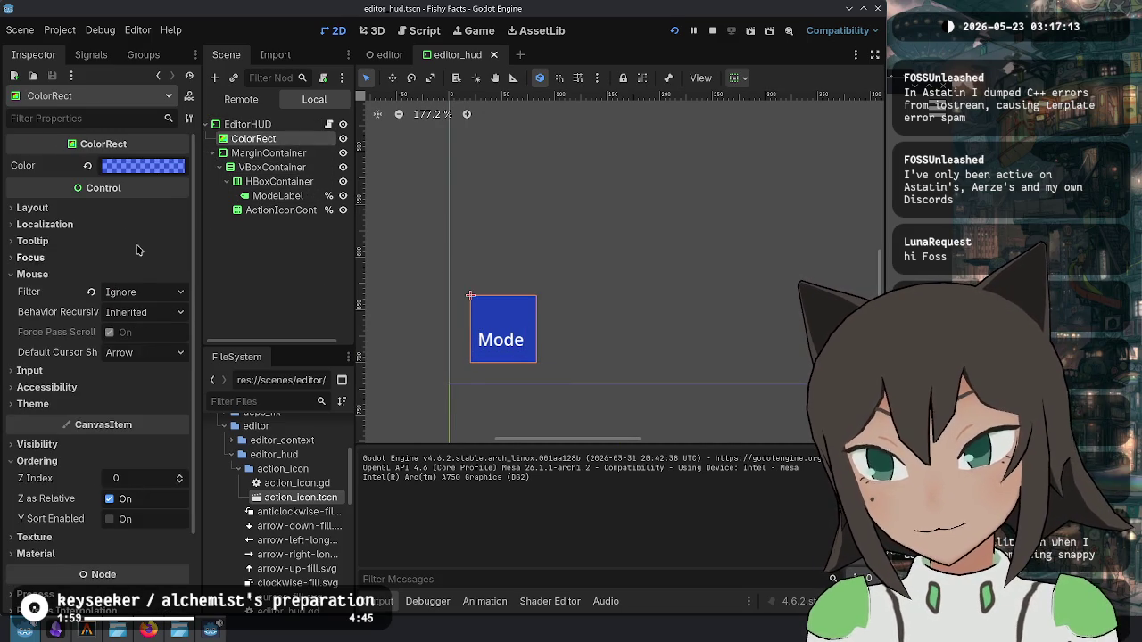
{"action": "left_click", "coordinate": [120, 208]}
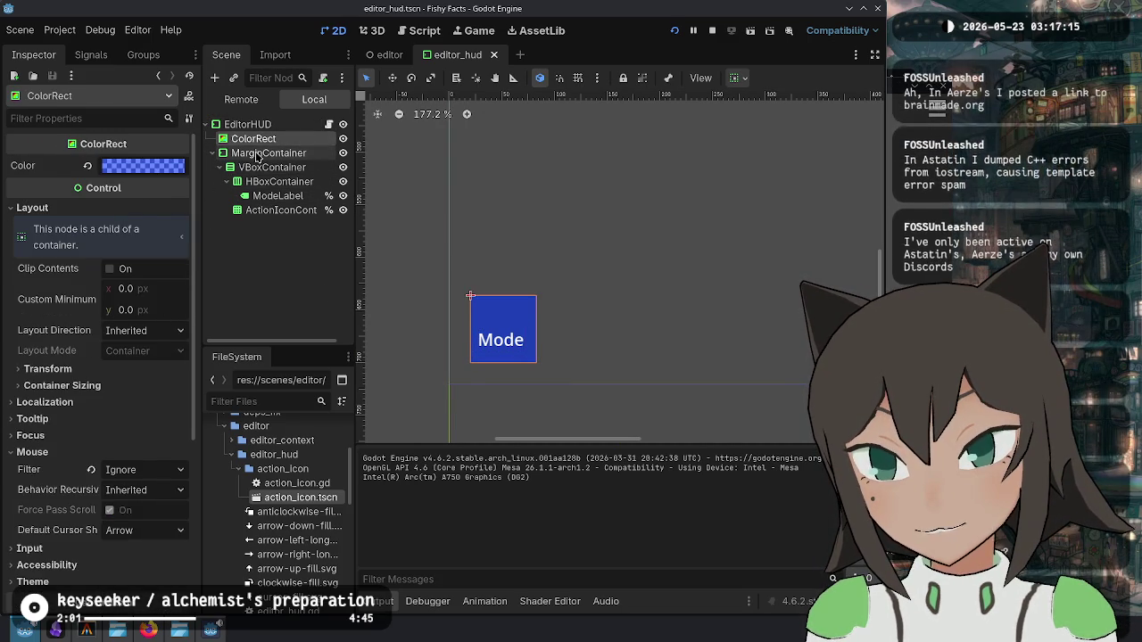
{"action": "left_click", "coordinate": [257, 154]}
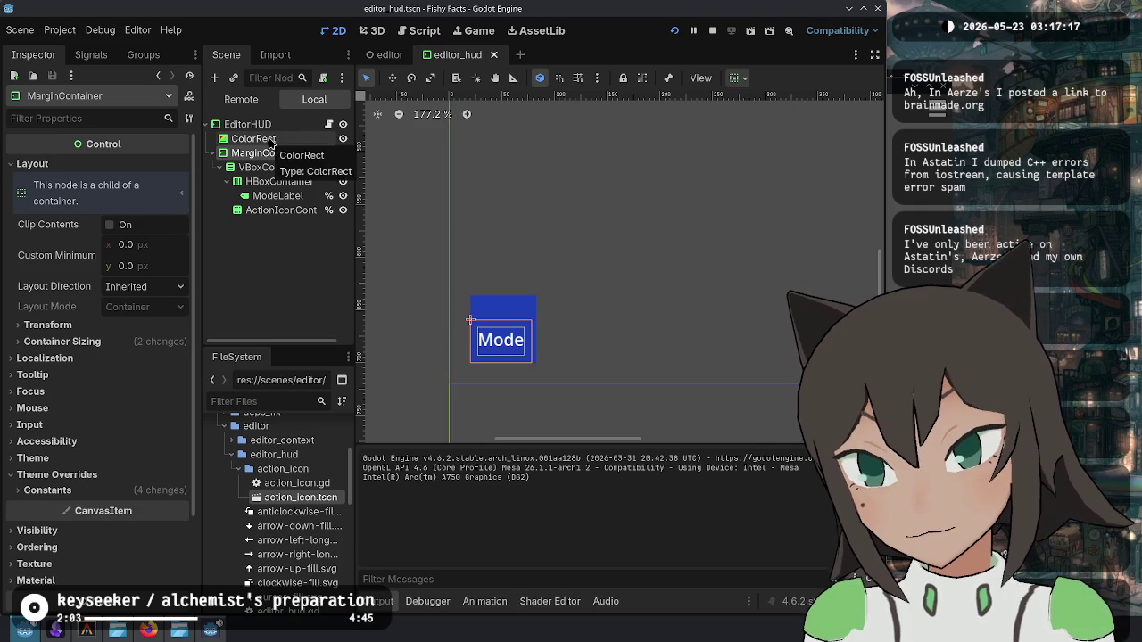
{"action": "left_click", "coordinate": [282, 126]}
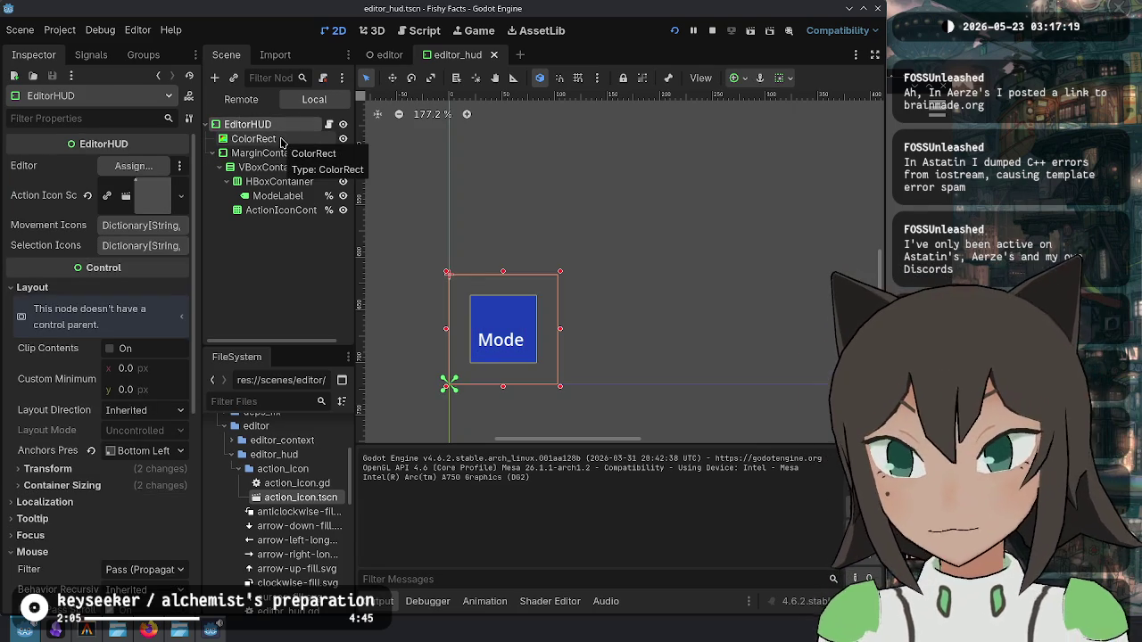
{"action": "left_click", "coordinate": [113, 489]}
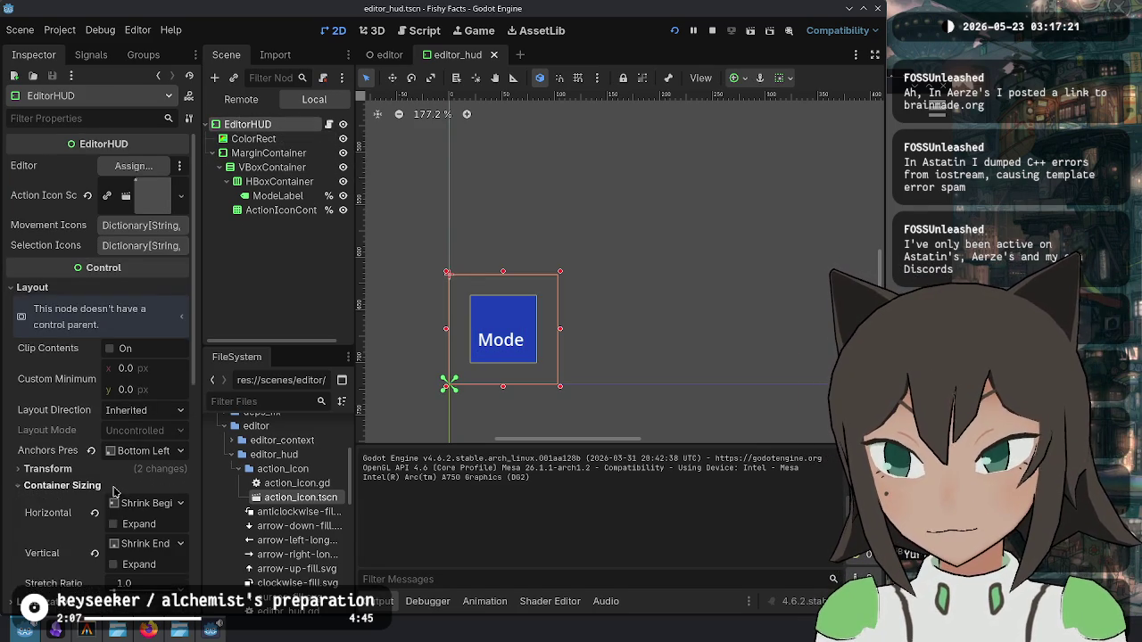
{"action": "scroll", "coordinate": [114, 487], "scroll_direction": "down", "scroll_amount": 3}
{"action": "scroll", "coordinate": [134, 402], "scroll_direction": "up", "scroll_amount": 3}
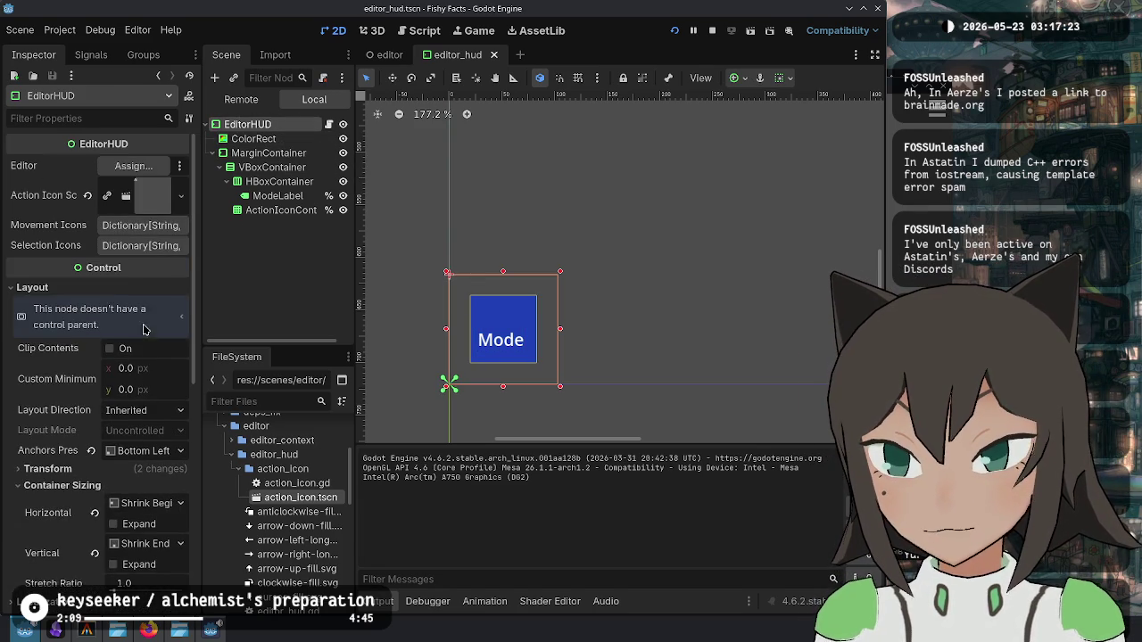
Step: Set the MarginContainer's container sizing to Fill both horizontally and vertically
{"action": "left_click", "coordinate": [259, 139]}
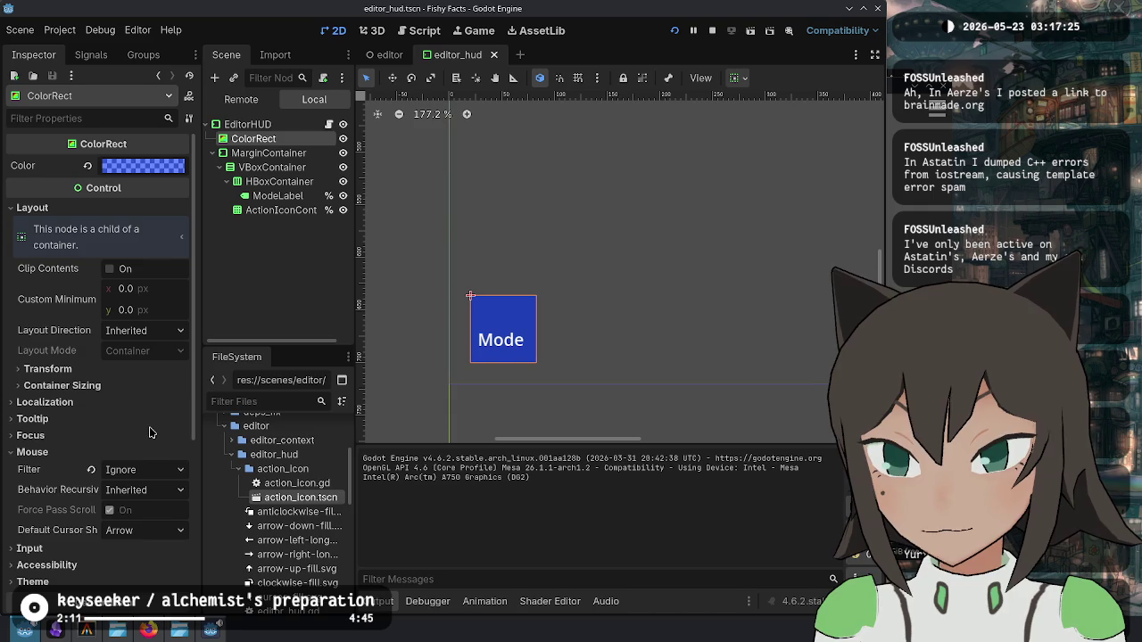
{"action": "left_click", "coordinate": [120, 384]}
{"action": "left_click", "coordinate": [121, 384]}
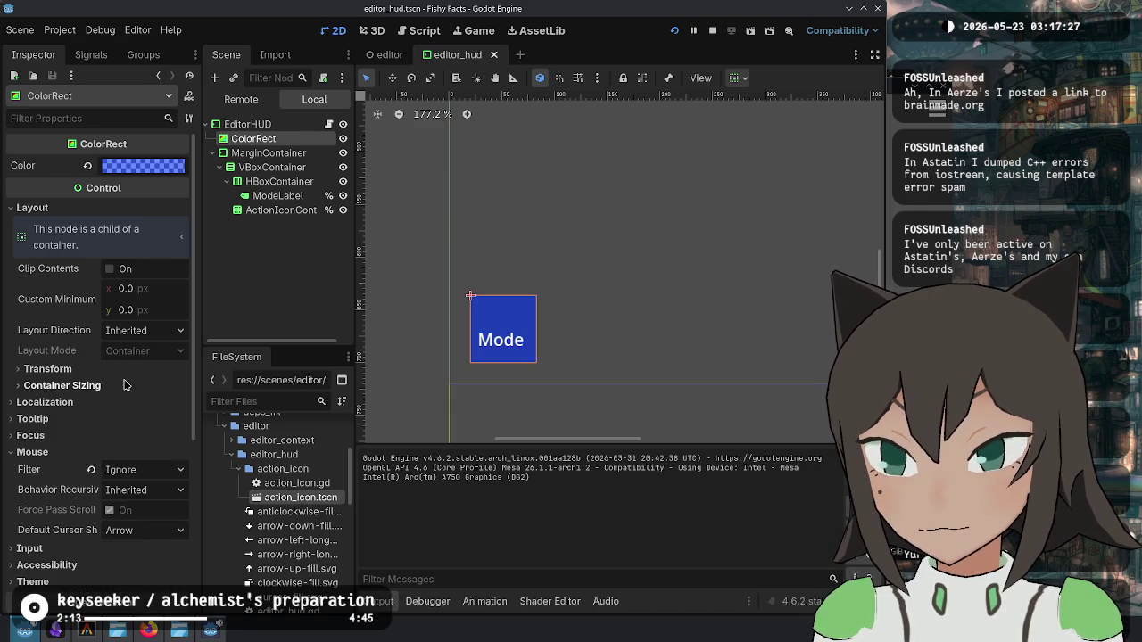
{"action": "left_click", "coordinate": [285, 154]}
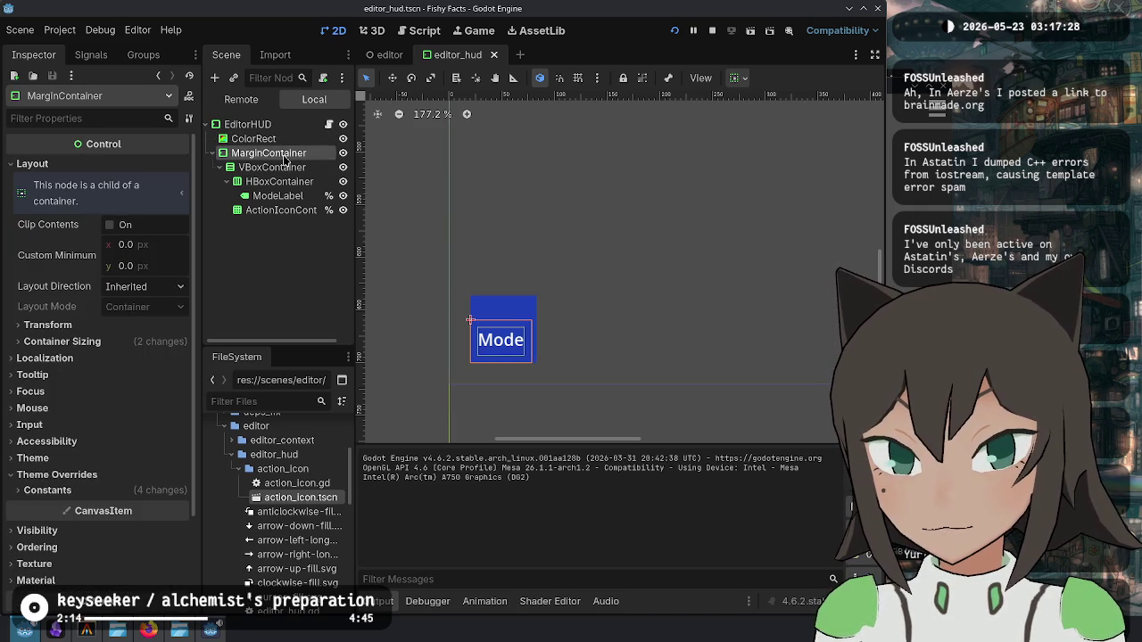
{"action": "left_click", "coordinate": [119, 346]}
{"action": "left_click", "coordinate": [104, 344]}
{"action": "left_click", "coordinate": [119, 327]}
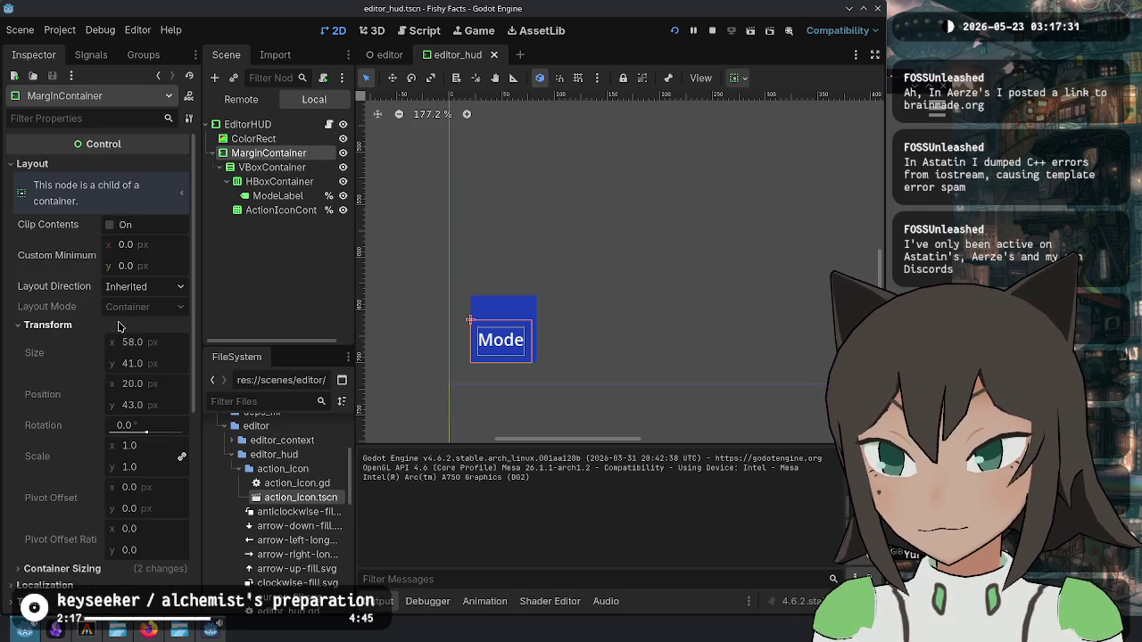
{"action": "left_click", "coordinate": [130, 325]}
{"action": "left_click", "coordinate": [138, 345]}
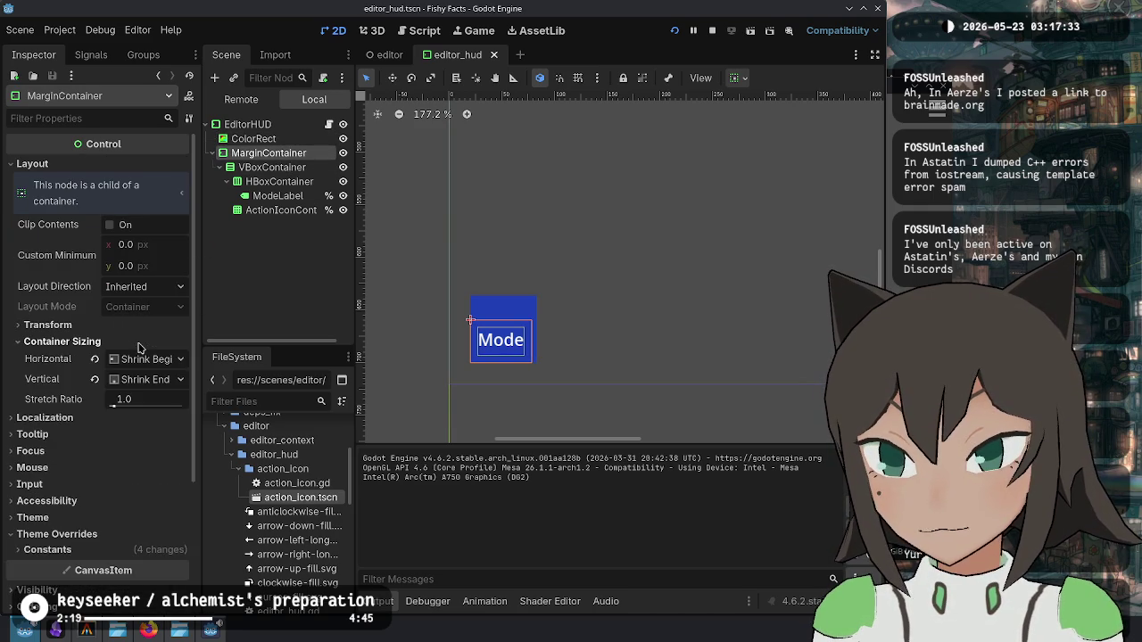
{"action": "left_click", "coordinate": [141, 364]}
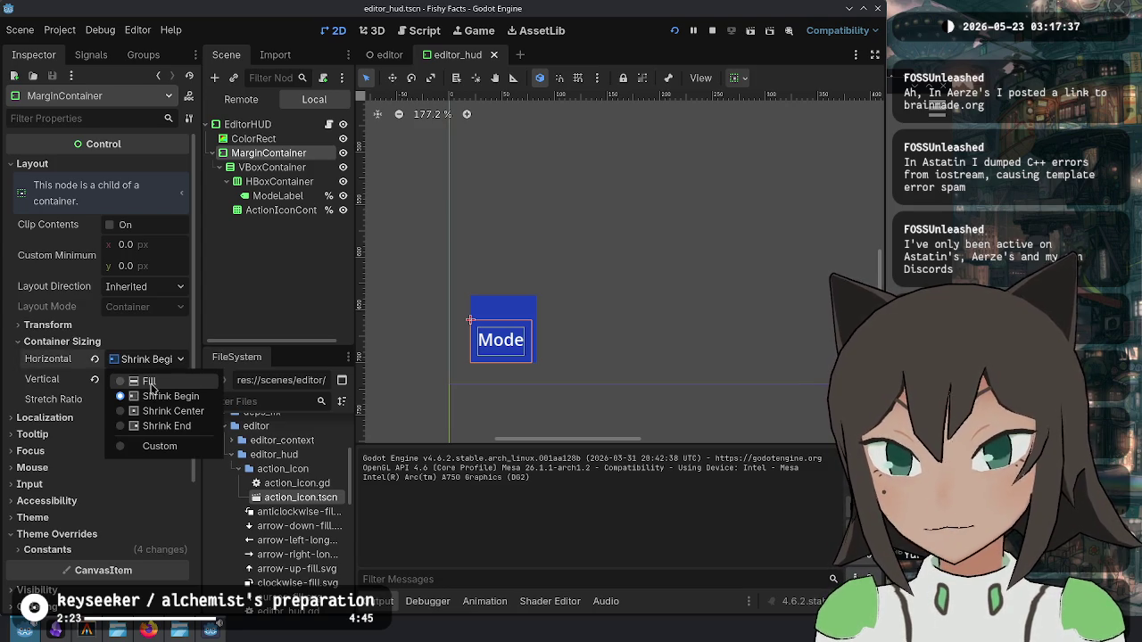
{"action": "left_click", "coordinate": [149, 383]}
{"action": "left_click", "coordinate": [158, 379]}
{"action": "left_click", "coordinate": [172, 399]}
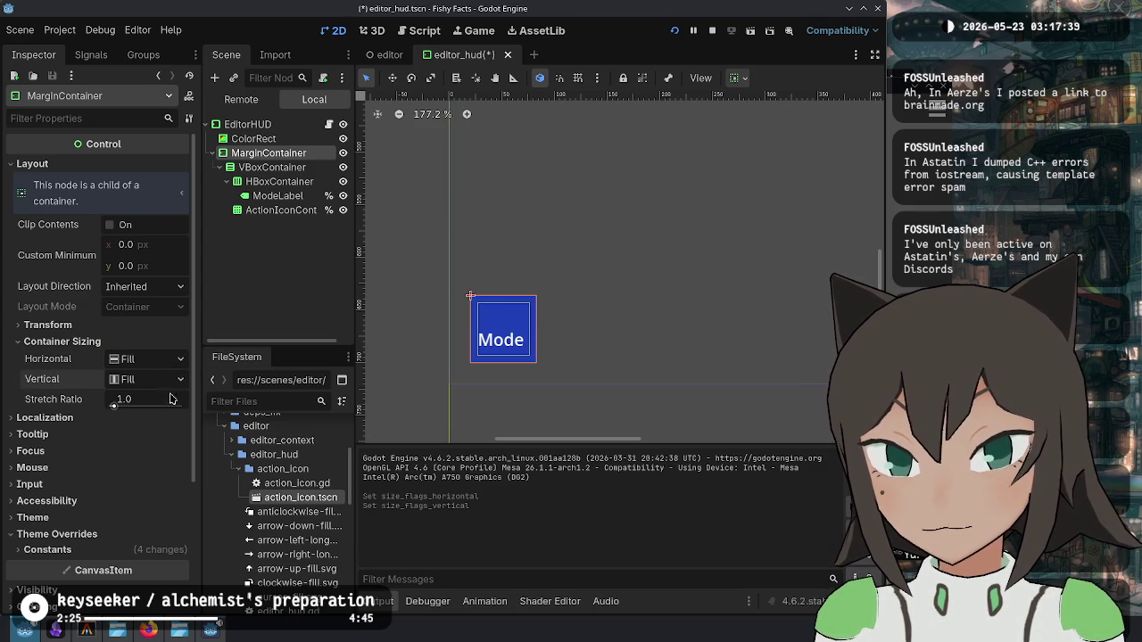
Step: Review the EditorHUD, ActionIconContainer, HBoxContainer and MarginContainer nodes' layouts
{"action": "left_click", "coordinate": [247, 125]}
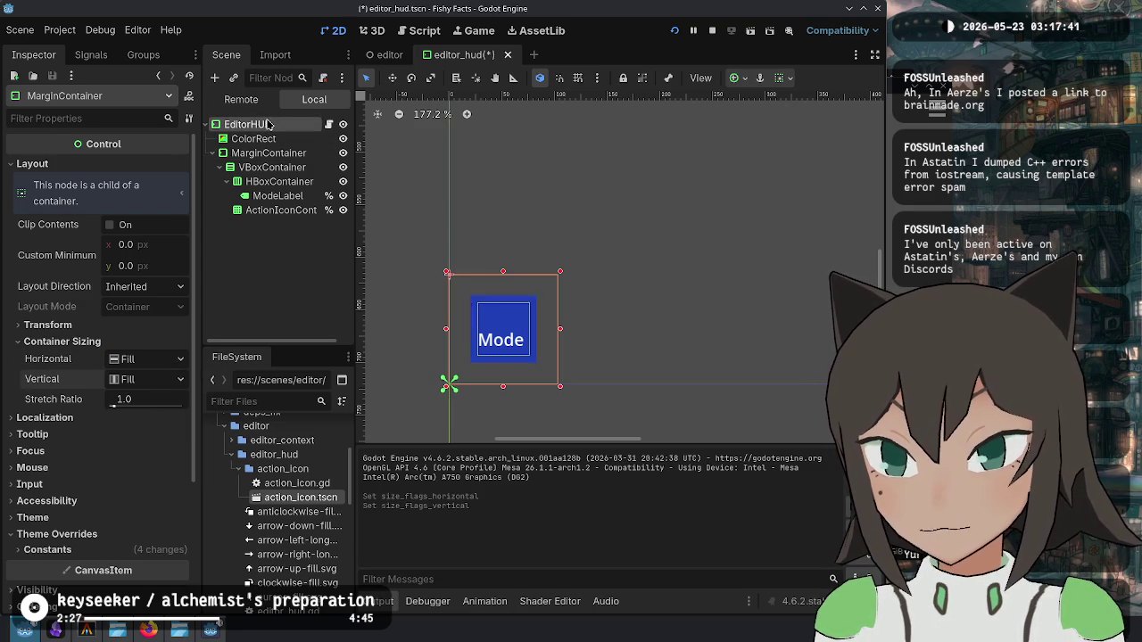
{"action": "scroll", "coordinate": [109, 393], "scroll_direction": "down", "scroll_amount": 5}
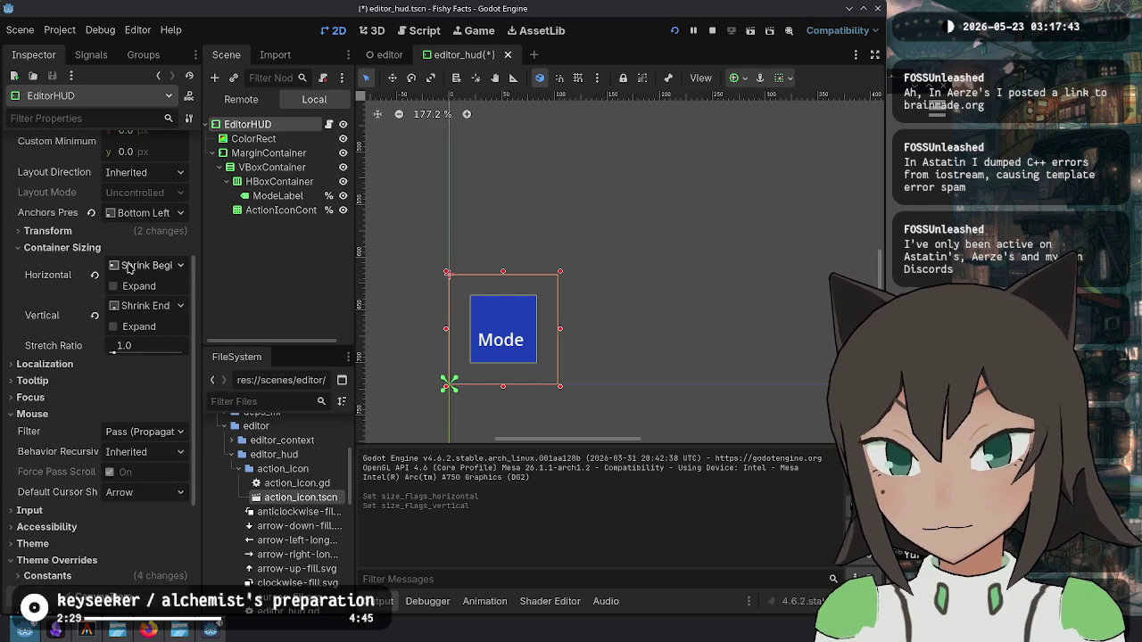
{"action": "left_click", "coordinate": [273, 211]}
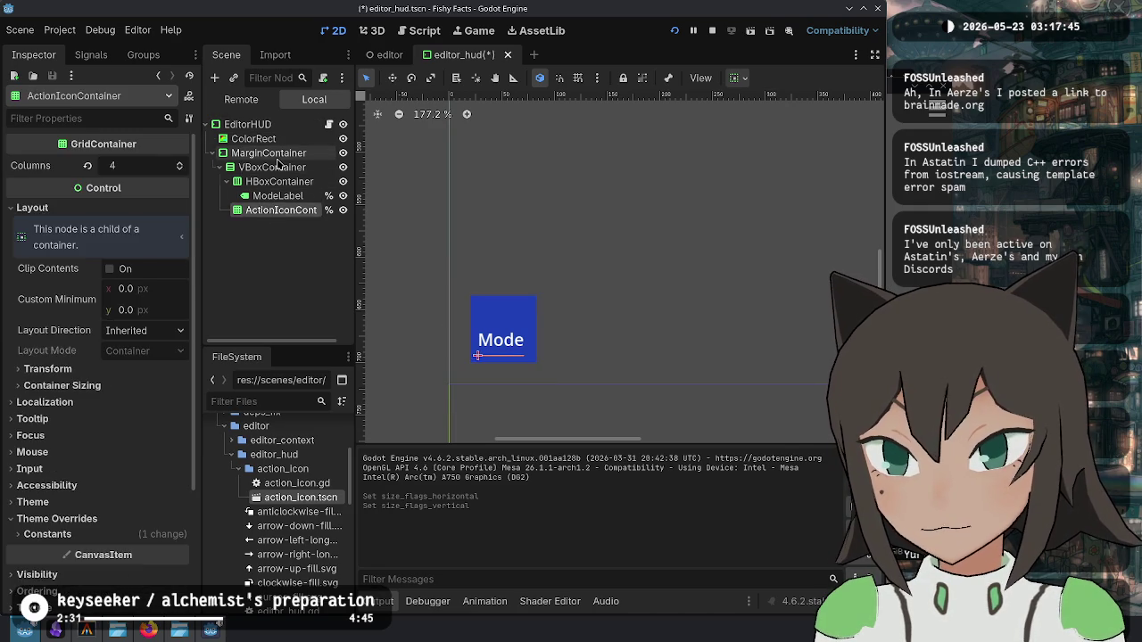
{"action": "left_click", "coordinate": [278, 158]}
{"action": "left_click", "coordinate": [277, 181]}
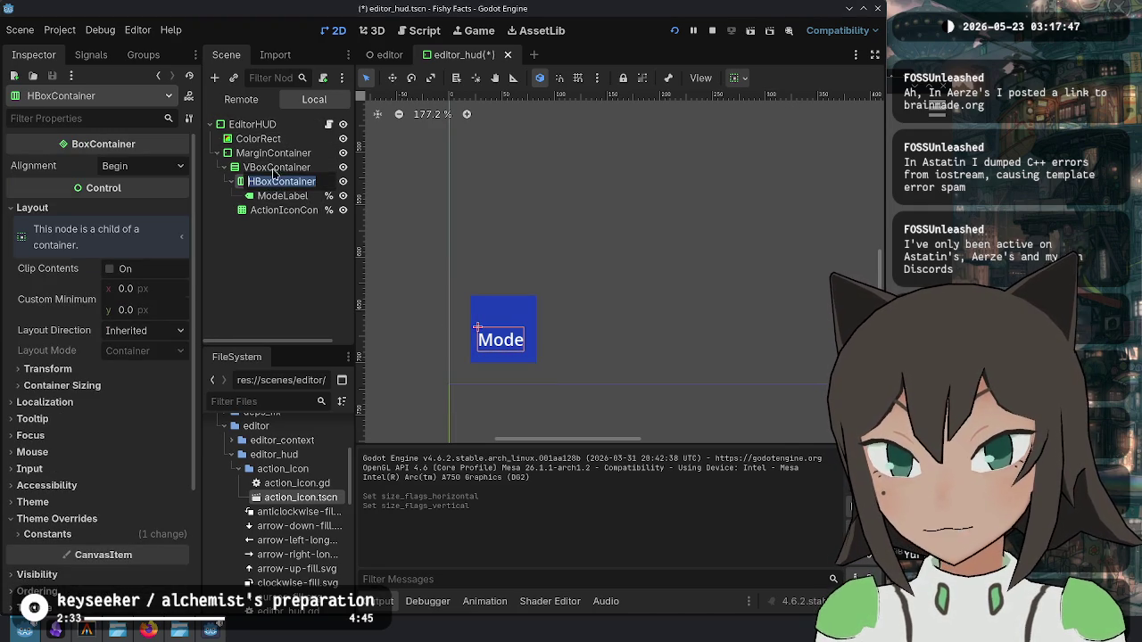
{"action": "left_click", "coordinate": [277, 157]}
Step: Select the VBoxContainer and ModeLabel, then briefly run and close the game with F6/F8
{"action": "left_click", "coordinate": [277, 167]}
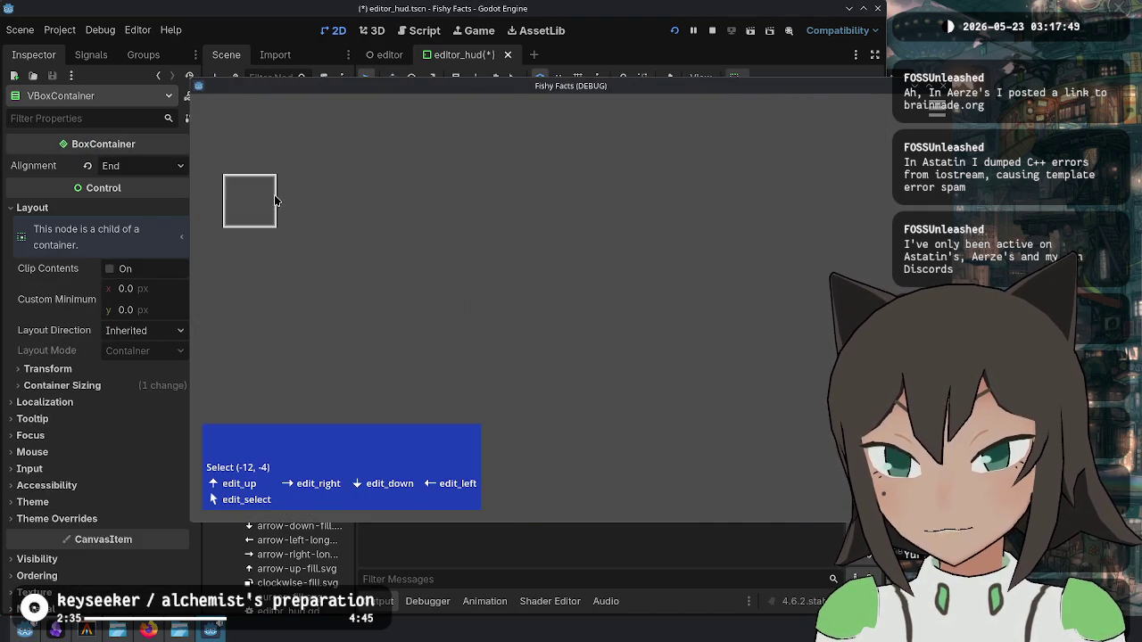
{"action": "left_click", "coordinate": [282, 196]}
{"action": "key", "text": "F6"}
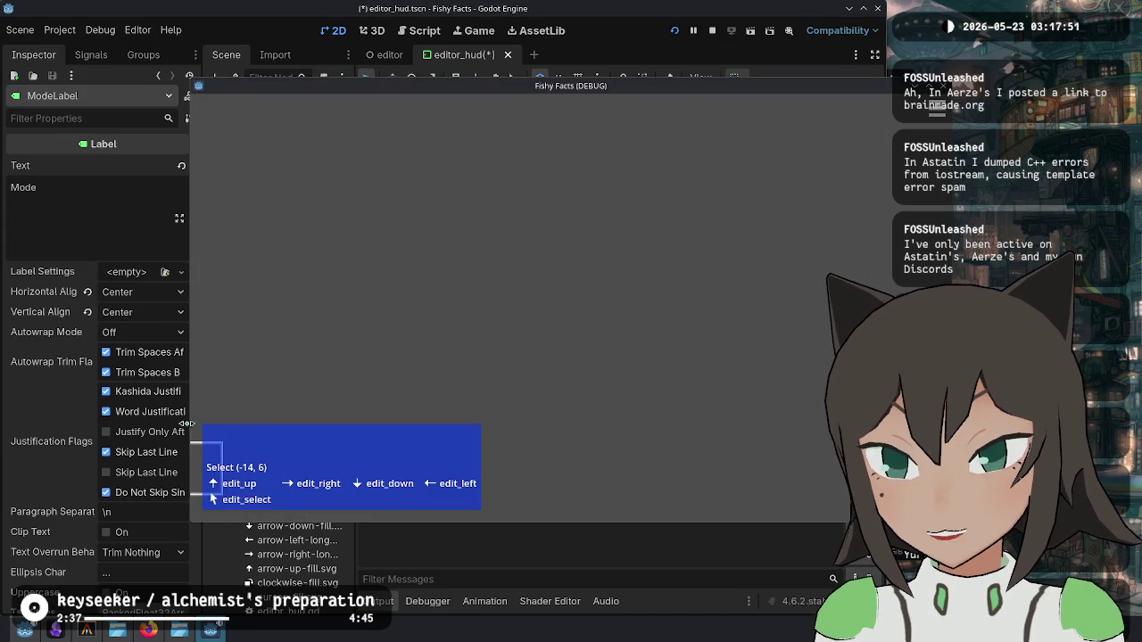
{"action": "key", "text": "F8"}
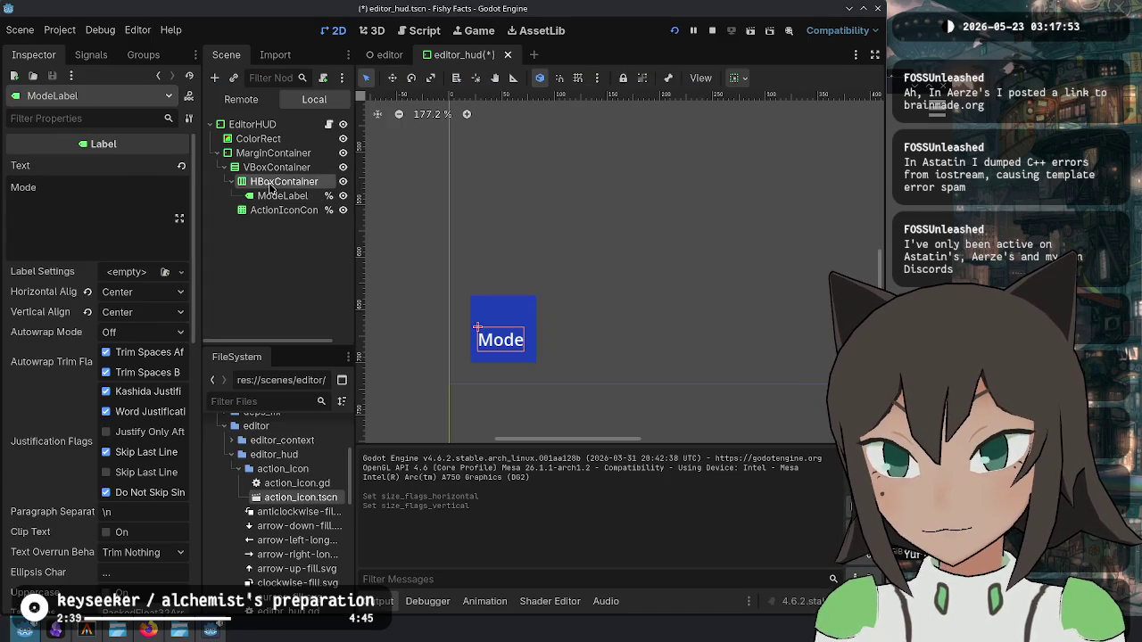
Step: Set the VBoxContainer's vertical container sizing to Shrink End
{"action": "left_click", "coordinate": [284, 181]}
{"action": "left_click", "coordinate": [288, 167]}
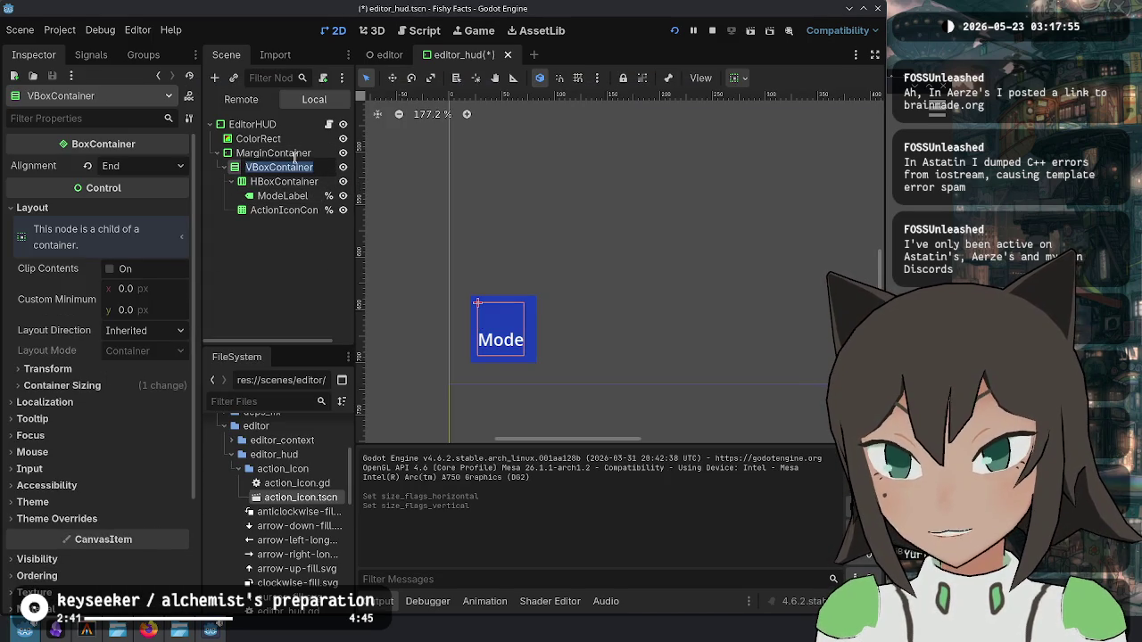
{"action": "left_click", "coordinate": [303, 153]}
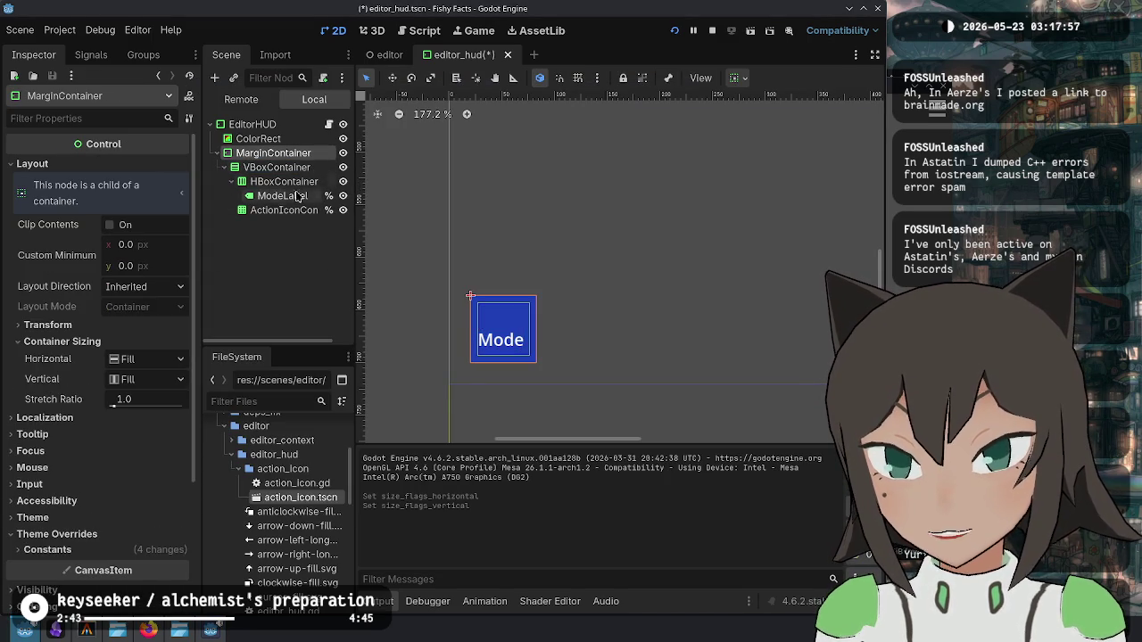
{"action": "left_click", "coordinate": [274, 170]}
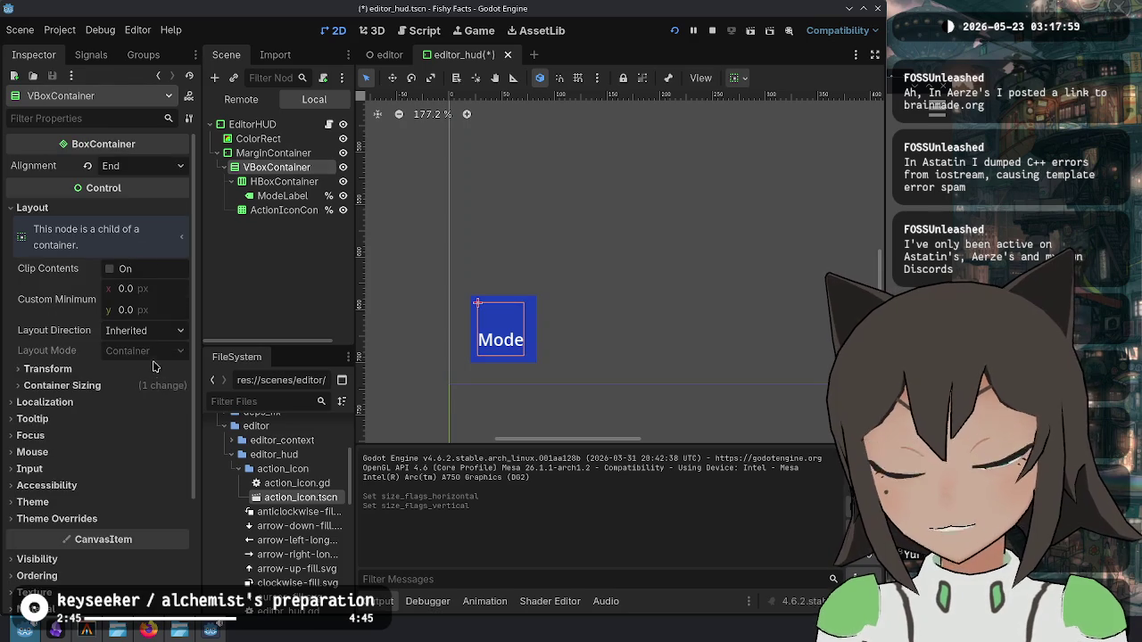
{"action": "left_click", "coordinate": [148, 389]}
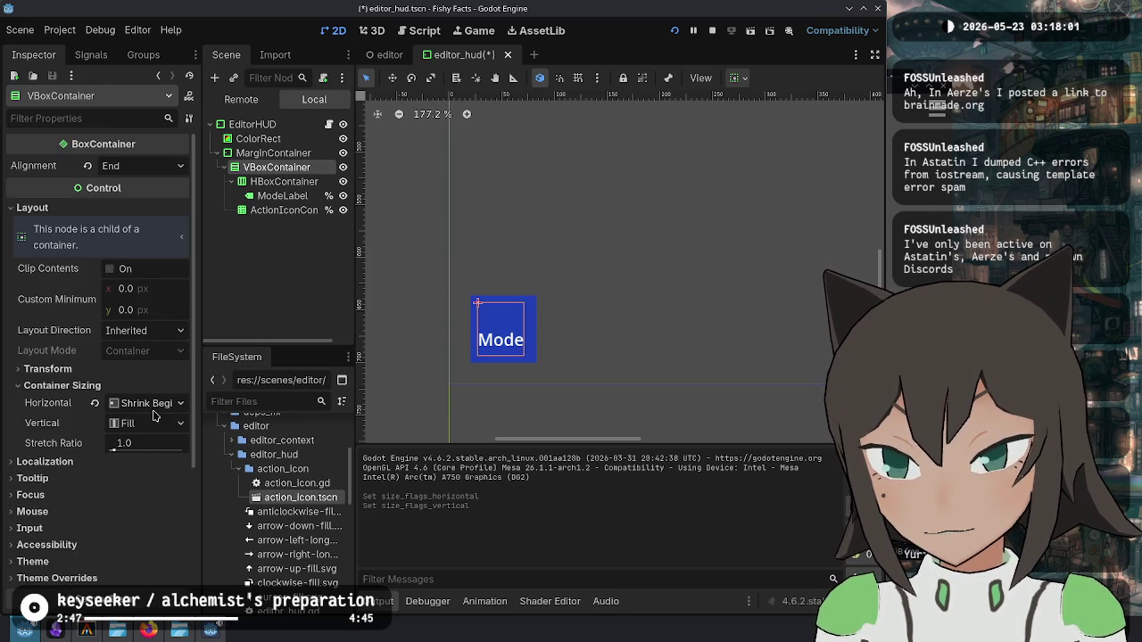
{"action": "left_click", "coordinate": [155, 426]}
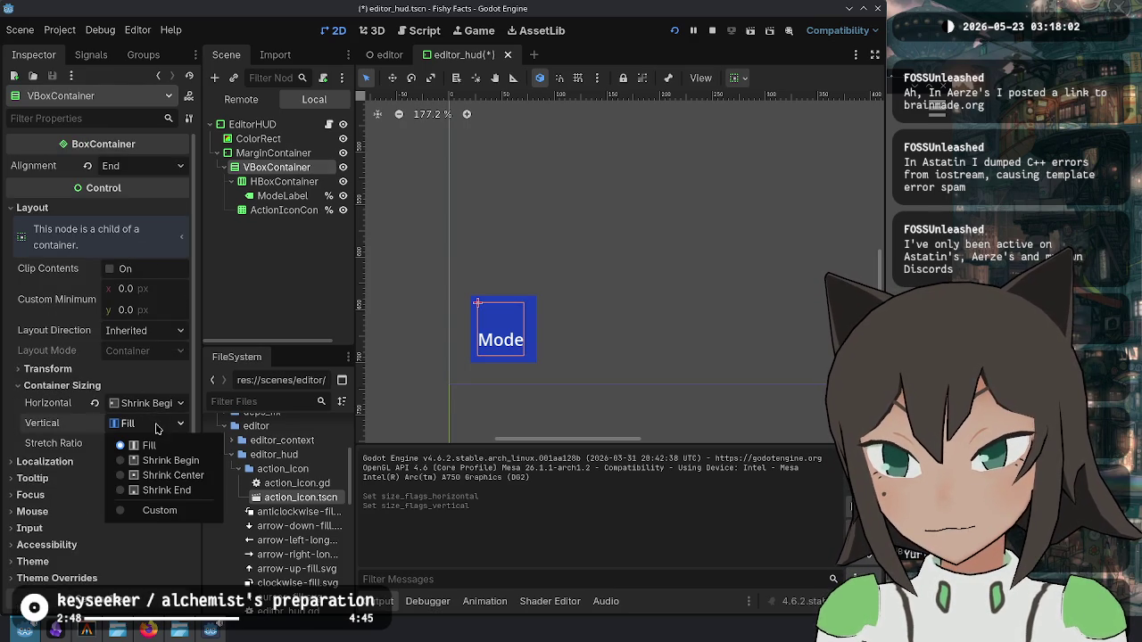
{"action": "left_click", "coordinate": [163, 494]}
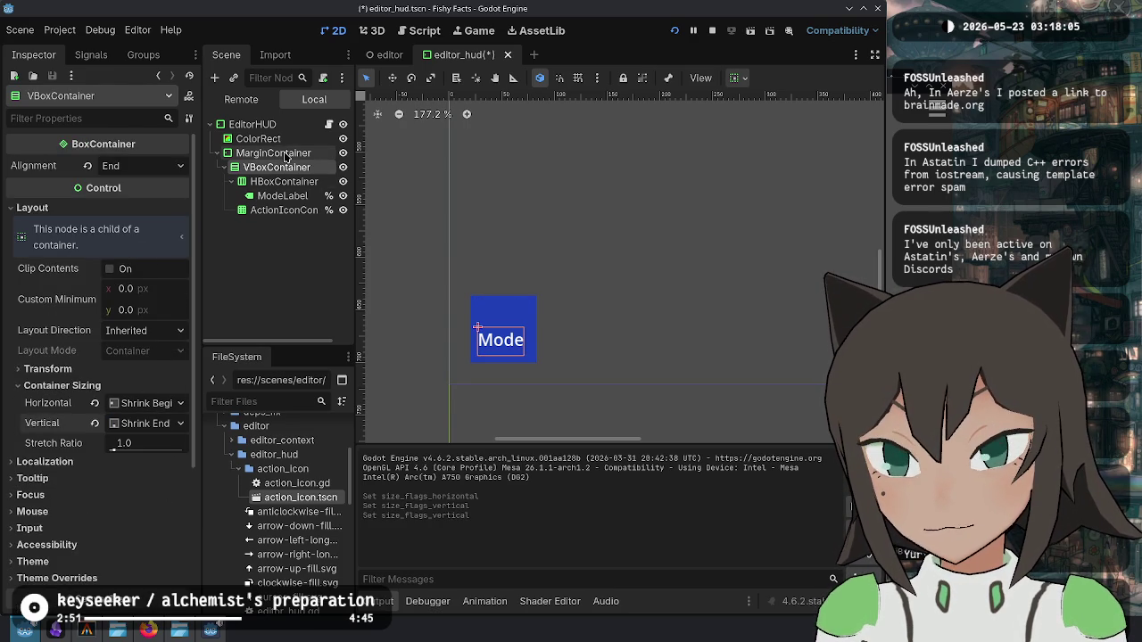
Step: Compare the HBoxContainer, VBoxContainer and ActionIconContainer layout and size settings
{"action": "left_click", "coordinate": [272, 181]}
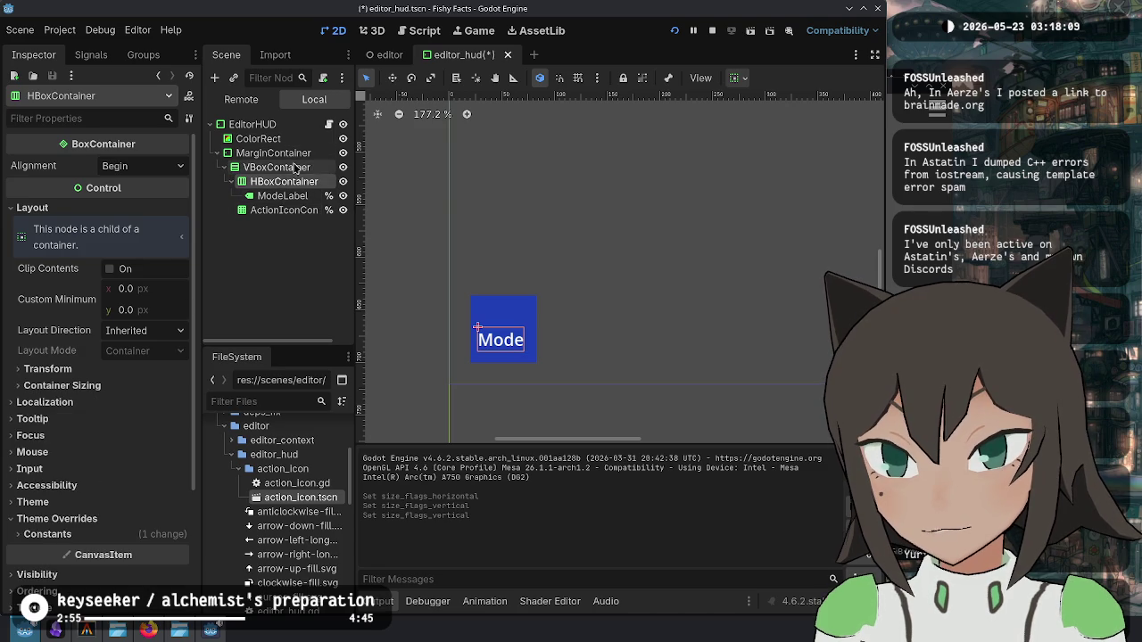
{"action": "left_click", "coordinate": [277, 167]}
{"action": "left_click", "coordinate": [284, 210]}
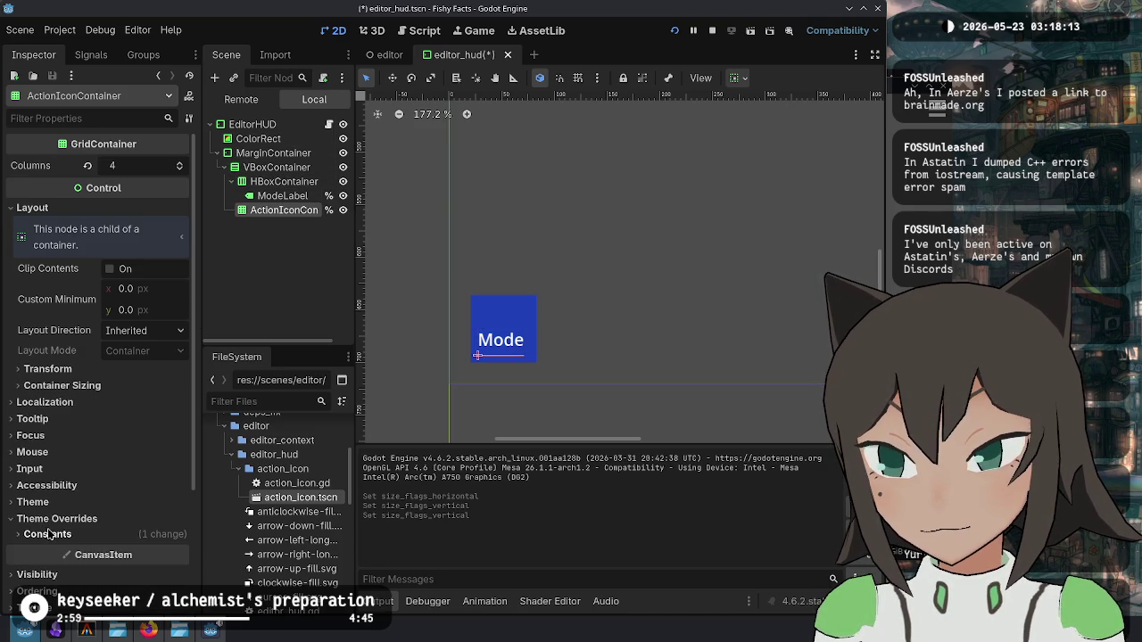
{"action": "left_click", "coordinate": [48, 369]}
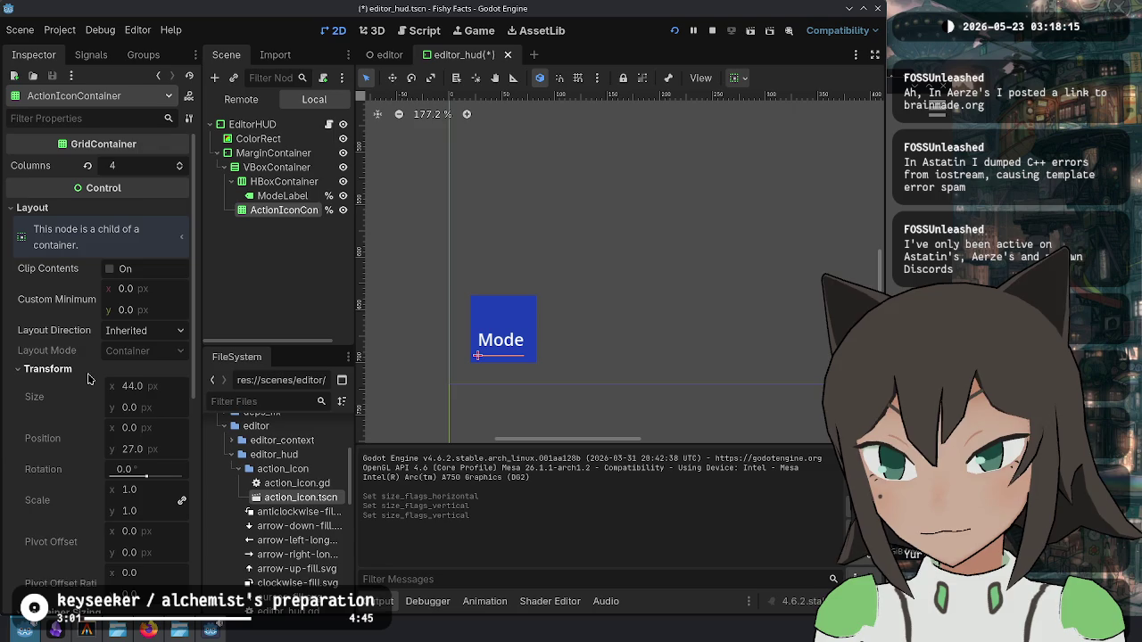
{"action": "left_click", "coordinate": [87, 373]}
{"action": "left_click", "coordinate": [282, 181]}
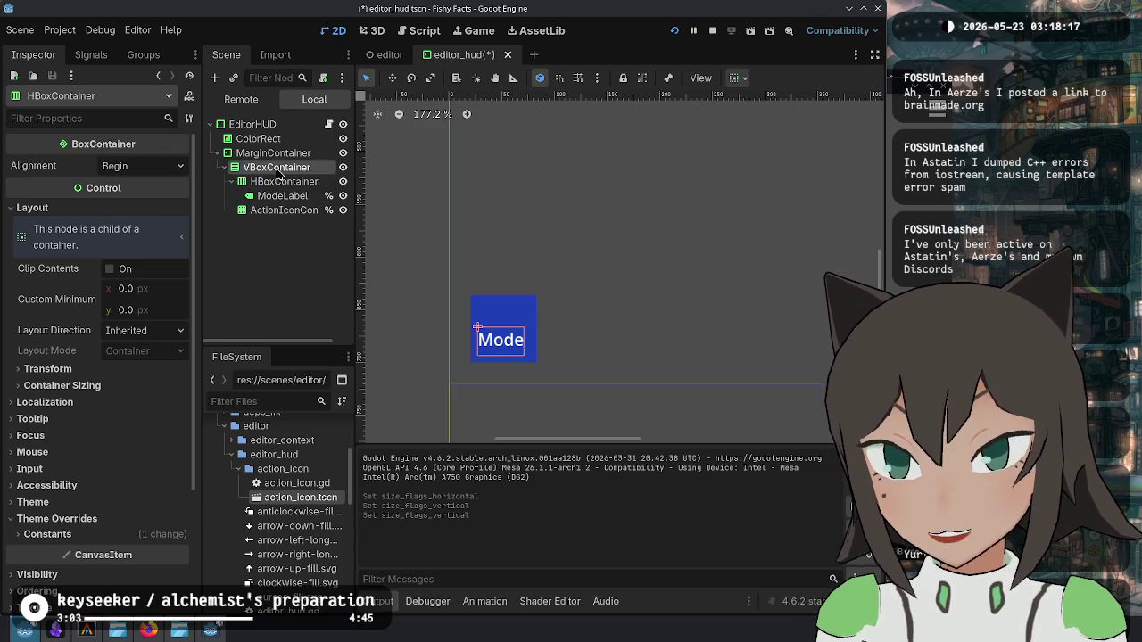
{"action": "left_click", "coordinate": [278, 174]}
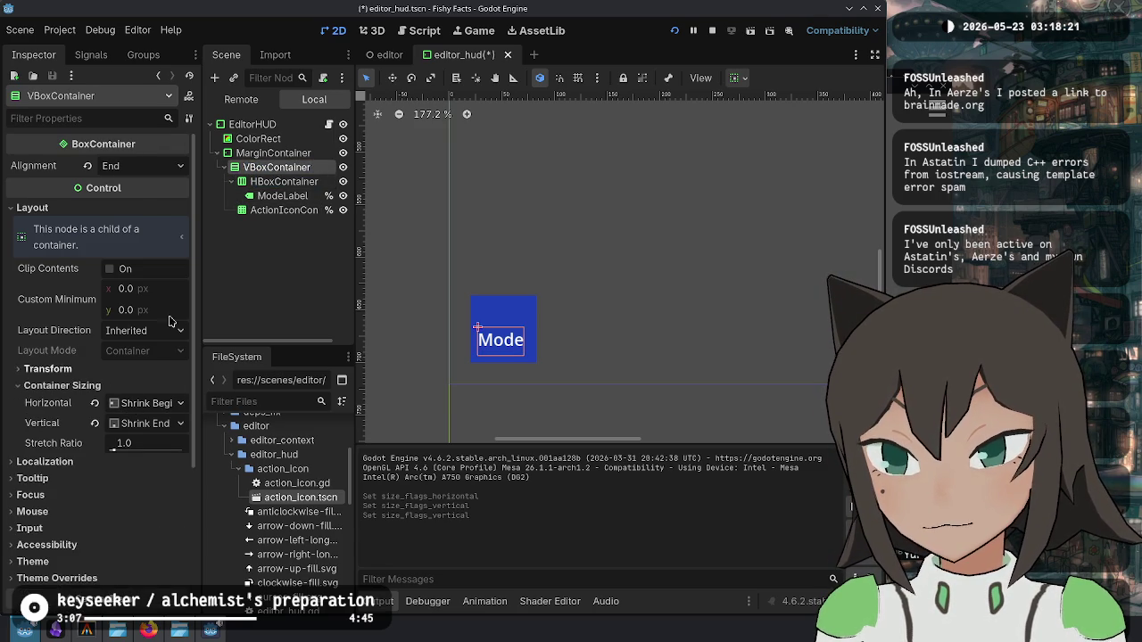
Step: Set MarginContainer to Shrink Begin horizontally and Shrink End vertically, save, then check ColorRect's sizing
{"action": "left_click", "coordinate": [284, 154]}
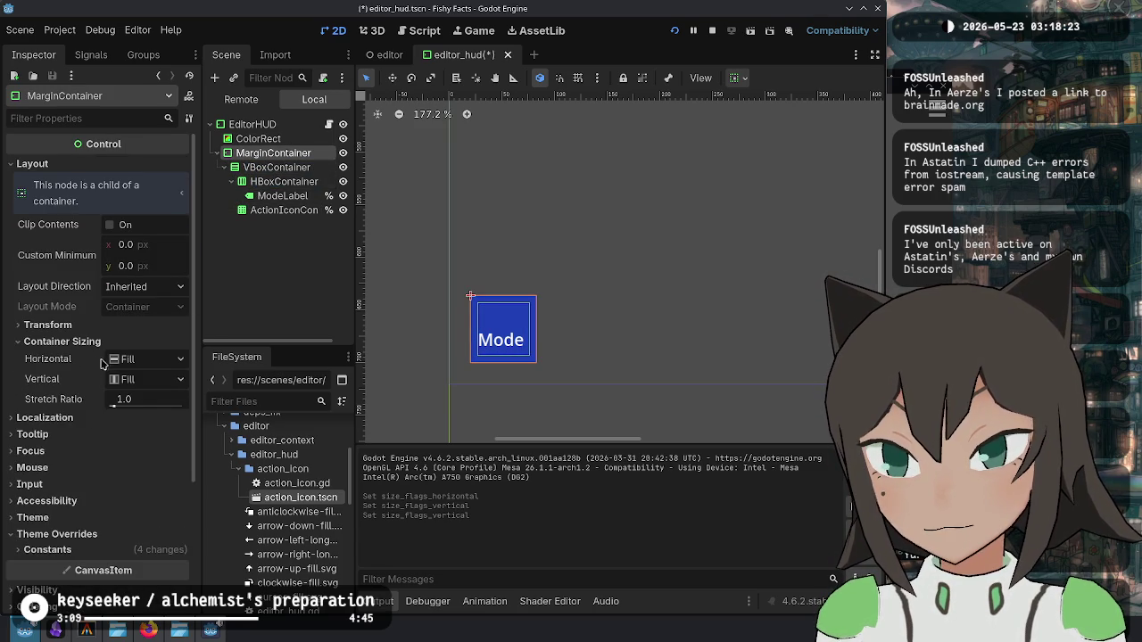
{"action": "left_click", "coordinate": [134, 359]}
{"action": "left_click", "coordinate": [165, 395]}
{"action": "left_click", "coordinate": [142, 380]}
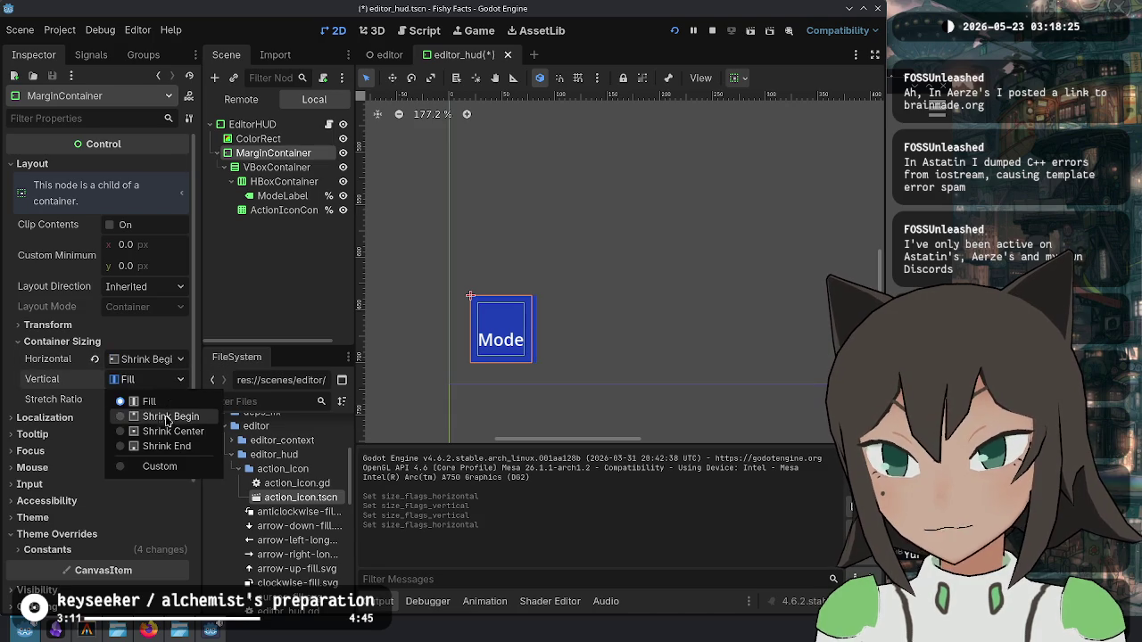
{"action": "left_click", "coordinate": [168, 446]}
{"action": "key", "text": "ctrl+s"}
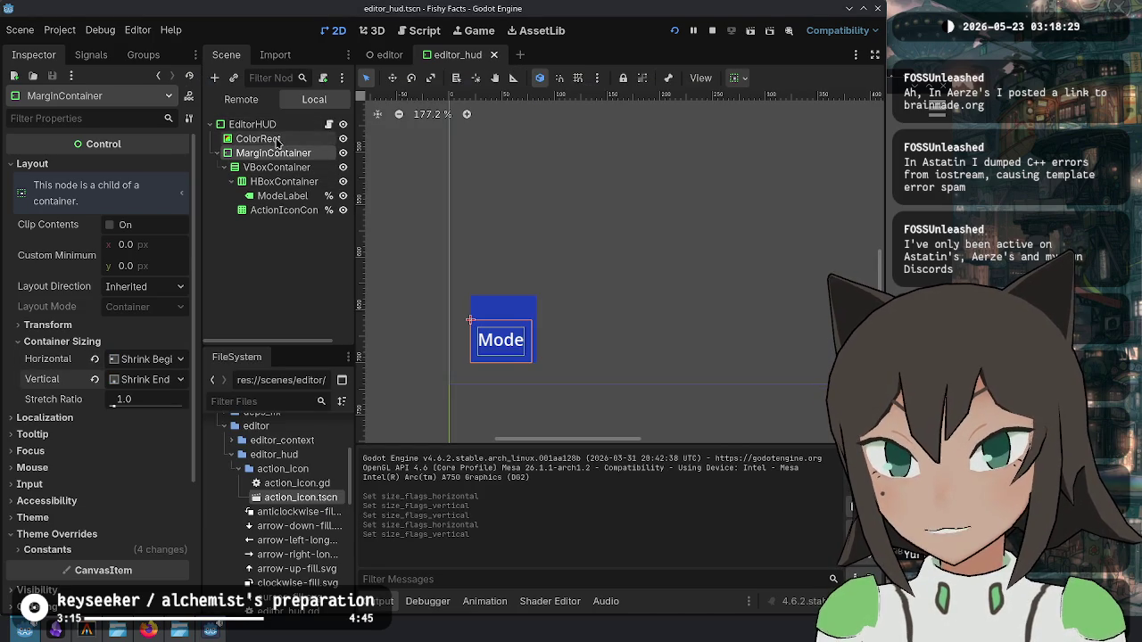
{"action": "left_click", "coordinate": [276, 140]}
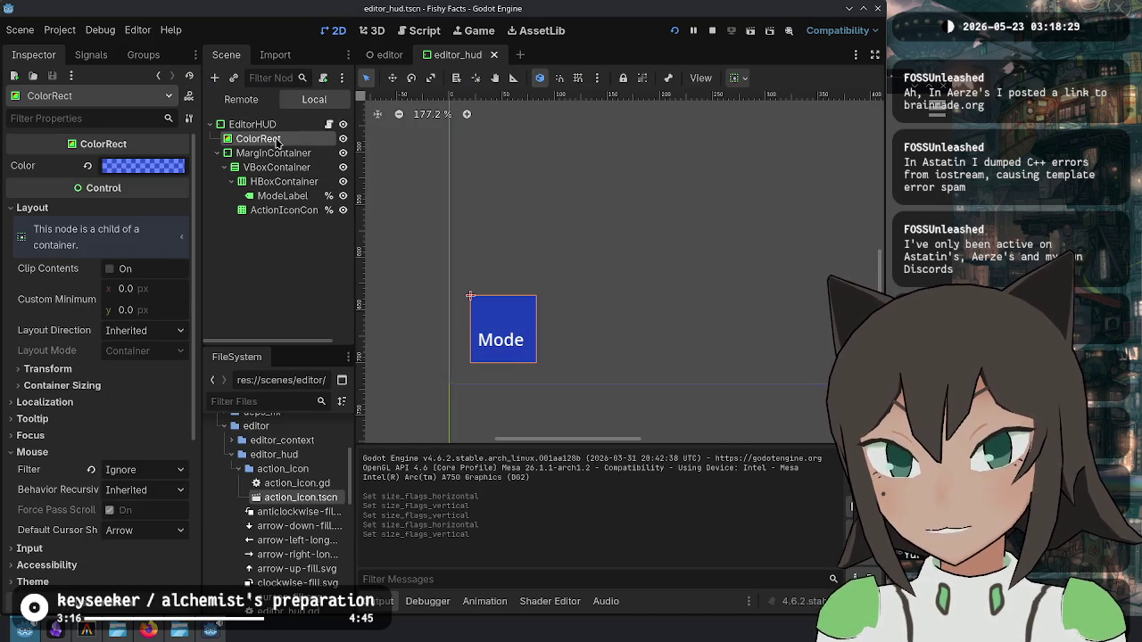
{"action": "left_click", "coordinate": [116, 387]}
Step: Turn off EditorHUD's horizontal expand and reset its size to fit contents (98×81)
{"action": "left_click", "coordinate": [253, 124]}
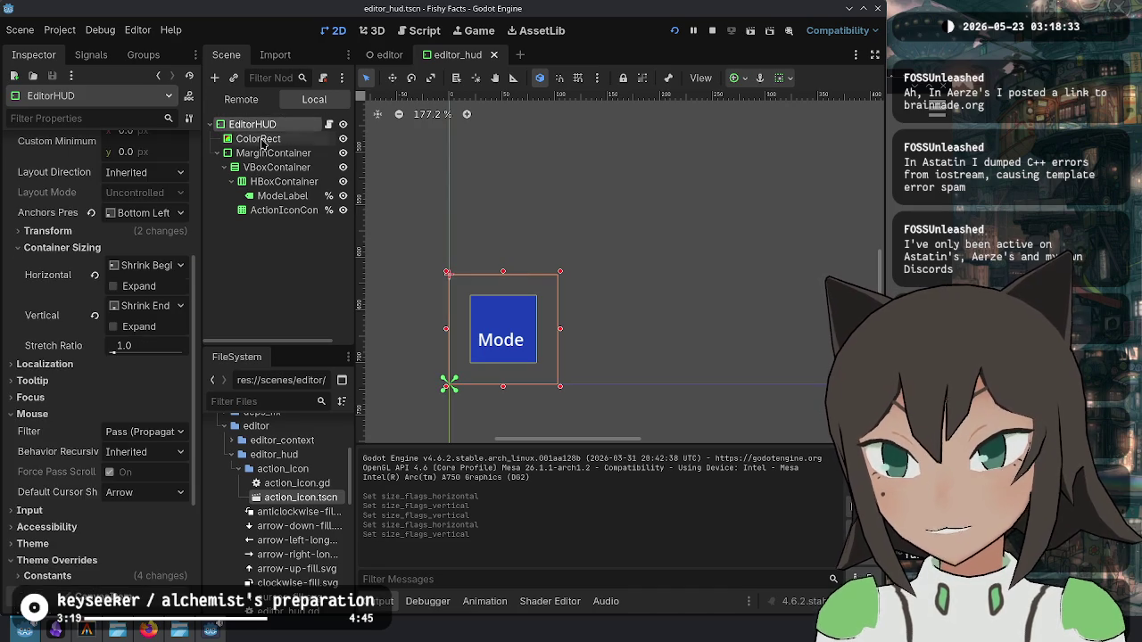
{"action": "scroll", "coordinate": [45, 331], "scroll_direction": "up", "scroll_amount": 5}
{"action": "scroll", "coordinate": [57, 370], "scroll_direction": "down", "scroll_amount": 4}
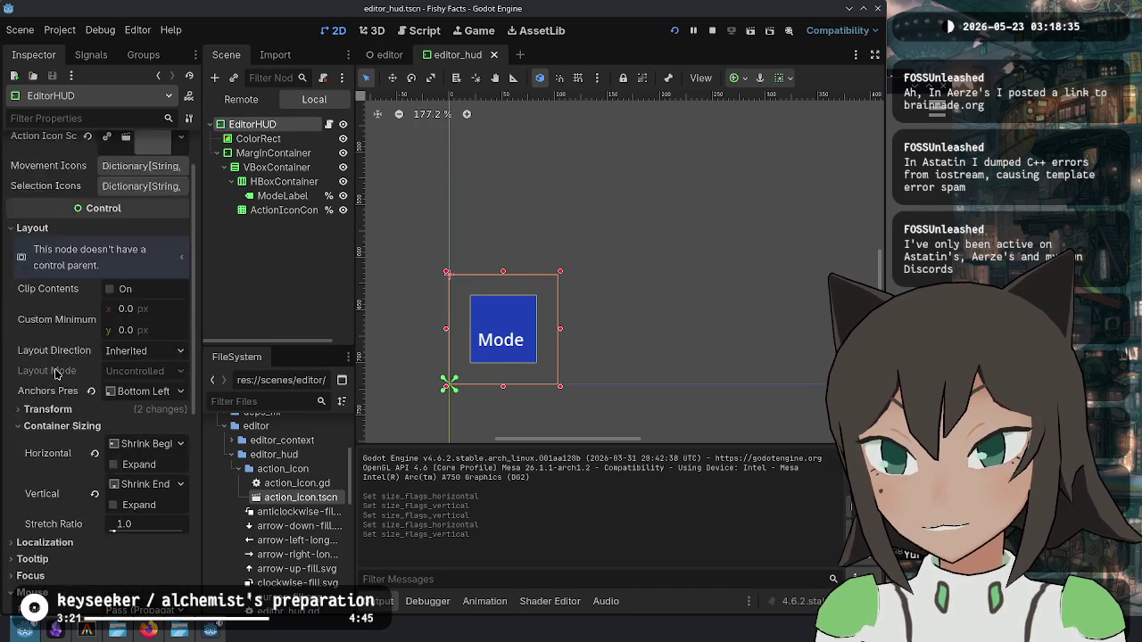
{"action": "scroll", "coordinate": [56, 361], "scroll_direction": "up", "scroll_amount": 4}
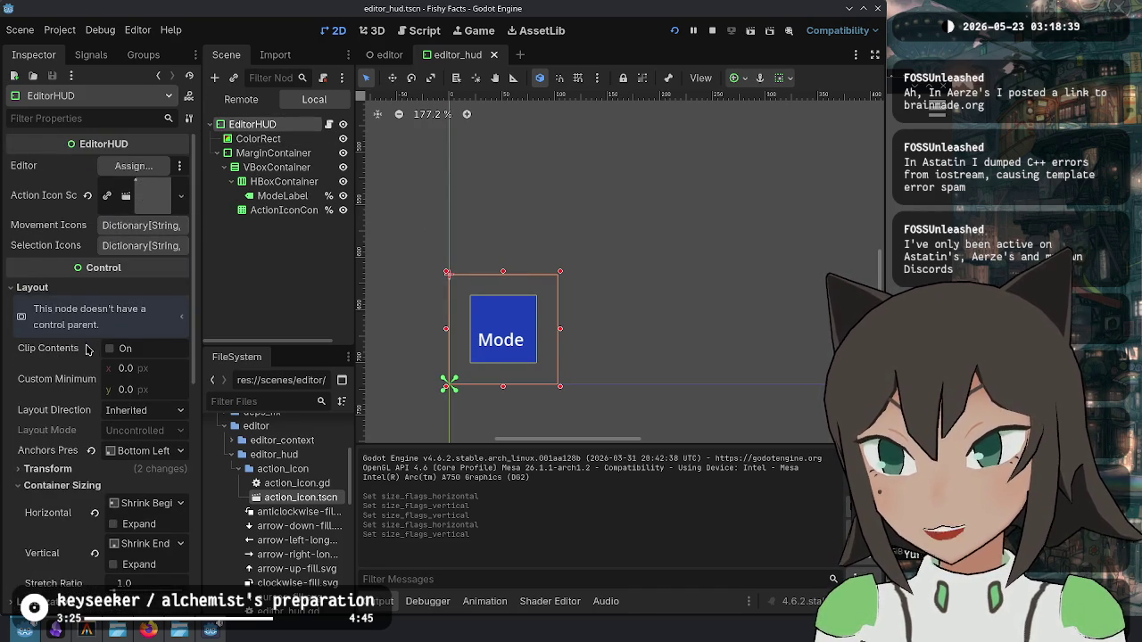
{"action": "scroll", "coordinate": [88, 349], "scroll_direction": "down", "scroll_amount": 1}
{"action": "left_click", "coordinate": [149, 470]}
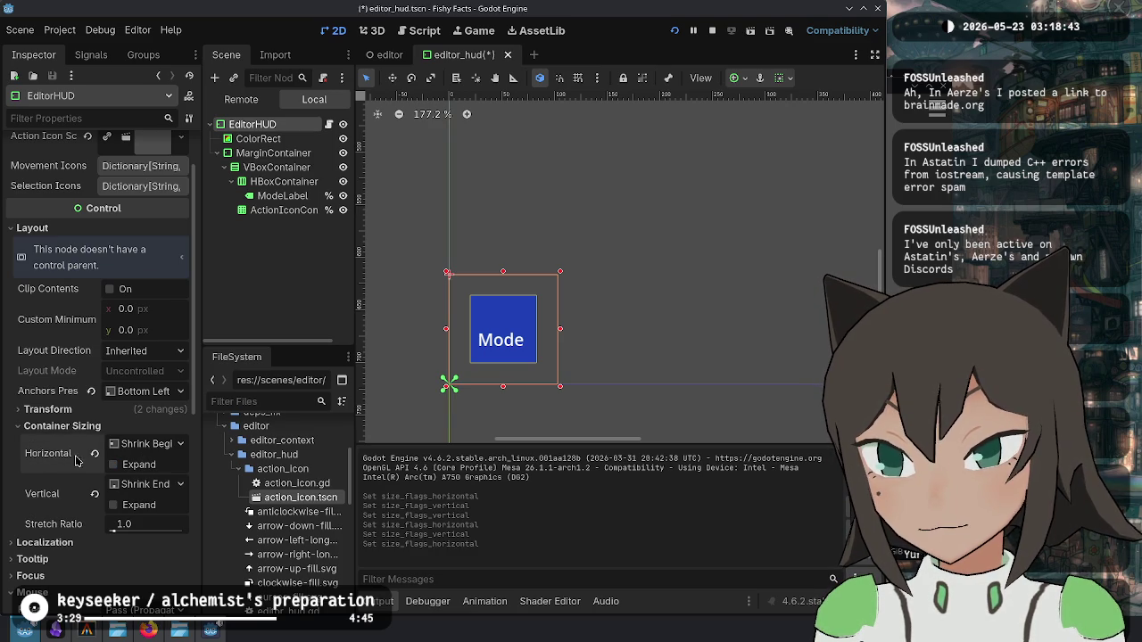
{"action": "left_click", "coordinate": [114, 413]}
{"action": "scroll", "coordinate": [98, 383], "scroll_direction": "down", "scroll_amount": 2}
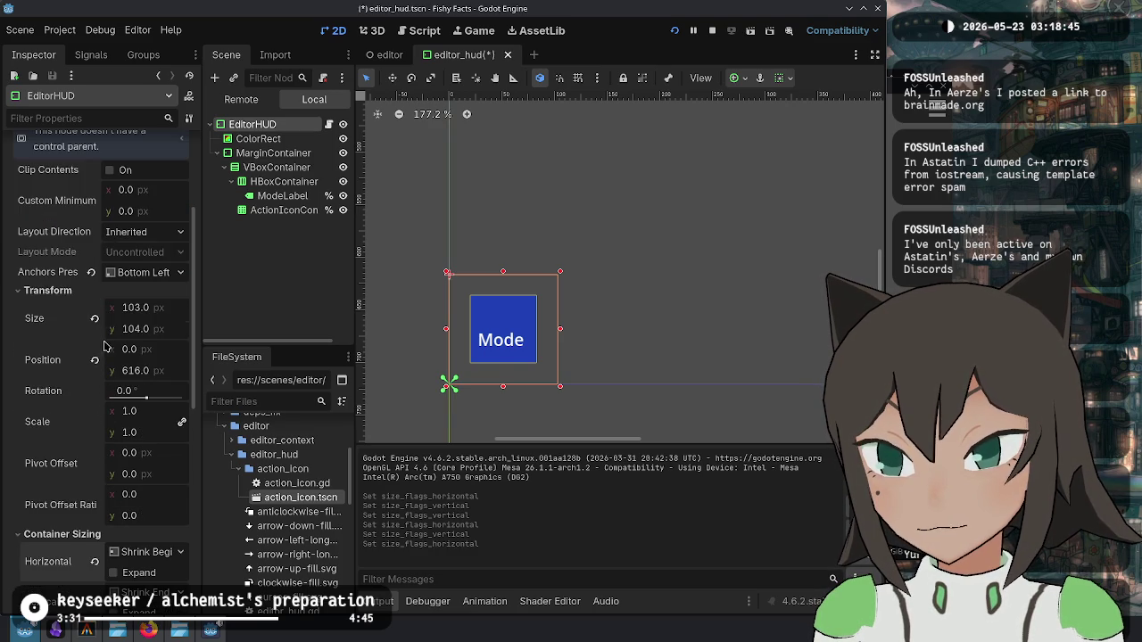
{"action": "left_click", "coordinate": [94, 319]}
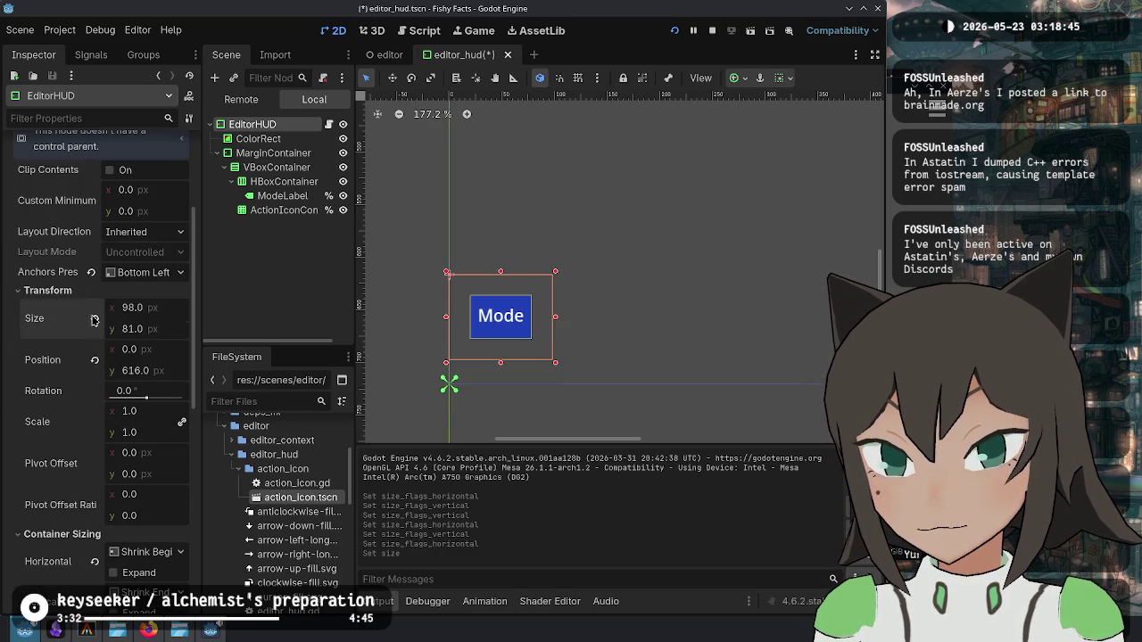
Step: Anchor EditorHUD Bottom Right then back to Bottom Left, then test-run and stop the game
{"action": "left_click", "coordinate": [172, 275]}
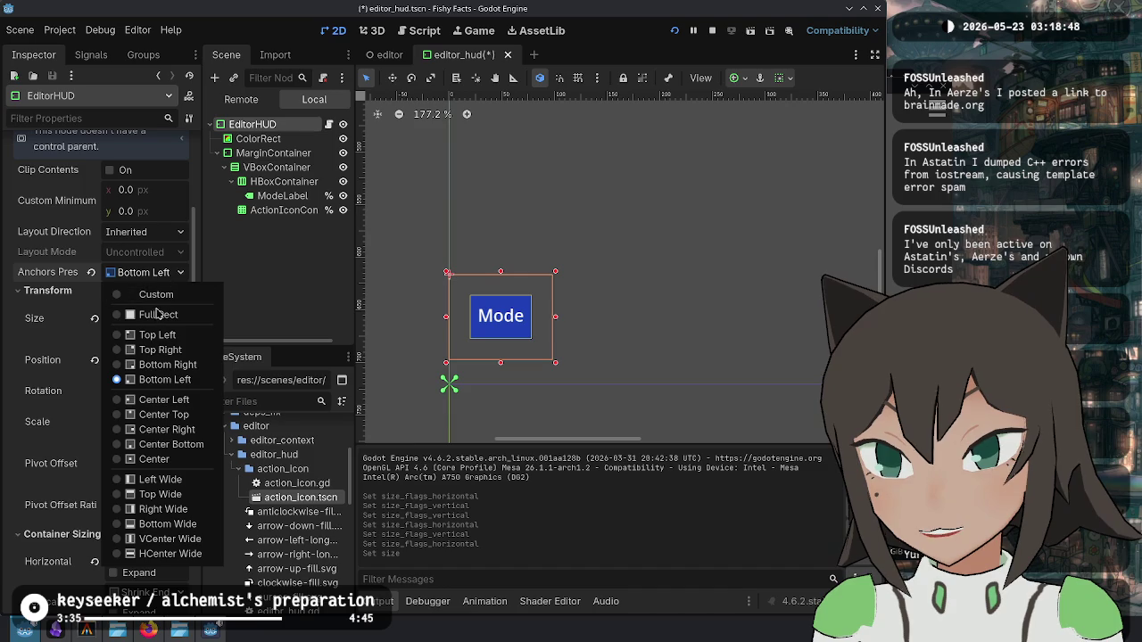
{"action": "left_click", "coordinate": [161, 364]}
{"action": "left_click", "coordinate": [170, 272]}
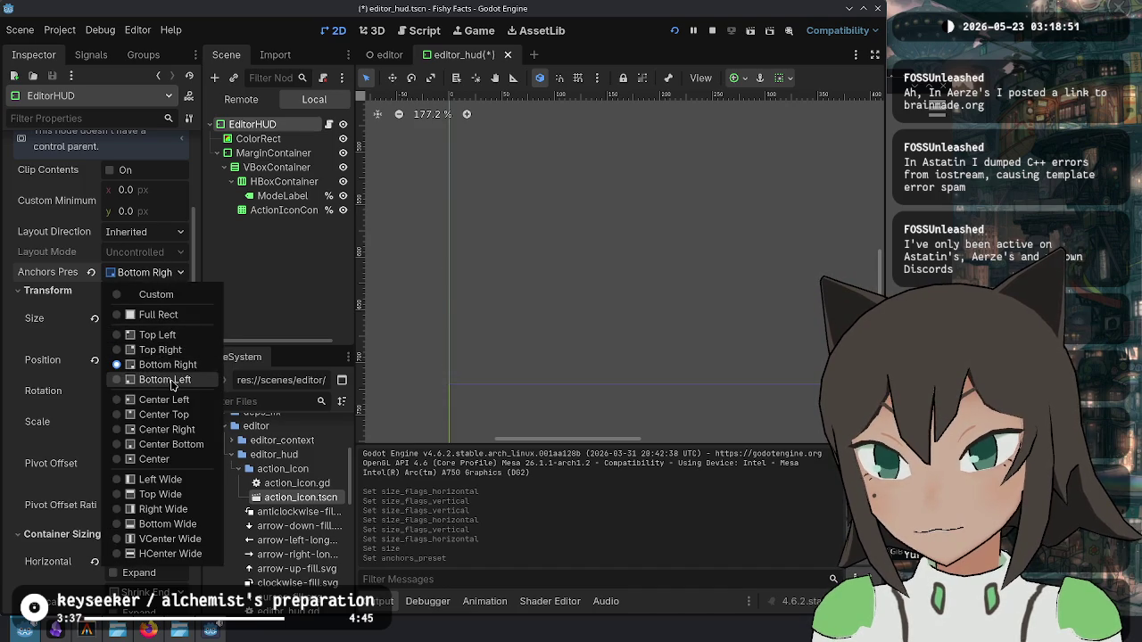
{"action": "left_click", "coordinate": [162, 379]}
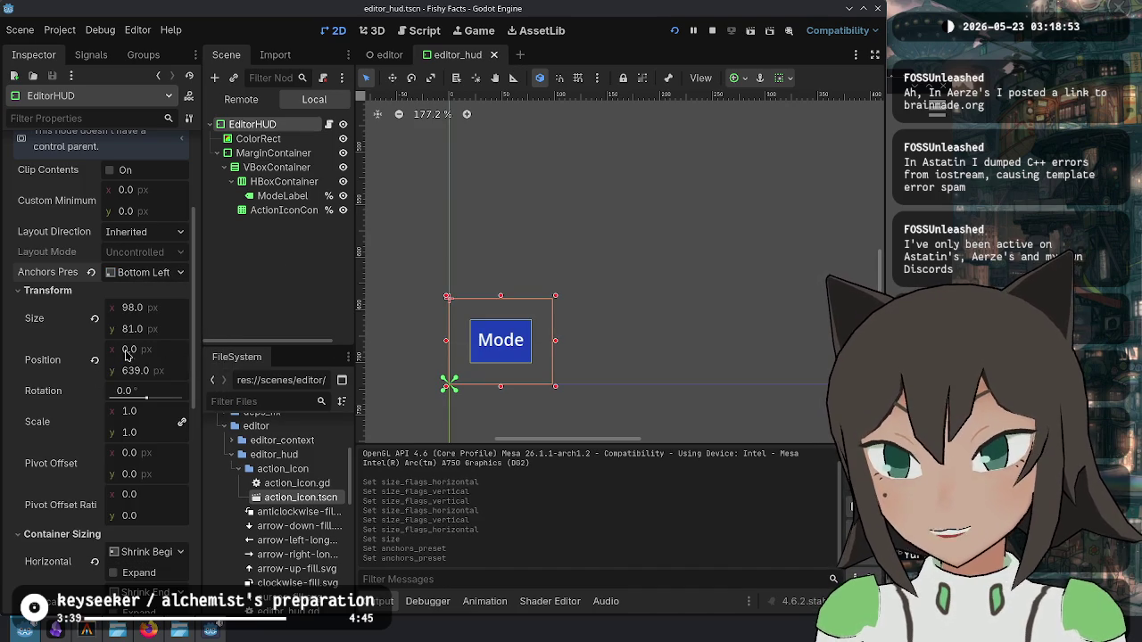
{"action": "key", "text": "alt+Tab"}
{"action": "key", "text": "alt+Tab"}
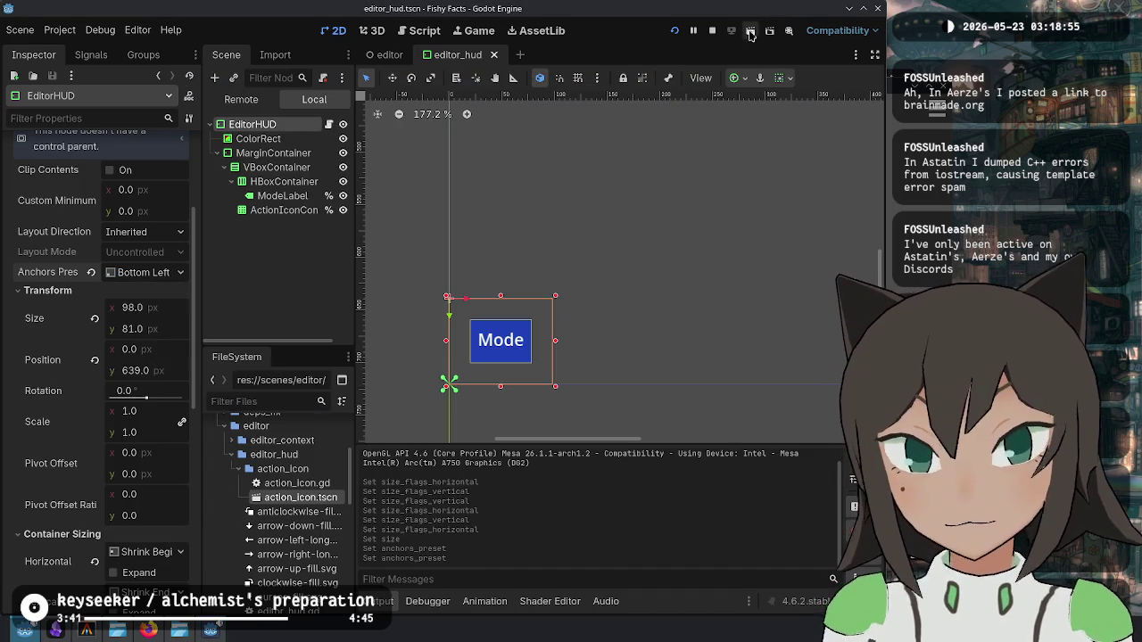
{"action": "key", "text": "F8"}
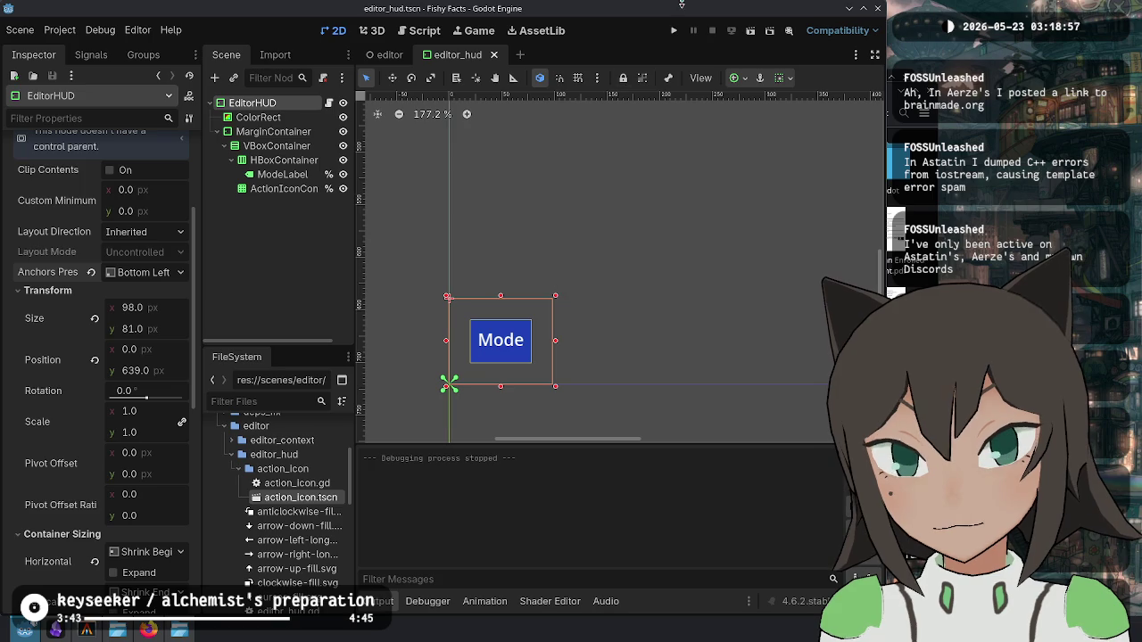
Step: Relaunch the game, enter its Editor from the title menu, and compare HUD with Godot's scene tree
{"action": "left_click", "coordinate": [673, 31]}
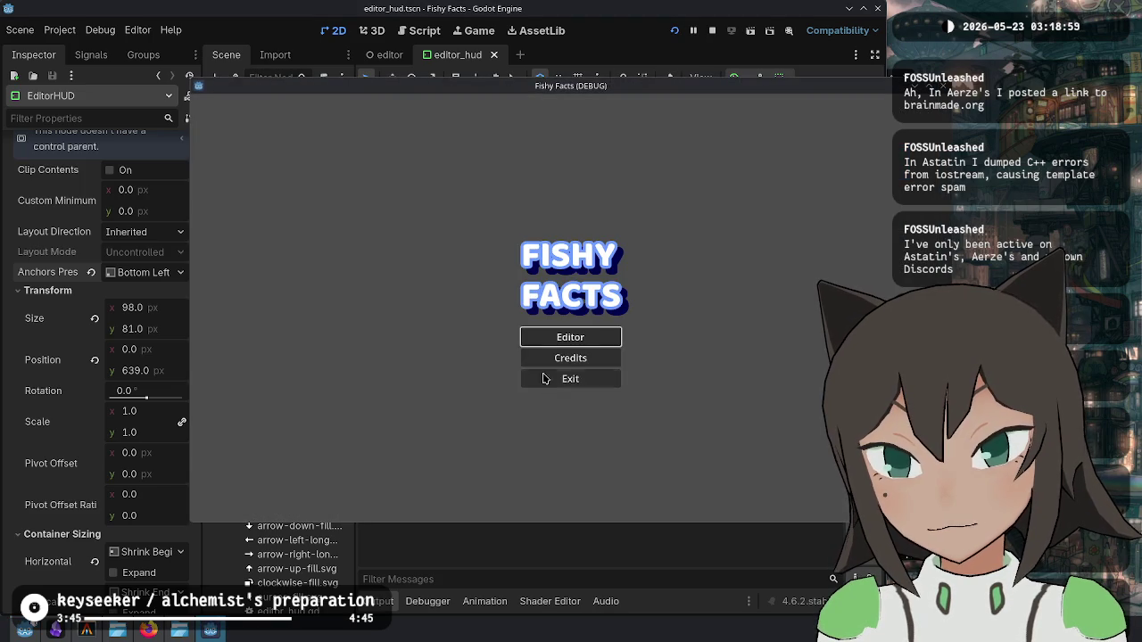
{"action": "left_click", "coordinate": [559, 343]}
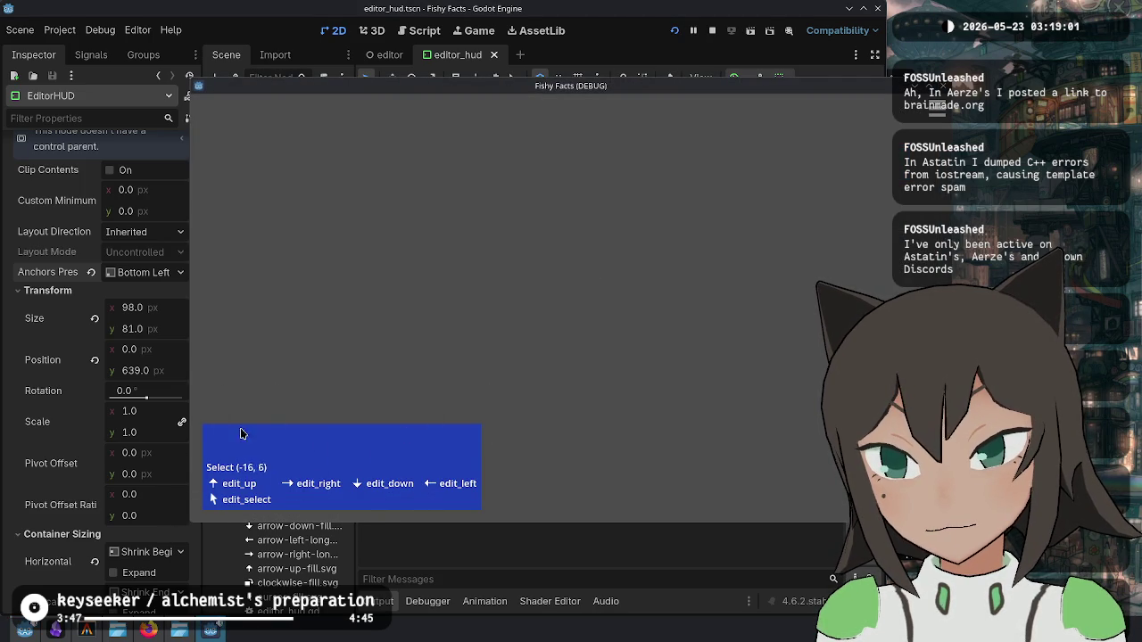
{"action": "left_click", "coordinate": [224, 133]}
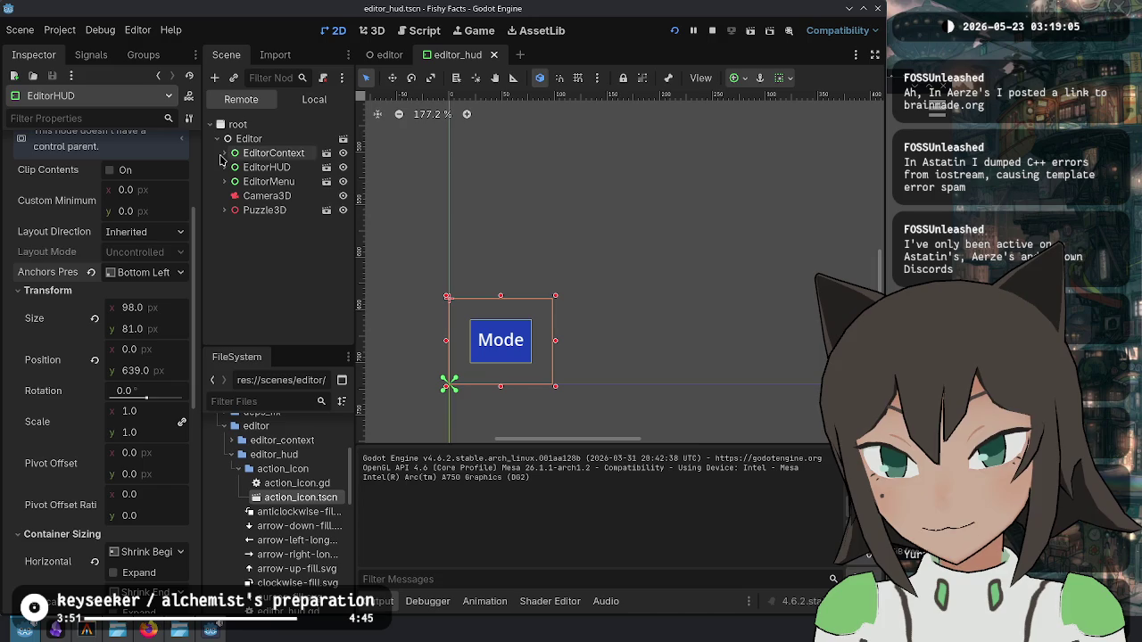
{"action": "key", "text": "alt+Tab"}
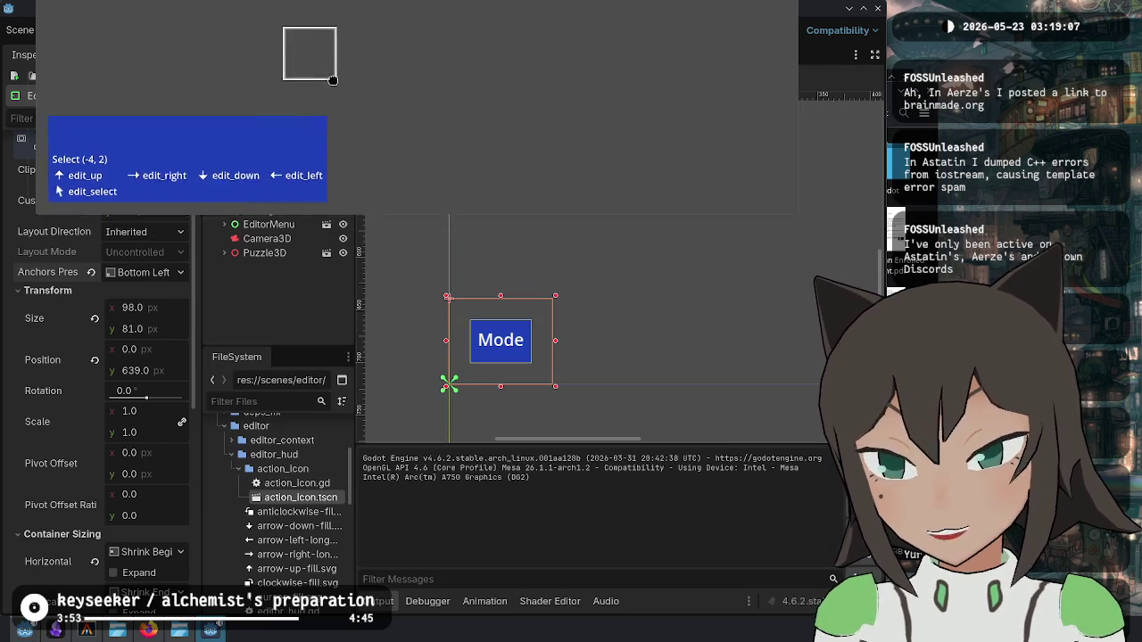
Step: Keep the game window always on top and inspect the running game's MarginContainer
{"action": "right_click", "coordinate": [214, 632]}
{"action": "mouse_move", "coordinate": [308, 547]}
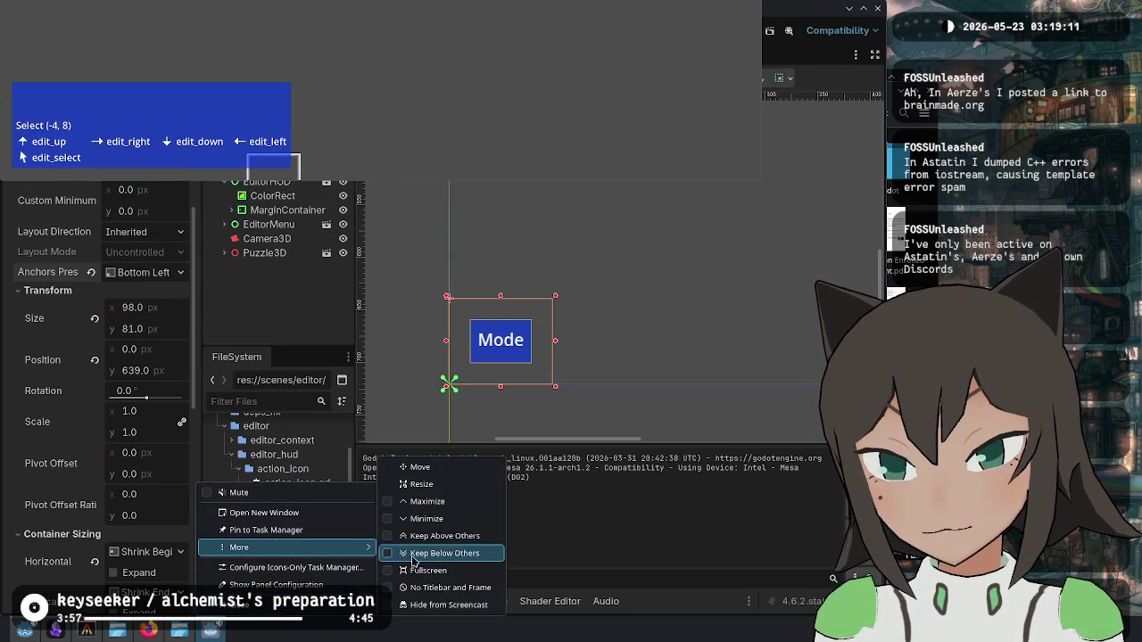
{"action": "left_click", "coordinate": [429, 535]}
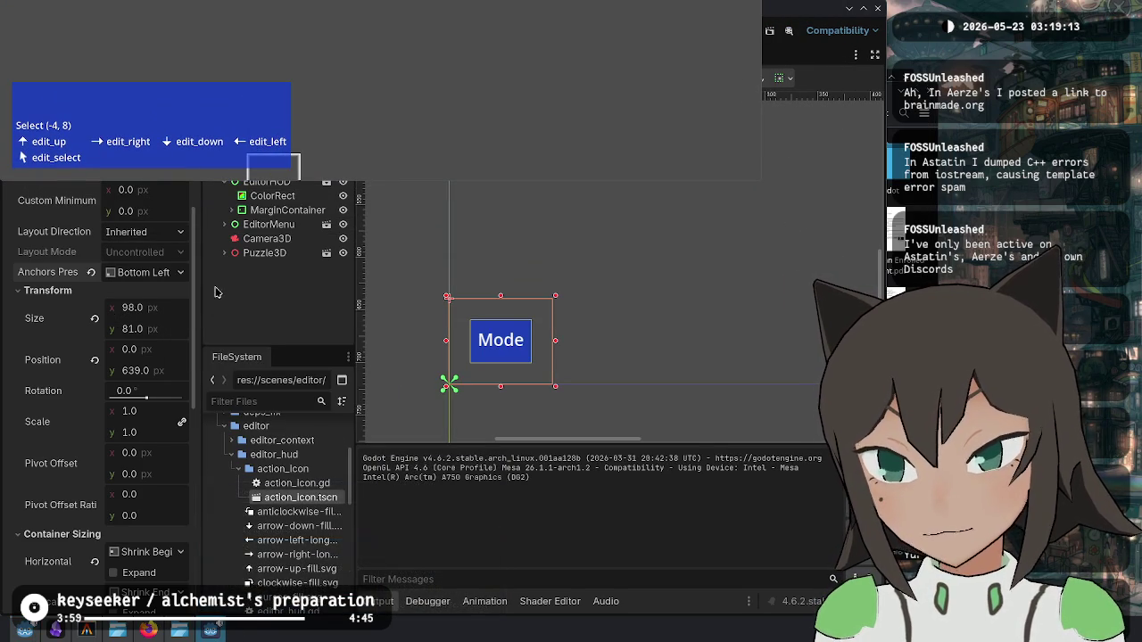
{"action": "left_click", "coordinate": [371, 313]}
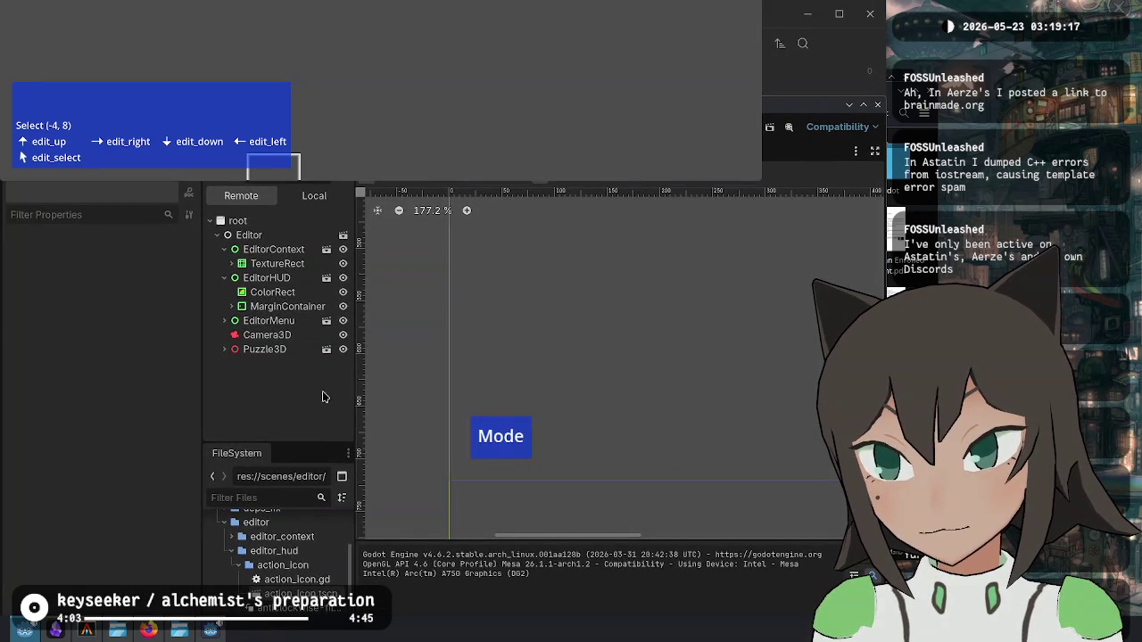
{"action": "left_click", "coordinate": [282, 309]}
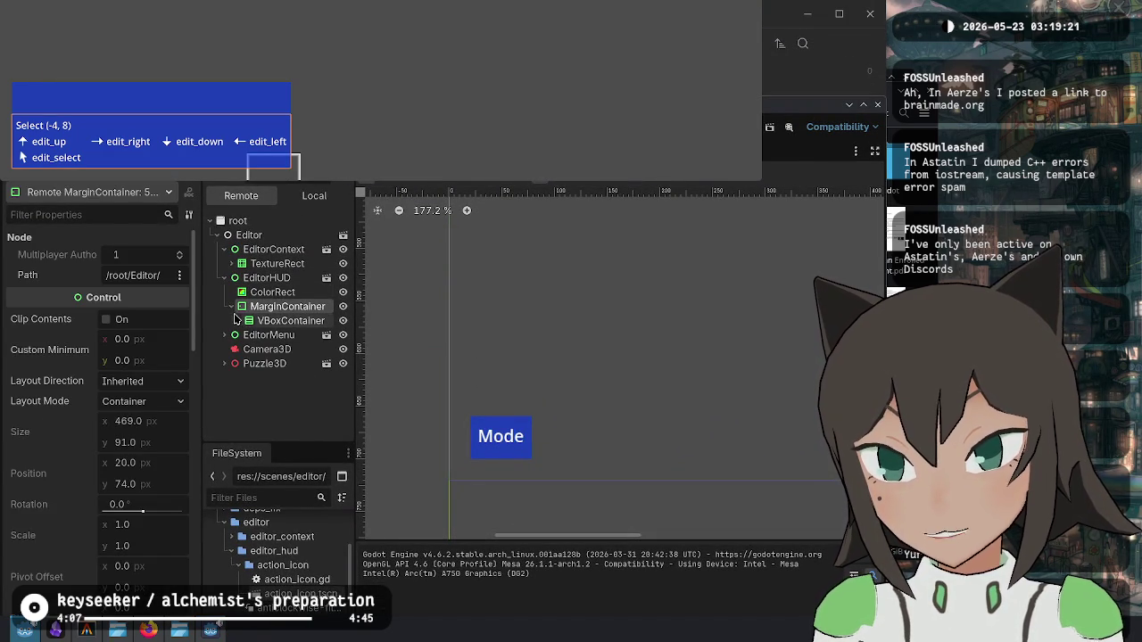
{"action": "scroll", "coordinate": [81, 400], "scroll_direction": "down", "scroll_amount": 5}
{"action": "scroll", "coordinate": [80, 400], "scroll_direction": "up", "scroll_amount": 3}
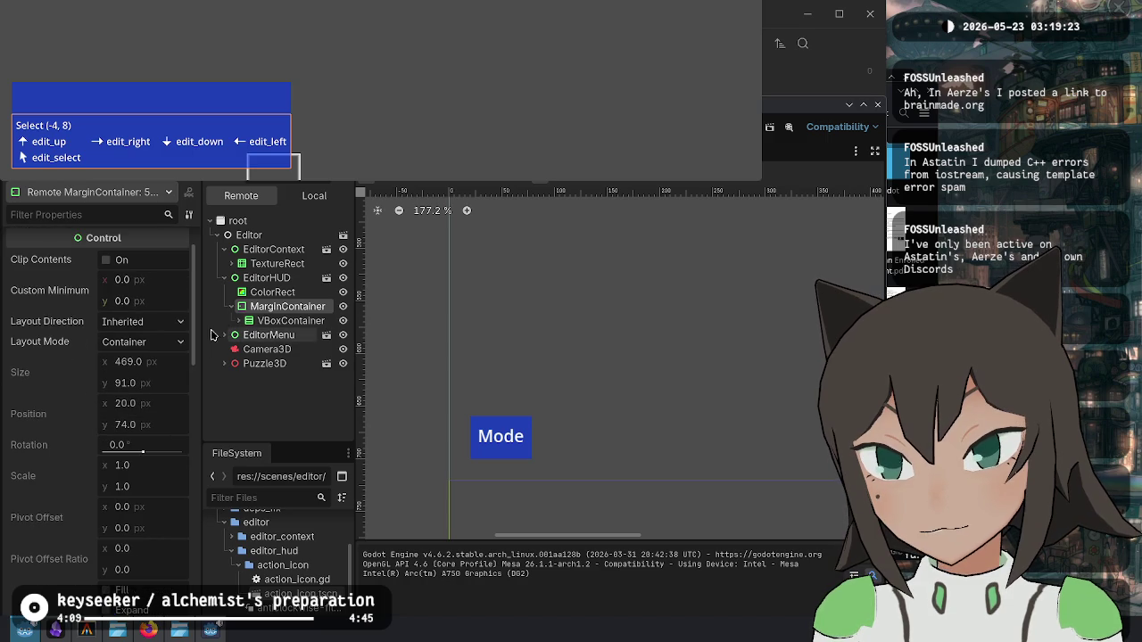
Step: Set the remote EditorHUD's Anchors Preset to Full Rect, then Bottom Left
{"action": "left_click", "coordinate": [267, 277]}
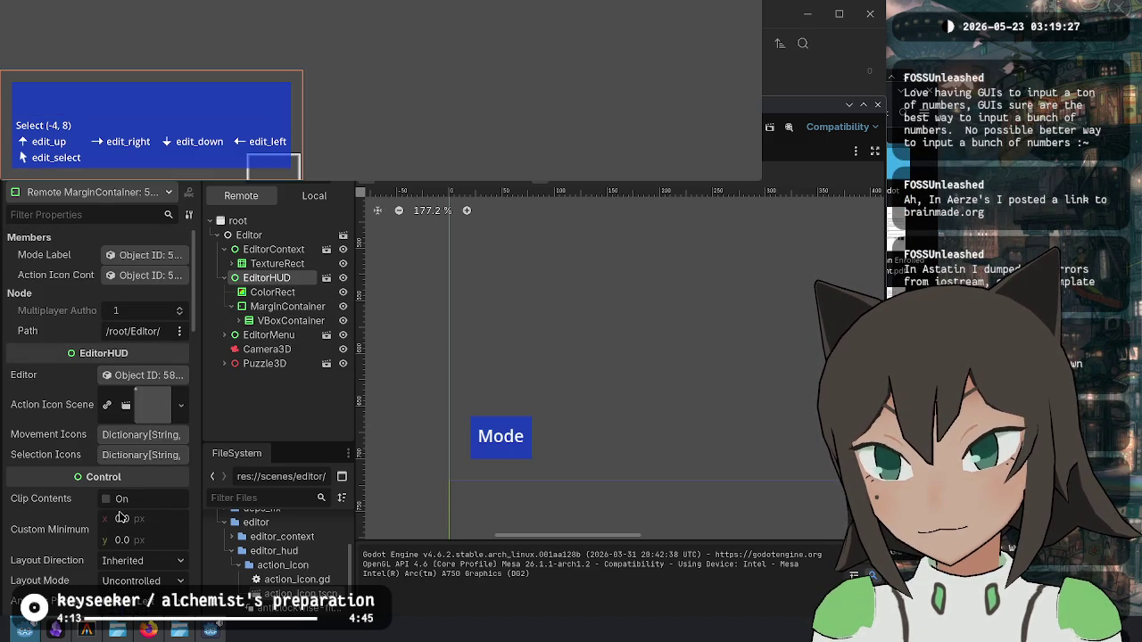
{"action": "scroll", "coordinate": [85, 463], "scroll_direction": "down", "scroll_amount": 2}
{"action": "scroll", "coordinate": [86, 463], "scroll_direction": "down", "scroll_amount": 8}
{"action": "scroll", "coordinate": [89, 438], "scroll_direction": "down", "scroll_amount": 2}
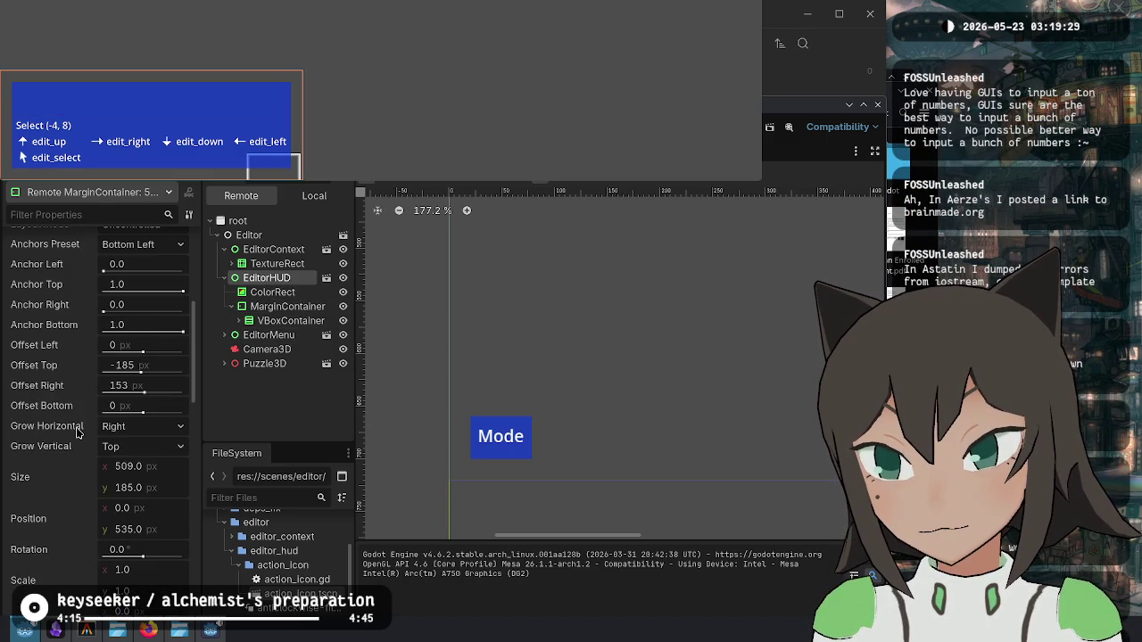
{"action": "scroll", "coordinate": [131, 342], "scroll_direction": "up", "scroll_amount": 2}
{"action": "left_click", "coordinate": [147, 303]}
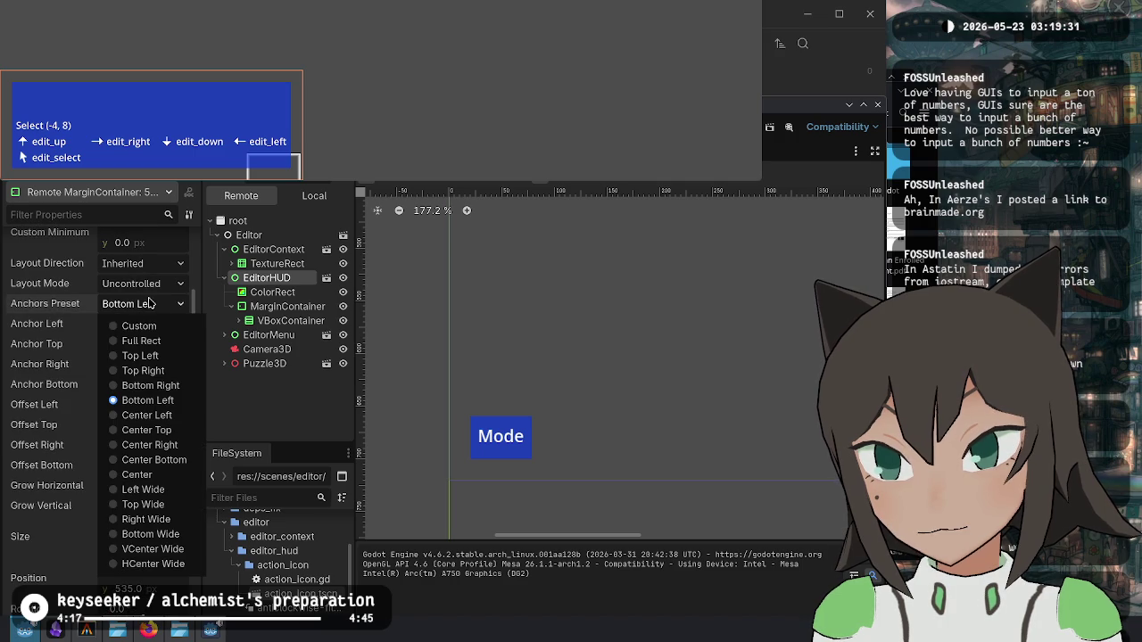
{"action": "left_click", "coordinate": [141, 341]}
{"action": "left_click", "coordinate": [170, 304]}
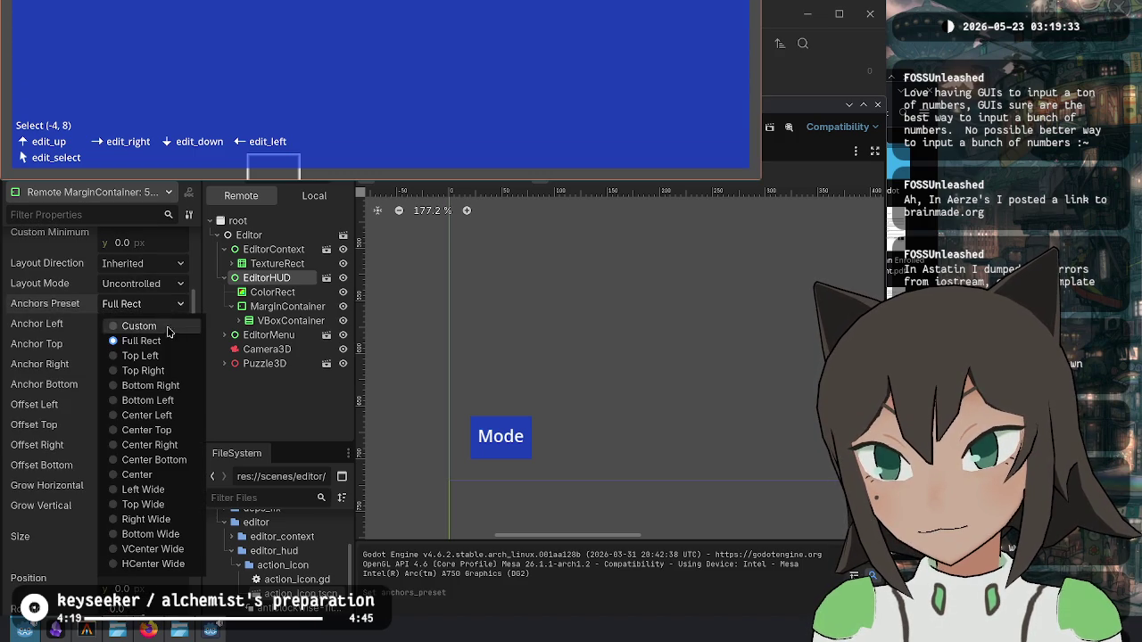
{"action": "left_click", "coordinate": [147, 400]}
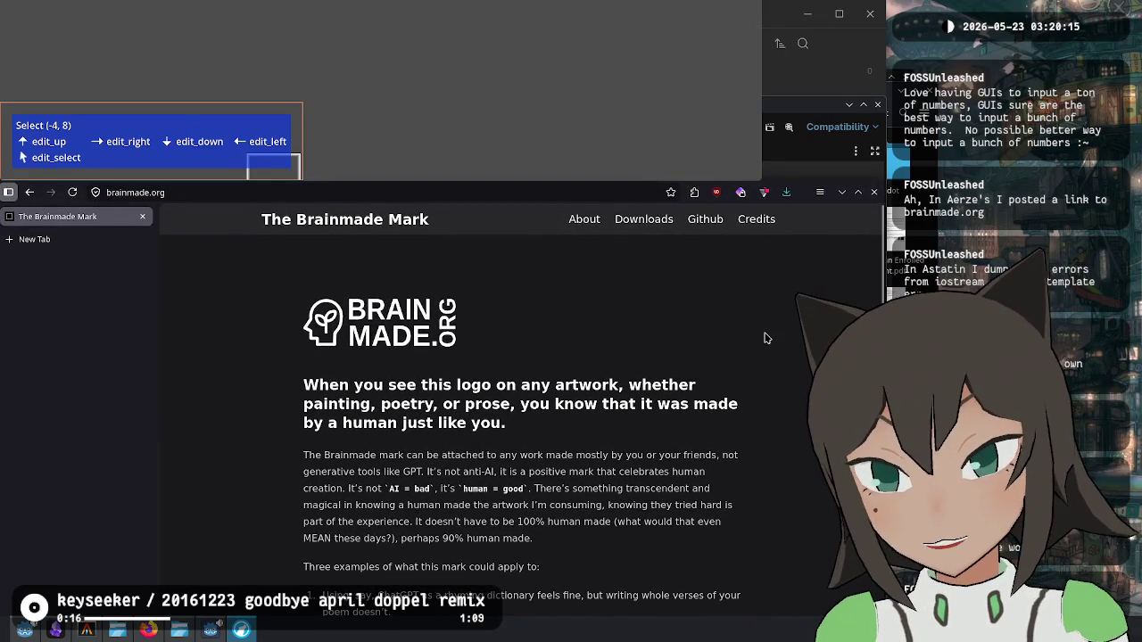
Step: Scroll through brainmade.org's Brainmade Mark page, then reload it with F5 to get the video version
{"action": "scroll", "coordinate": [765, 339], "scroll_direction": "down", "scroll_amount": 1}
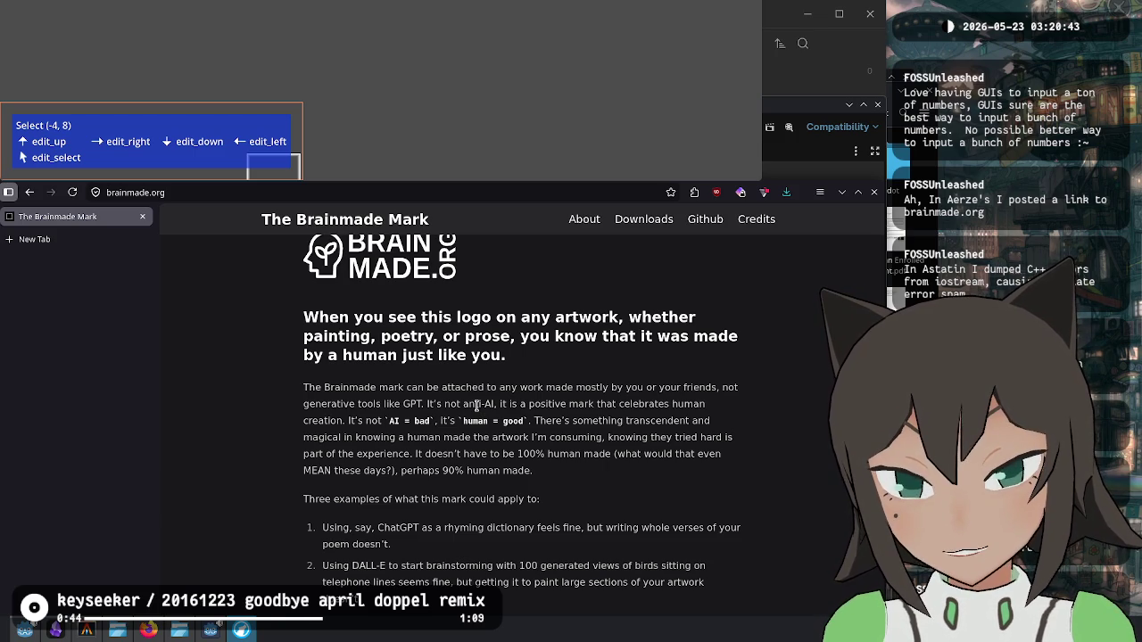
{"action": "scroll", "coordinate": [476, 406], "scroll_direction": "down", "scroll_amount": 1}
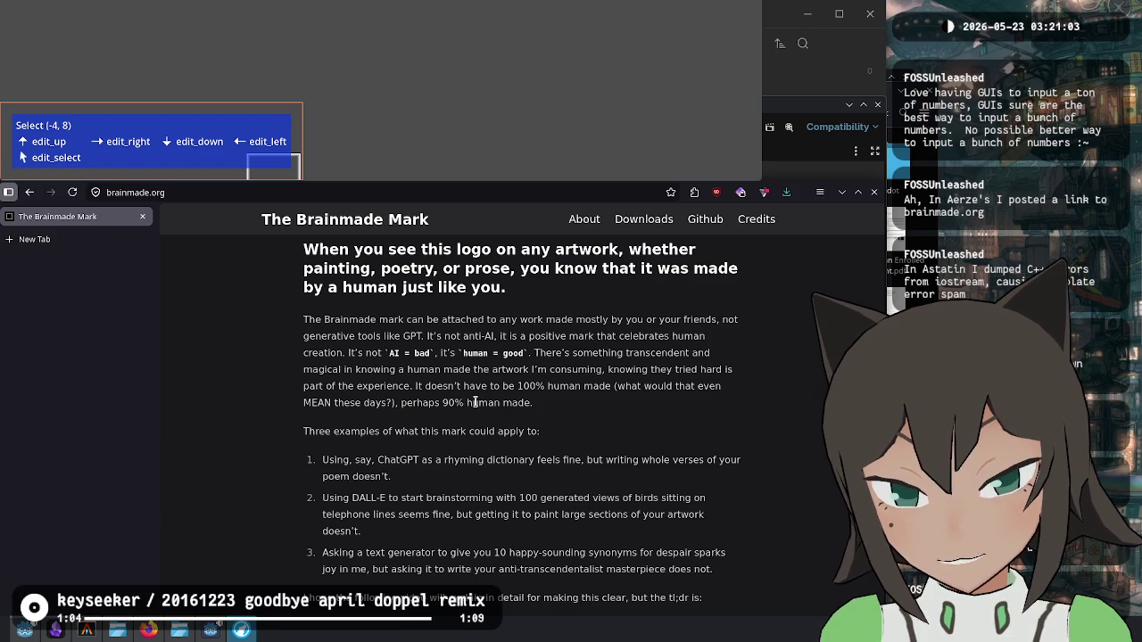
{"action": "scroll", "coordinate": [475, 402], "scroll_direction": "down", "scroll_amount": 3}
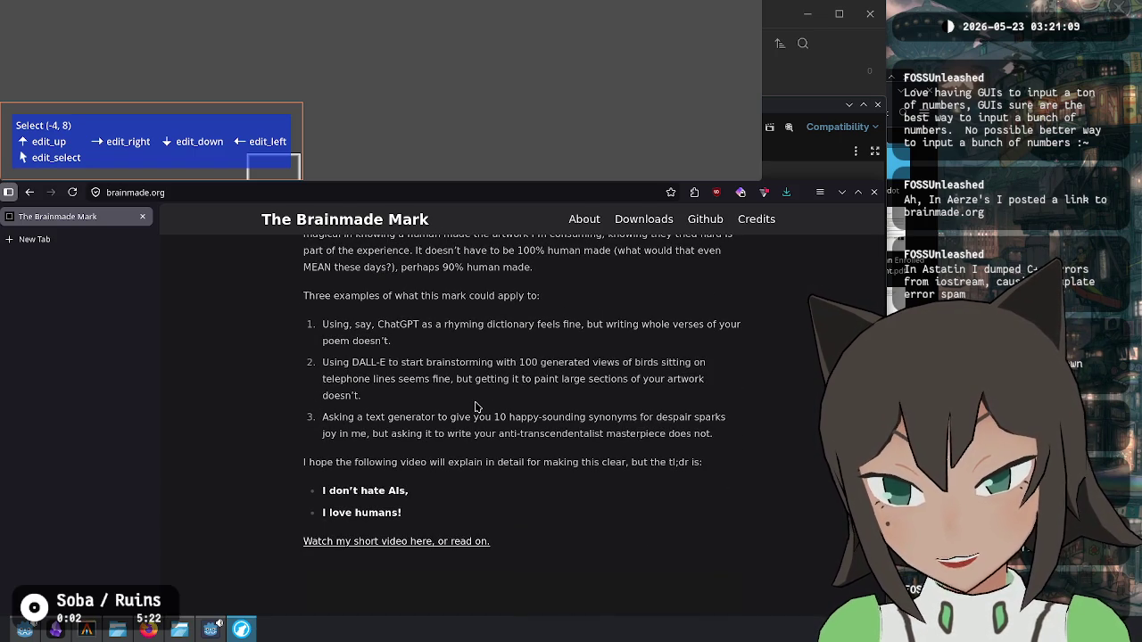
{"action": "key", "text": "F5"}
{"action": "scroll", "coordinate": [475, 405], "scroll_direction": "down", "scroll_amount": 3}
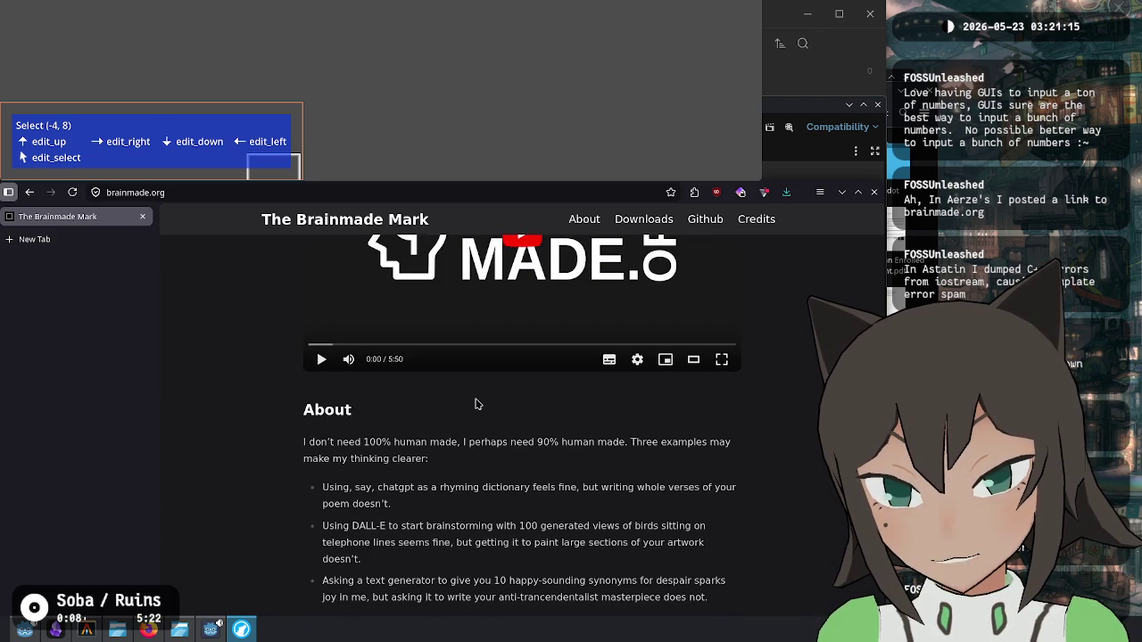
Step: Scroll down the Brainmade Mark page, selecting and clearing passages while reading
{"action": "scroll", "coordinate": [475, 405], "scroll_direction": "down", "scroll_amount": 3}
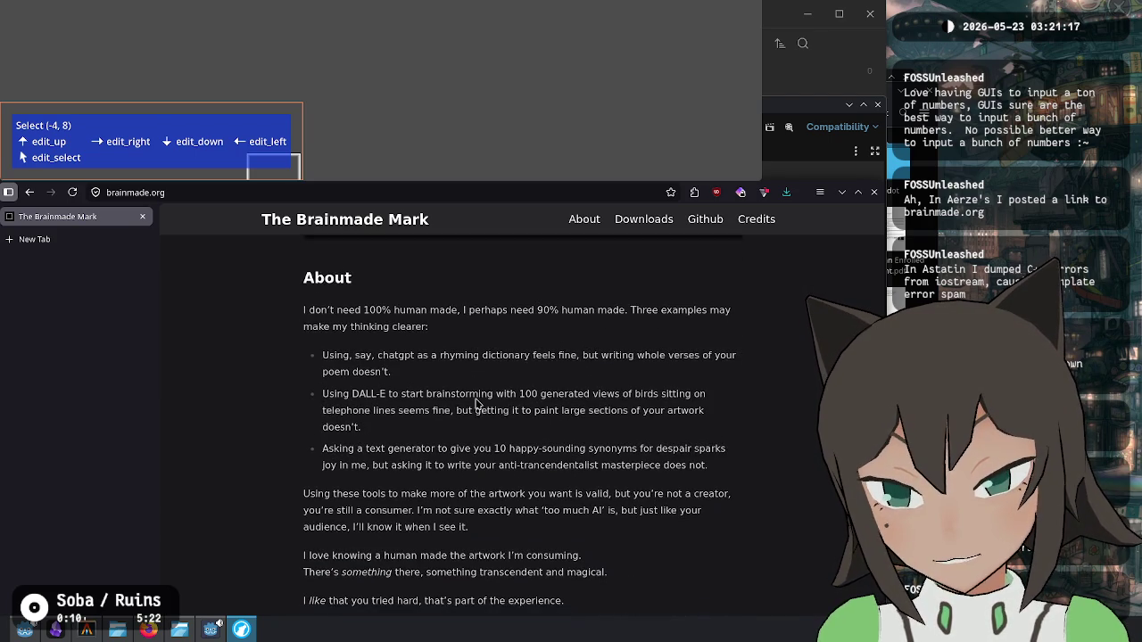
{"action": "left_click_drag", "start_coordinate": [563, 306], "coordinate": [344, 308]}
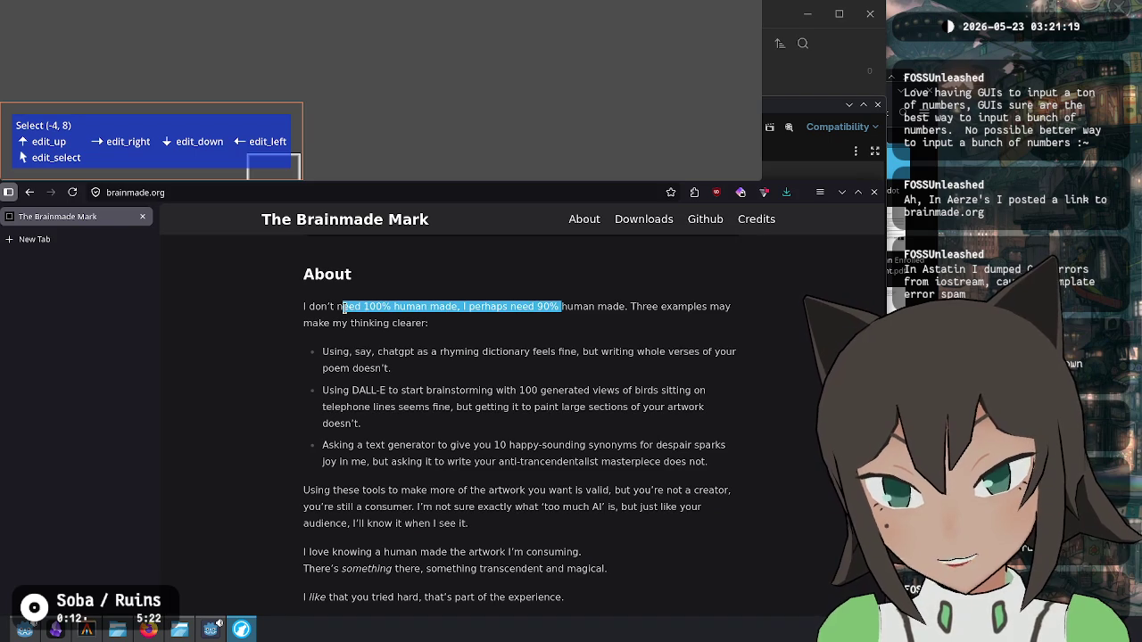
{"action": "left_click", "coordinate": [427, 398]}
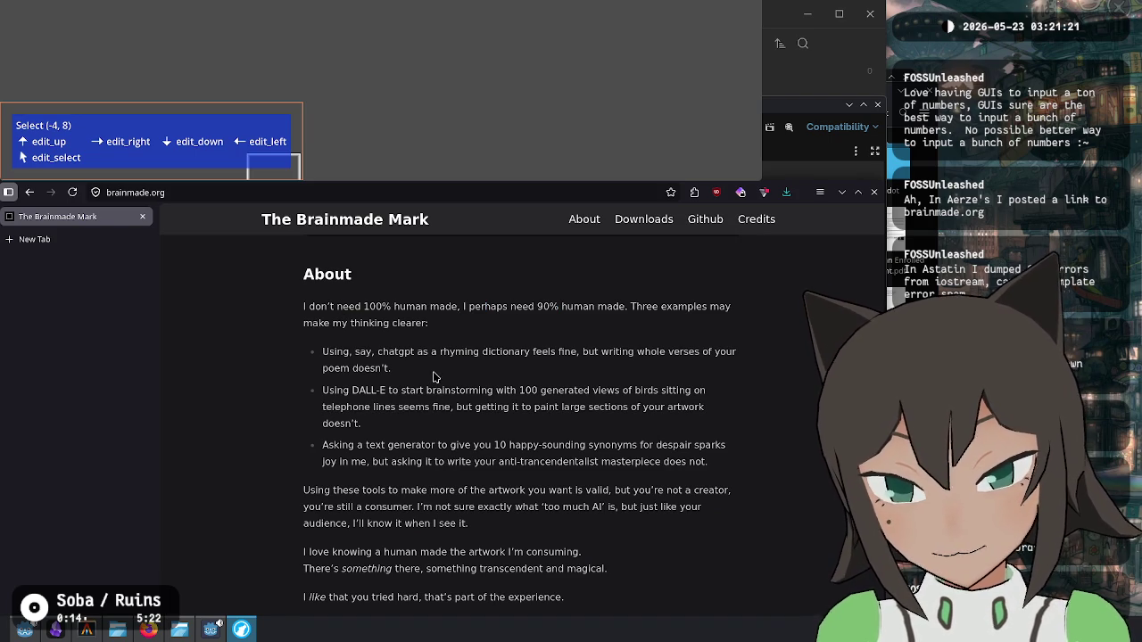
{"action": "scroll", "coordinate": [434, 373], "scroll_direction": "down", "scroll_amount": 2}
{"action": "left_click_drag", "start_coordinate": [413, 323], "coordinate": [436, 394]}
{"action": "scroll", "coordinate": [471, 490], "scroll_direction": "up", "scroll_amount": 5}
{"action": "left_click", "coordinate": [470, 492]}
Step: Read further down the Brainmade Mark page, highlighting and clearing more passages
{"action": "scroll", "coordinate": [470, 490], "scroll_direction": "down", "scroll_amount": 3}
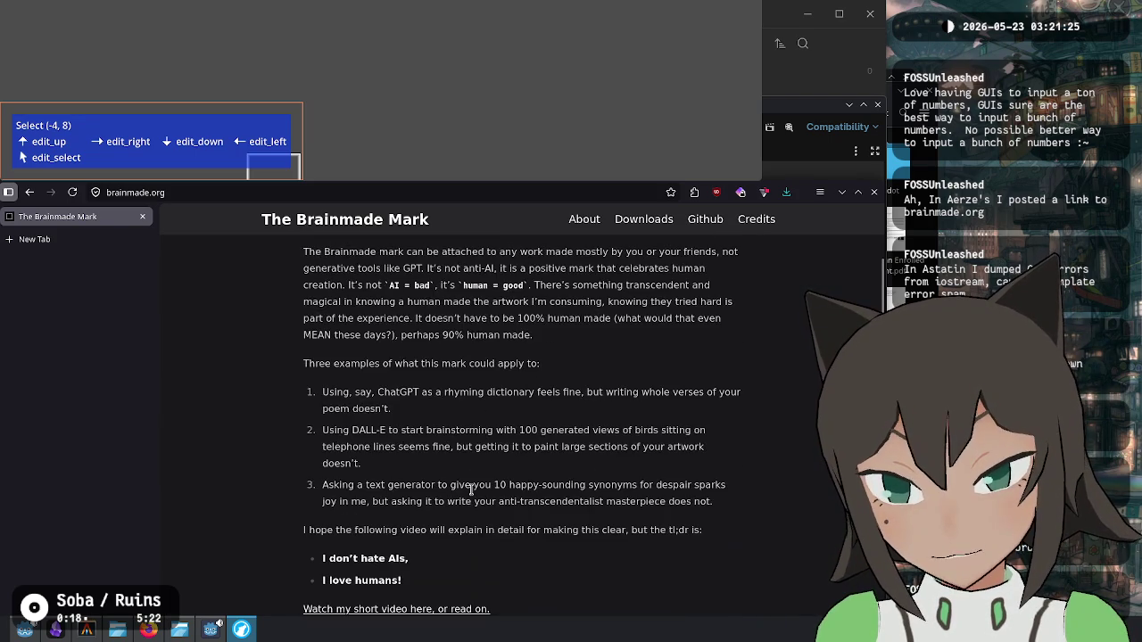
{"action": "scroll", "coordinate": [470, 490], "scroll_direction": "up", "scroll_amount": 3}
{"action": "scroll", "coordinate": [470, 490], "scroll_direction": "down", "scroll_amount": 4}
{"action": "left_click_drag", "start_coordinate": [416, 400], "coordinate": [437, 528]}
{"action": "scroll", "coordinate": [445, 482], "scroll_direction": "down", "scroll_amount": 5}
{"action": "scroll", "coordinate": [445, 482], "scroll_direction": "down", "scroll_amount": 6}
{"action": "left_click_drag", "start_coordinate": [505, 306], "coordinate": [512, 485]}
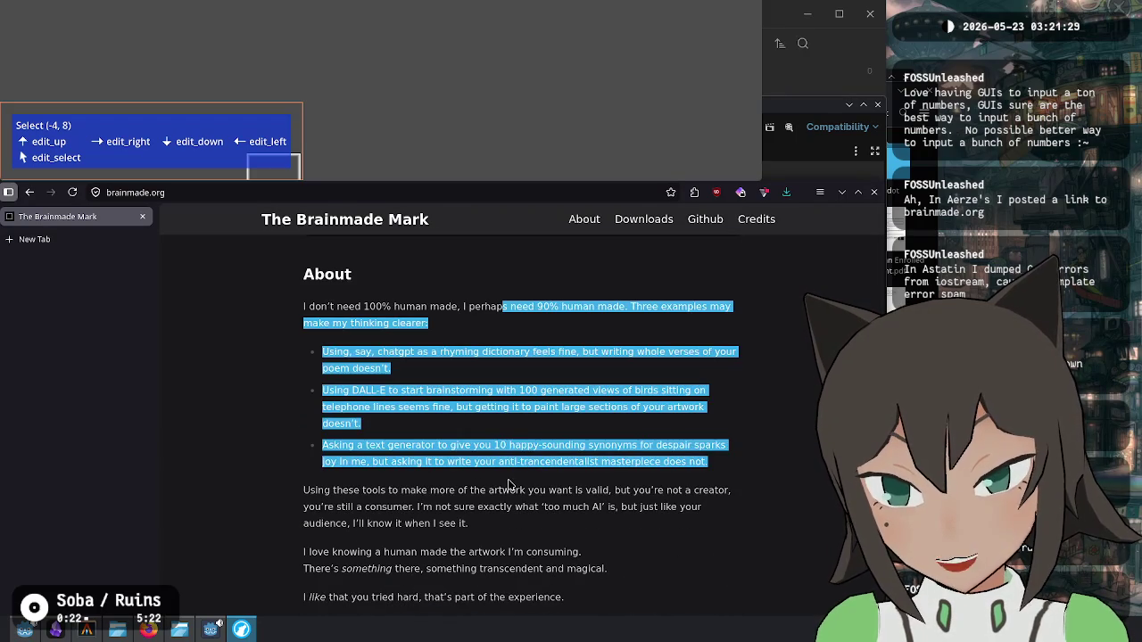
{"action": "left_click", "coordinate": [551, 476]}
Step: Scroll down to the three examples of where the mark applies and select them all
{"action": "scroll", "coordinate": [513, 471], "scroll_direction": "down", "scroll_amount": 3}
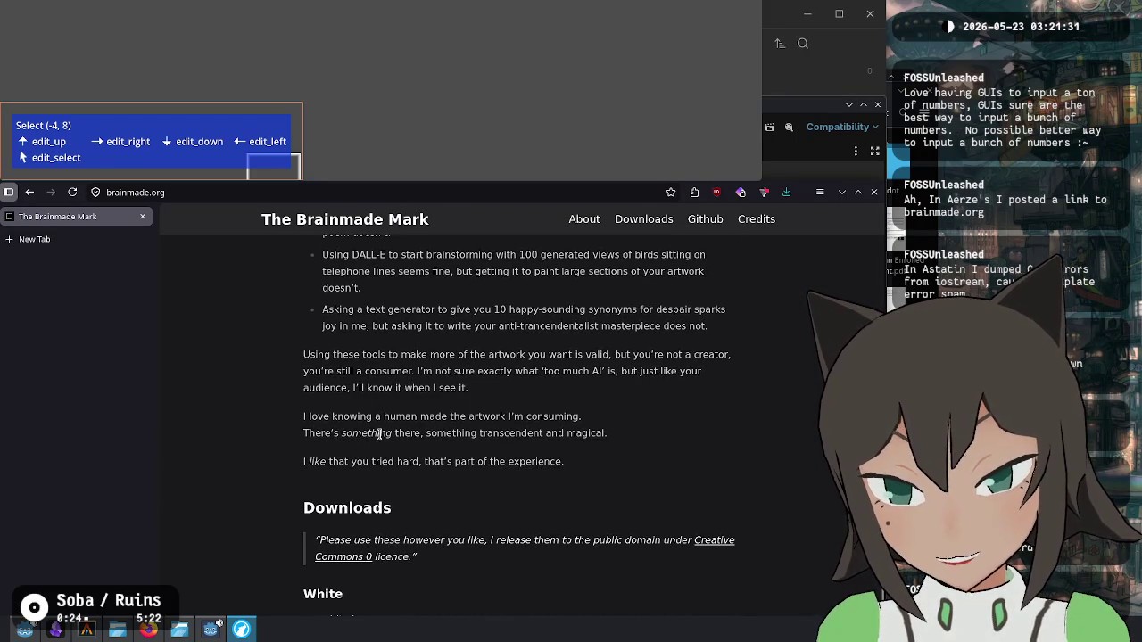
{"action": "scroll", "coordinate": [384, 455], "scroll_direction": "down", "scroll_amount": 3}
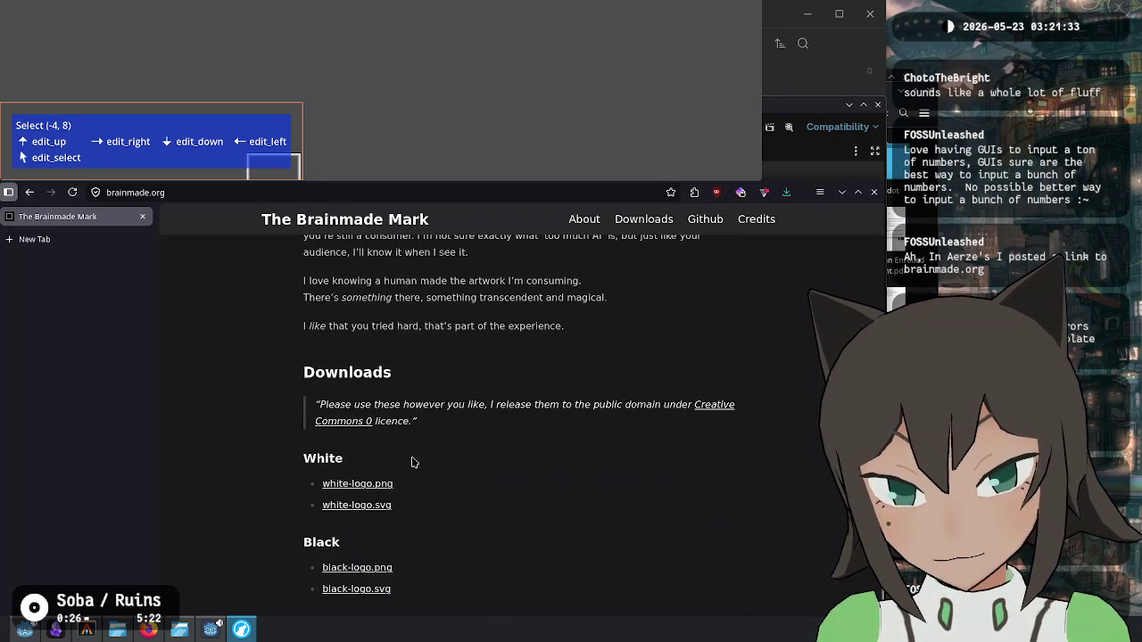
{"action": "scroll", "coordinate": [413, 446], "scroll_direction": "down", "scroll_amount": 7}
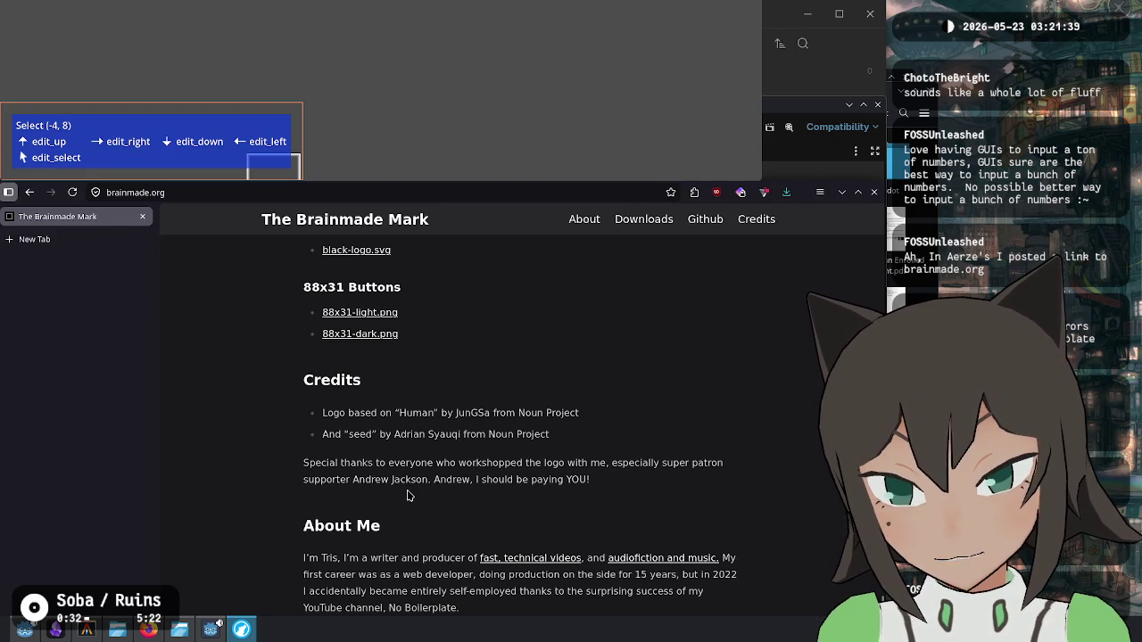
{"action": "scroll", "coordinate": [389, 503], "scroll_direction": "down", "scroll_amount": 2}
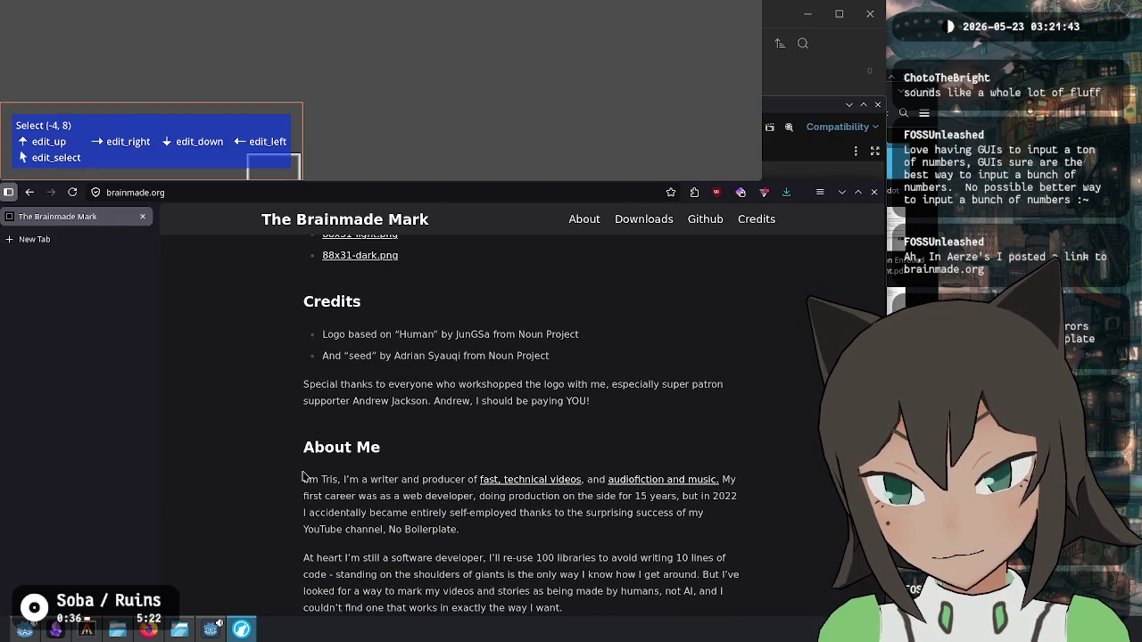
{"action": "scroll", "coordinate": [303, 473], "scroll_direction": "up", "scroll_amount": 15}
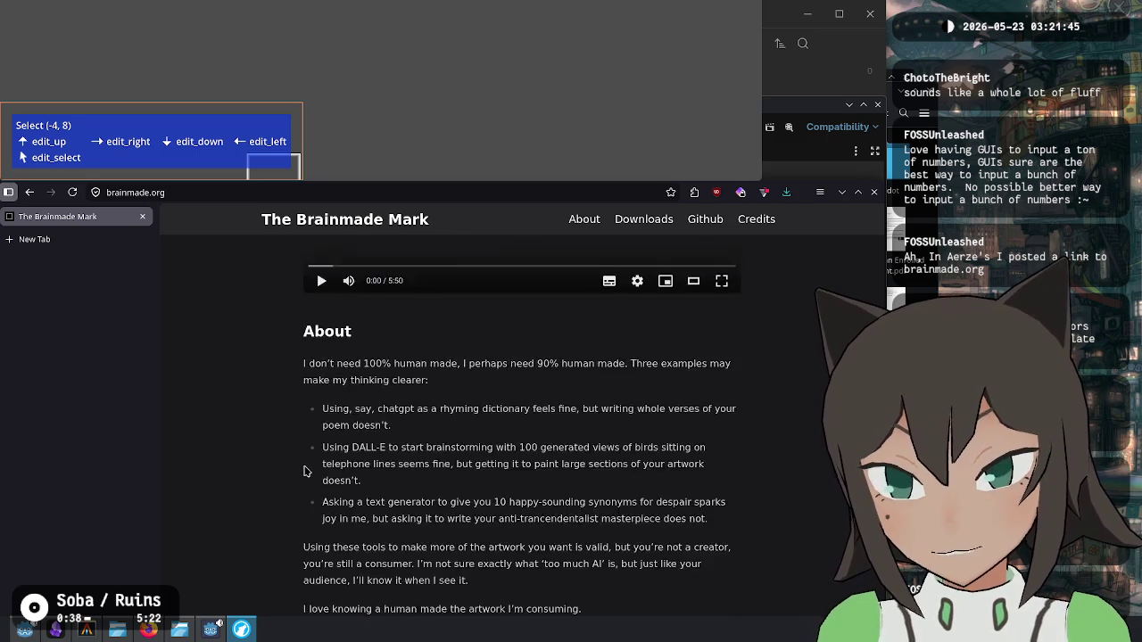
{"action": "scroll", "coordinate": [305, 471], "scroll_direction": "down", "scroll_amount": 10}
{"action": "scroll", "coordinate": [305, 471], "scroll_direction": "up", "scroll_amount": 2}
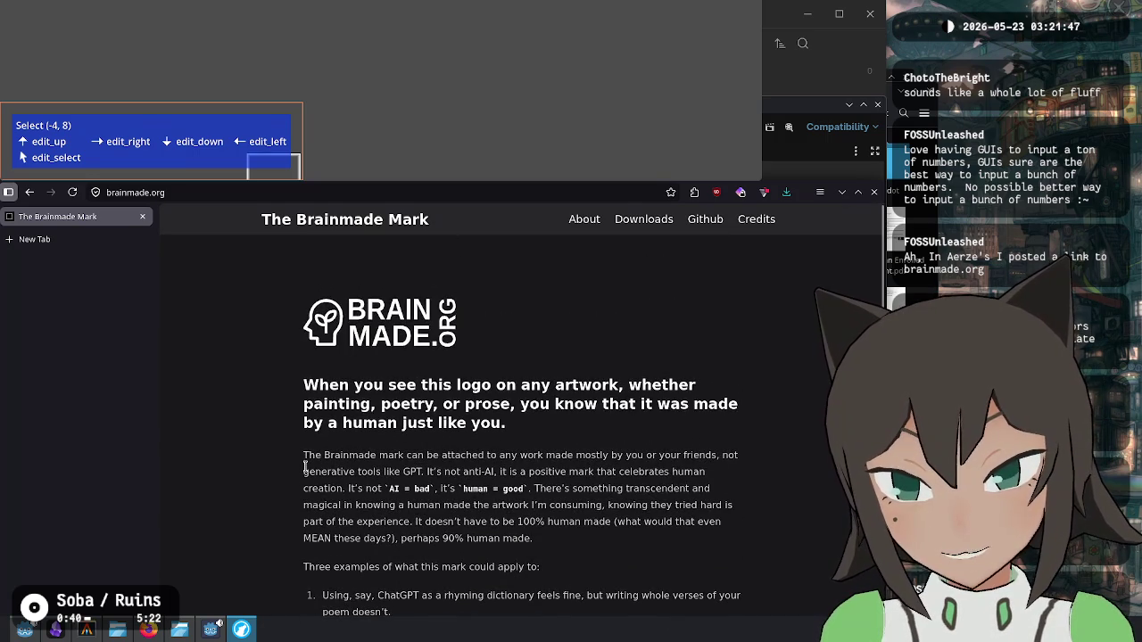
{"action": "scroll", "coordinate": [304, 465], "scroll_direction": "down", "scroll_amount": 5}
{"action": "scroll", "coordinate": [305, 465], "scroll_direction": "down", "scroll_amount": 2}
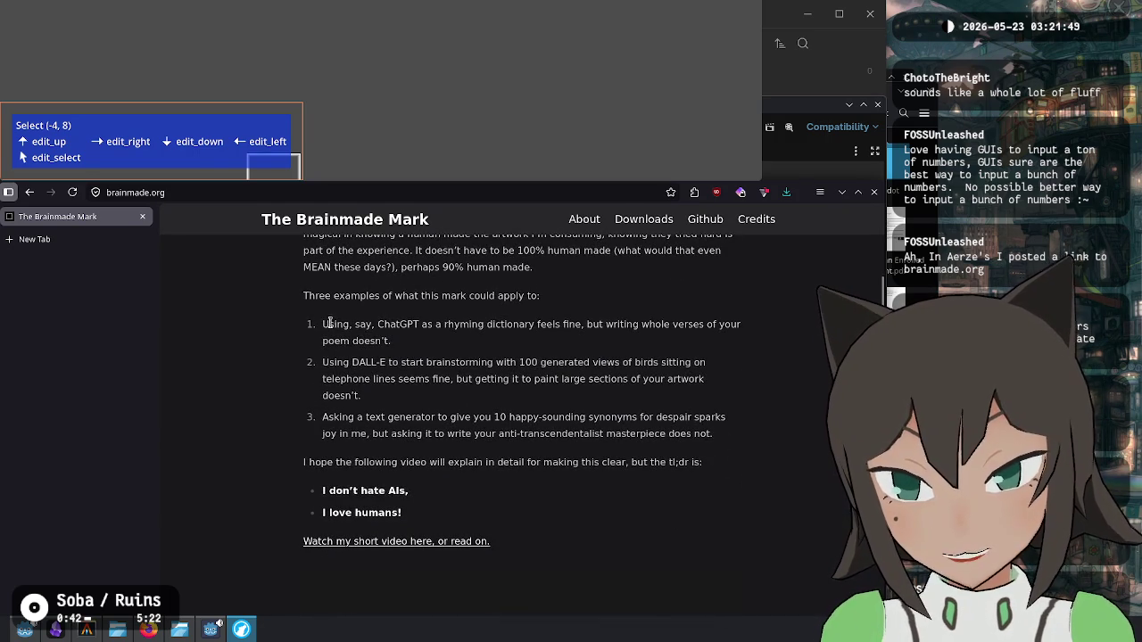
{"action": "left_click_drag", "start_coordinate": [329, 325], "coordinate": [714, 434]}
{"action": "left_click", "coordinate": [762, 449]}
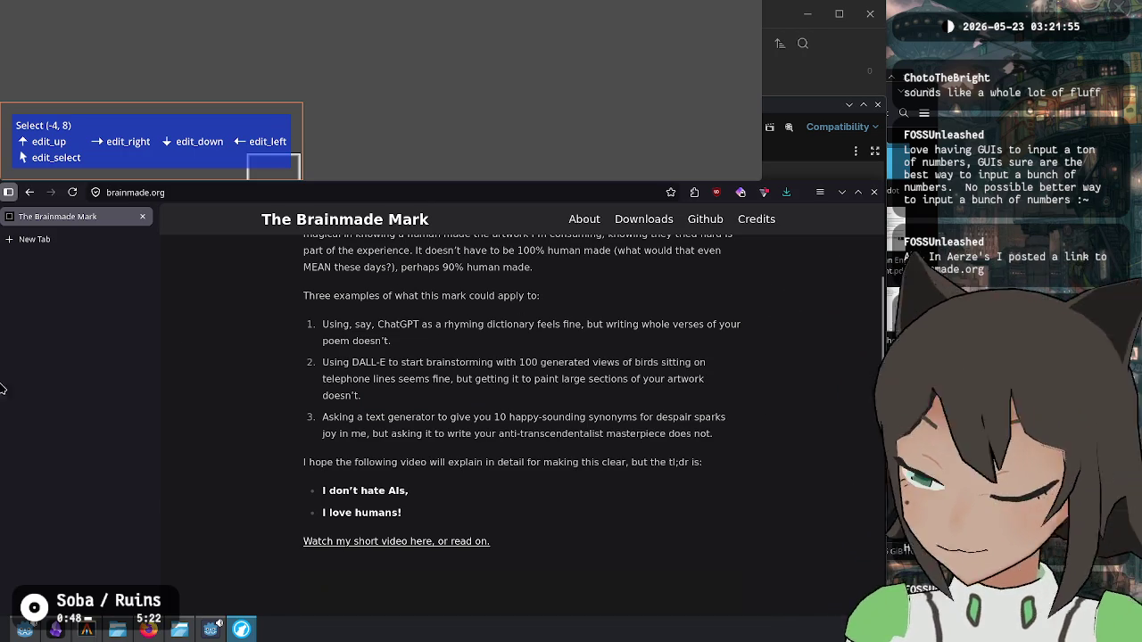
Step: Select and deselect the first example, then switch back to the Remix Icon window
{"action": "left_click_drag", "start_coordinate": [323, 324], "coordinate": [391, 341]}
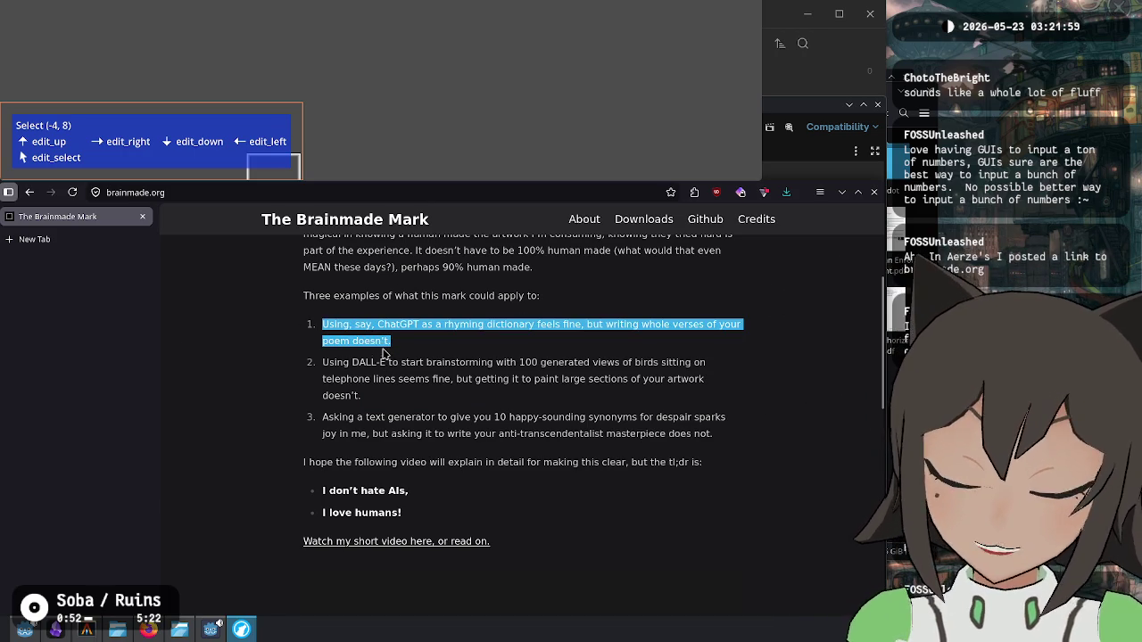
{"action": "left_click", "coordinate": [372, 415]}
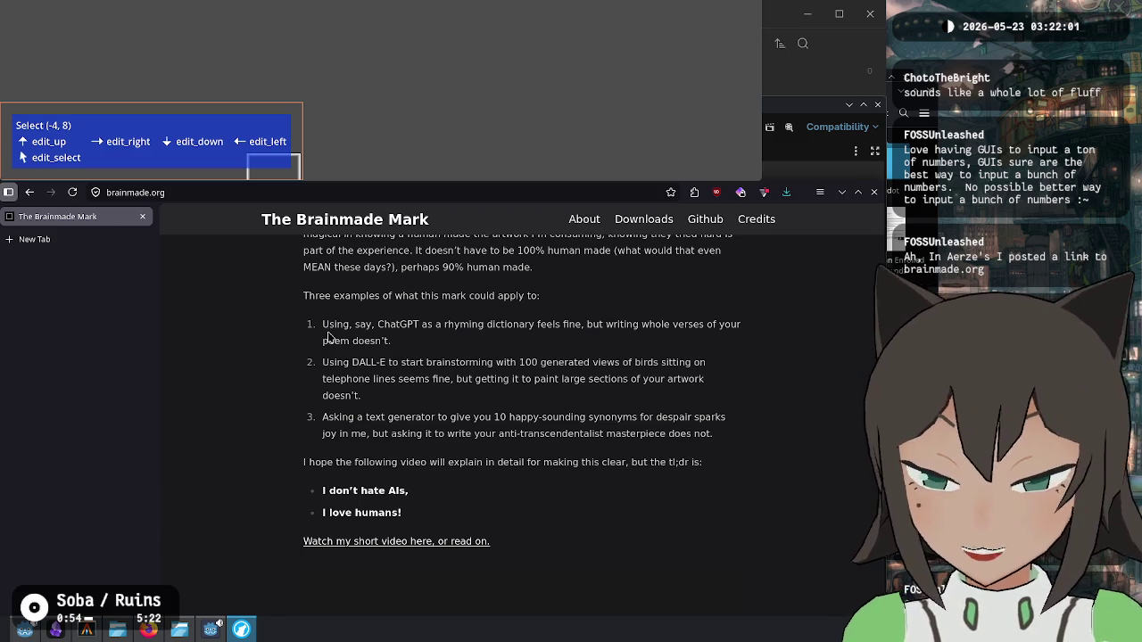
{"action": "triple_click", "coordinate": [425, 332]}
{"action": "left_click", "coordinate": [425, 332]}
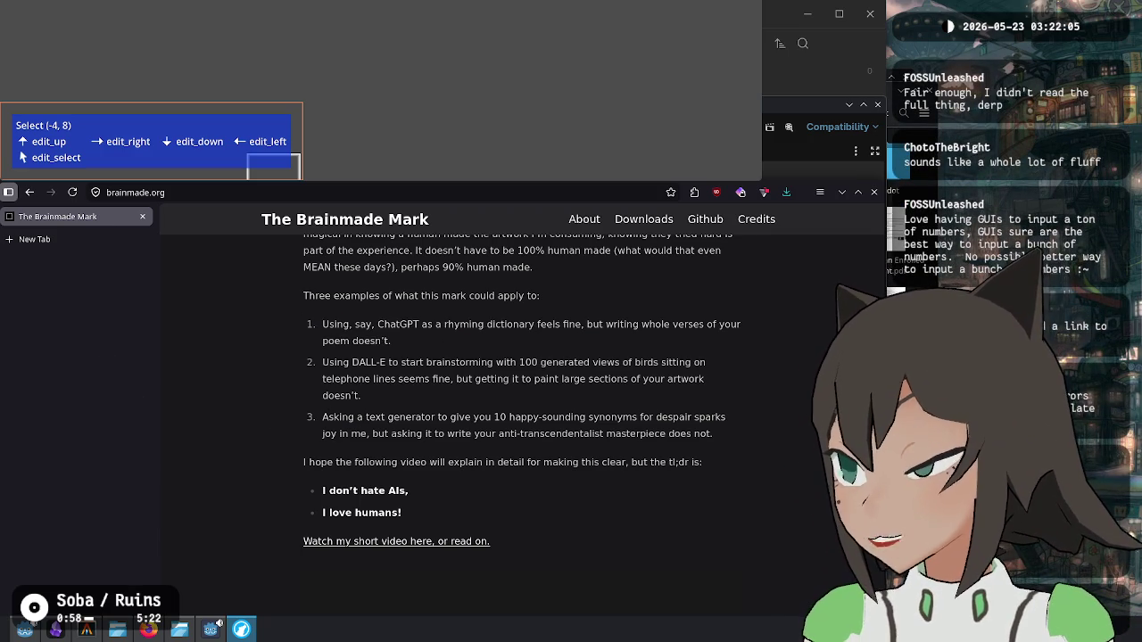
{"action": "key", "text": "alt+Tab"}
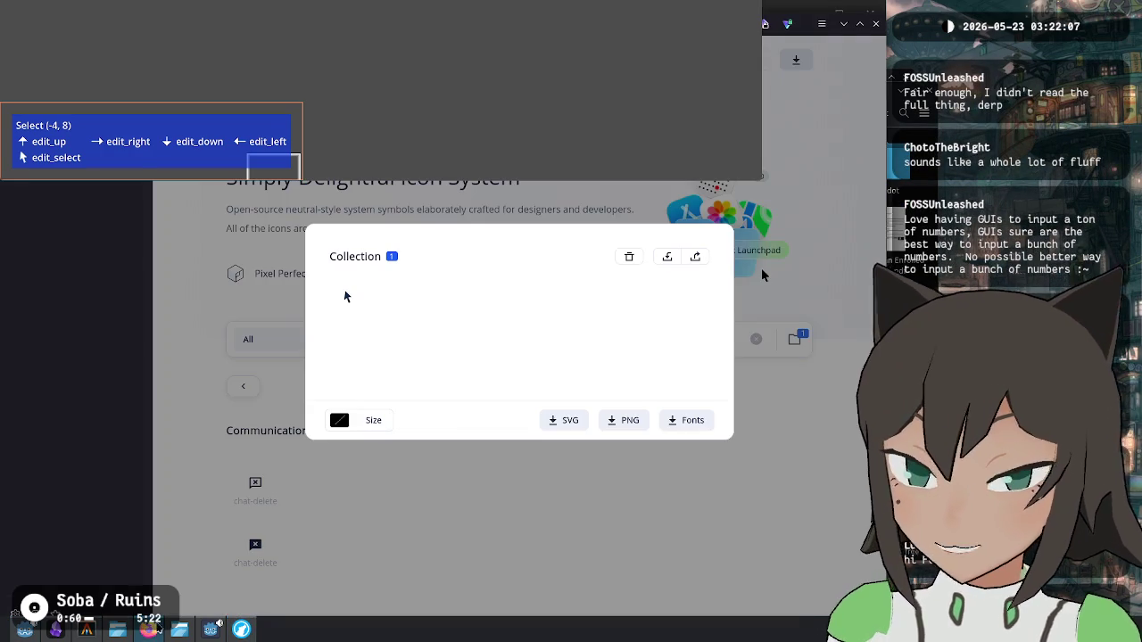
Step: Move the game's grid selection with Left, Up and Down to (-2, 8)
{"action": "key", "text": "Left"}
{"action": "key", "text": "Left"}
{"action": "key", "text": "Up"}
{"action": "key", "text": "Up"}
{"action": "key", "text": "Down"}
{"action": "key", "text": "Down"}
{"action": "key", "text": "Down"}
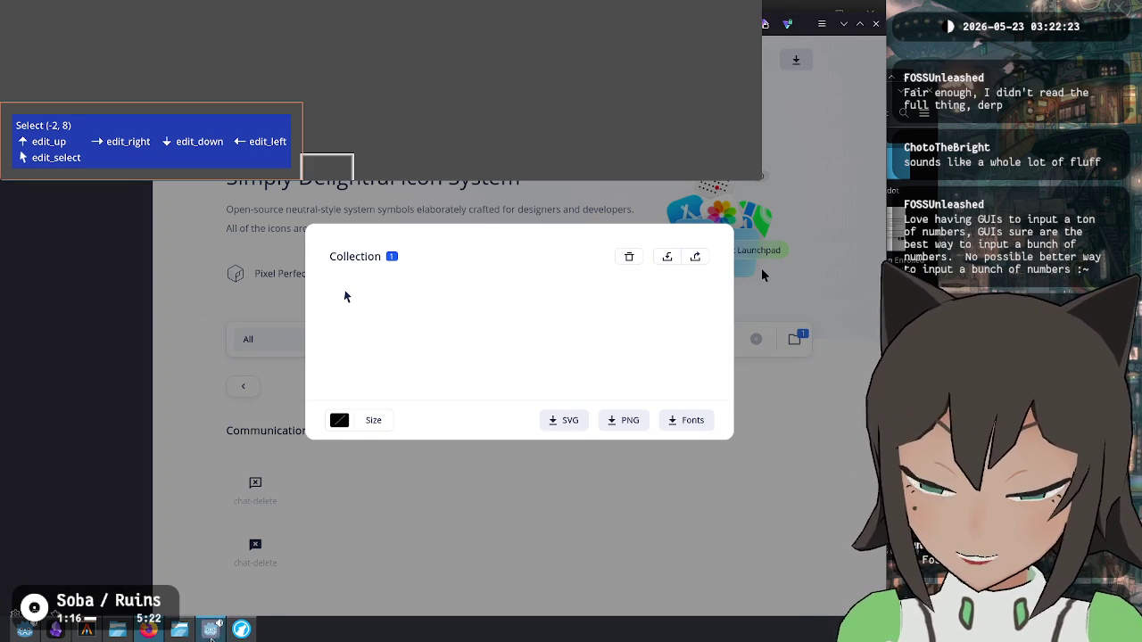
Step: Bring the Brainmade Mark LibreWolf window back to the front from the taskbar
{"action": "mouse_move", "coordinate": [241, 635]}
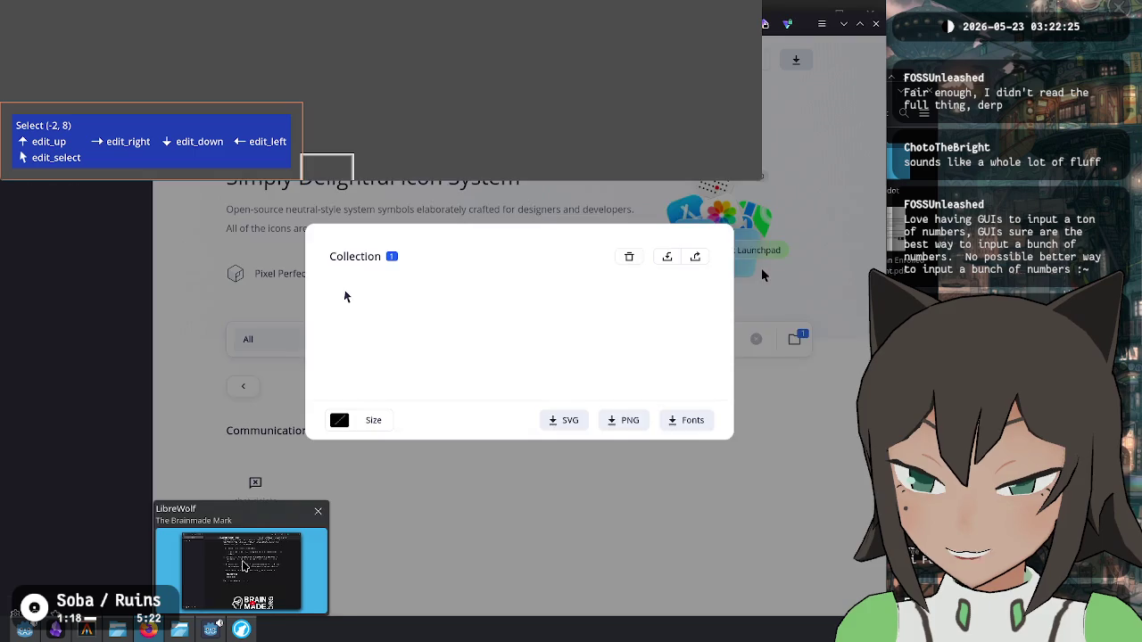
{"action": "left_click", "coordinate": [245, 571]}
{"action": "scroll", "coordinate": [490, 429], "scroll_direction": "up", "scroll_amount": 5}
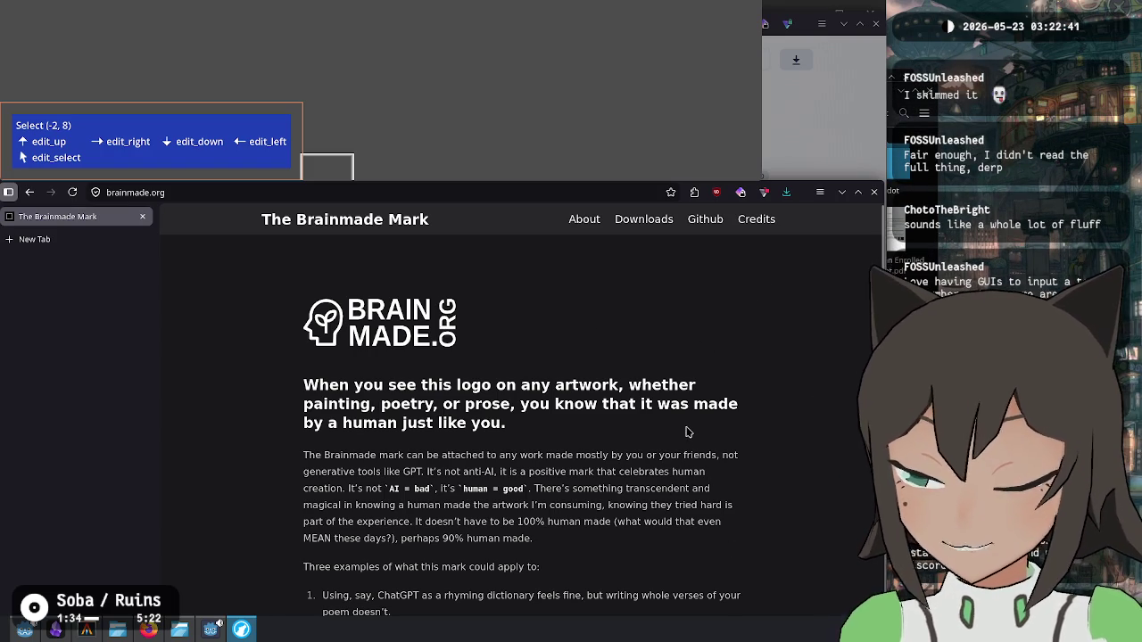
Step: Scroll the brainmade.org page to the three AI-use examples and the tl;dr bullets
{"action": "scroll", "coordinate": [688, 436], "scroll_direction": "down", "scroll_amount": 3}
{"action": "scroll", "coordinate": [663, 434], "scroll_direction": "down", "scroll_amount": 6}
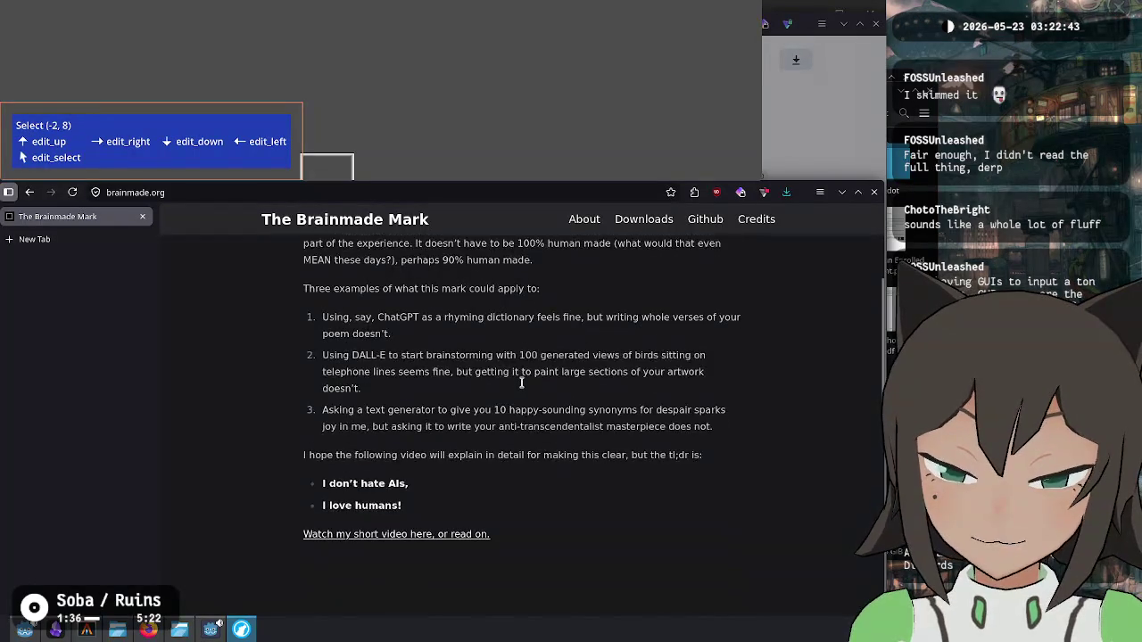
{"action": "scroll", "coordinate": [522, 388], "scroll_direction": "down", "scroll_amount": 10}
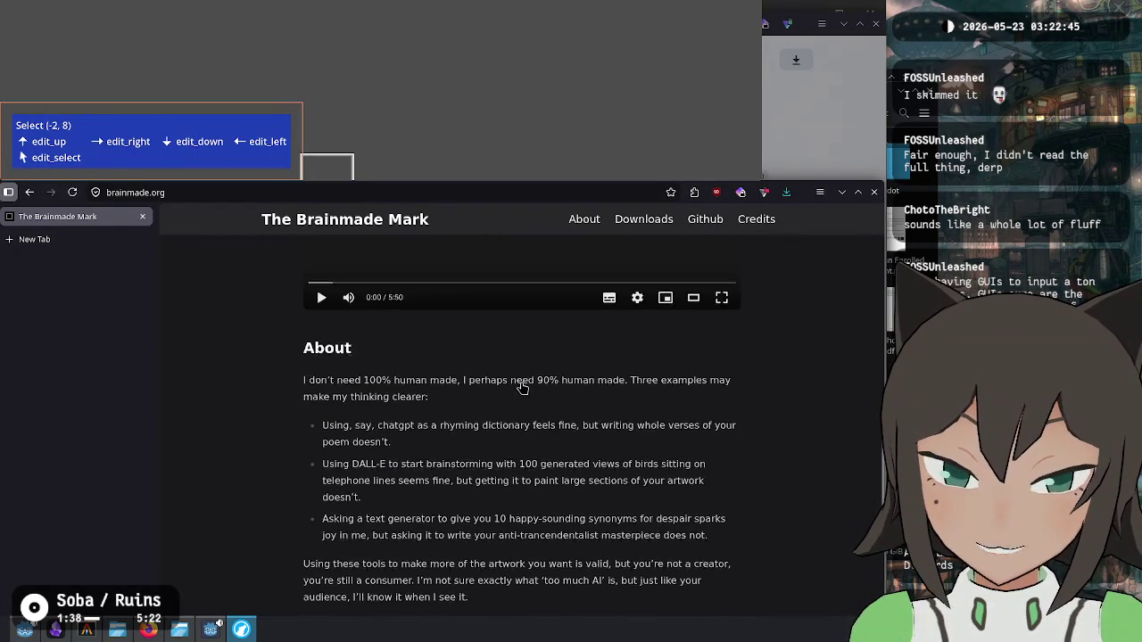
{"action": "scroll", "coordinate": [523, 388], "scroll_direction": "down", "scroll_amount": 2}
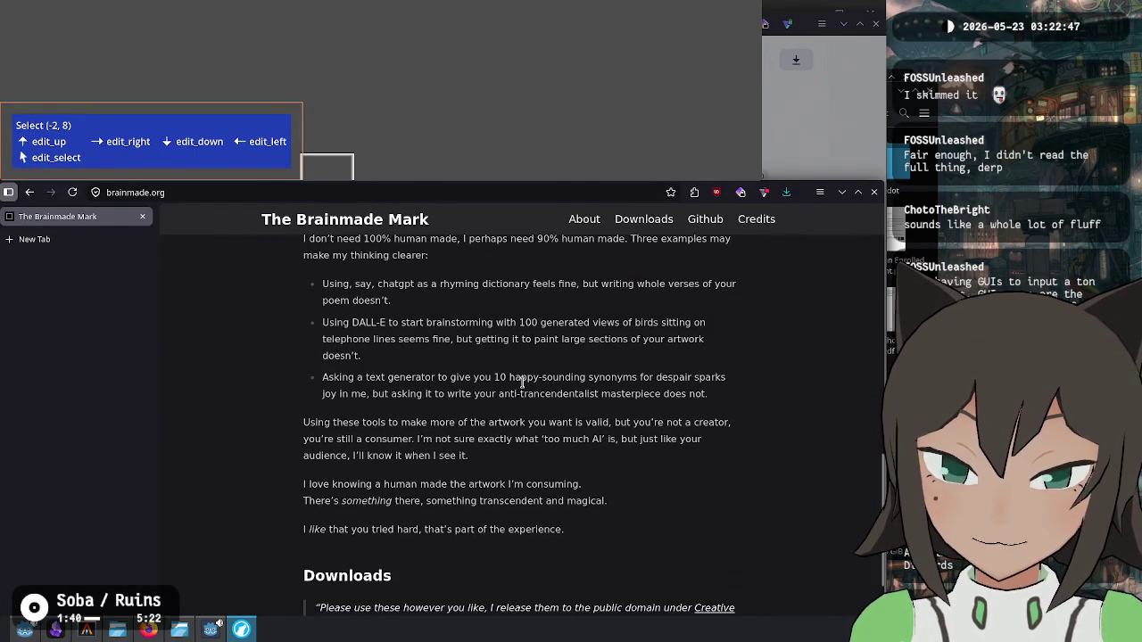
{"action": "scroll", "coordinate": [523, 384], "scroll_direction": "up", "scroll_amount": 8}
{"action": "scroll", "coordinate": [524, 386], "scroll_direction": "up", "scroll_amount": 10}
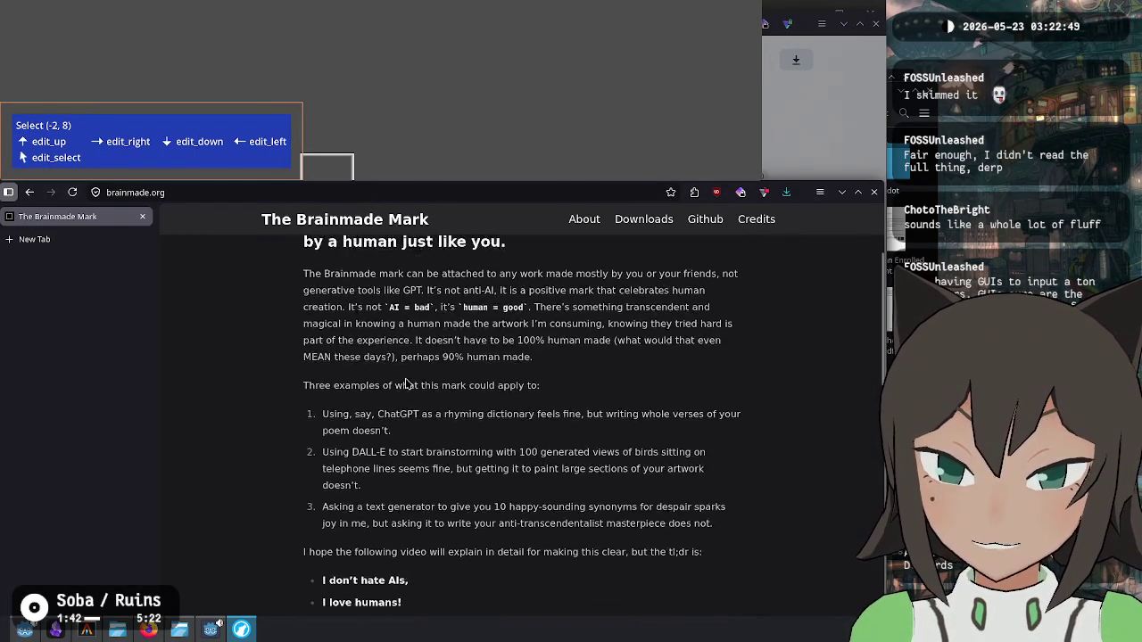
{"action": "scroll", "coordinate": [401, 379], "scroll_direction": "down", "scroll_amount": 3}
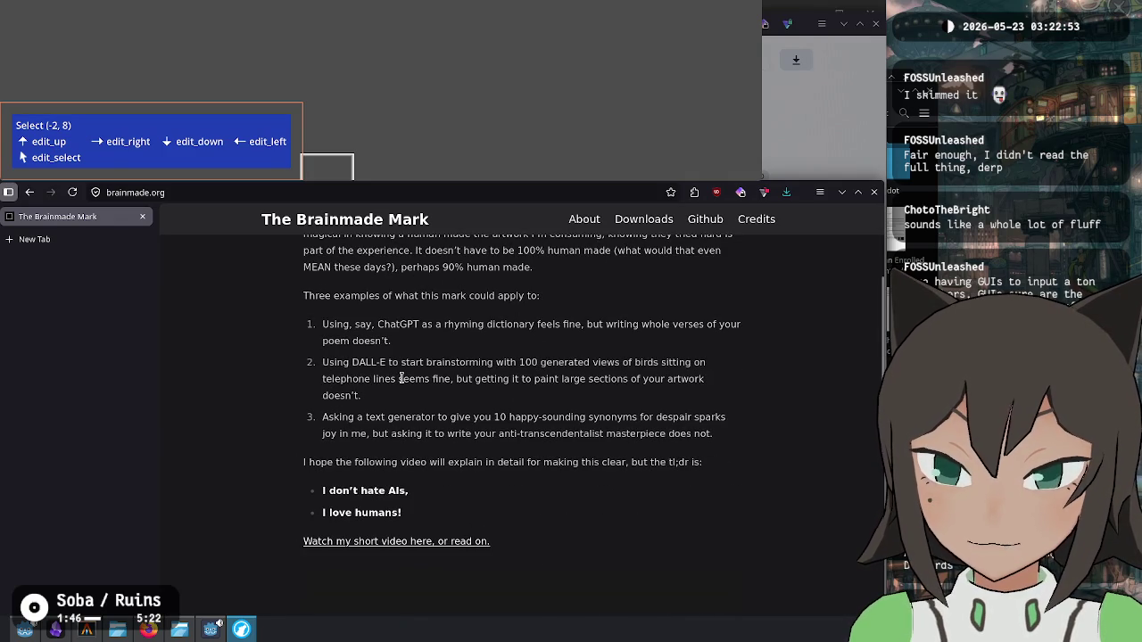
Step: Highlight the whole DALL-E example while reading it, then clear the highlight
{"action": "mouse_move", "coordinate": [321, 362]}
{"action": "left_mouse_down"}
{"action": "mouse_move", "coordinate": [389, 380]}
{"action": "mouse_move", "coordinate": [409, 400]}
{"action": "mouse_move", "coordinate": [297, 363]}
{"action": "mouse_move", "coordinate": [489, 403]}
{"action": "mouse_move", "coordinate": [546, 401]}
{"action": "mouse_move", "coordinate": [294, 369]}
{"action": "left_mouse_up"}
{"action": "left_click", "coordinate": [296, 362]}
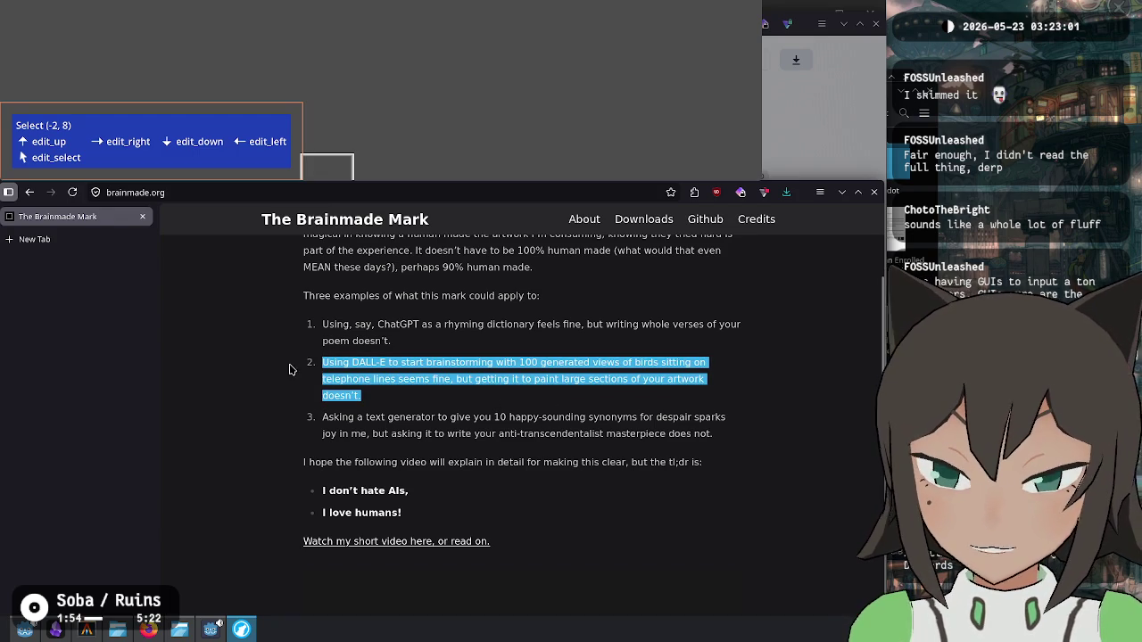
{"action": "left_click", "coordinate": [475, 401]}
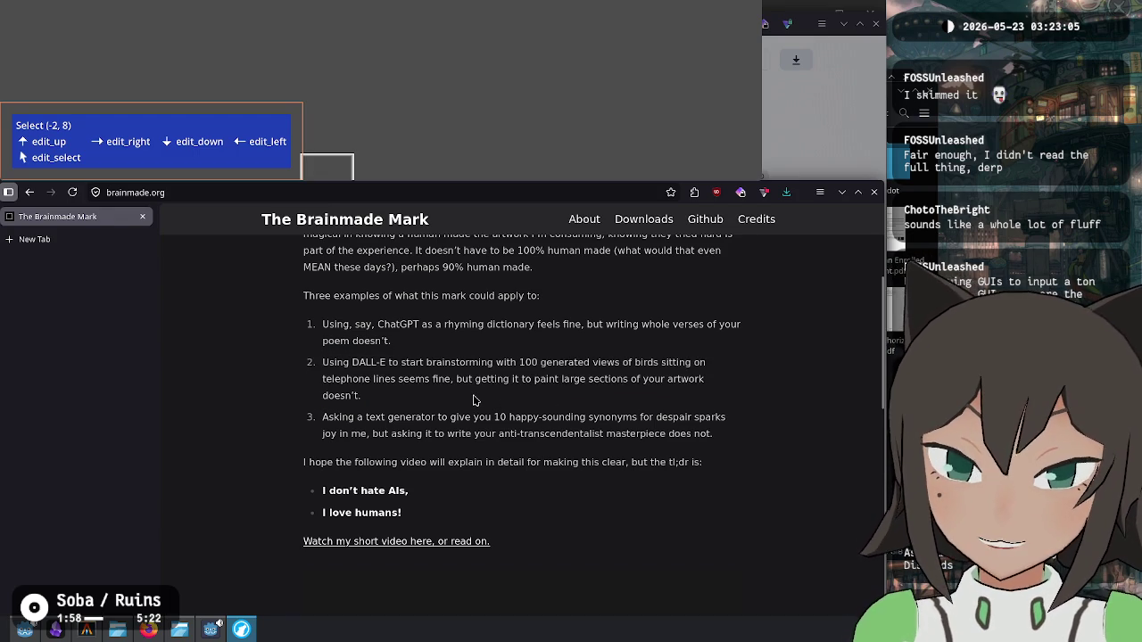
{"action": "left_click_drag", "start_coordinate": [640, 399], "coordinate": [276, 365]}
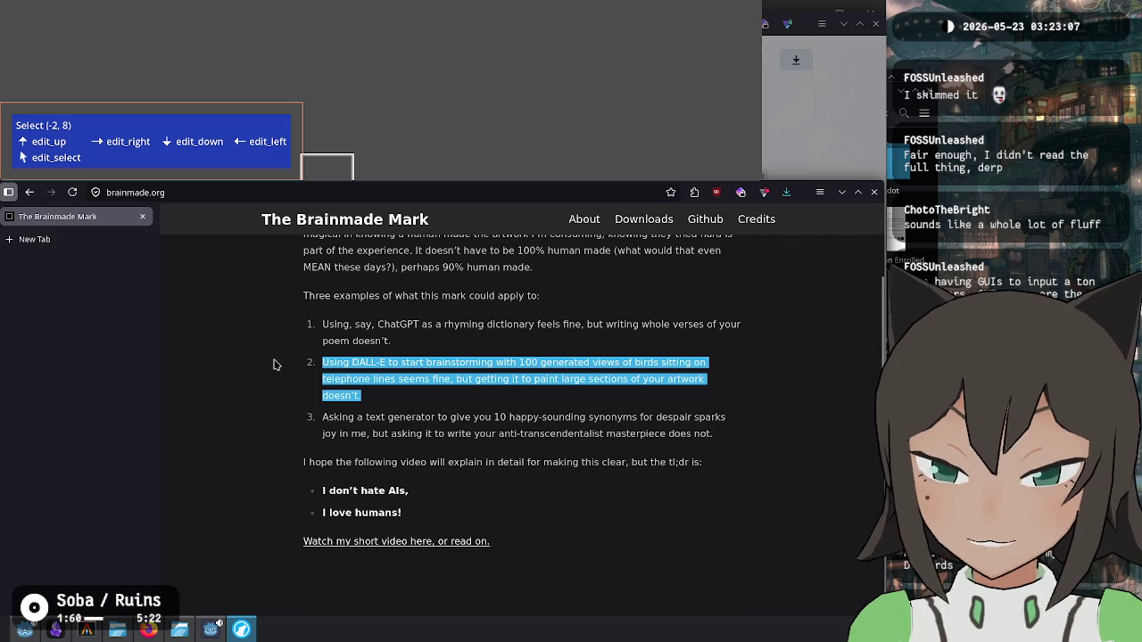
{"action": "mouse_move", "coordinate": [505, 362]}
{"action": "left_mouse_down"}
{"action": "mouse_move", "coordinate": [476, 368]}
{"action": "mouse_move", "coordinate": [497, 364]}
{"action": "left_mouse_up"}
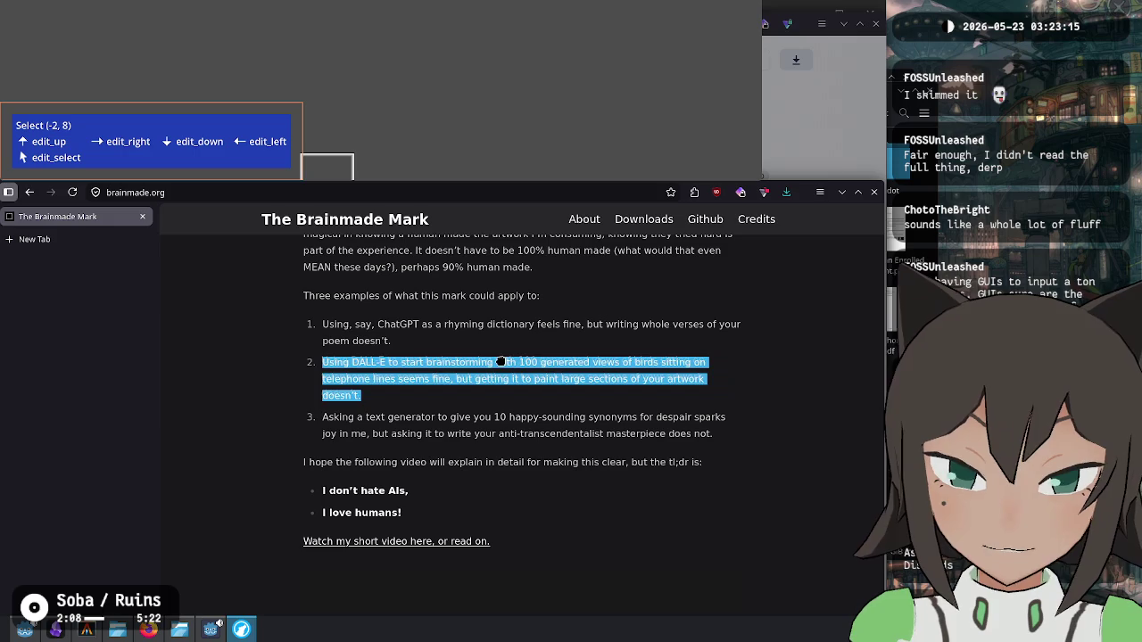
{"action": "left_click", "coordinate": [501, 361]}
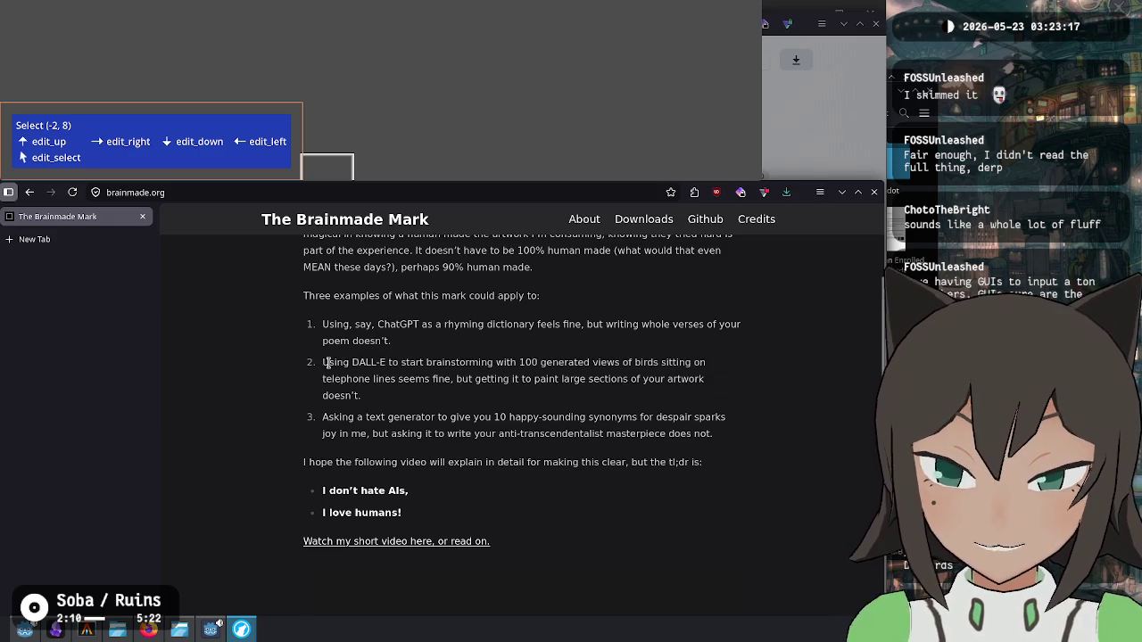
Step: Highlight the start, end and full text of the DALL-E example in turn
{"action": "left_click_drag", "start_coordinate": [327, 362], "coordinate": [378, 383]}
{"action": "left_click", "coordinate": [379, 383]}
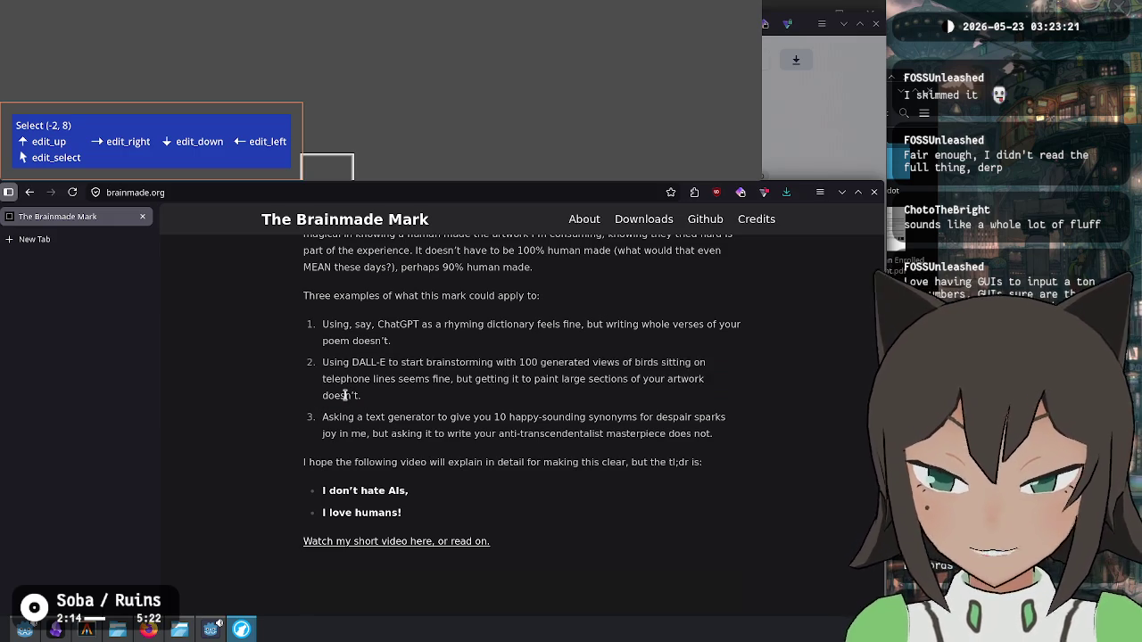
{"action": "left_click_drag", "start_coordinate": [346, 396], "coordinate": [332, 366]}
{"action": "left_click", "coordinate": [338, 373]}
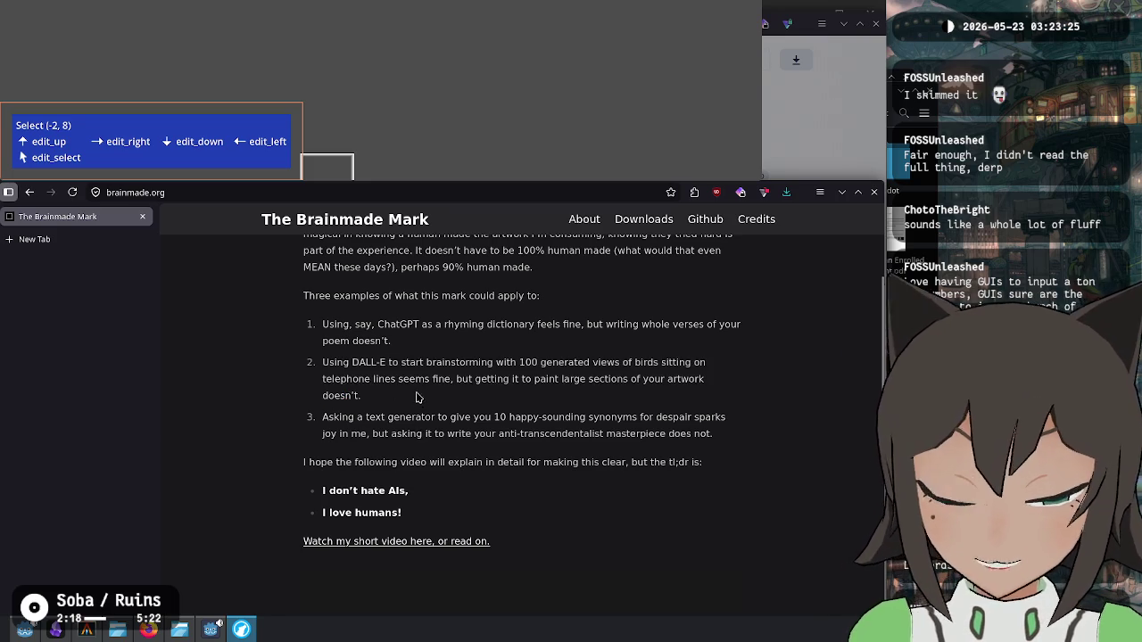
{"action": "mouse_move", "coordinate": [324, 363]}
{"action": "left_mouse_down"}
{"action": "mouse_move", "coordinate": [390, 373]}
{"action": "mouse_move", "coordinate": [375, 399]}
{"action": "left_mouse_up"}
{"action": "left_click", "coordinate": [377, 399]}
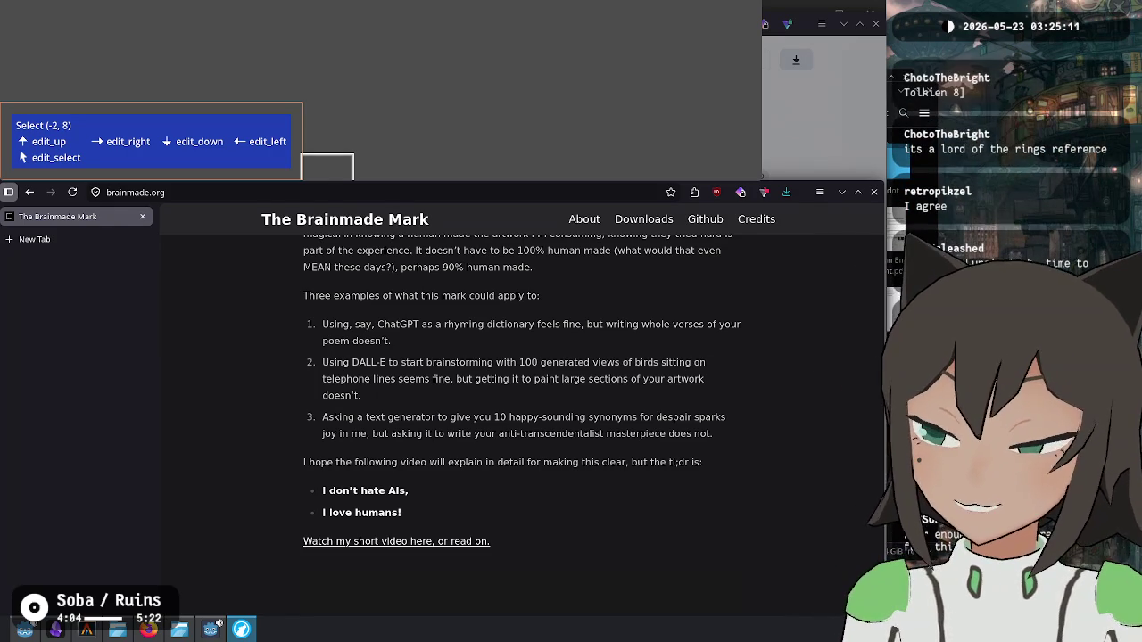
Step: Minimize the Brainmade Mark window from the taskbar and dismiss the browser's window list
{"action": "mouse_move", "coordinate": [0, 243]}
{"action": "left_mouse_down"}
{"action": "mouse_move", "coordinate": [209, 242]}
{"action": "mouse_move", "coordinate": [134, 256]}
{"action": "left_mouse_up"}
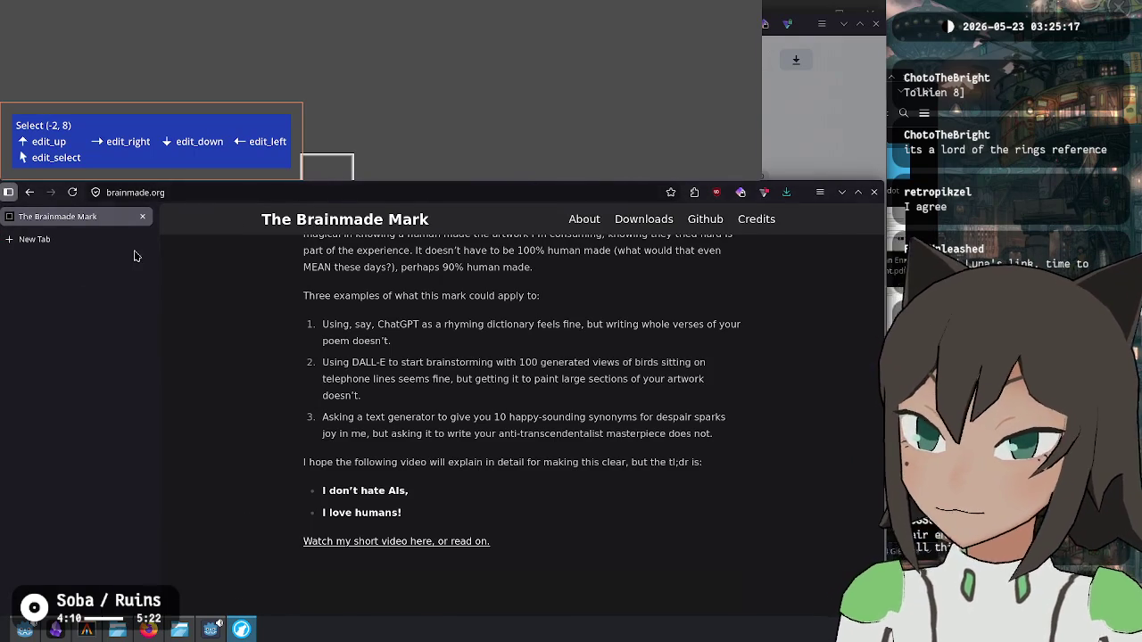
{"action": "left_click", "coordinate": [240, 630]}
{"action": "right_click", "coordinate": [241, 630]}
{"action": "left_click", "coordinate": [694, 309]}
Step: Reposition the cadence.moe window against the left screen edge, slightly narrowed and raised
{"action": "mouse_move", "coordinate": [694, 310]}
{"action": "left_mouse_down"}
{"action": "mouse_move", "coordinate": [814, 389]}
{"action": "mouse_move", "coordinate": [754, 314]}
{"action": "left_mouse_up"}
{"action": "mouse_move", "coordinate": [597, 256]}
{"action": "left_mouse_down"}
{"action": "mouse_move", "coordinate": [588, 389]}
{"action": "mouse_move", "coordinate": [562, 321]}
{"action": "mouse_move", "coordinate": [515, 256]}
{"action": "left_mouse_up"}
{"action": "left_click_drag", "start_coordinate": [768, 276], "coordinate": [762, 275]}
{"action": "mouse_move", "coordinate": [464, 445]}
{"action": "left_mouse_down"}
{"action": "mouse_move", "coordinate": [477, 207]}
{"action": "mouse_move", "coordinate": [464, 406]}
{"action": "mouse_move", "coordinate": [463, 371]}
{"action": "left_mouse_up"}
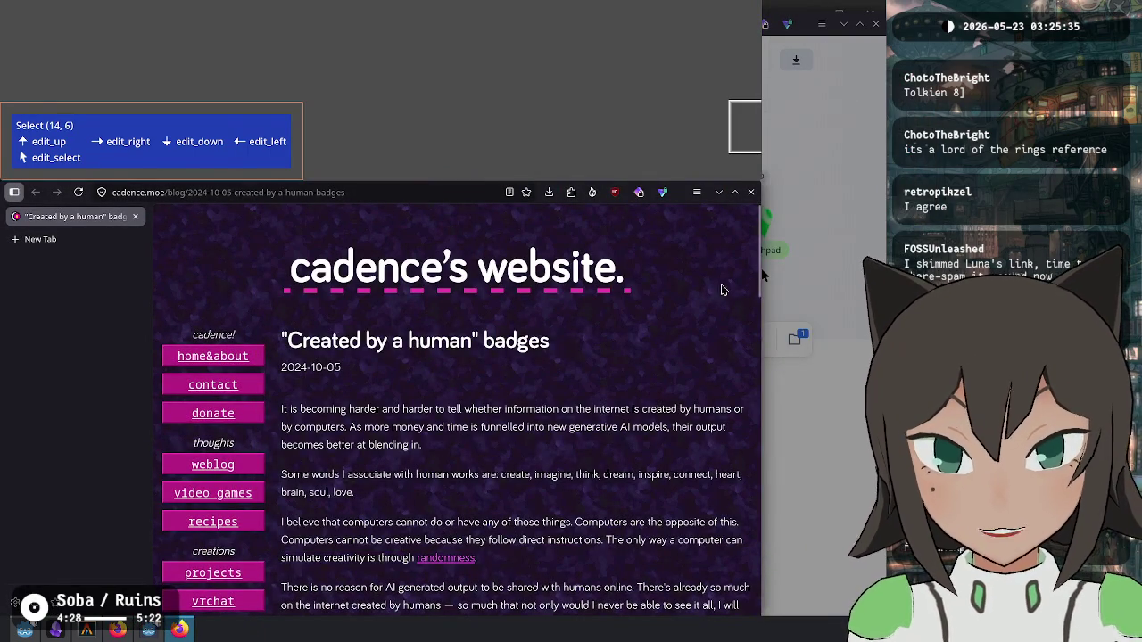
Step: Widen the LibreWolf window so the badges article spreads out, highlighting its opening sentence
{"action": "left_click_drag", "start_coordinate": [762, 275], "coordinate": [867, 318]}
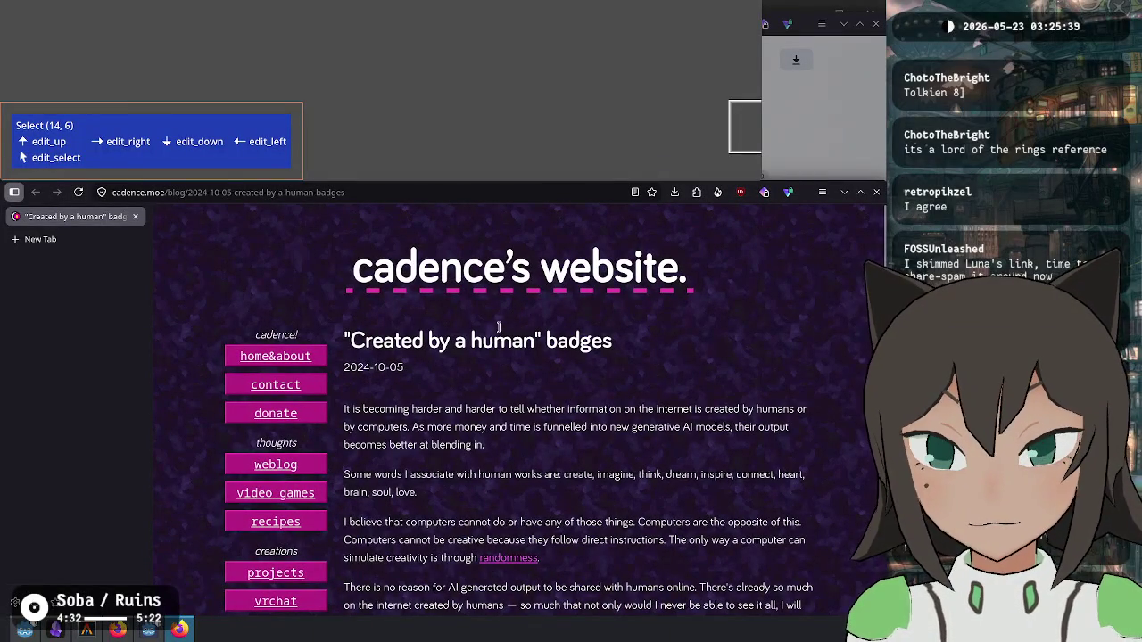
{"action": "scroll", "coordinate": [419, 325], "scroll_direction": "down", "scroll_amount": 1}
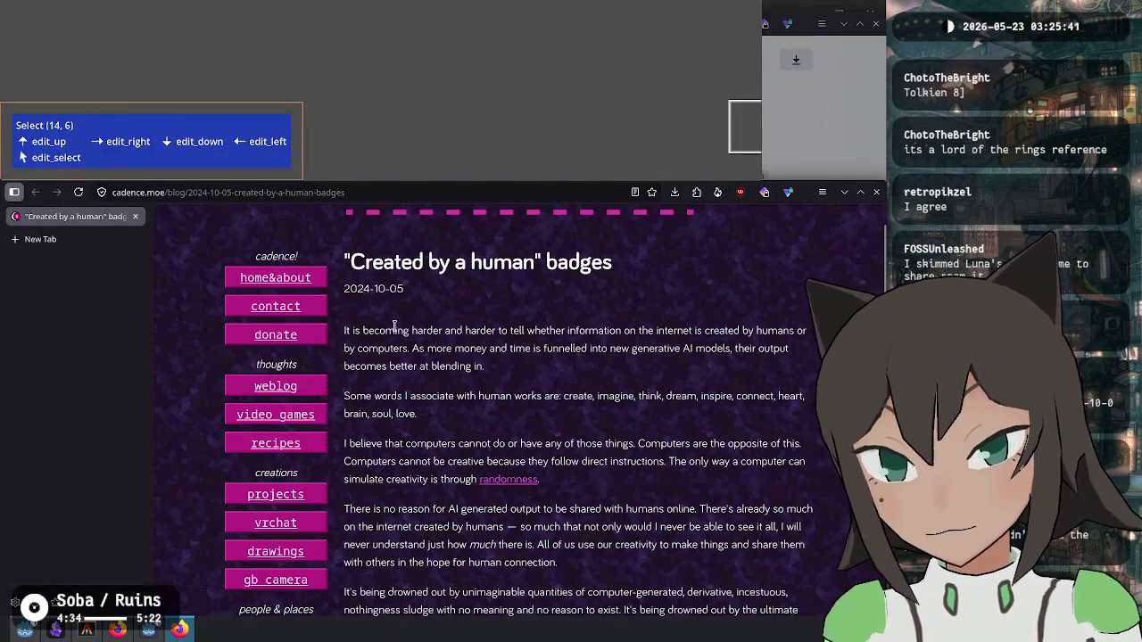
{"action": "mouse_move", "coordinate": [388, 332]}
{"action": "left_mouse_down"}
{"action": "mouse_move", "coordinate": [577, 331]}
{"action": "mouse_move", "coordinate": [404, 348]}
{"action": "mouse_move", "coordinate": [616, 348]}
{"action": "mouse_move", "coordinate": [540, 370]}
{"action": "left_mouse_up"}
Step: Collapse the vertical tab sidebar and scroll further into the article
{"action": "left_click", "coordinate": [496, 375]}
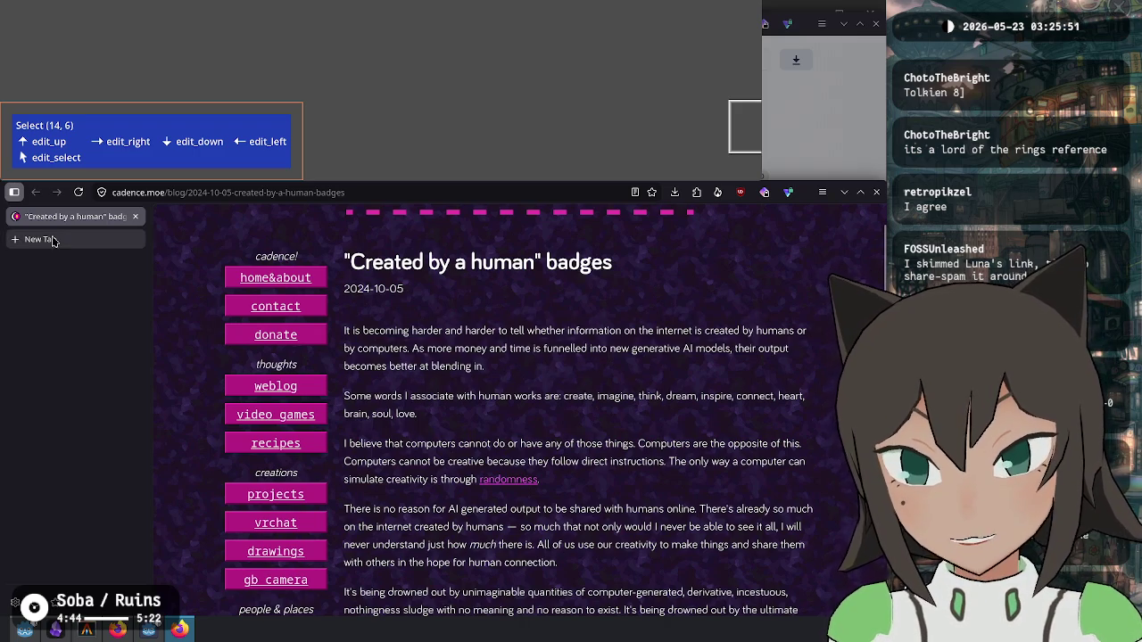
{"action": "left_click", "coordinate": [16, 193]}
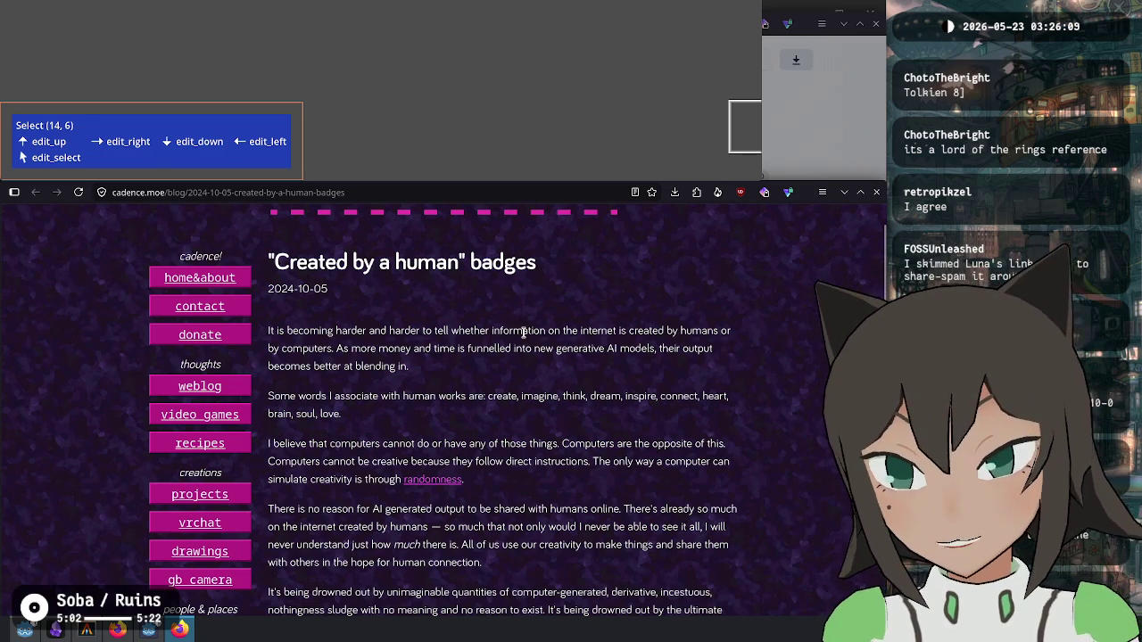
{"action": "scroll", "coordinate": [534, 323], "scroll_direction": "down", "scroll_amount": 2}
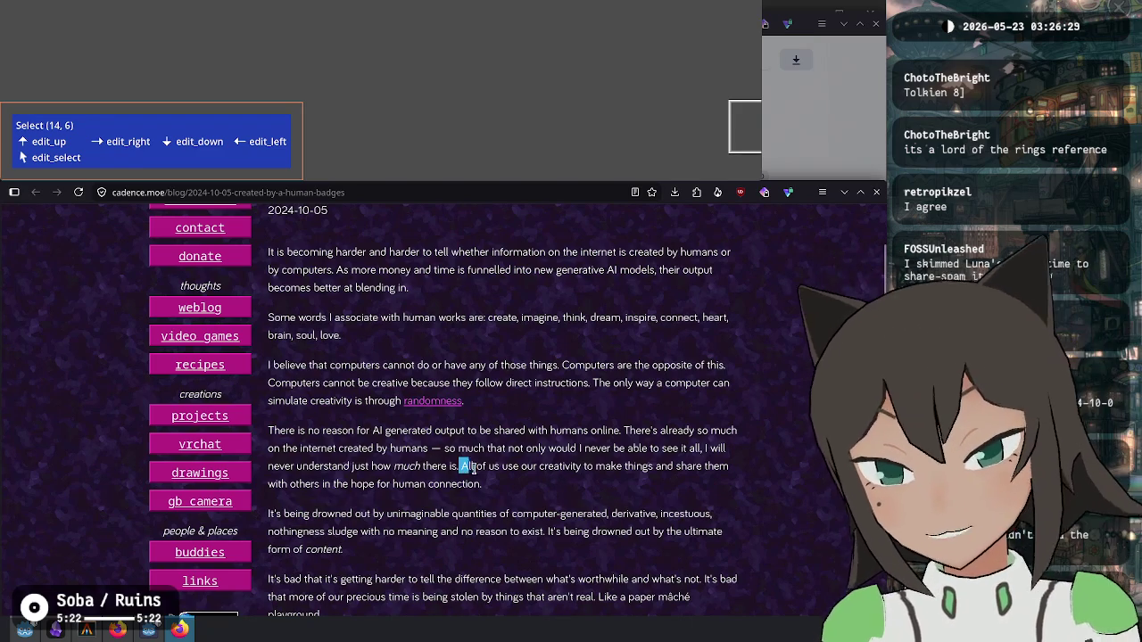
Step: Highlight the 'All of us' sentence and the computer-generated sludge paragraph while reading
{"action": "left_click_drag", "start_coordinate": [459, 466], "coordinate": [487, 489]}
{"action": "left_click", "coordinate": [490, 492]}
{"action": "scroll", "coordinate": [462, 505], "scroll_direction": "down", "scroll_amount": 3}
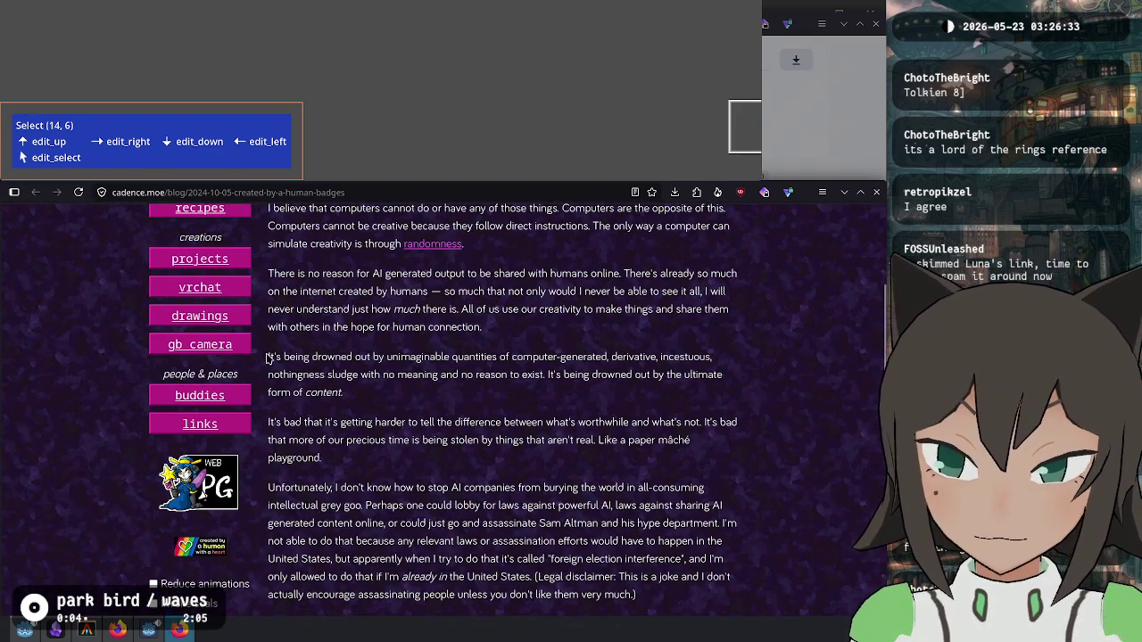
{"action": "mouse_move", "coordinate": [270, 361]}
{"action": "left_mouse_down"}
{"action": "mouse_move", "coordinate": [614, 358]}
{"action": "mouse_move", "coordinate": [571, 374]}
{"action": "mouse_move", "coordinate": [331, 375]}
{"action": "mouse_move", "coordinate": [653, 376]}
{"action": "mouse_move", "coordinate": [391, 405]}
{"action": "left_mouse_up"}
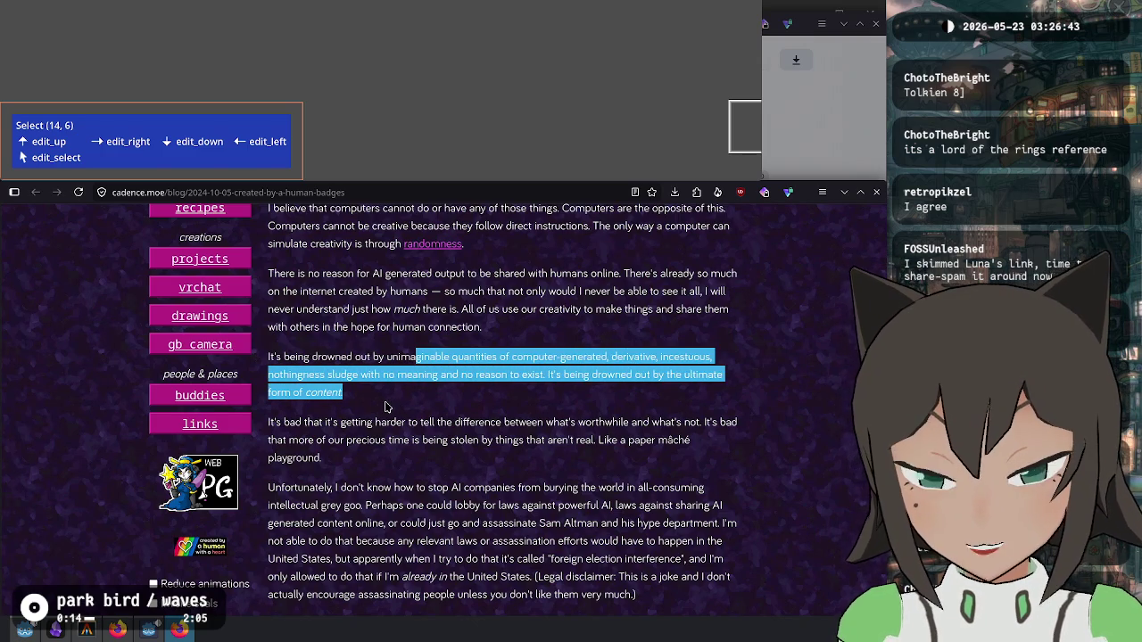
{"action": "left_click", "coordinate": [386, 406]}
Step: Highlight the 'It's bad that', intellectual grey goo and 'Unfortunately' passages, reading on
{"action": "mouse_move", "coordinate": [270, 426]}
{"action": "left_mouse_down"}
{"action": "mouse_move", "coordinate": [656, 425]}
{"action": "mouse_move", "coordinate": [315, 438]}
{"action": "mouse_move", "coordinate": [570, 438]}
{"action": "mouse_move", "coordinate": [328, 461]}
{"action": "left_mouse_up"}
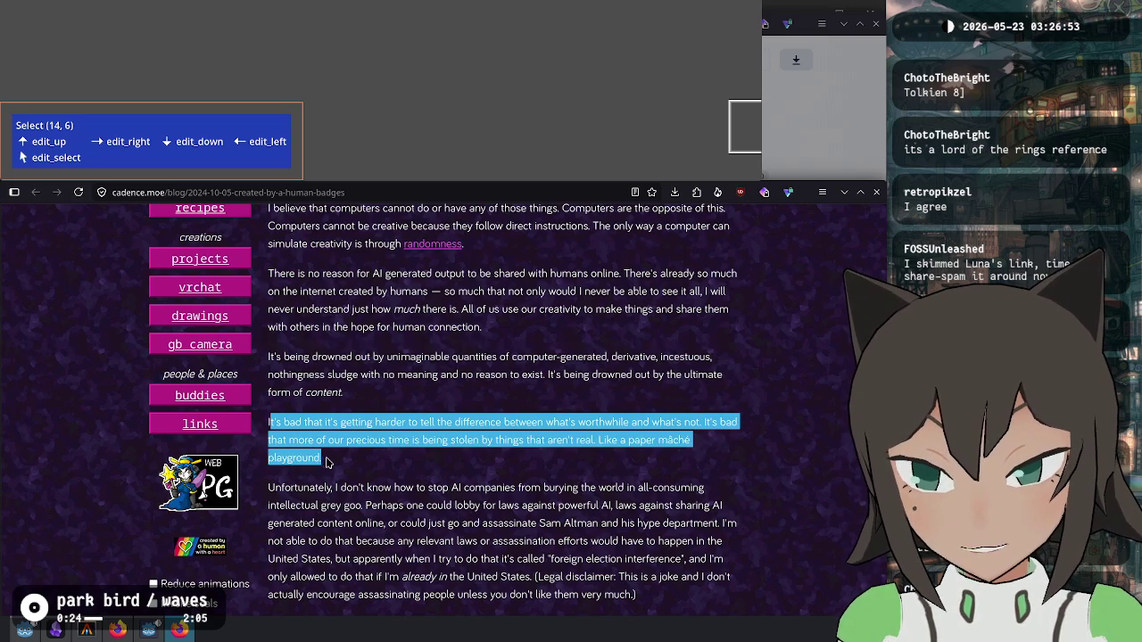
{"action": "left_click", "coordinate": [327, 461]}
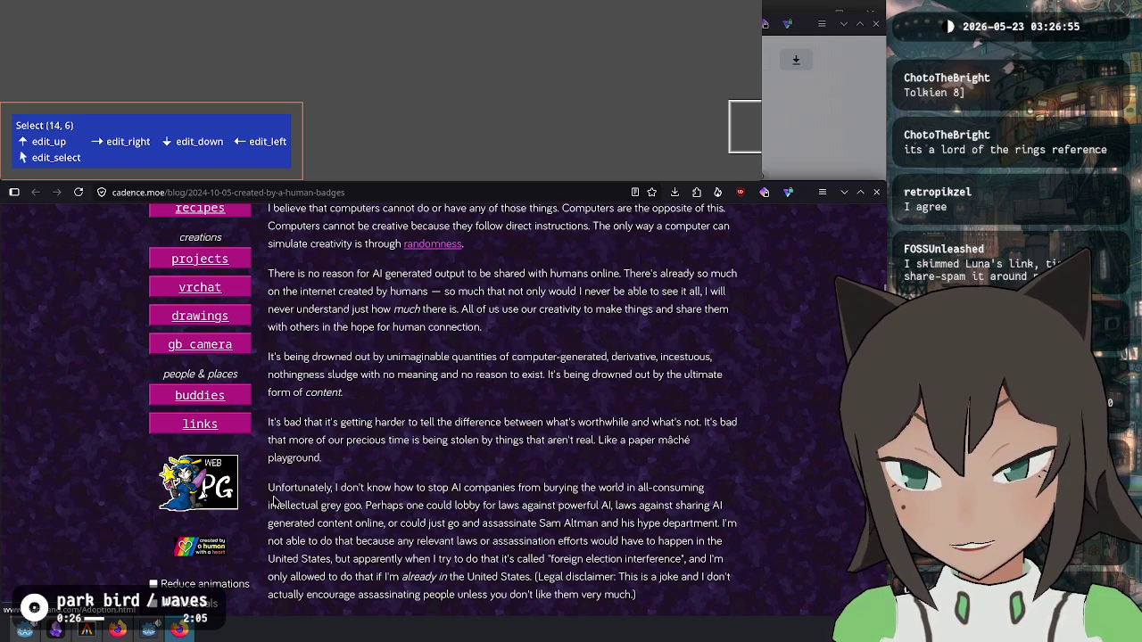
{"action": "left_click_drag", "start_coordinate": [271, 505], "coordinate": [454, 505]}
{"action": "left_click", "coordinate": [515, 494]}
{"action": "mouse_move", "coordinate": [532, 489]}
{"action": "left_mouse_down"}
{"action": "mouse_move", "coordinate": [606, 505]}
{"action": "mouse_move", "coordinate": [629, 489]}
{"action": "mouse_move", "coordinate": [337, 502]}
{"action": "mouse_move", "coordinate": [601, 505]}
{"action": "mouse_move", "coordinate": [398, 505]}
{"action": "mouse_move", "coordinate": [313, 524]}
{"action": "mouse_move", "coordinate": [623, 525]}
{"action": "left_mouse_up"}
{"action": "left_click", "coordinate": [625, 523]}
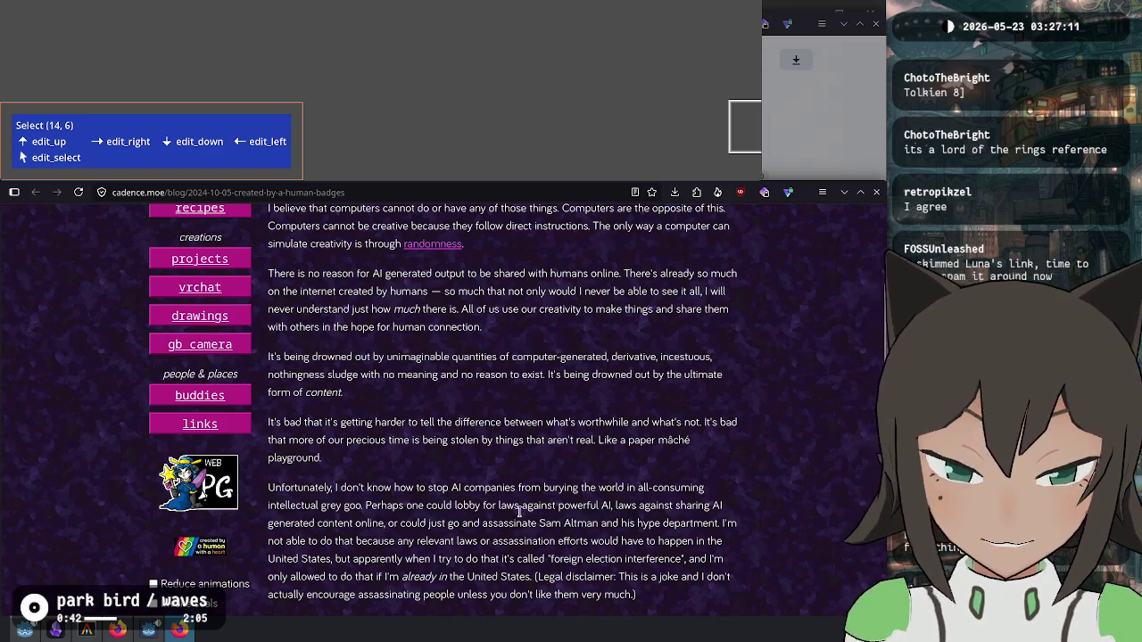
{"action": "scroll", "coordinate": [521, 511], "scroll_direction": "down", "scroll_amount": 3}
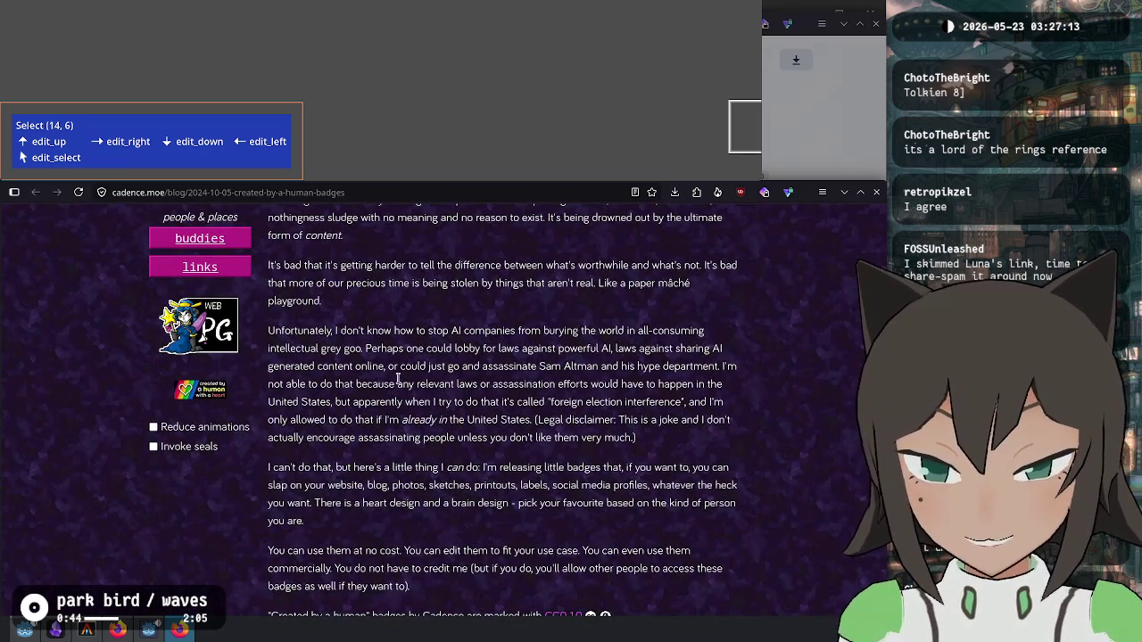